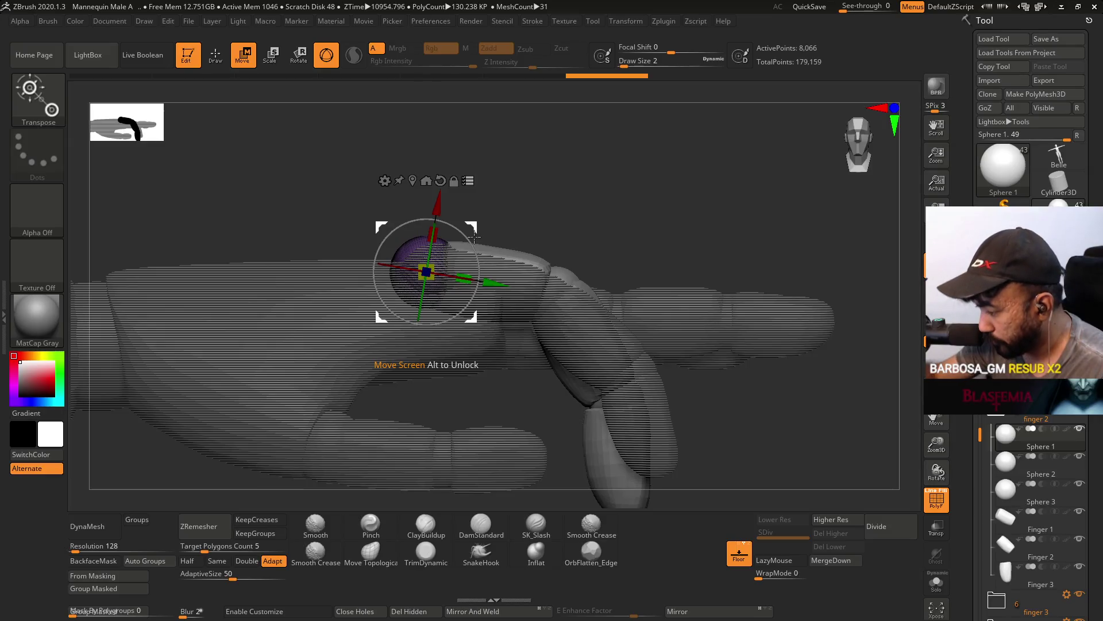
Rotate Sphere 2 to bend the second finger downward at its knuckle.
click(999, 471)
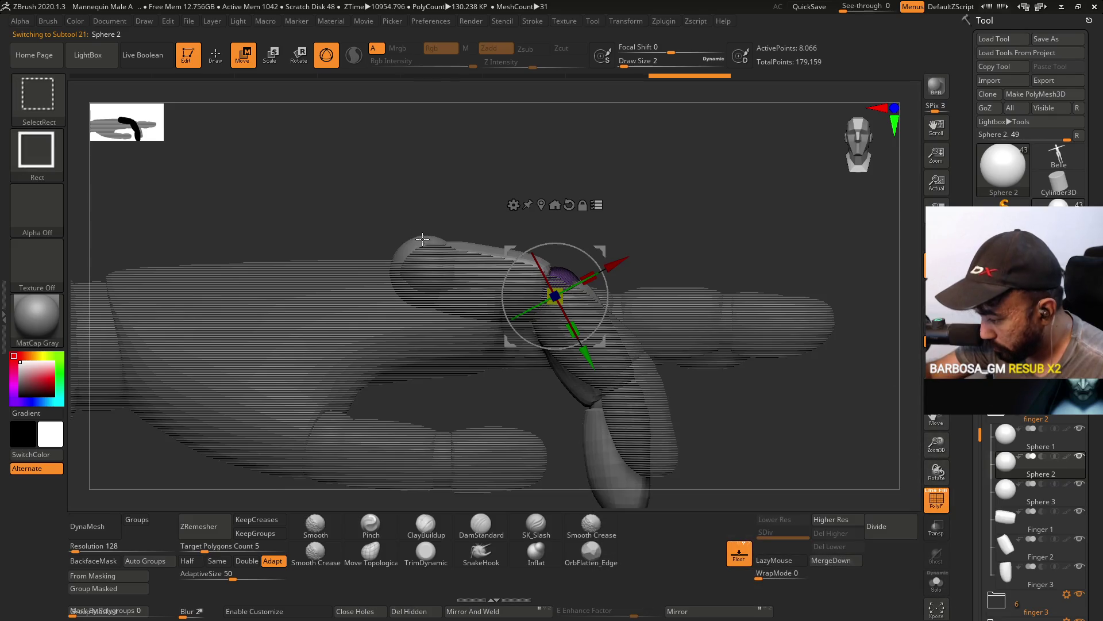
mouse_move(608, 288)
mouse_down()
mouse_move(610, 272)
mouse_move(606, 289)
mouse_up()
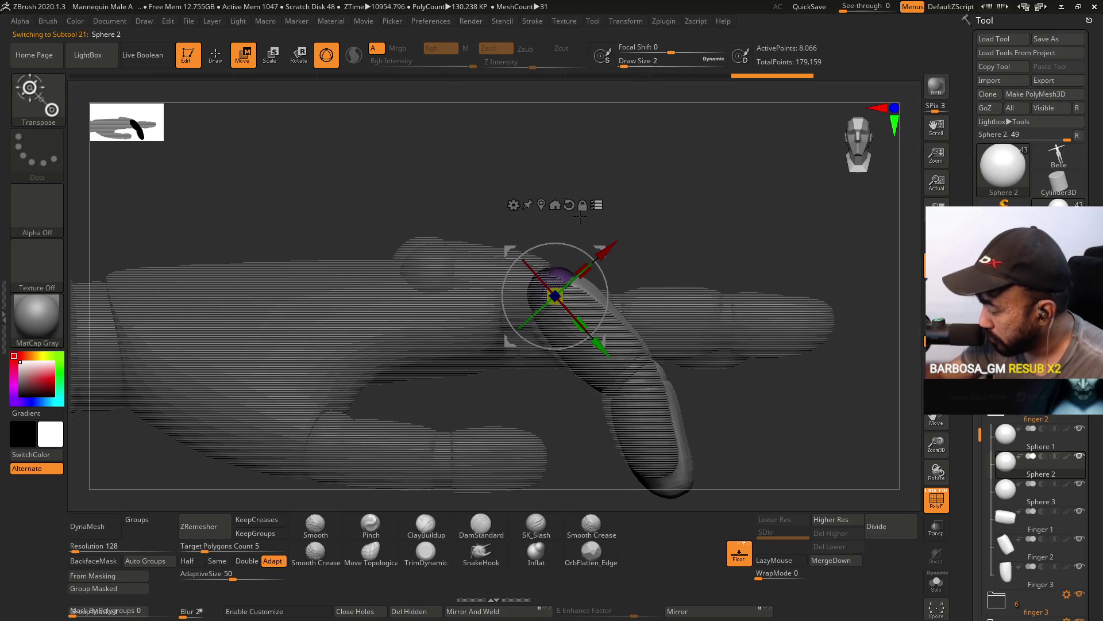
click(1000, 439)
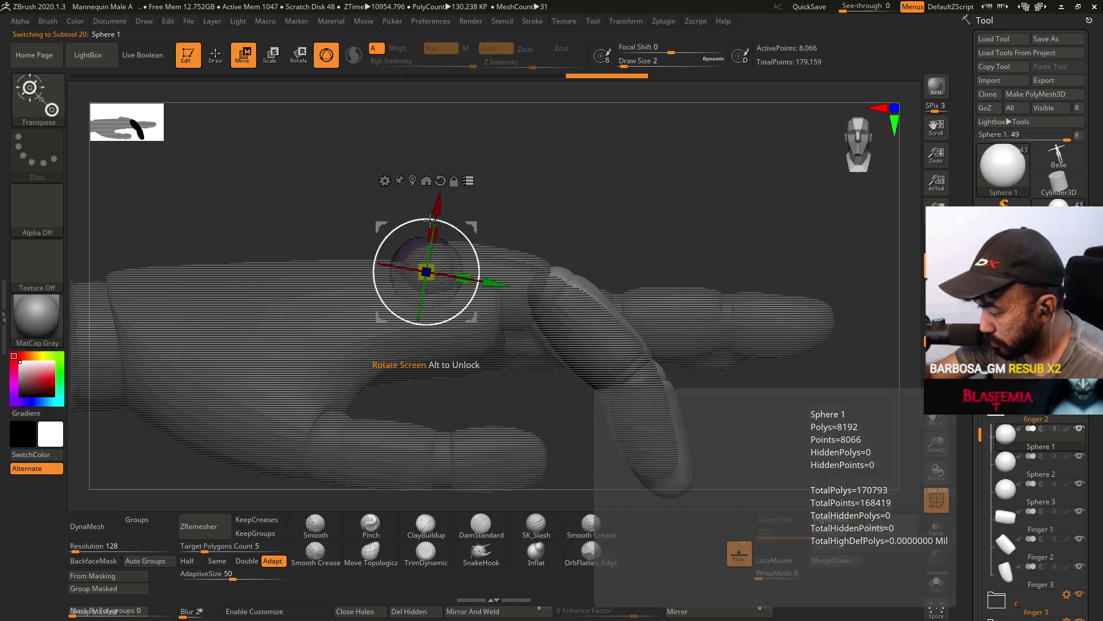
Collapse the finger 2 folder and expand finger 3 to list its joint spheres and segments.
click(1060, 416)
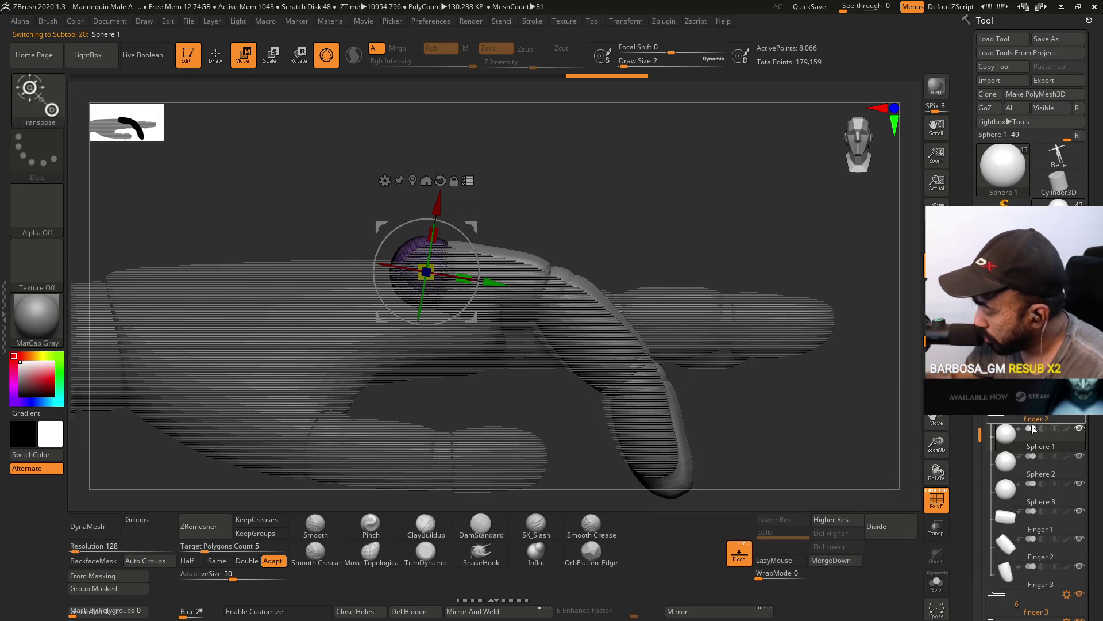
click(1061, 415)
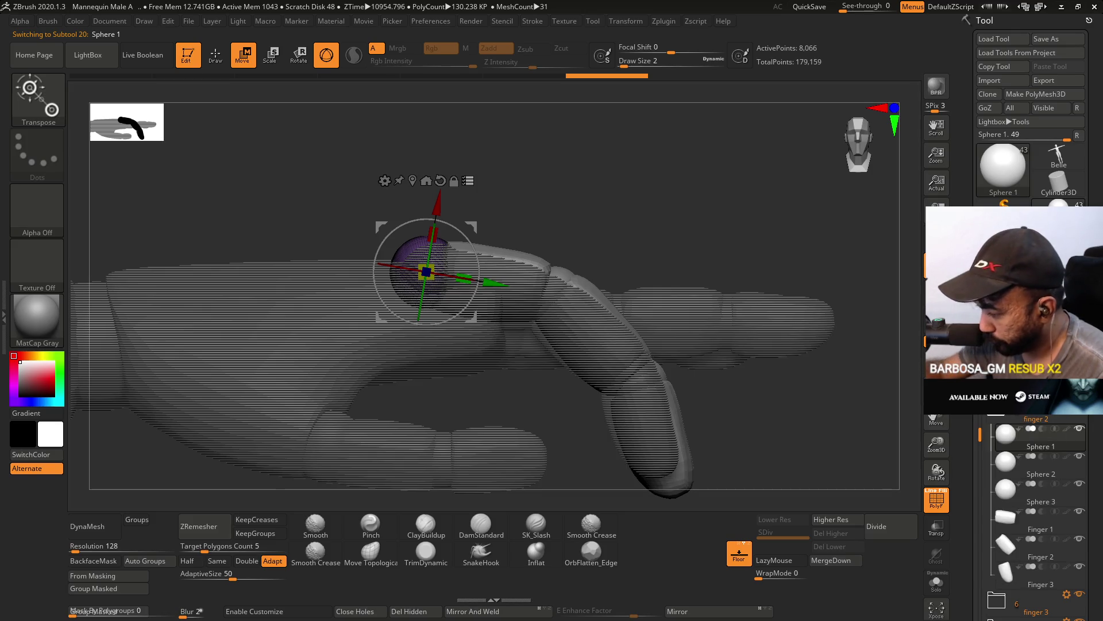
mouse_move(471, 225)
mouse_down()
mouse_move(525, 216)
mouse_move(545, 199)
mouse_up()
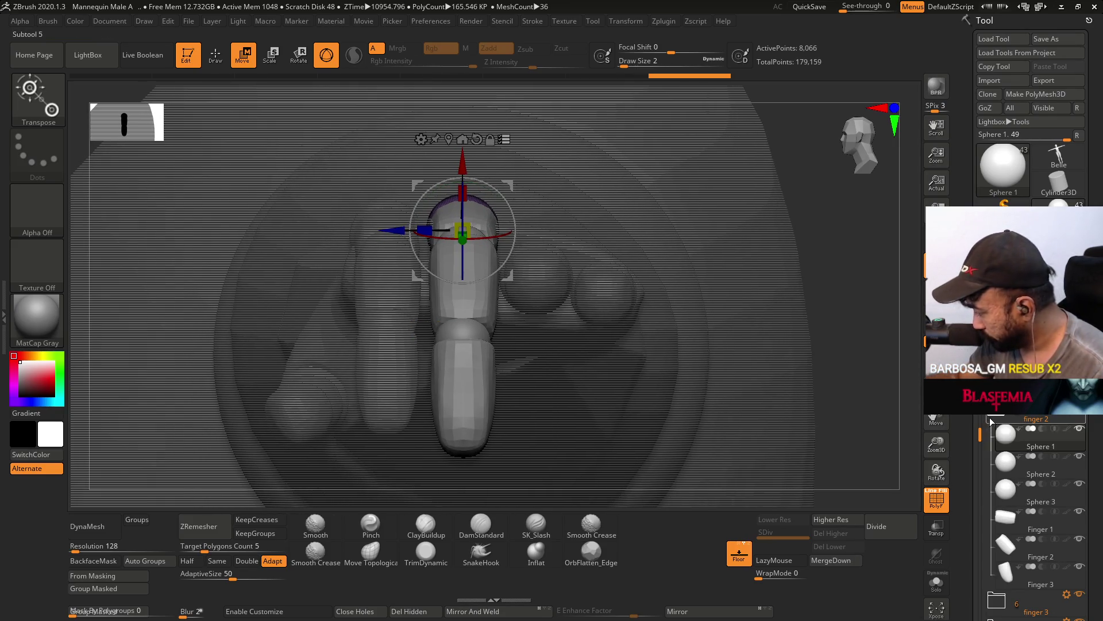
click(988, 421)
click(1034, 439)
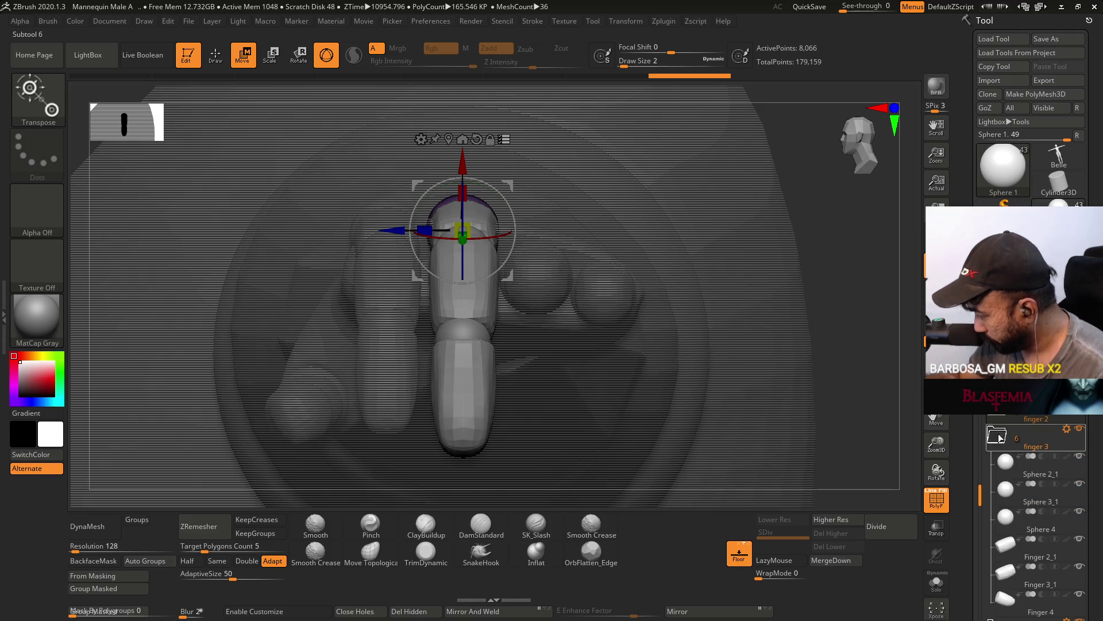
Bend the third finger down-right at its knuckle sphere Sphere 2_1.
click(1066, 429)
drag(661, 345, 575, 276)
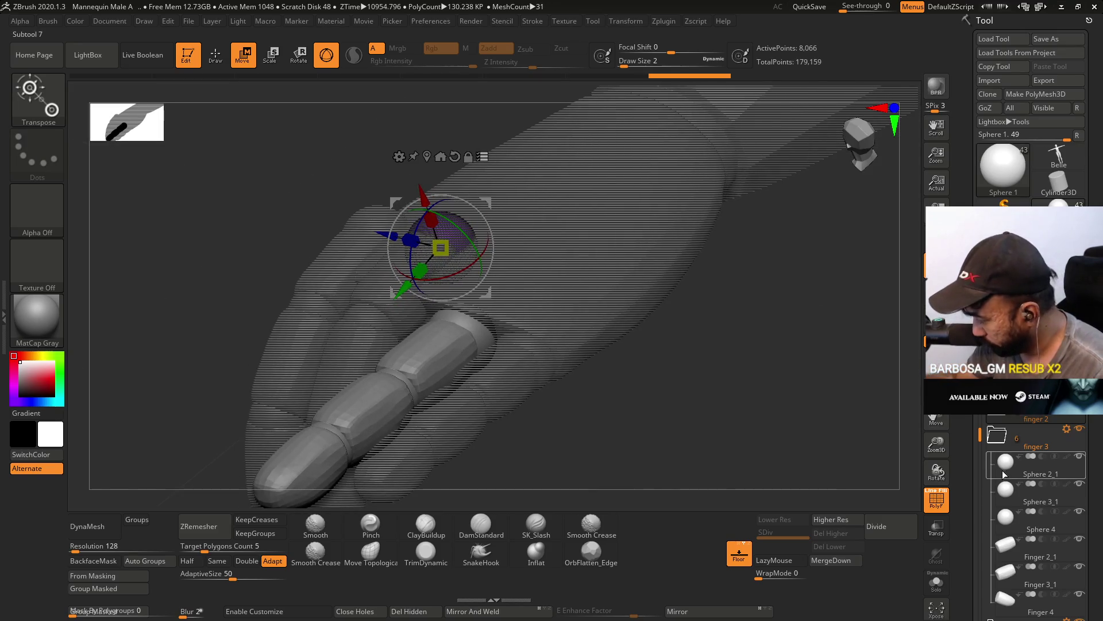
alt+click(482, 322)
drag(574, 345, 666, 257)
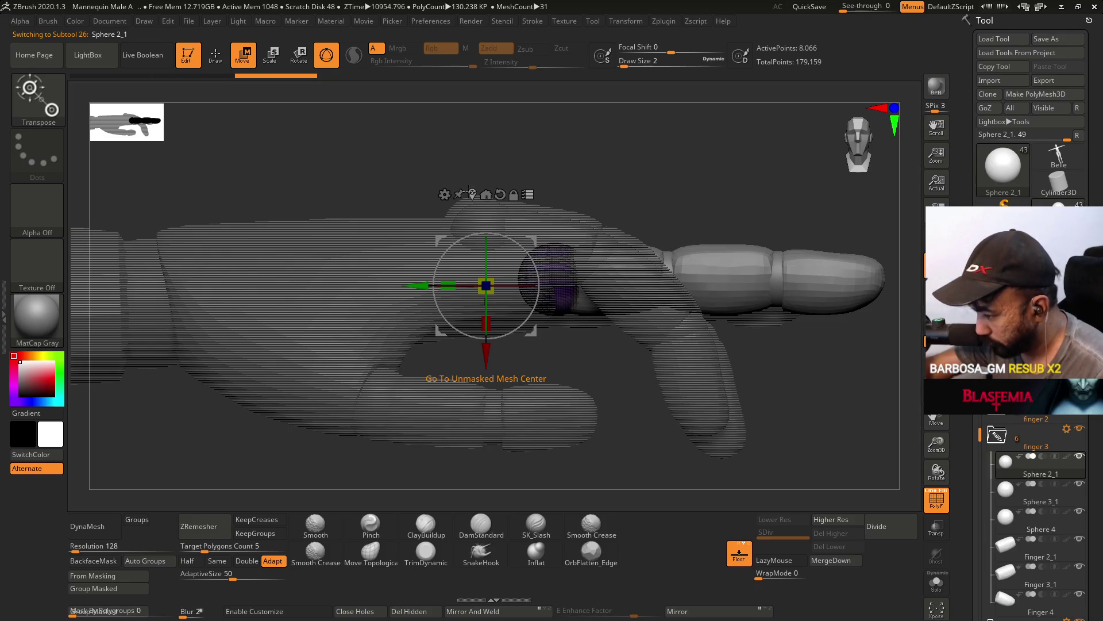
click(555, 279)
alt+drag(616, 216, 511, 274)
drag(495, 311, 549, 309)
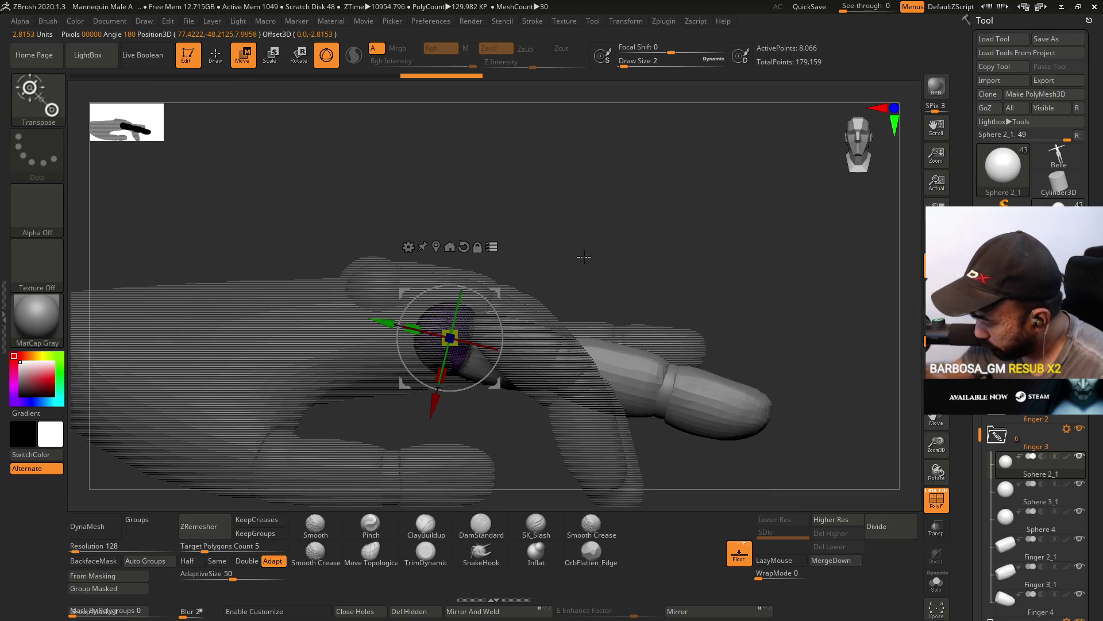
Curl the third finger further down at its middle joint Sphere 3_1.
click(1009, 500)
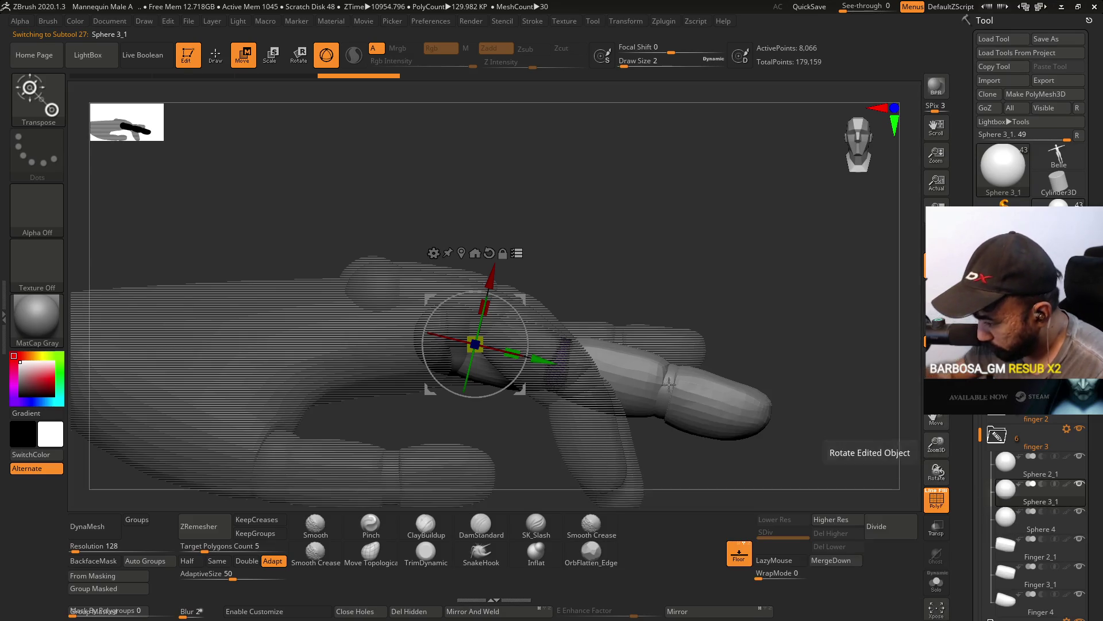
click(467, 251)
drag(586, 213, 503, 302)
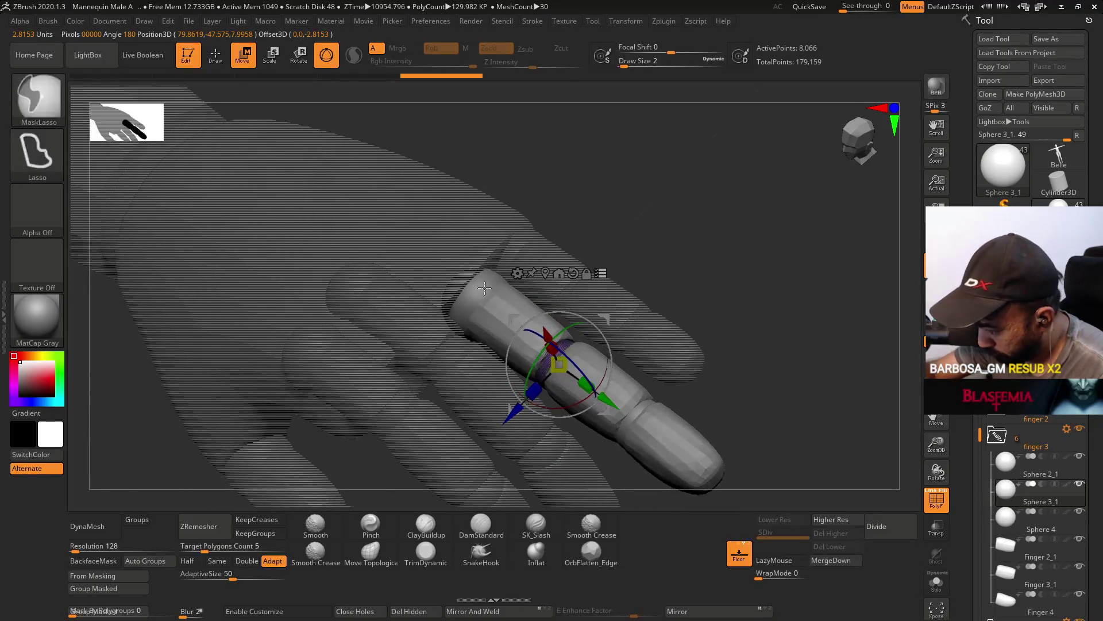
drag(718, 241, 678, 321)
mouse_move(607, 338)
mouse_down()
mouse_move(611, 353)
mouse_move(622, 344)
mouse_up()
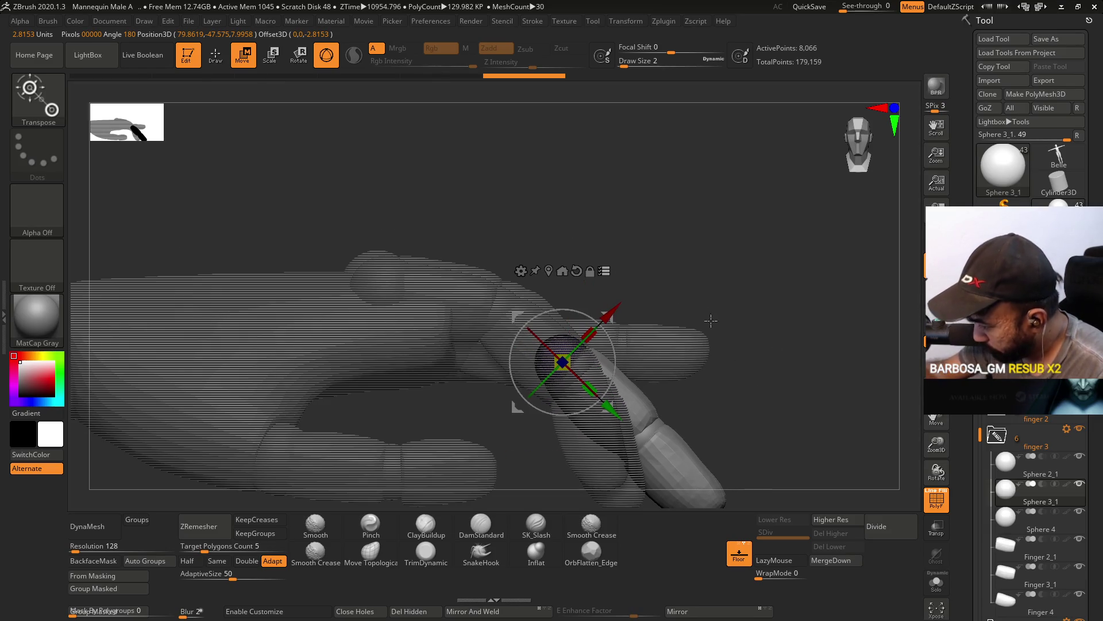
alt+drag(716, 330, 627, 229)
Check fingertip Sphere 4, then reselect Sphere 2_1 and view the finger straight from the side.
click(1013, 520)
mouse_move(598, 367)
mouse_down()
mouse_move(549, 288)
mouse_move(606, 324)
mouse_move(601, 365)
mouse_move(592, 247)
mouse_move(652, 250)
mouse_up()
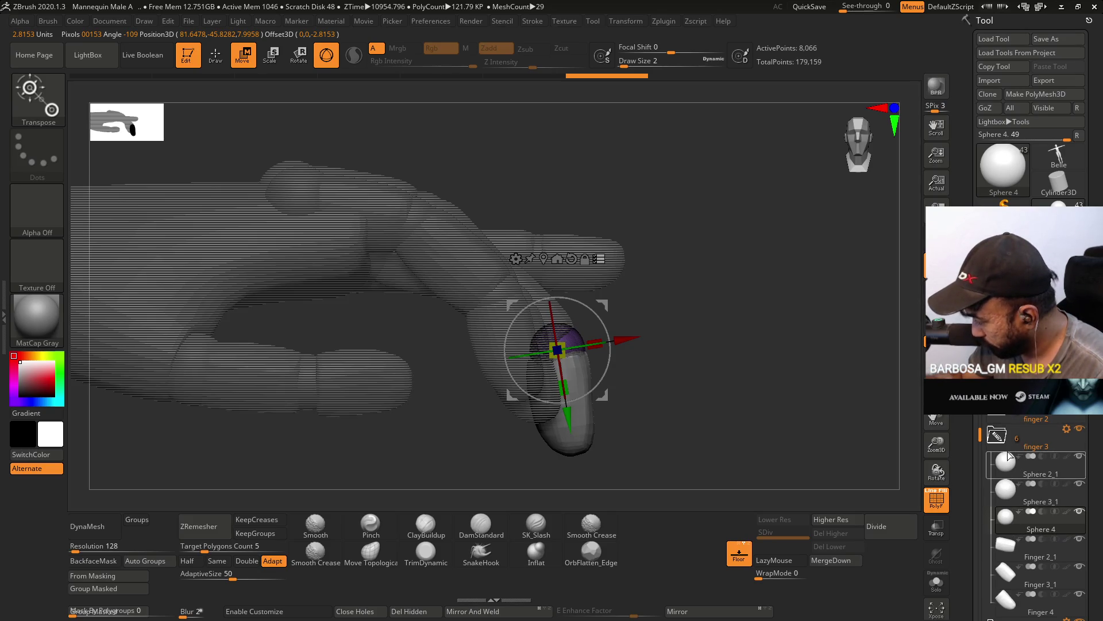
click(1059, 430)
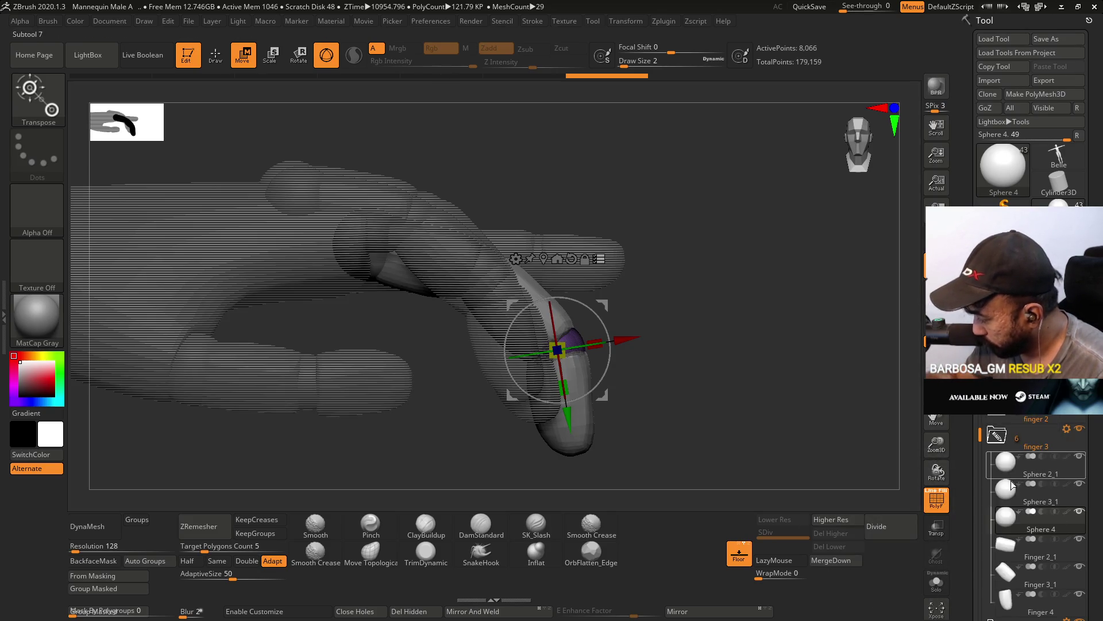
alt+click(420, 235)
shift+drag(420, 236, 413, 211)
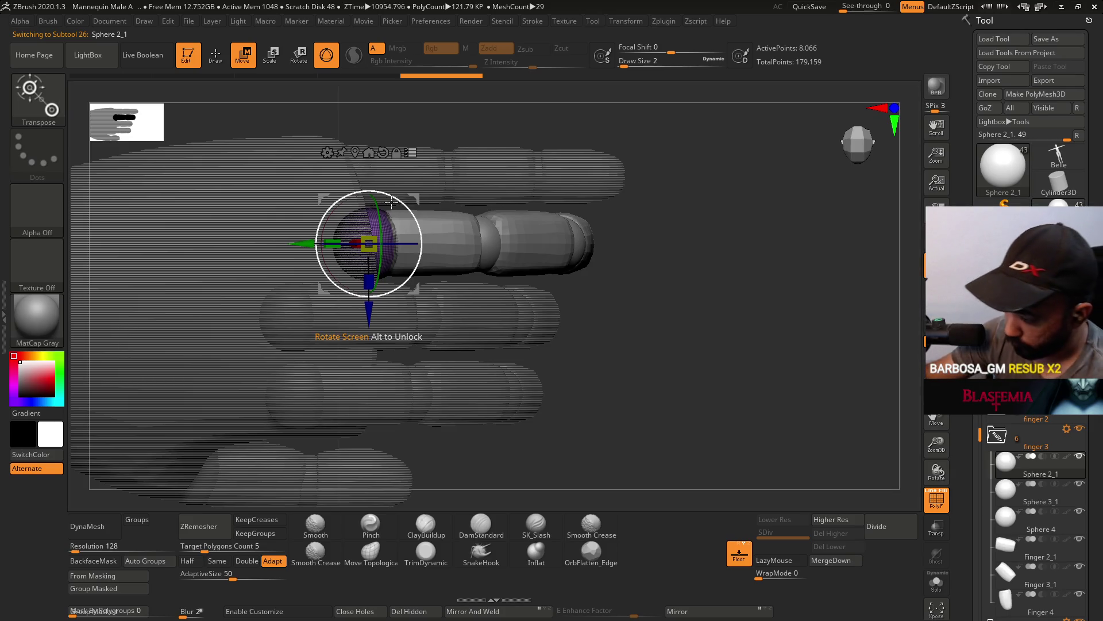
Raise the third finger's tip segment against the knuckle, undoing a first misplaced move.
mouse_move(410, 206)
mouse_down()
mouse_move(334, 196)
mouse_move(457, 136)
mouse_move(457, 210)
mouse_move(413, 290)
mouse_move(417, 257)
mouse_up()
key(ctrl+z)
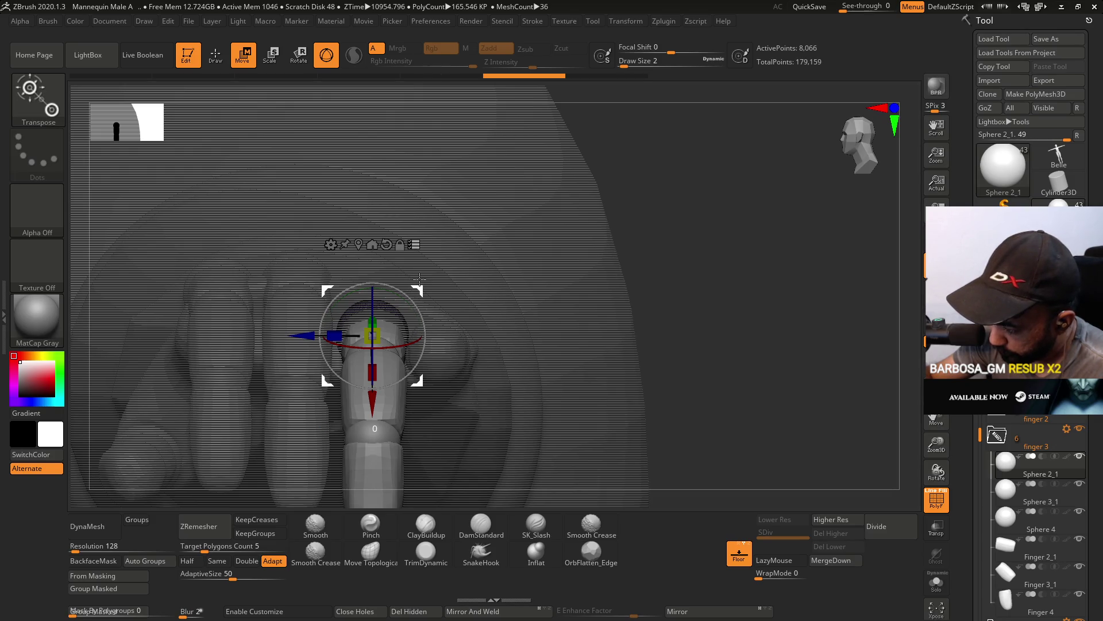
mouse_move(420, 279)
mouse_down()
mouse_move(420, 262)
mouse_move(402, 305)
mouse_move(370, 239)
mouse_move(463, 196)
mouse_move(482, 217)
mouse_move(477, 198)
mouse_up()
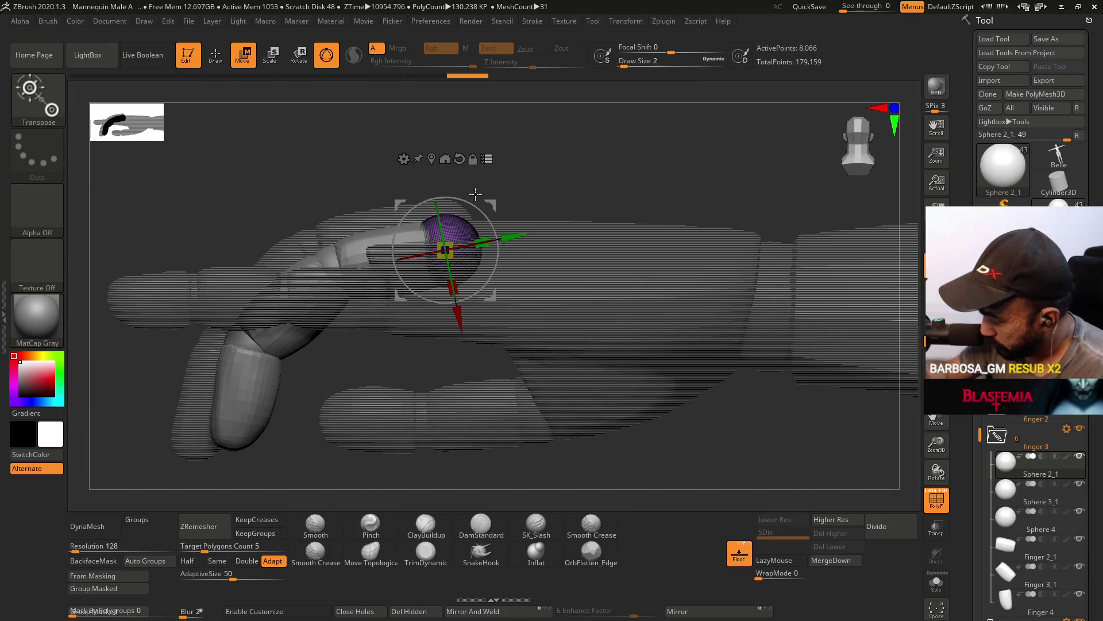
click(1006, 598)
Hide segments around Sphere 4 to inspect the curled third fingertip, then collapse the finger 3 folder.
mouse_move(1003, 566)
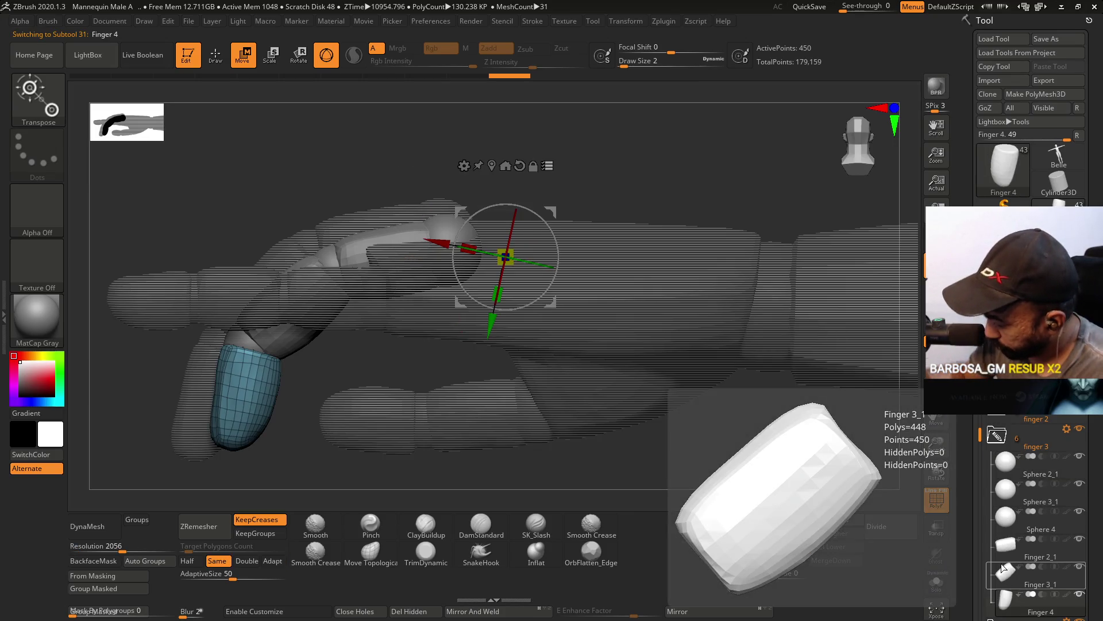
click(1005, 516)
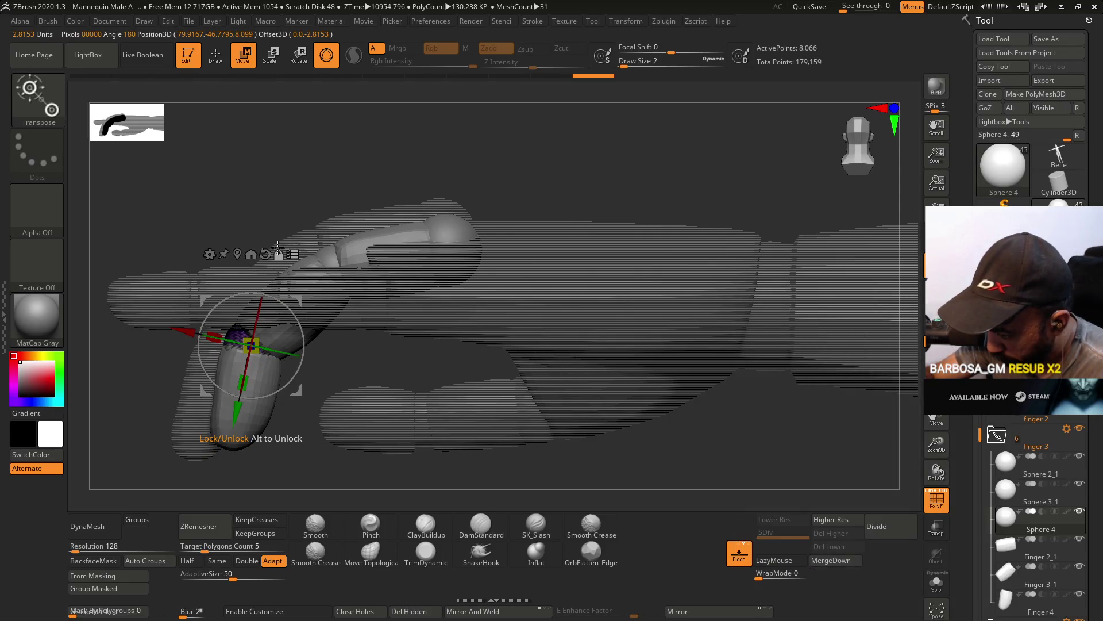
drag(364, 185, 365, 268)
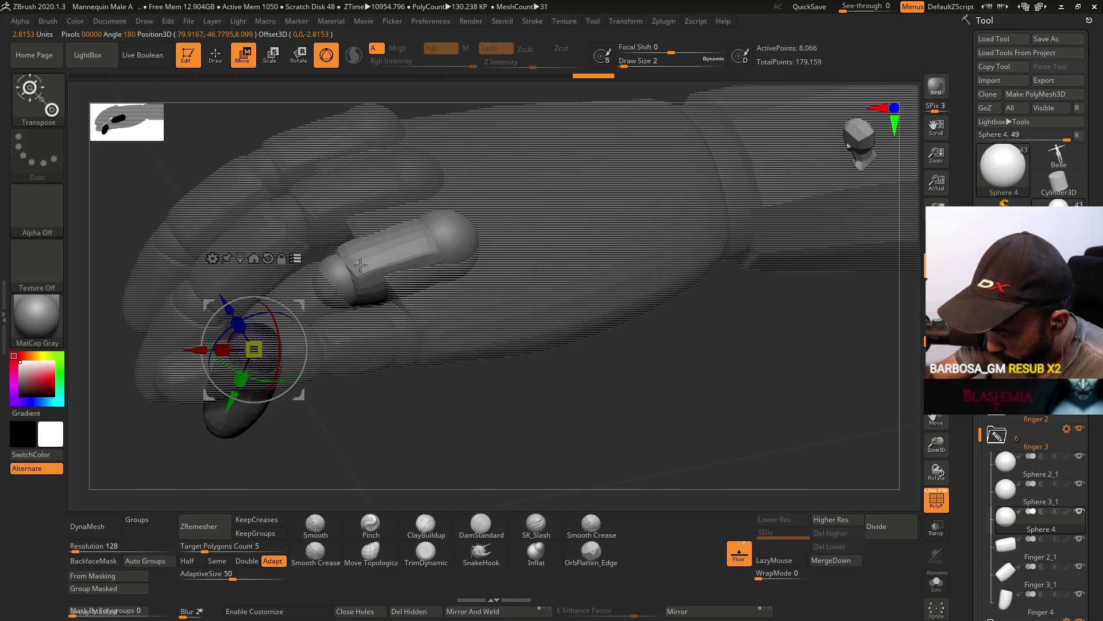
ctrl+alt+shift+click(384, 232)
ctrl+alt+shift+click(455, 236)
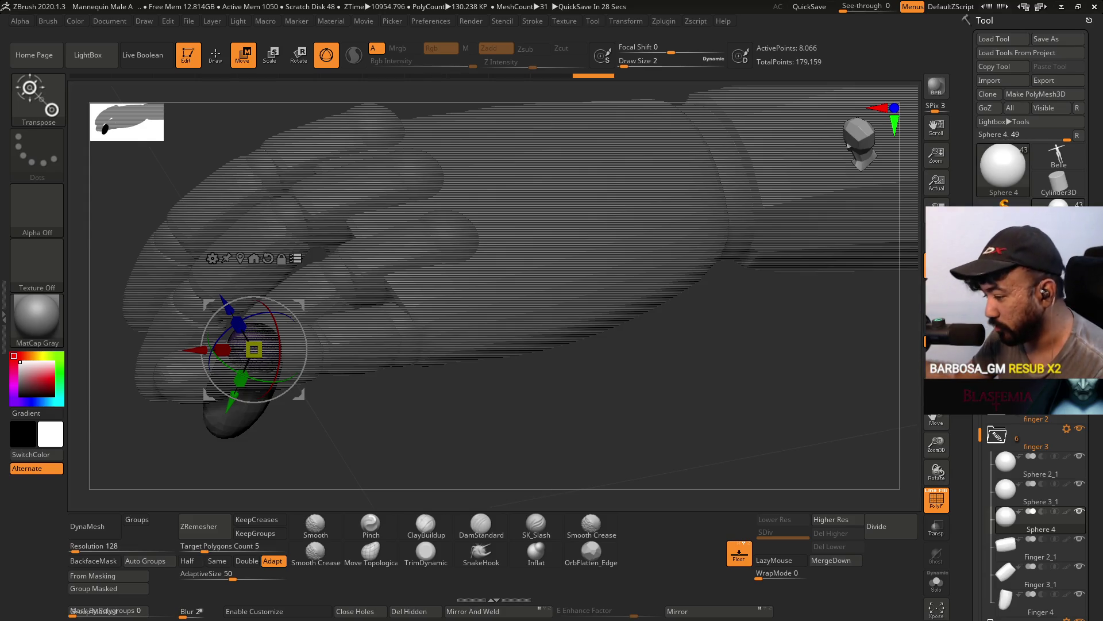
mouse_move(580, 266)
mouse_down()
mouse_move(604, 281)
mouse_move(610, 256)
mouse_move(559, 282)
mouse_up()
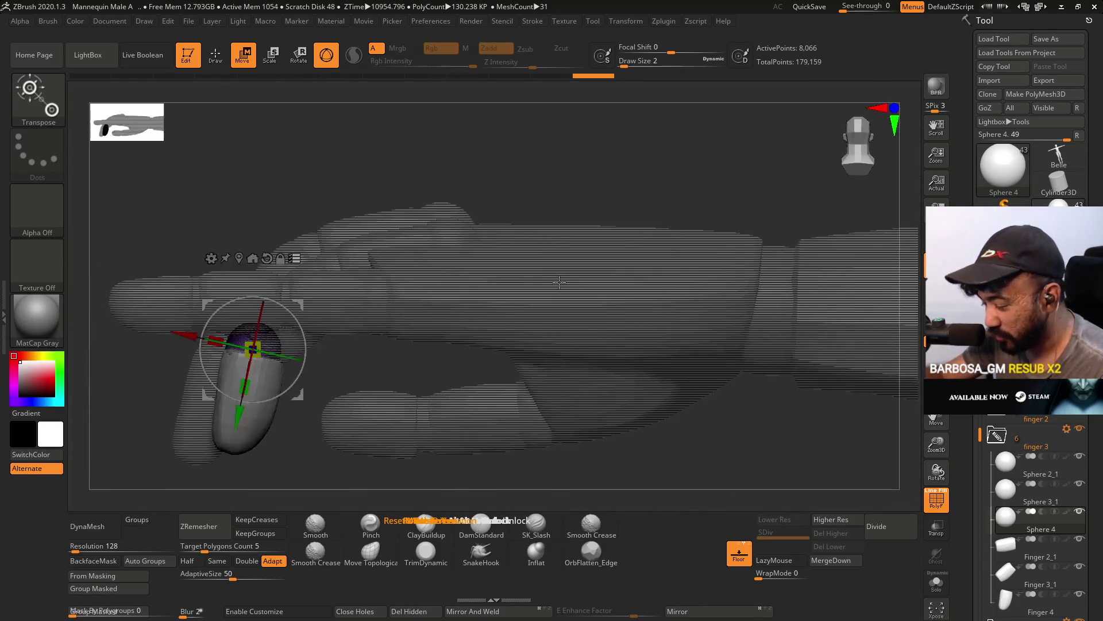
click(996, 437)
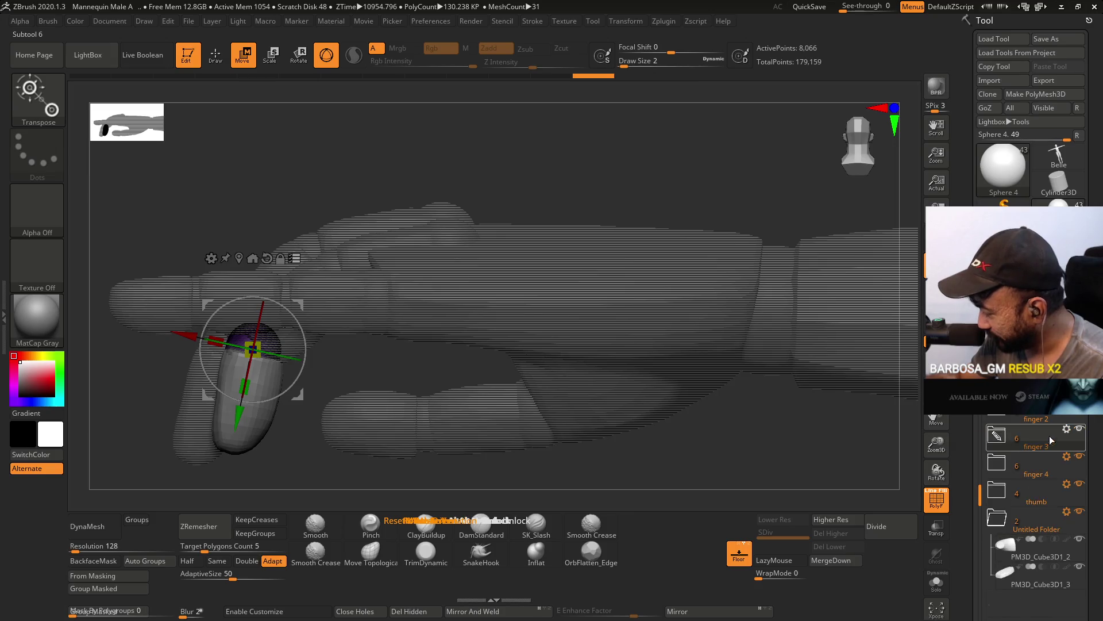
Expand the finger 4 folder to show its parts.
click(1067, 458)
click(1011, 421)
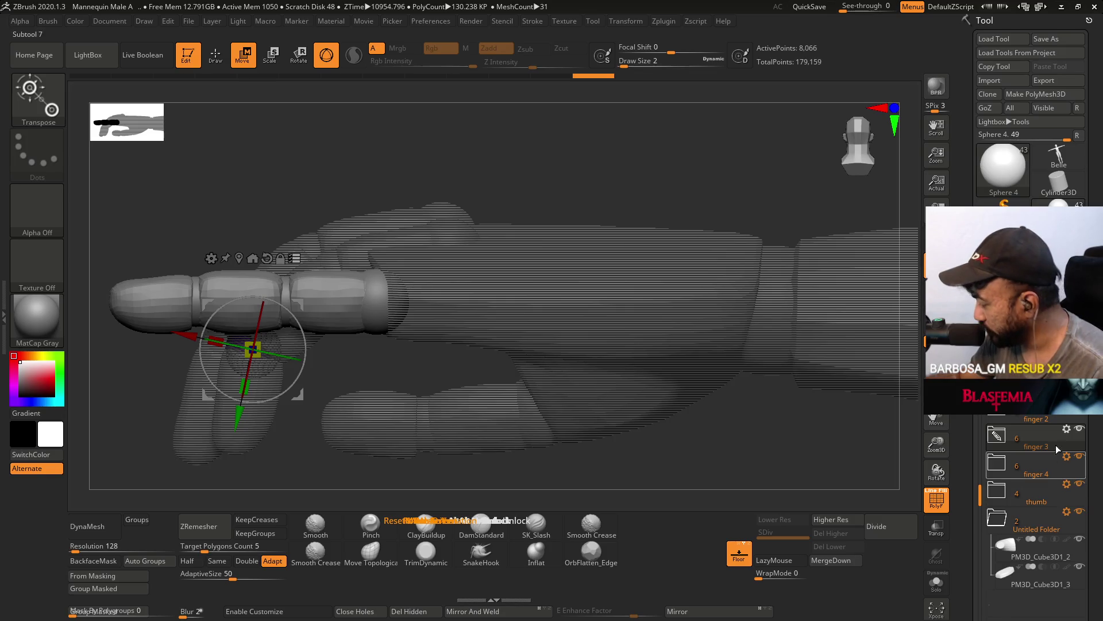
mouse_move(997, 408)
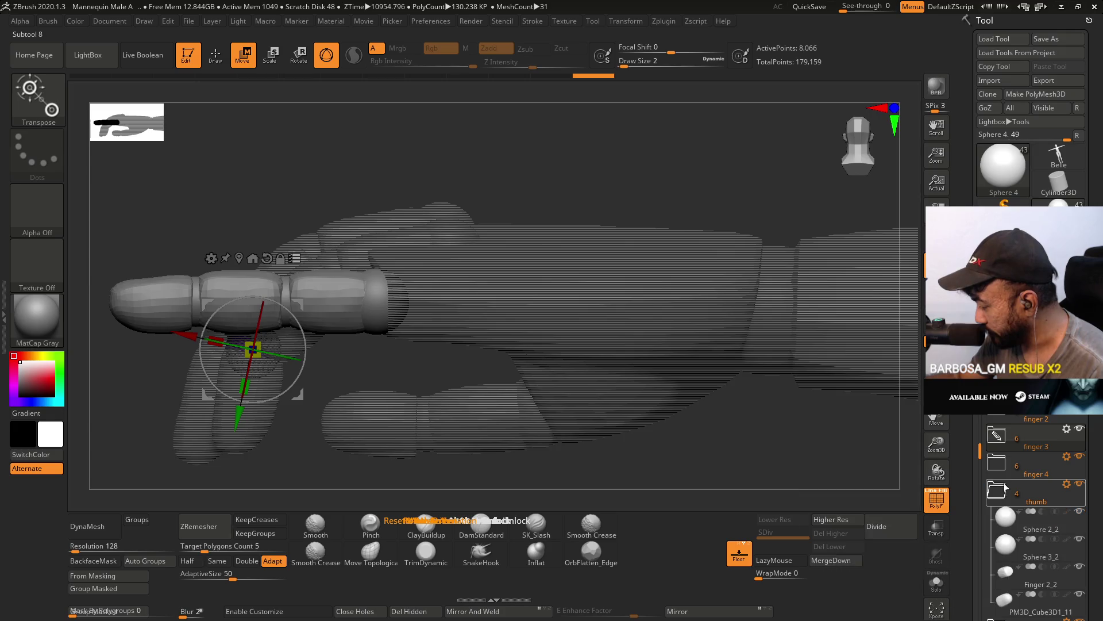
click(1003, 465)
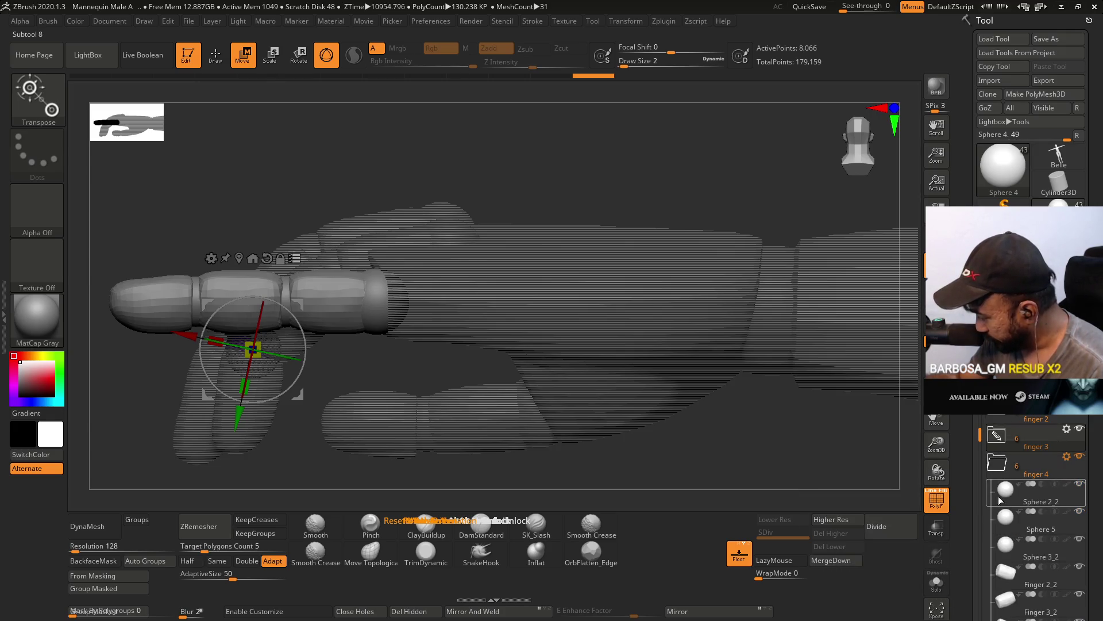
Tilt the fourth finger about 19 degrees down-left at knuckle Sphere 2_2.
click(1012, 460)
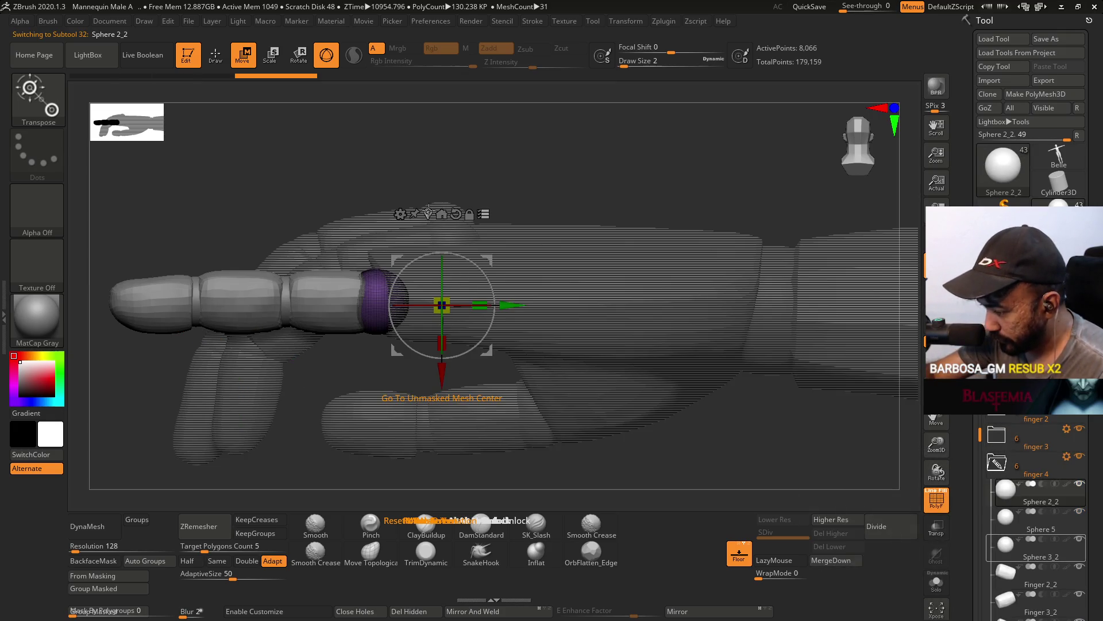
click(449, 220)
alt+right_drag(499, 307, 591, 250)
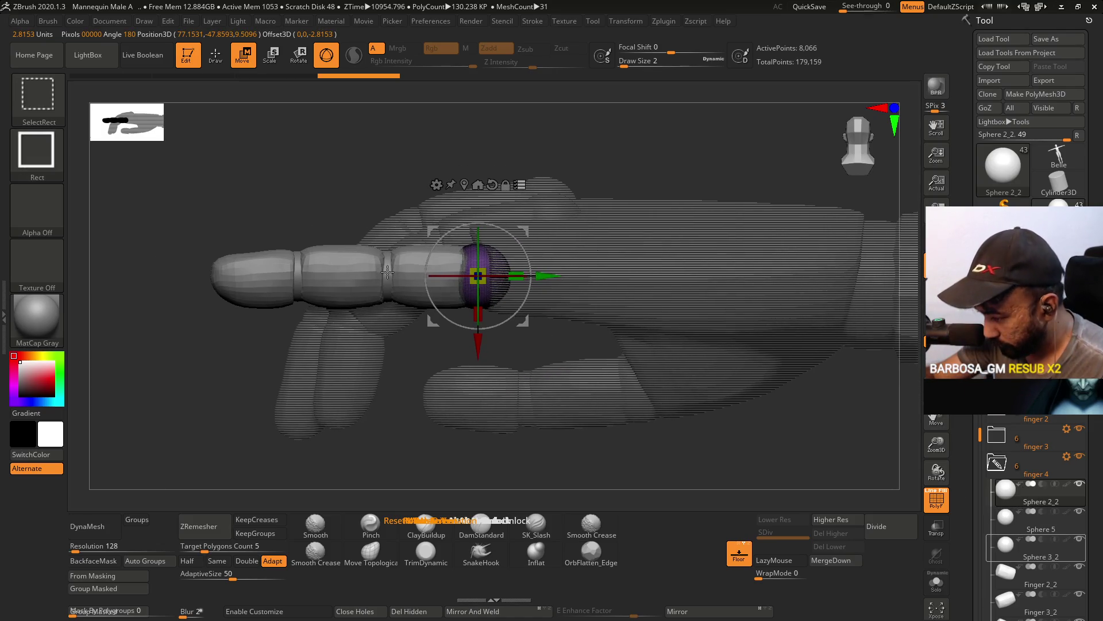
drag(525, 251, 518, 231)
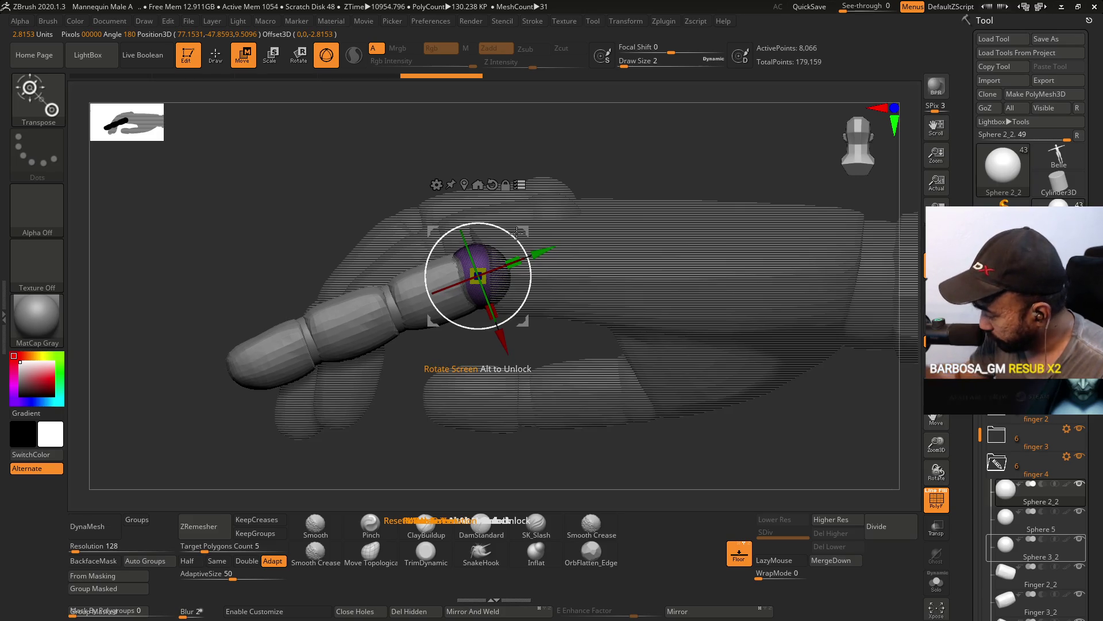
key(ctrl+shift)
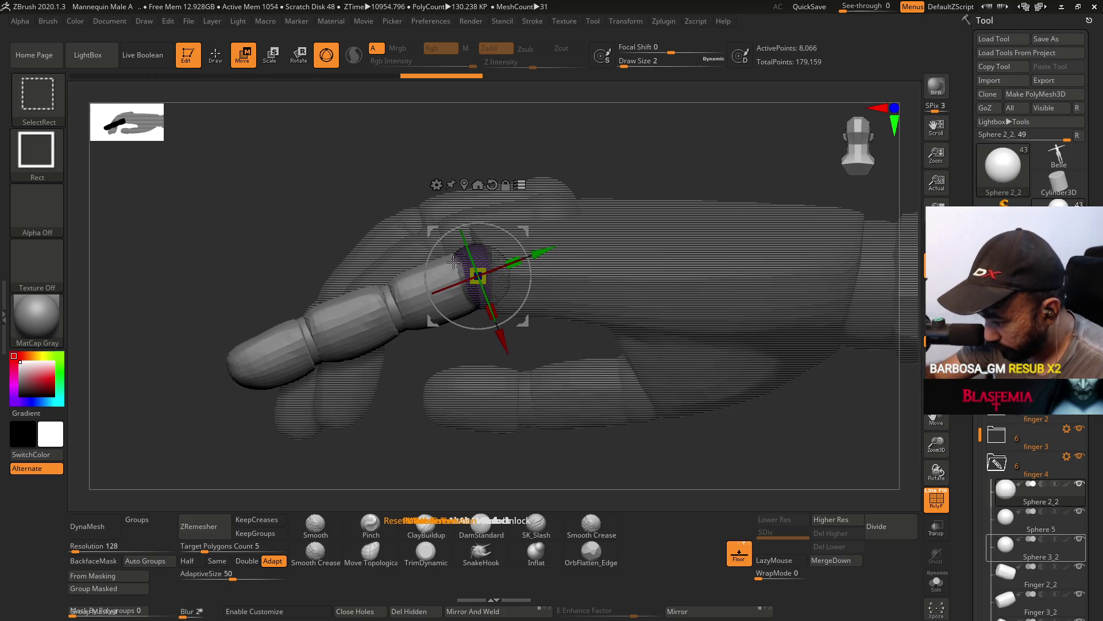
click(1002, 507)
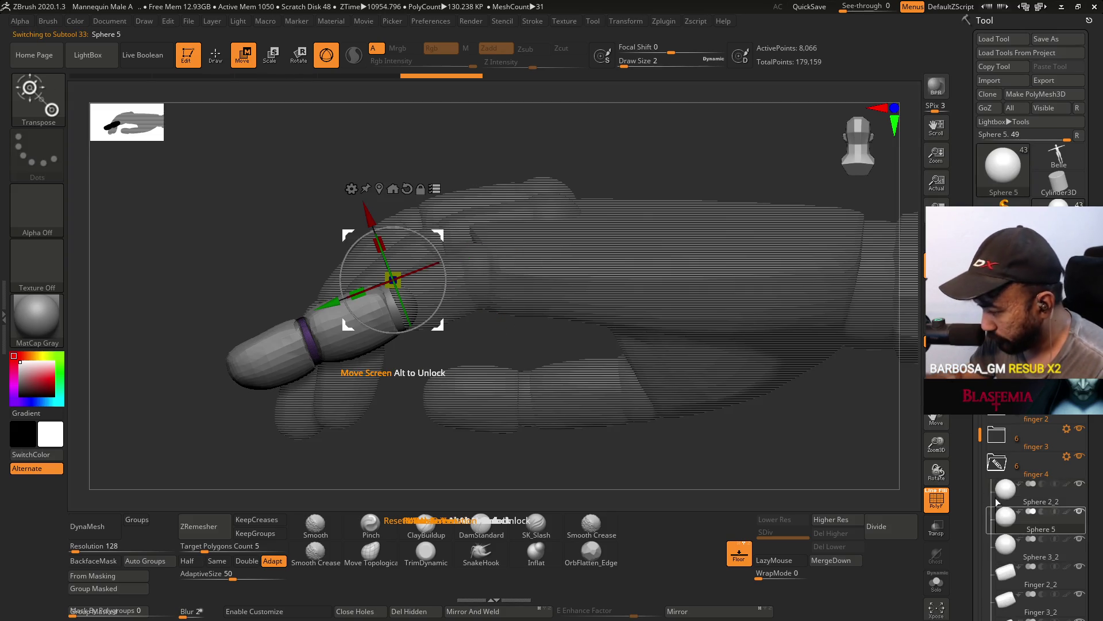
Move Sphere 5 down-left and rotate Sphere 3_2 to a steeper downward angle.
drag(379, 241, 394, 201)
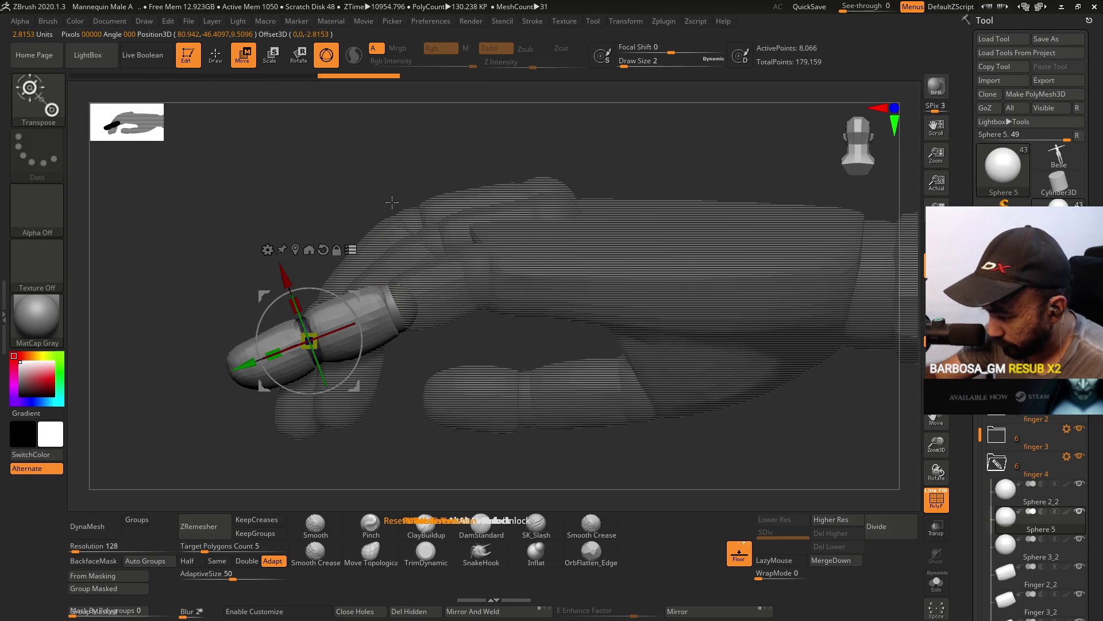
click(1022, 554)
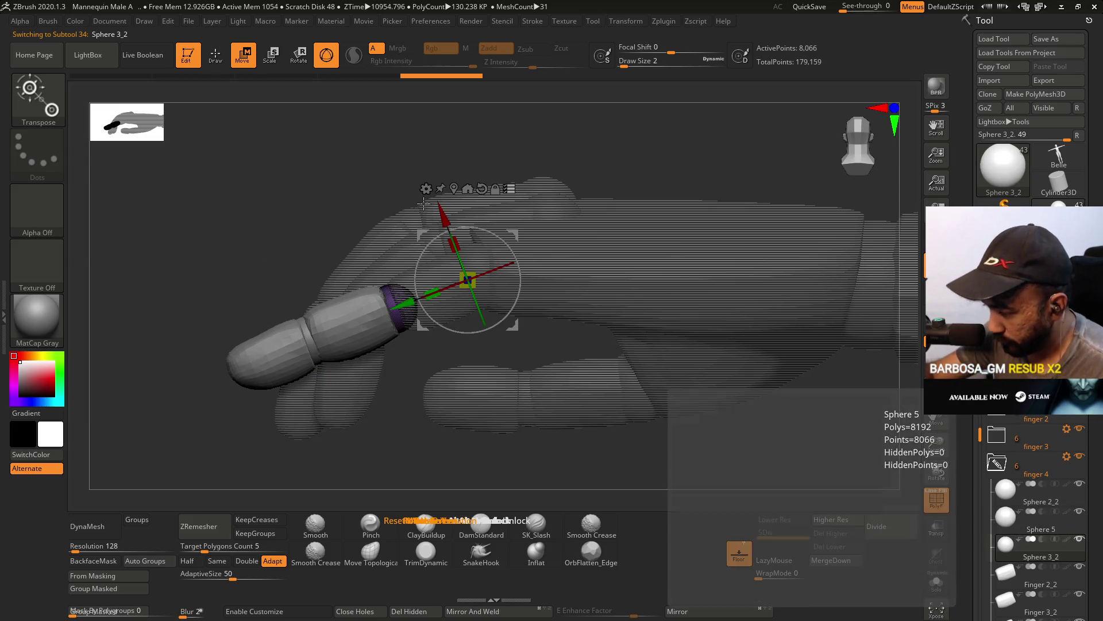
drag(441, 285, 438, 276)
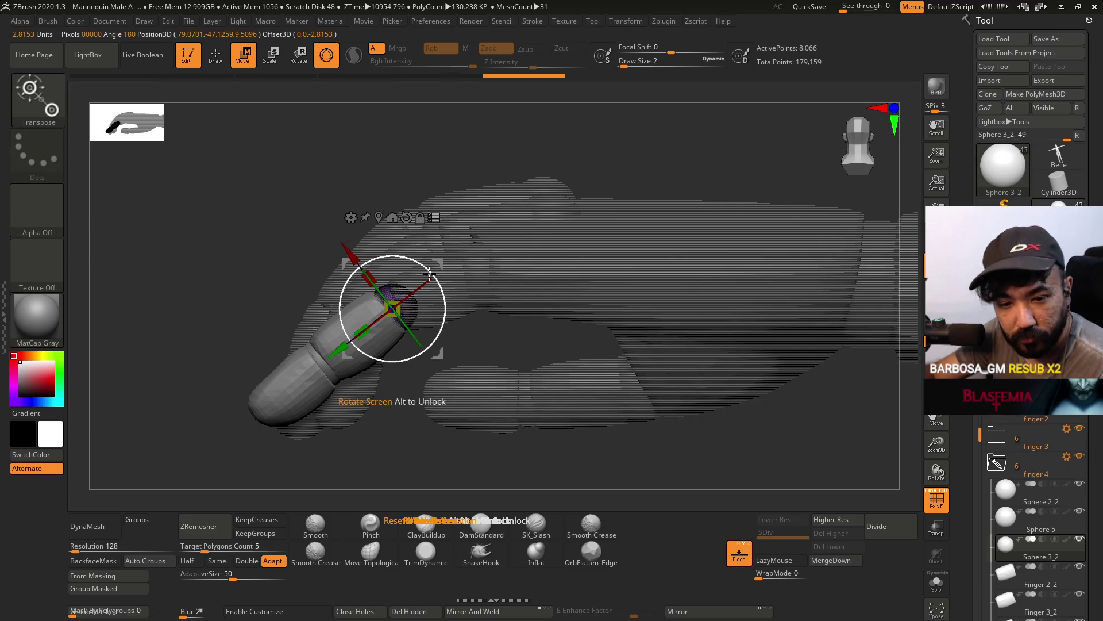
key(ctrl+z)
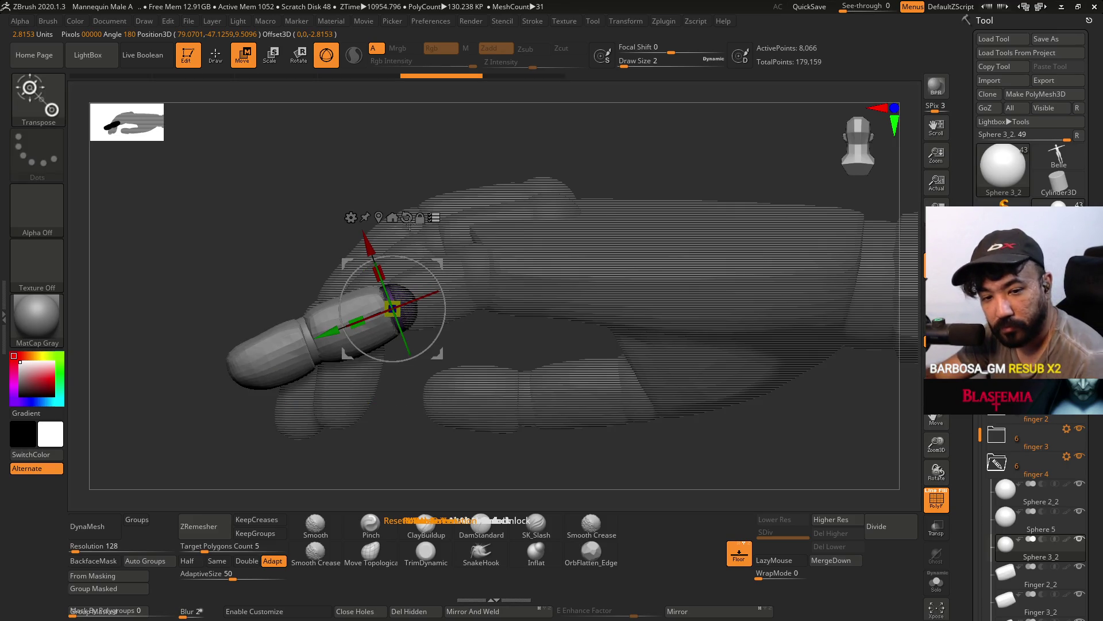
drag(445, 308, 446, 278)
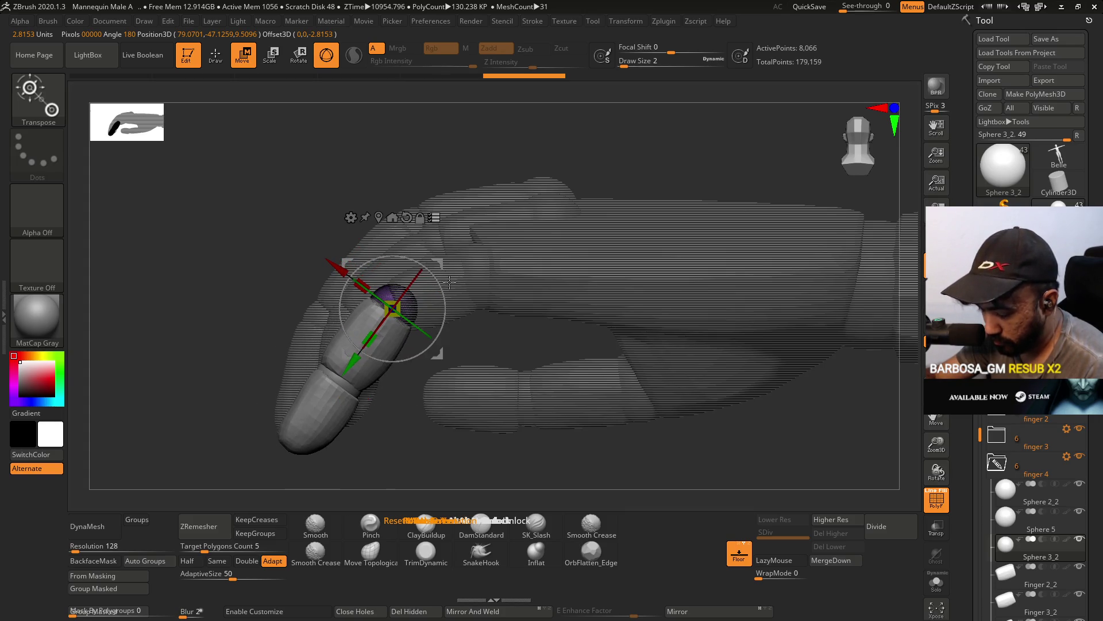
key(ctrl+z)
key(ctrl+shift+z)
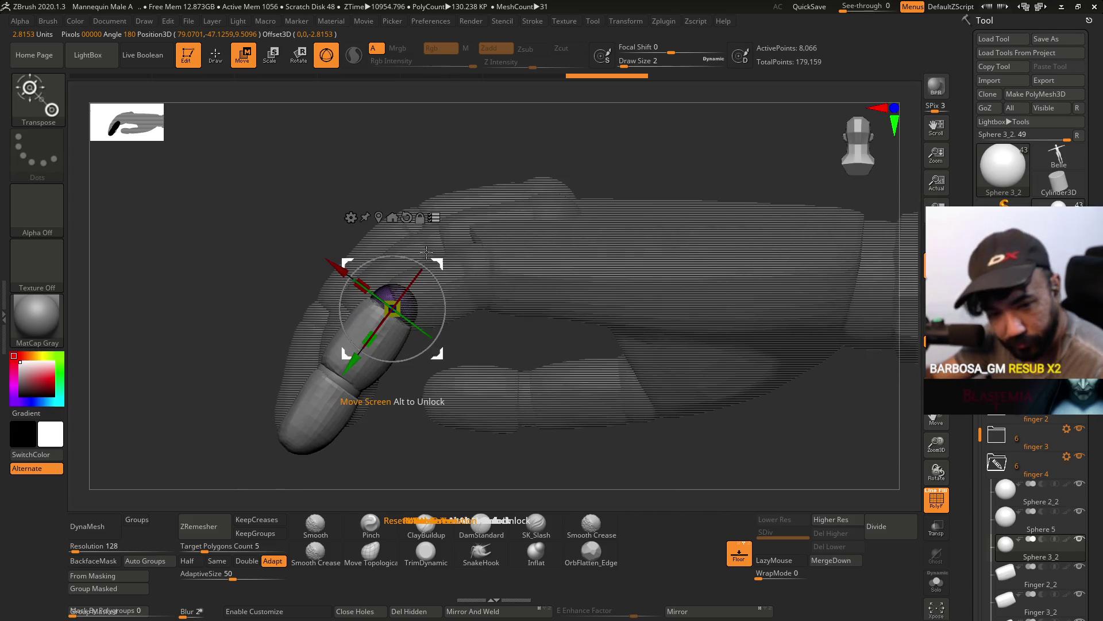
drag(442, 291, 442, 295)
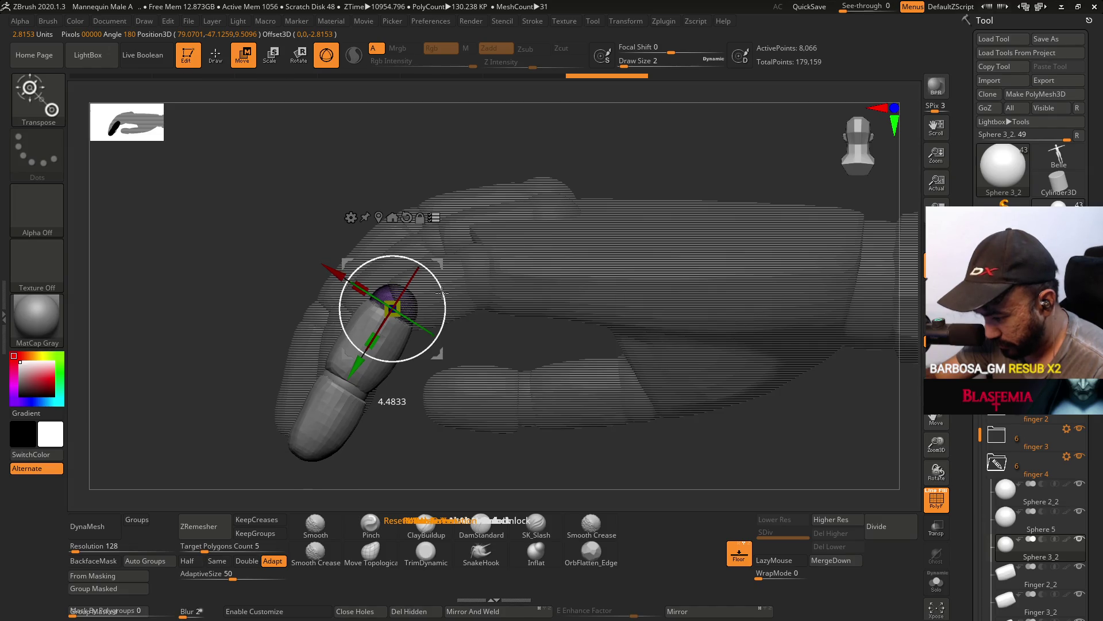
key(ctrl)
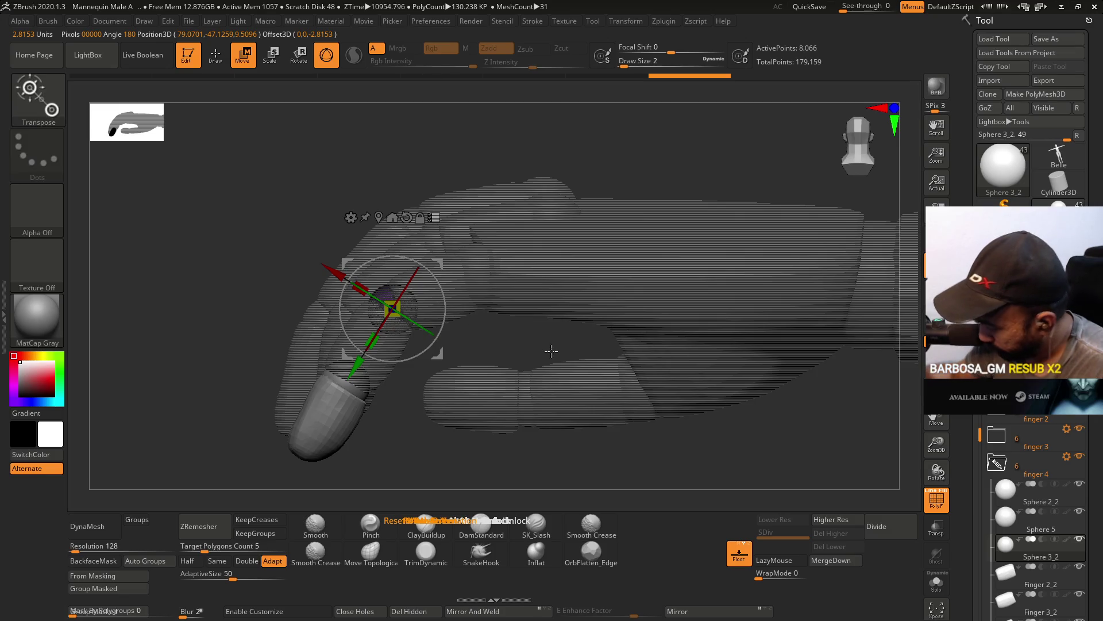
Rotate the Sphere 5 fingertip segment to point straight down.
click(1004, 520)
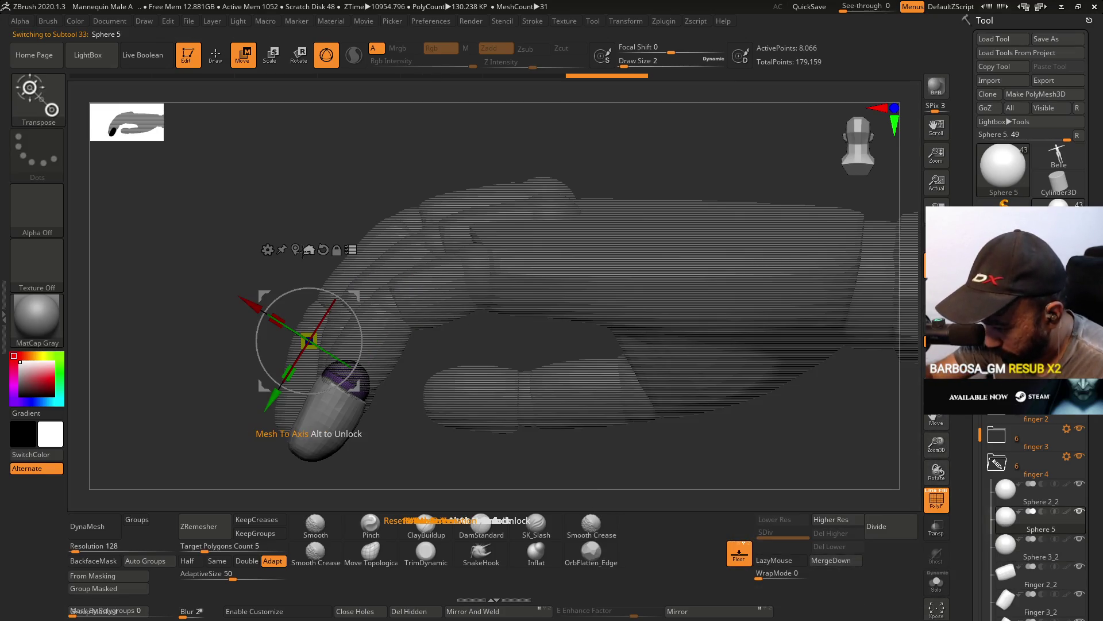
click(309, 248)
drag(391, 358, 394, 400)
mouse_move(513, 248)
right_down()
mouse_move(552, 227)
mouse_move(505, 252)
right_up()
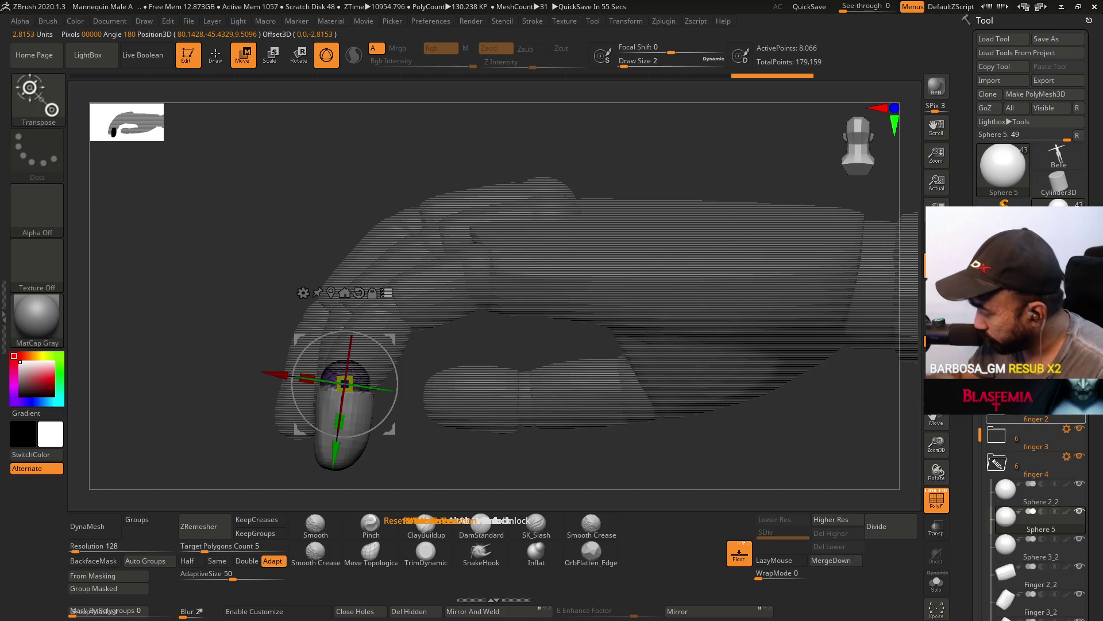
Shift the Sphere 2_2 segment slightly and view the hand from an oblique top angle.
click(1066, 457)
click(1035, 428)
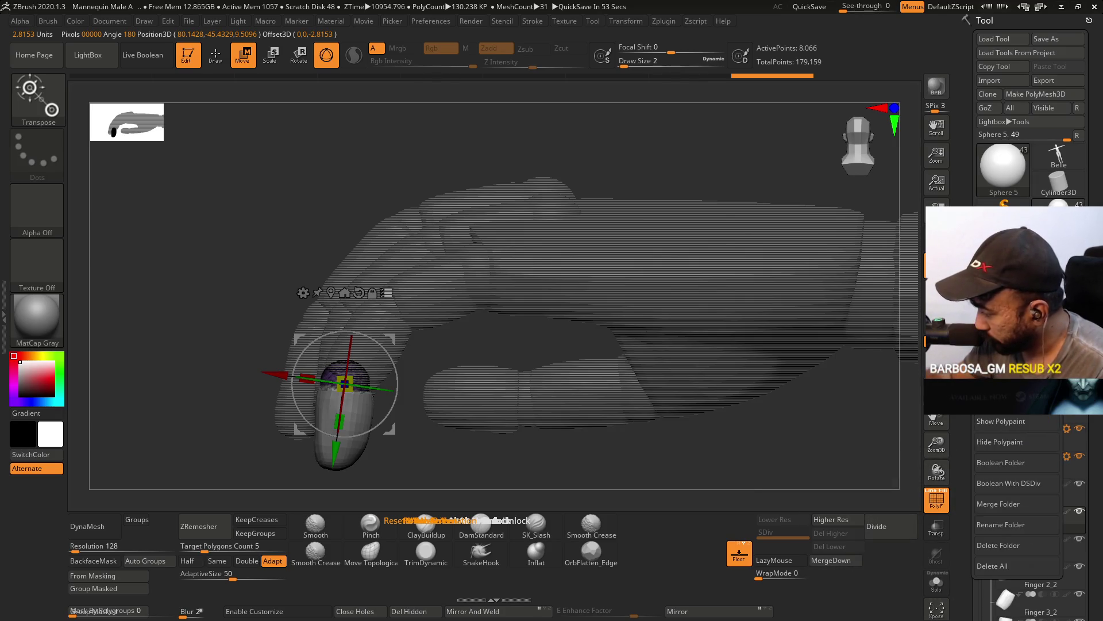
click(1029, 495)
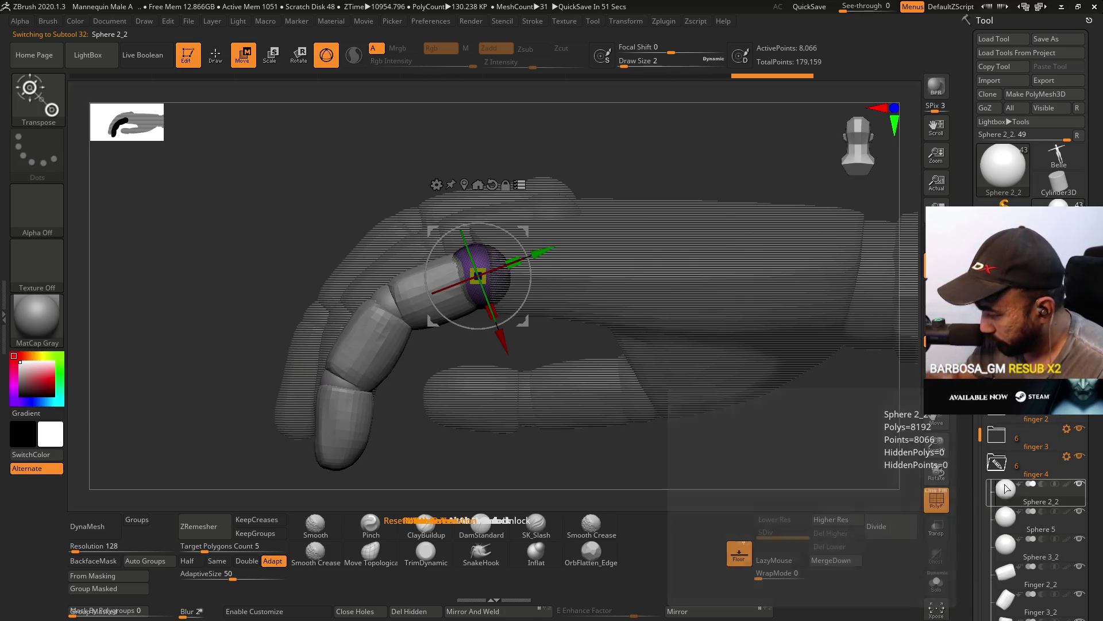
mouse_move(515, 224)
mouse_down()
mouse_move(583, 195)
mouse_move(603, 222)
mouse_move(605, 164)
mouse_move(606, 198)
mouse_move(555, 302)
mouse_move(605, 230)
mouse_move(613, 192)
mouse_move(678, 224)
mouse_up()
mouse_move(727, 173)
mouse_down()
mouse_move(646, 307)
mouse_move(644, 254)
mouse_move(677, 265)
mouse_move(652, 254)
mouse_move(603, 167)
mouse_up()
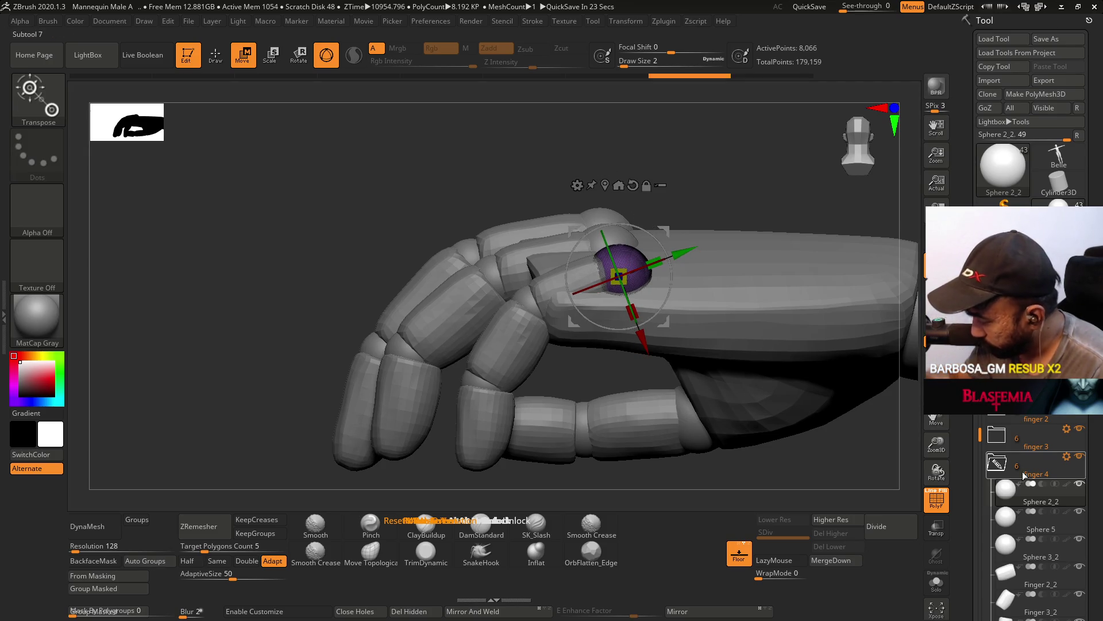
Rotate the finger 4 segment slightly tighter, then pick Sphere 5 and Sphere 3_2 for adjustment.
click(1067, 456)
drag(647, 229, 651, 232)
click(1005, 523)
click(1005, 543)
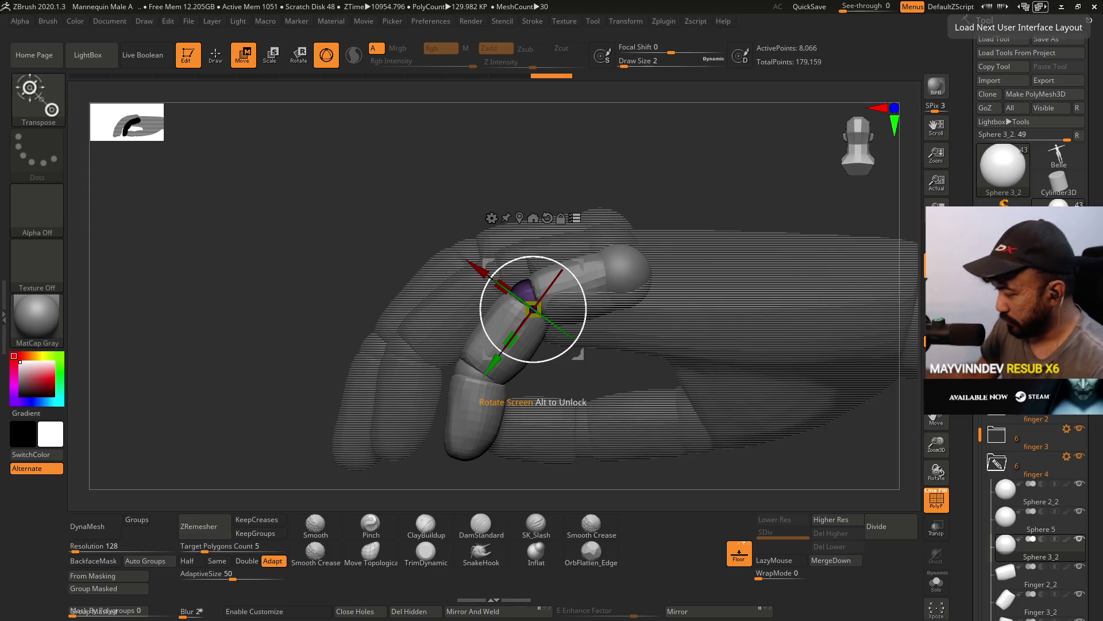
Nudge the Sphere 2_2 fingertip segment right to align finger 4.
click(1065, 454)
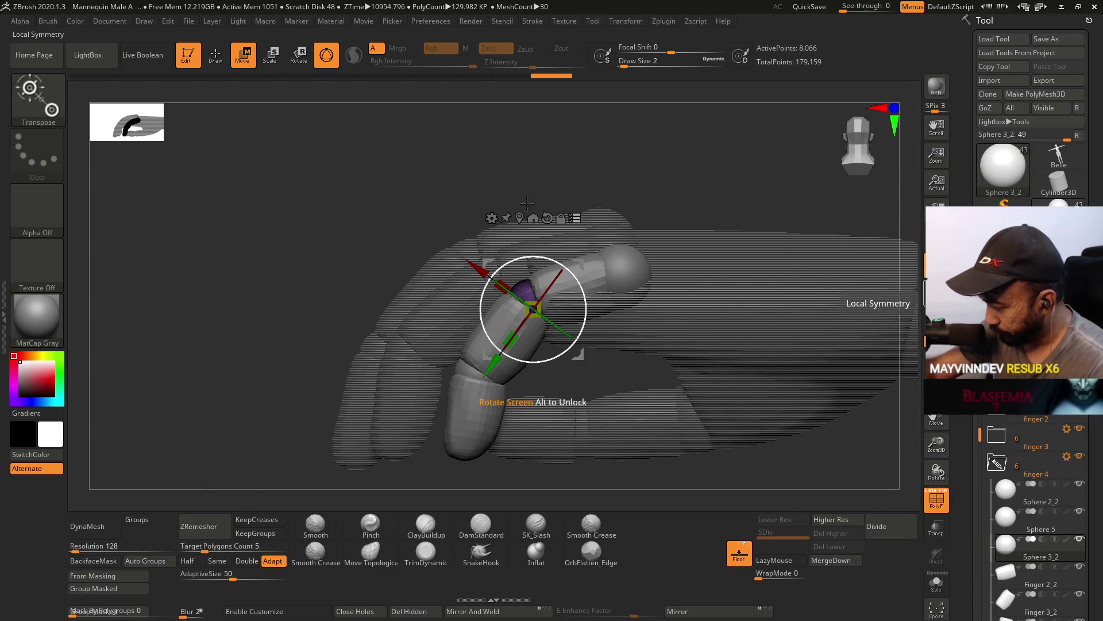
click(1016, 503)
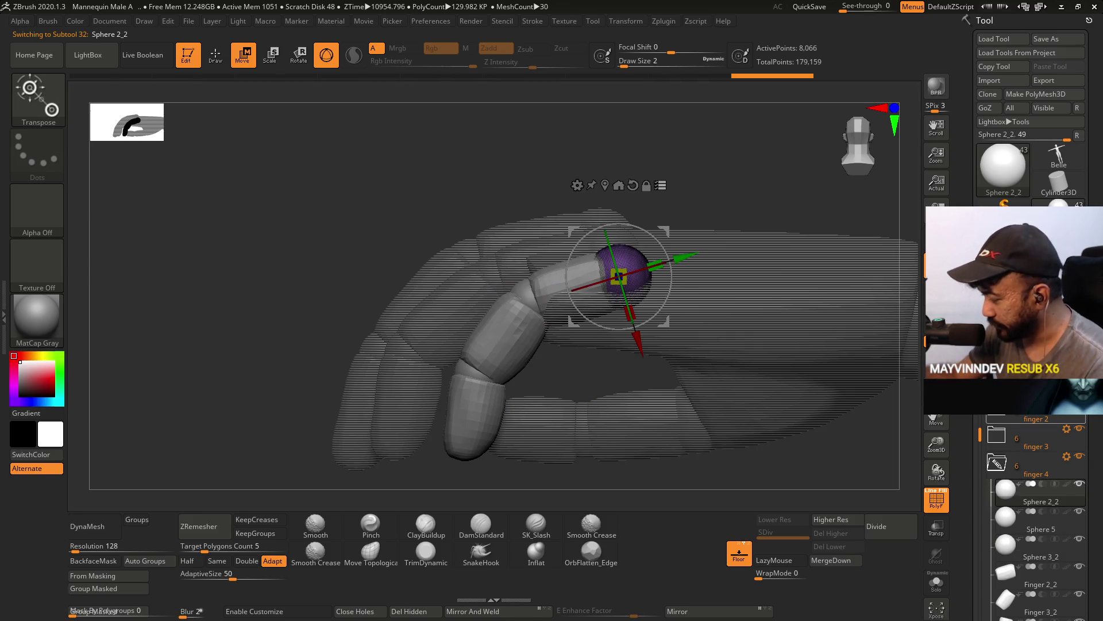
drag(666, 230, 674, 244)
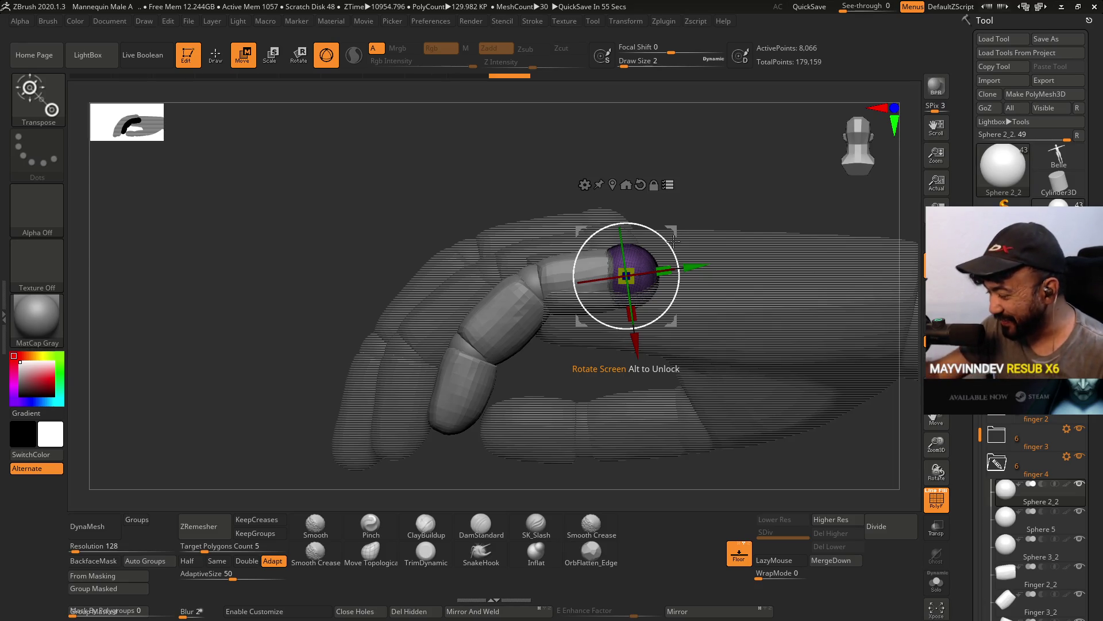
drag(670, 233, 667, 228)
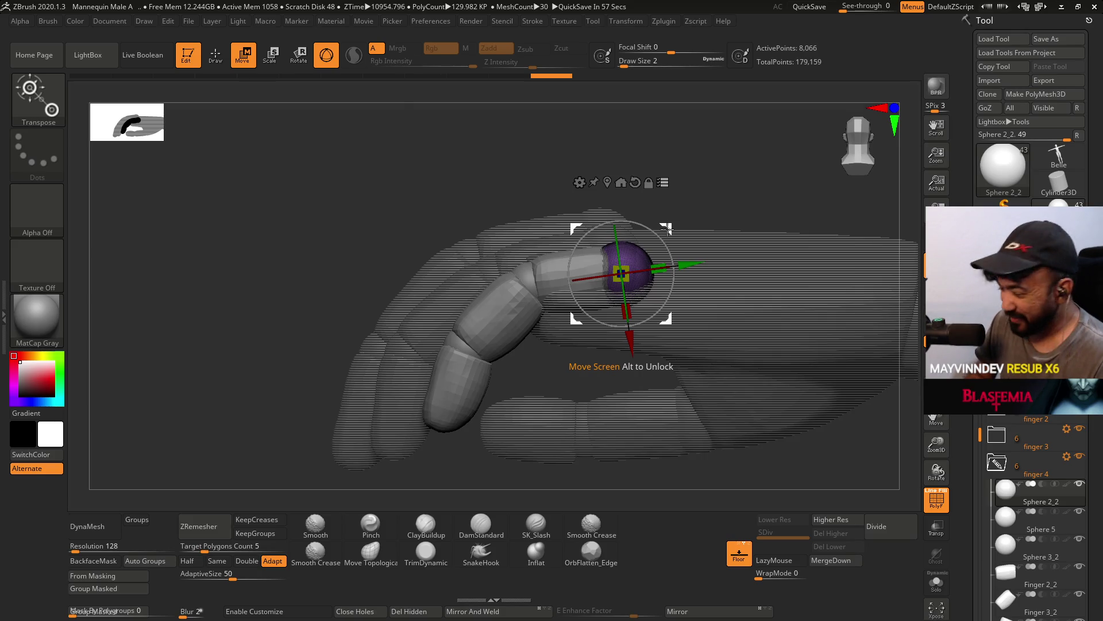
Isolate Sphere 3_2, rotate it about its joint and shift it slightly up-left.
click(1010, 519)
click(1009, 562)
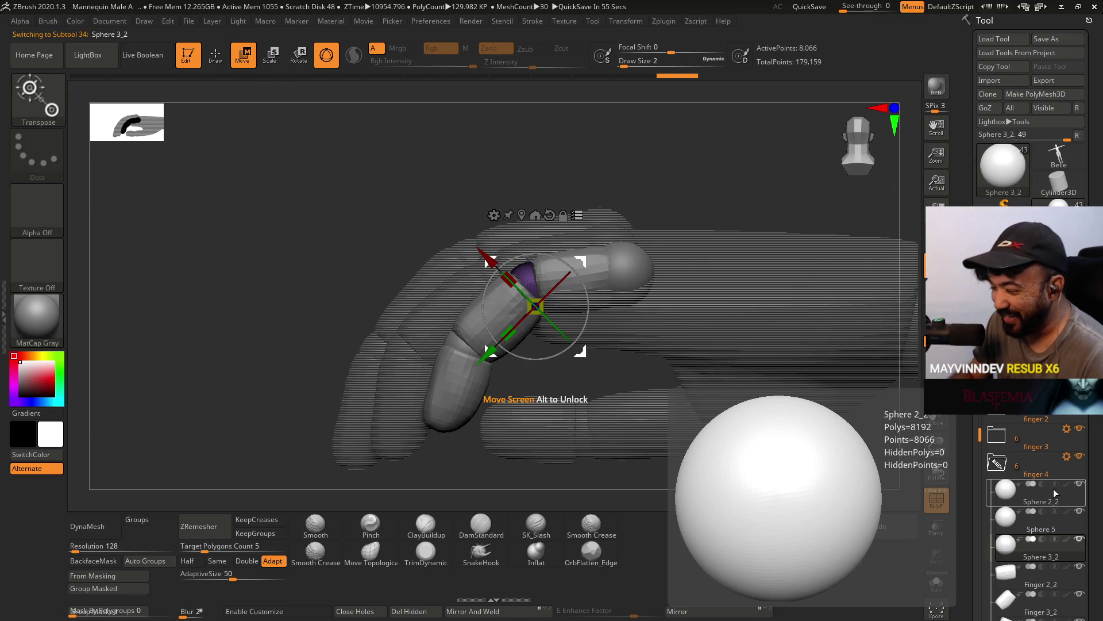
click(535, 215)
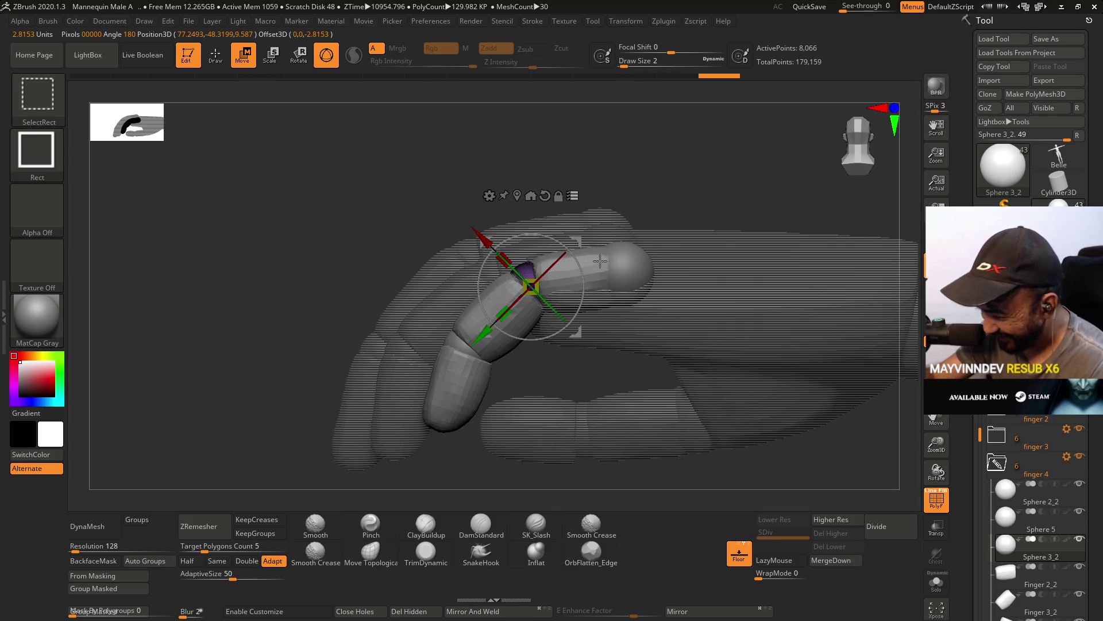
ctrl+shift+click(630, 260)
drag(562, 240, 565, 242)
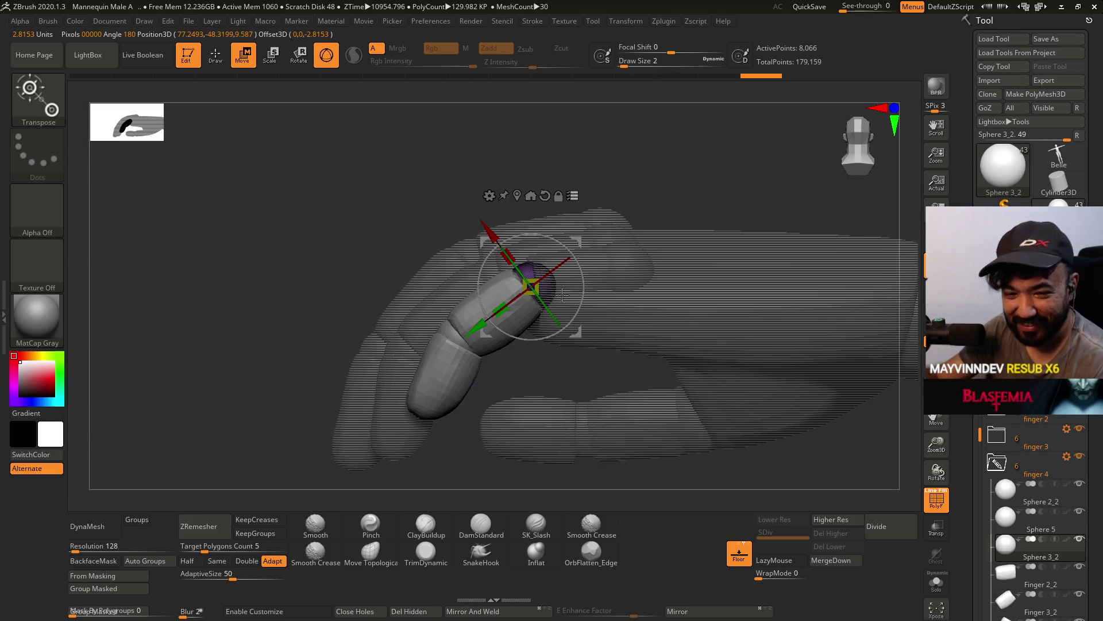
drag(579, 280, 577, 280)
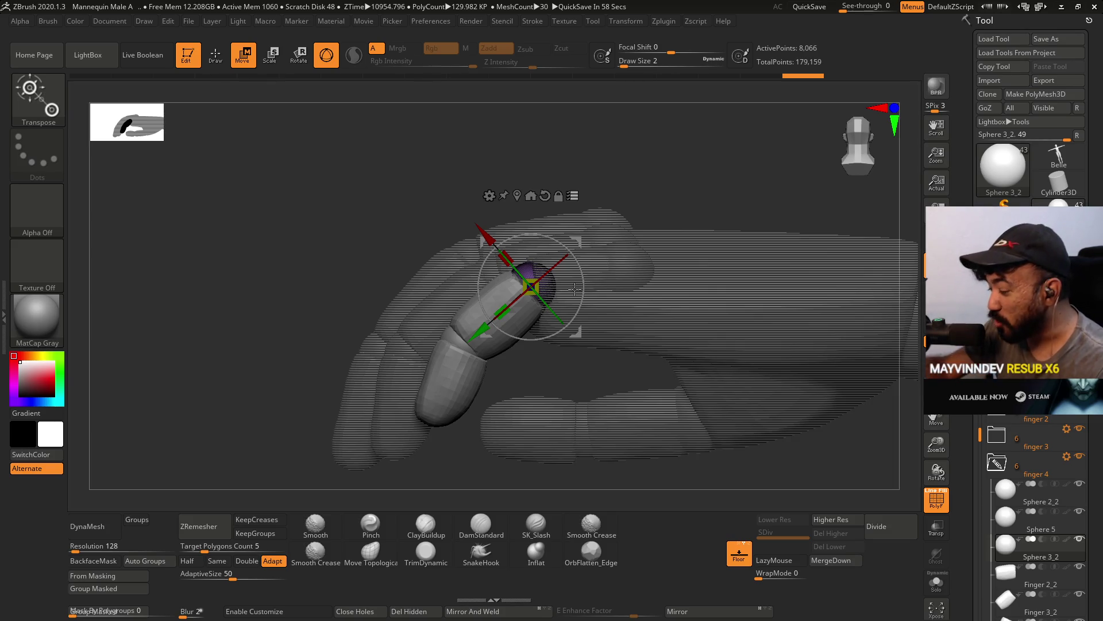
click(576, 239)
drag(575, 240, 677, 245)
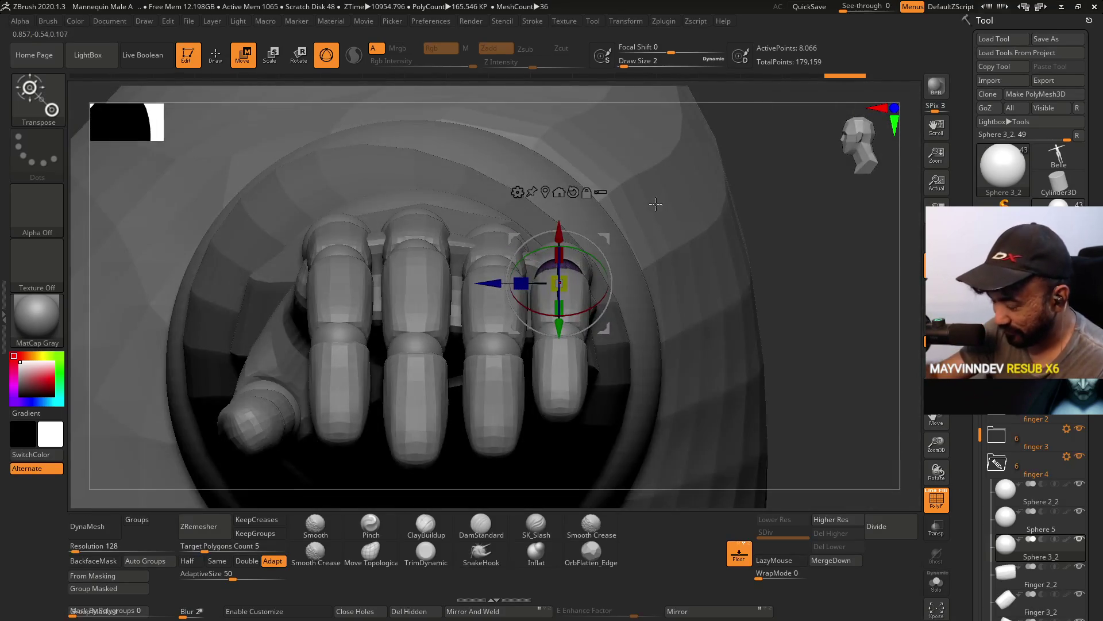
Collapse the finger 4 folder and select the palm mesh PM3D_Cube3D1_1.
mouse_move(624, 202)
mouse_down()
mouse_move(692, 238)
mouse_move(709, 210)
mouse_up()
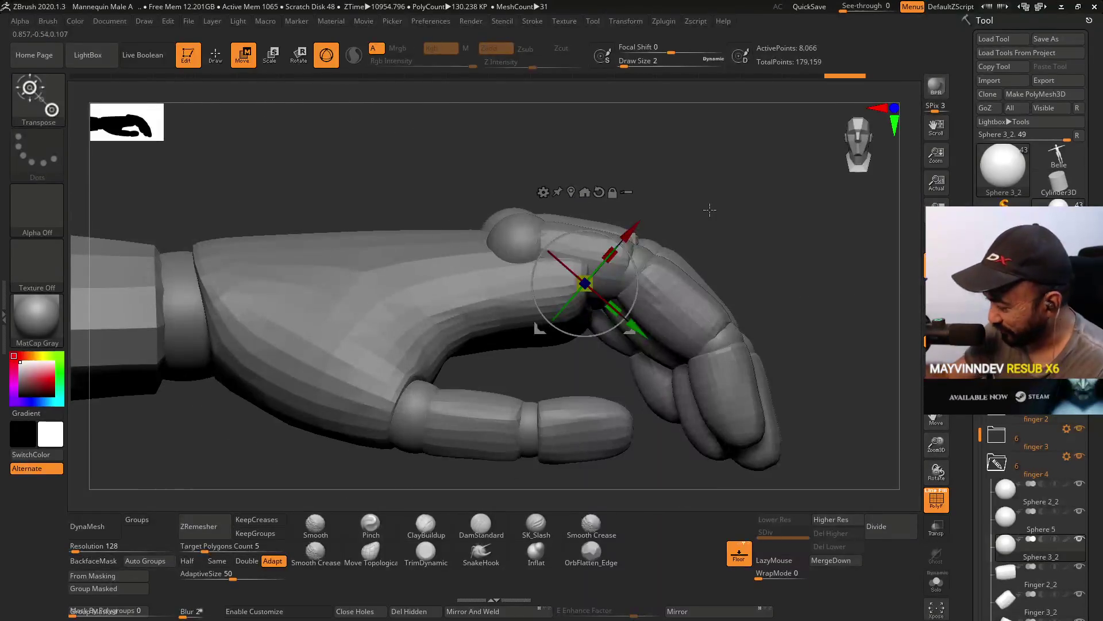
click(991, 466)
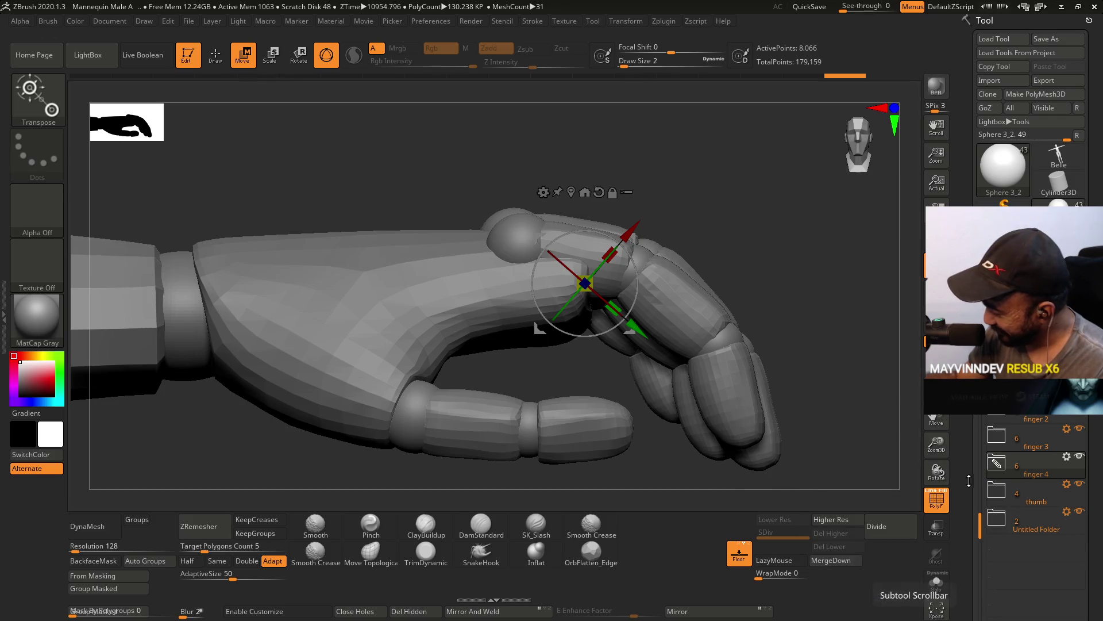
scroll(980, 506, up, 3)
click(1029, 418)
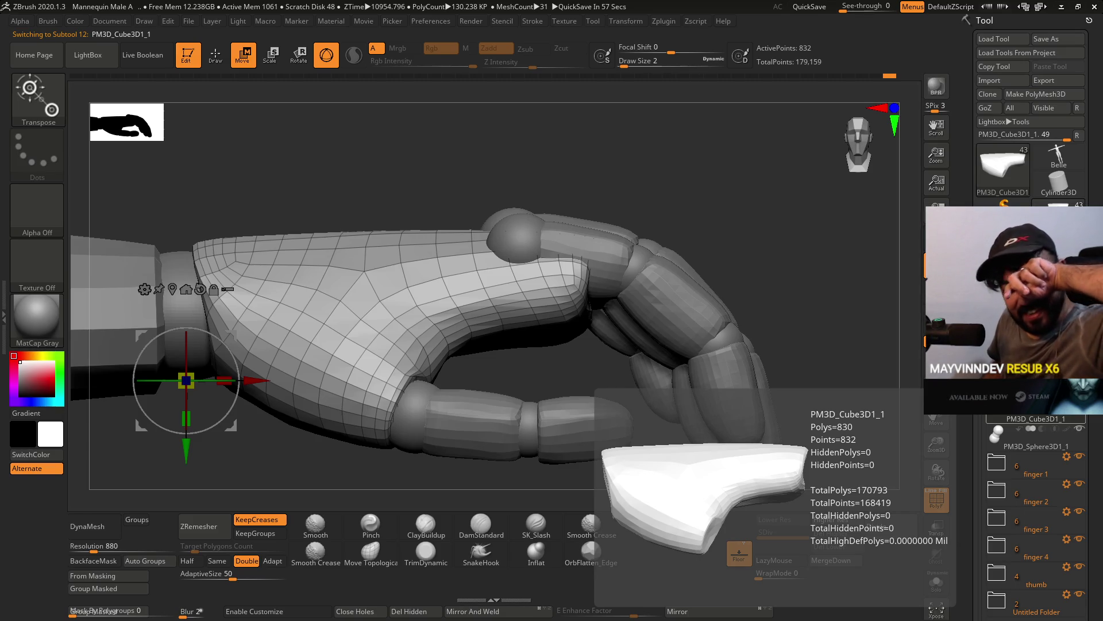
Orbit around the hand, placing the transform over the fingertips, wrist and fingers.
mouse_move(484, 251)
right_down()
mouse_move(420, 308)
mouse_move(428, 323)
mouse_move(528, 70)
right_up()
mouse_move(484, 339)
mouse_down()
mouse_move(554, 294)
mouse_move(322, 198)
mouse_move(344, 362)
mouse_move(563, 413)
mouse_move(552, 287)
mouse_up()
key(ctrl)
drag(639, 308, 552, 334)
click(775, 194)
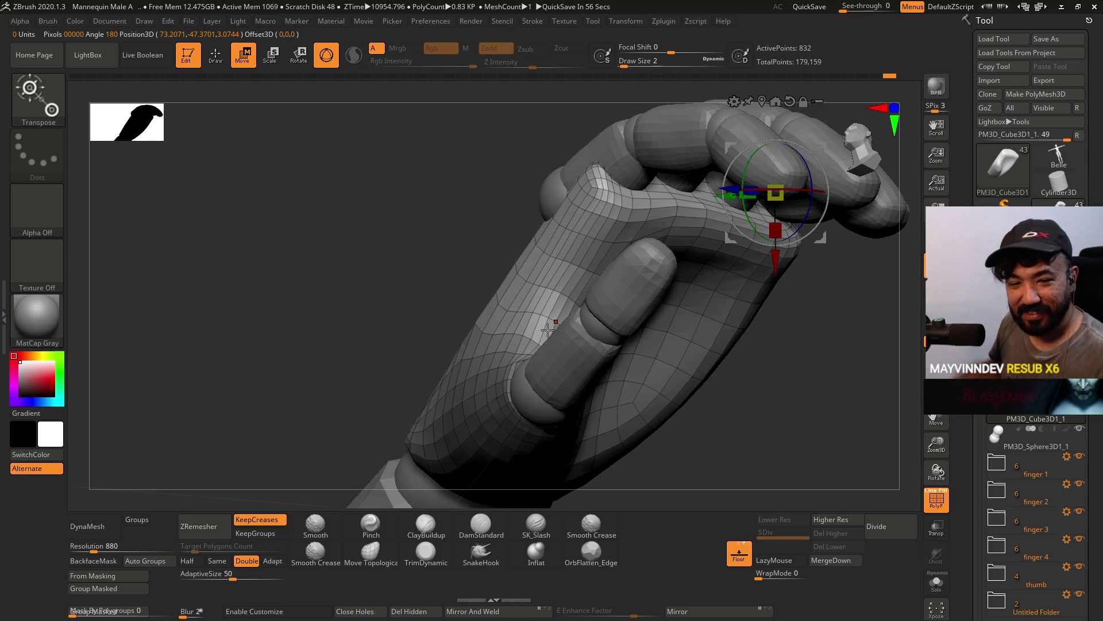
mouse_move(548, 328)
mouse_down()
mouse_move(628, 263)
mouse_move(645, 279)
mouse_move(626, 285)
mouse_move(589, 359)
mouse_up()
ctrl+click(635, 297)
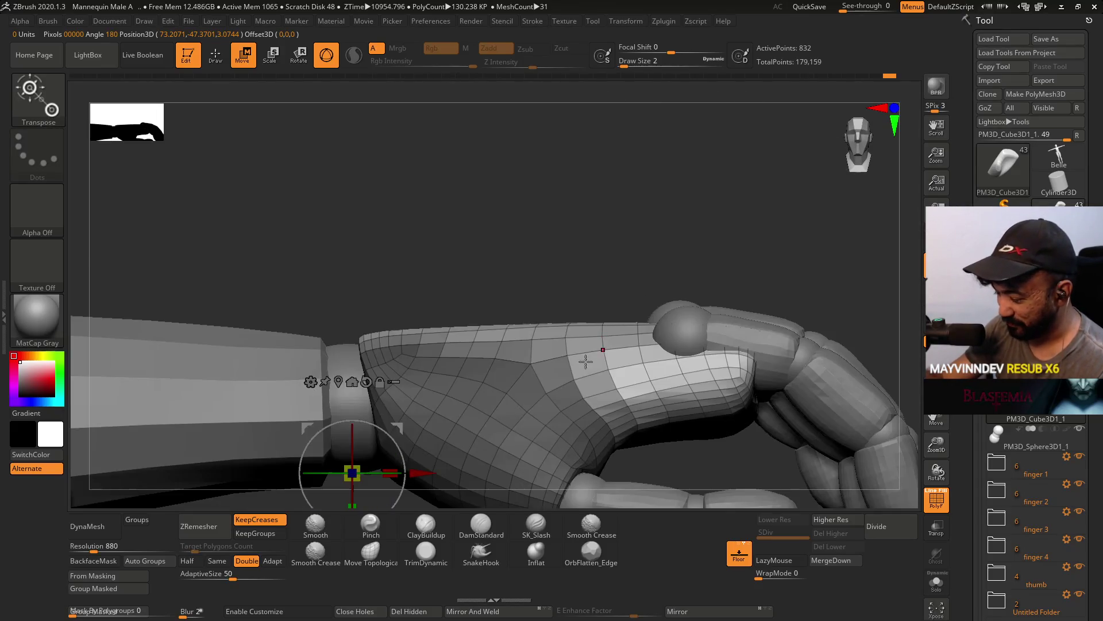
alt+click(556, 407)
mouse_move(630, 300)
mouse_down()
mouse_move(665, 311)
mouse_move(635, 197)
mouse_move(661, 235)
mouse_up()
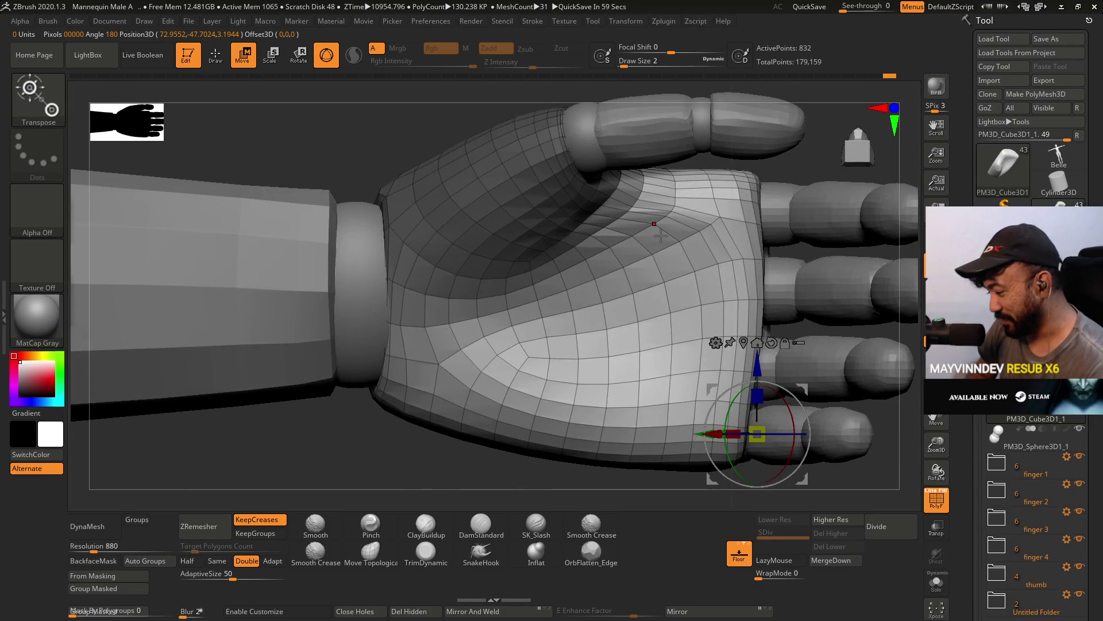
mouse_move(728, 171)
mouse_down()
mouse_move(735, 236)
mouse_move(632, 310)
mouse_move(593, 297)
mouse_up()
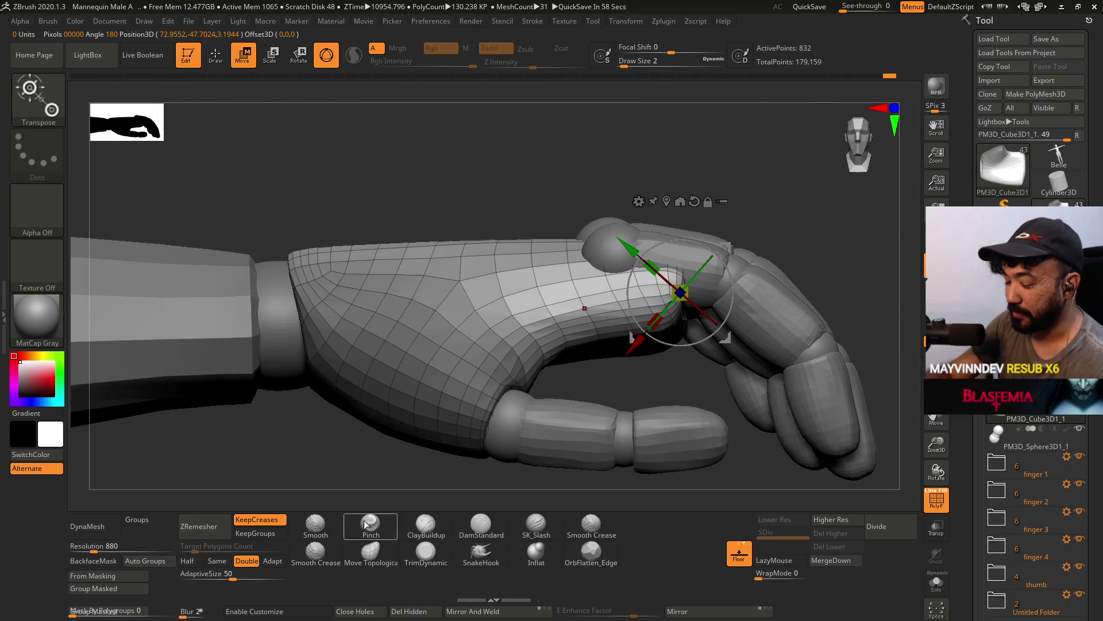
Switch to the Move Topological brush with draw size 33.
click(370, 551)
drag(465, 458, 712, 270)
key(s)
drag(665, 373, 721, 204)
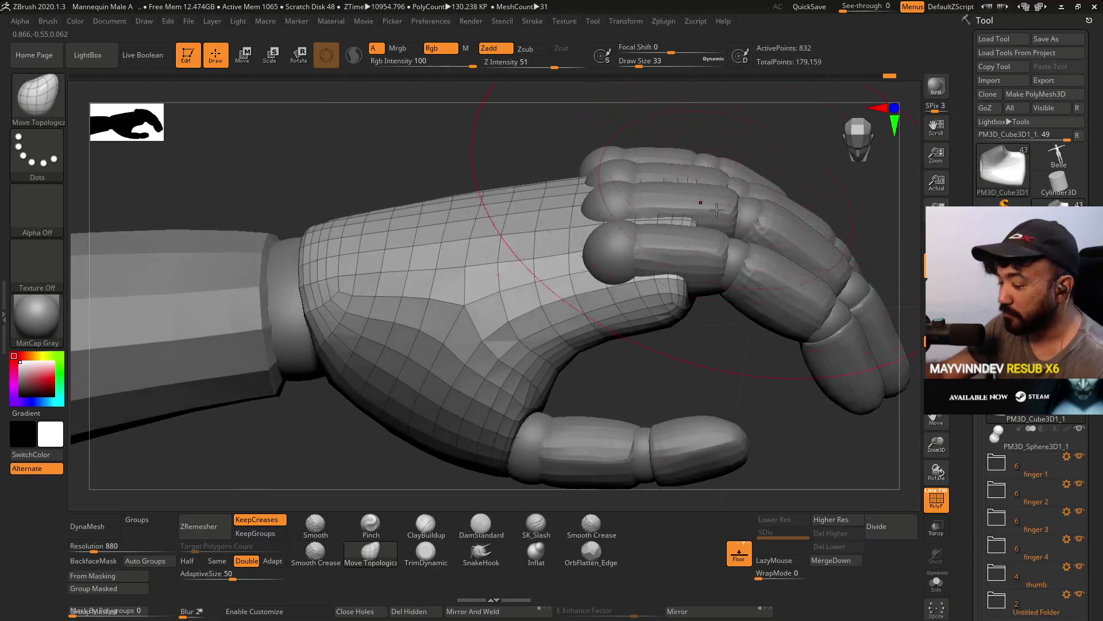
Mask off the forearm and wrist with lasso strokes.
mouse_move(626, 265)
mouse_down()
mouse_move(620, 310)
mouse_move(582, 358)
mouse_up()
mouse_move(529, 296)
ctrl+mouse_down()
mouse_move(365, 301)
mouse_move(394, 434)
mouse_move(431, 365)
ctrl+mouse_up()
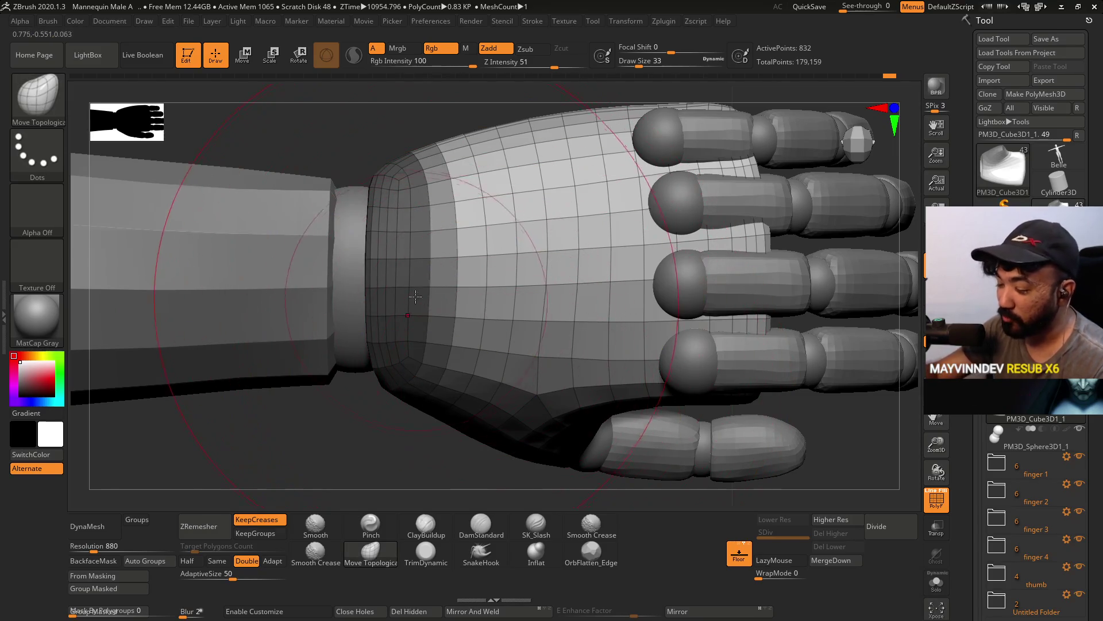
ctrl+click(443, 235)
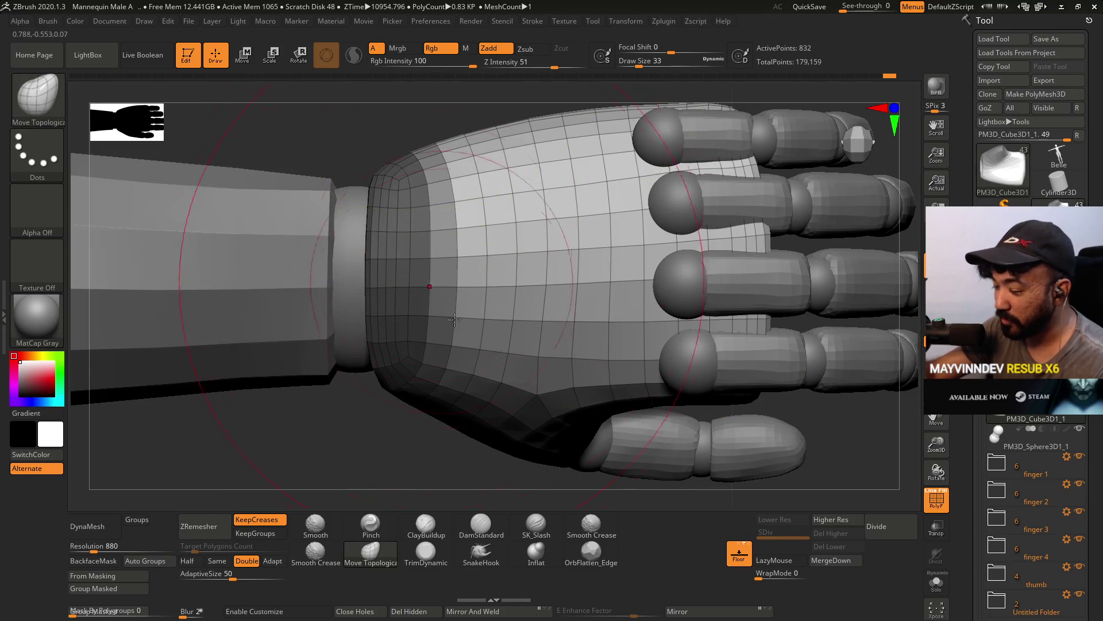
mouse_move(351, 402)
ctrl+mouse_down()
mouse_move(353, 241)
mouse_move(437, 270)
mouse_move(467, 260)
mouse_move(437, 373)
ctrl+mouse_up()
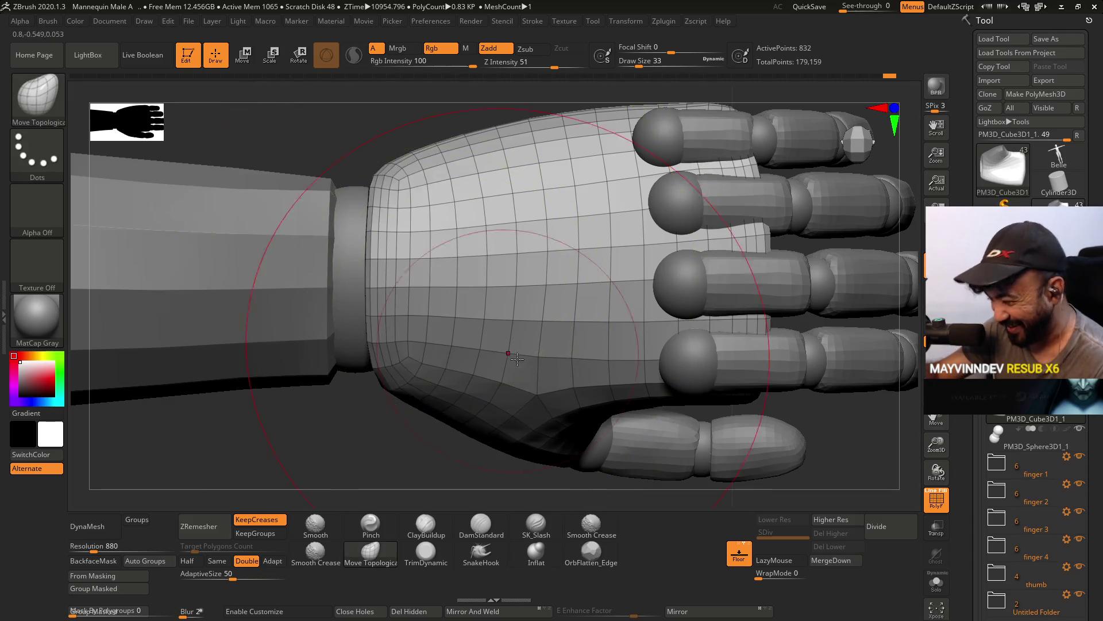
Smooth the palm surface, then switch to the Move transform gizmo.
mouse_move(450, 305)
mouse_down()
mouse_move(527, 245)
mouse_move(524, 224)
mouse_move(554, 274)
mouse_move(532, 249)
mouse_move(561, 333)
mouse_up()
right_drag(562, 333, 535, 331)
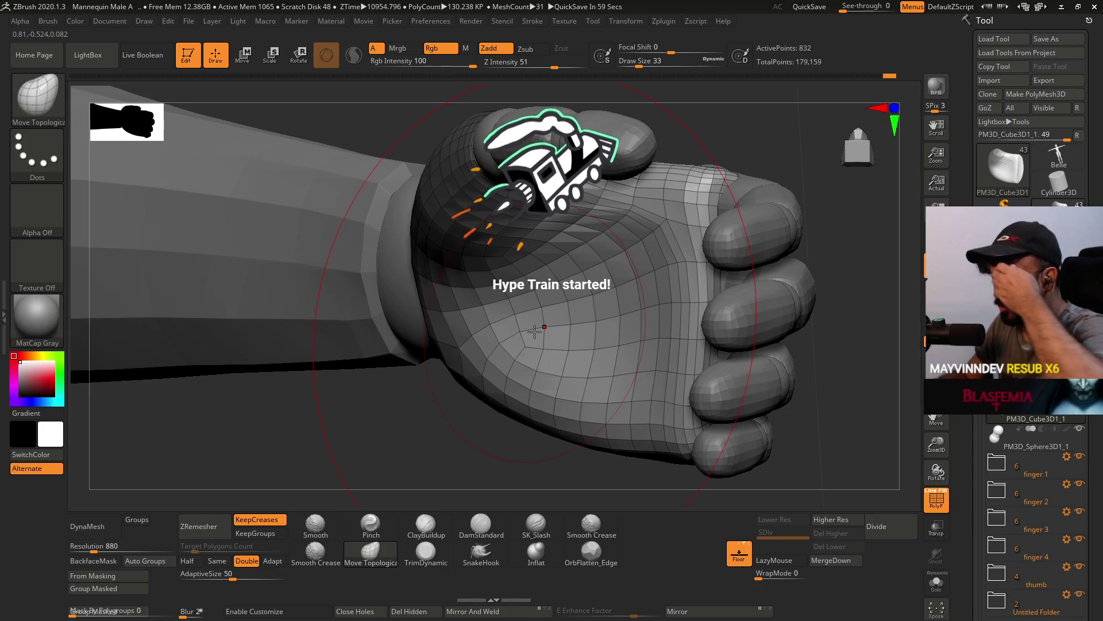
mouse_move(535, 331)
right_down()
mouse_move(636, 308)
mouse_move(692, 350)
mouse_move(648, 115)
mouse_move(640, 172)
mouse_move(567, 266)
mouse_move(620, 230)
mouse_move(651, 259)
mouse_move(632, 322)
mouse_move(623, 276)
mouse_move(574, 293)
mouse_move(612, 239)
mouse_move(650, 261)
right_up()
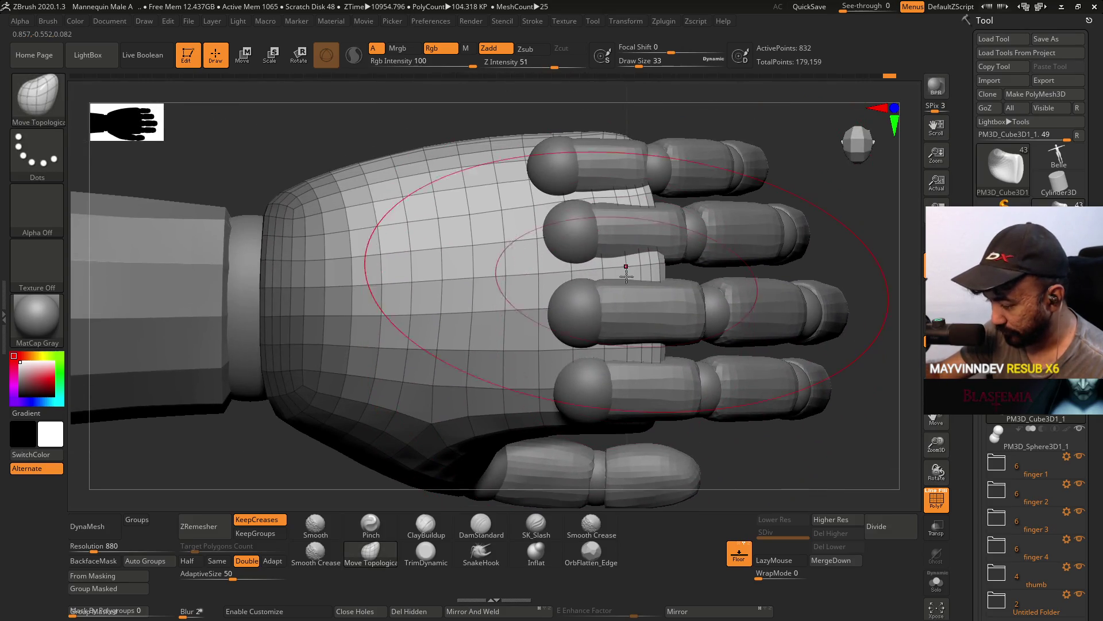
shift+drag(652, 281, 653, 291)
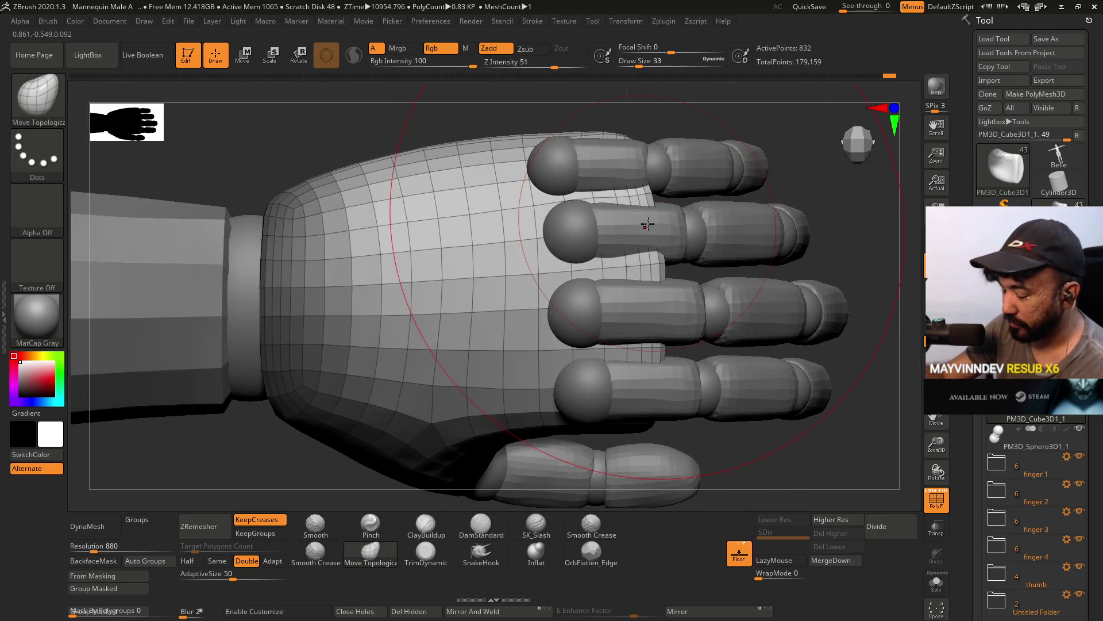
ctrl+right_drag(651, 294, 643, 235)
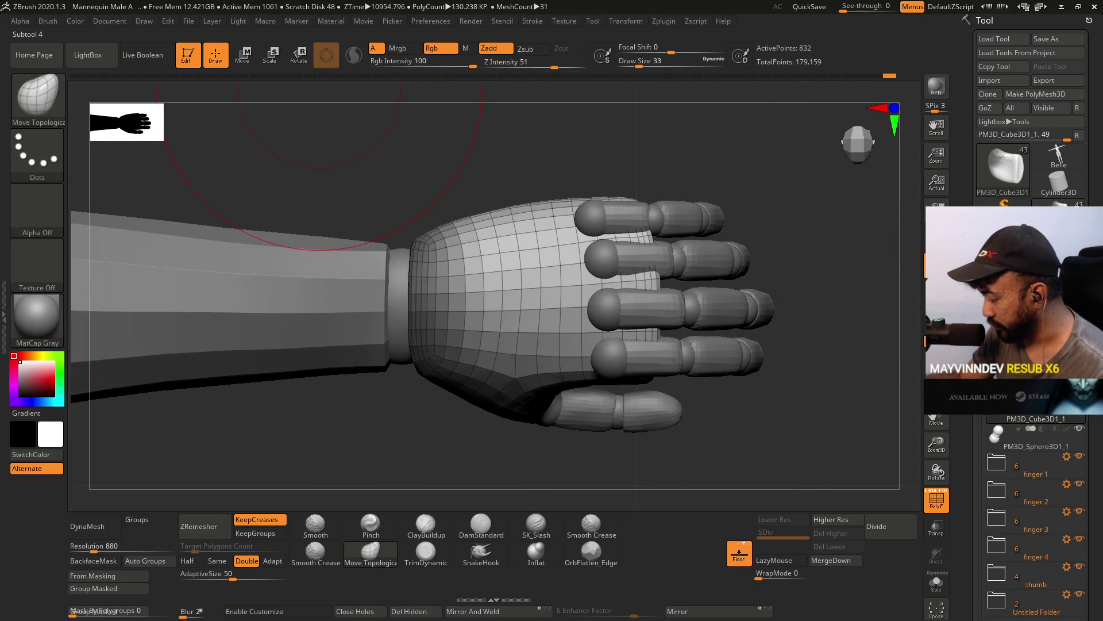
mouse_move(1008, 424)
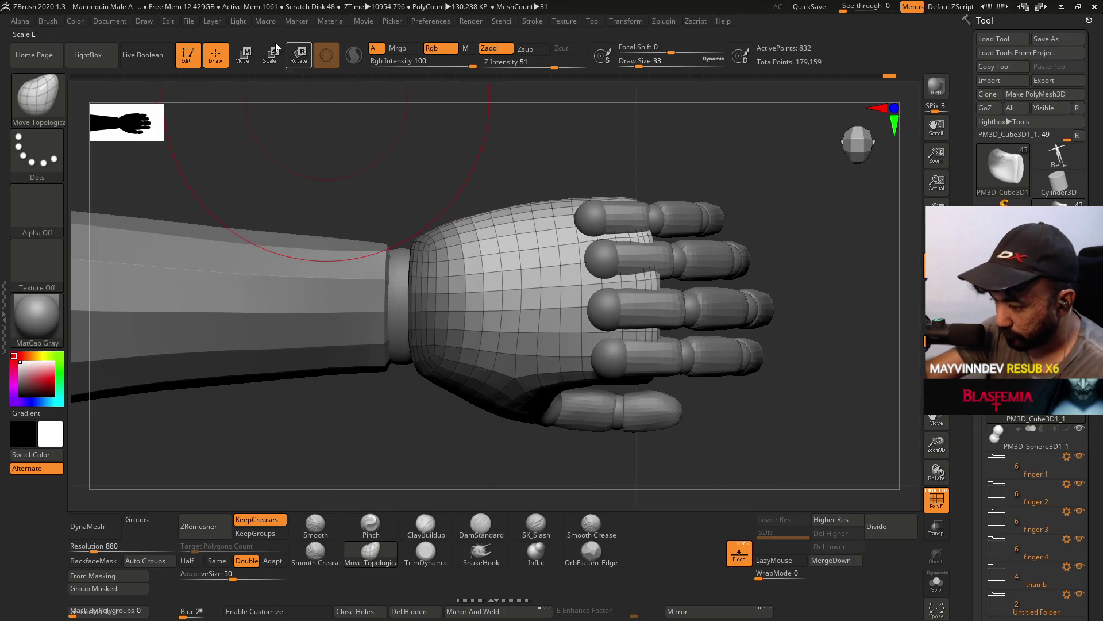
click(246, 57)
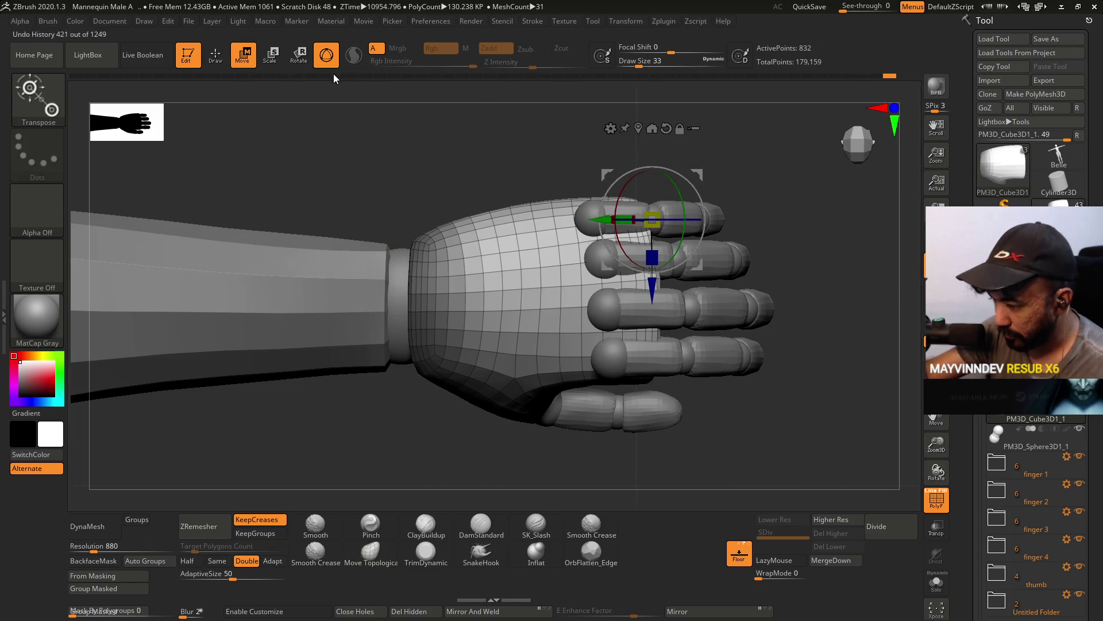
Draw a move axis from the wrist, enable Gizmo 3D, and orbit to a front view.
drag(401, 309, 550, 295)
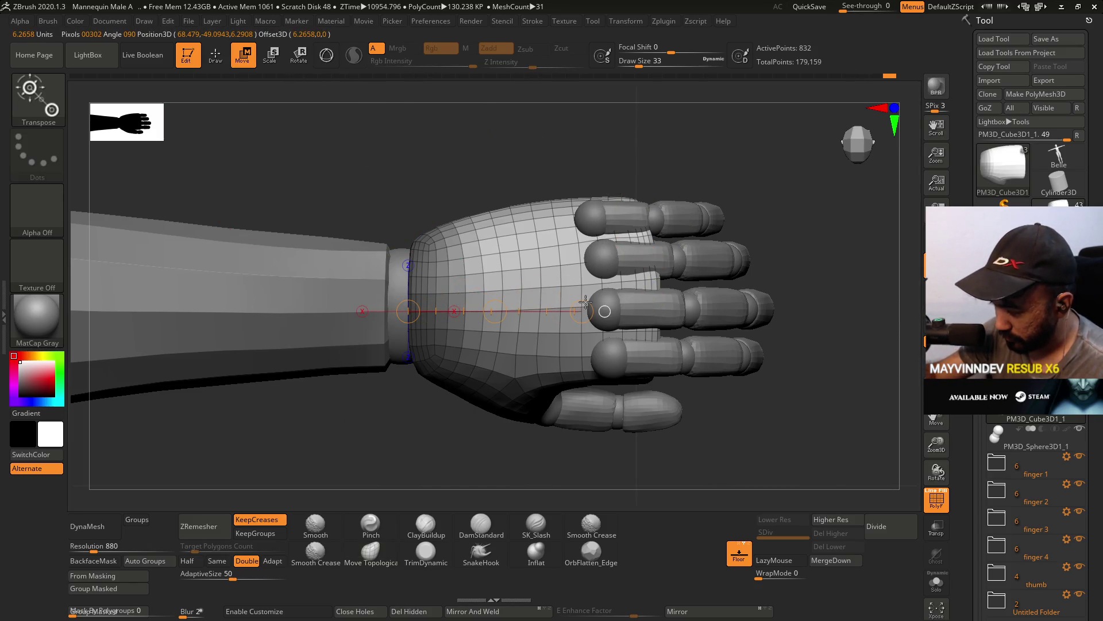
key(y)
drag(469, 289, 371, 300)
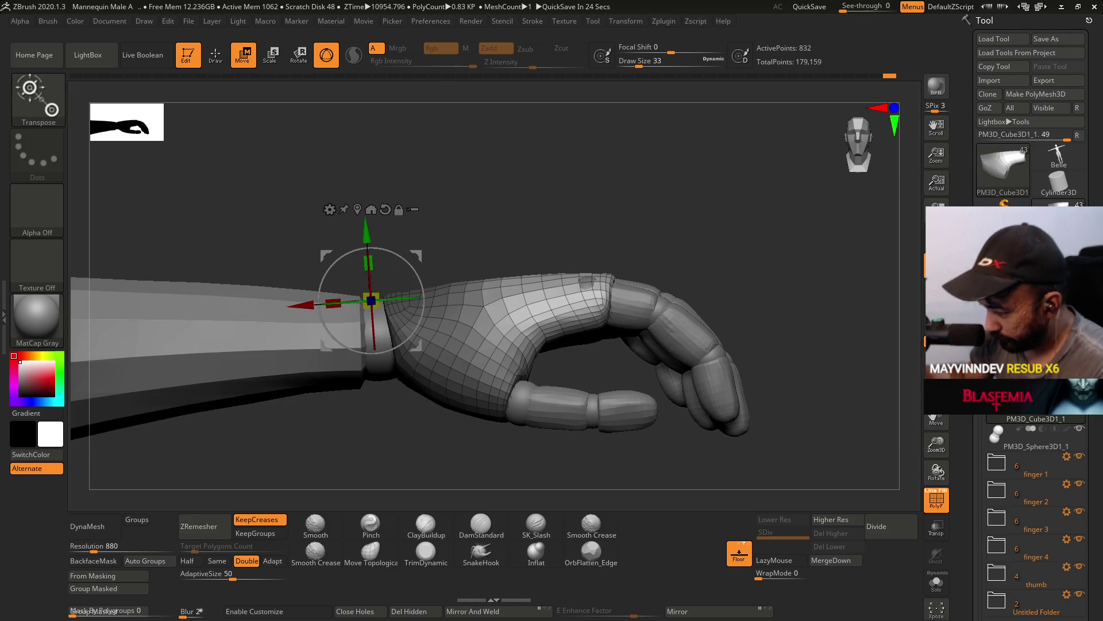
shift+drag(498, 183, 521, 186)
mouse_move(533, 339)
shift+mouse_down()
mouse_move(510, 174)
mouse_move(562, 311)
shift+mouse_up()
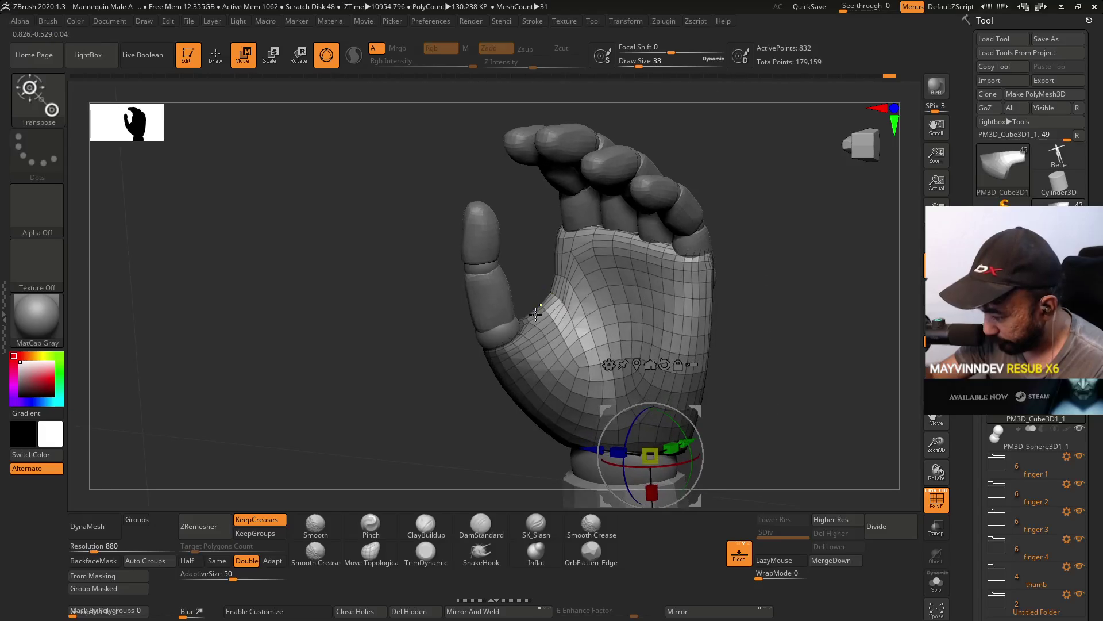
Keep the pivot at the wrist and start a lasso mask around the thumb.
click(537, 341)
key(ctrl+z)
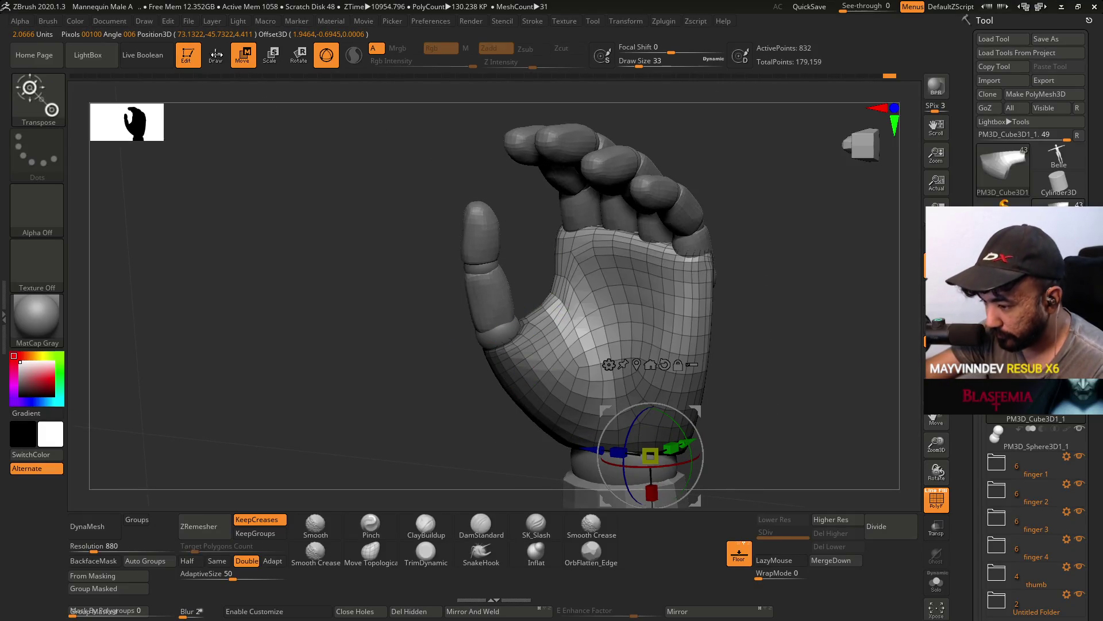
click(216, 56)
mouse_move(505, 387)
ctrl+mouse_down()
mouse_move(494, 322)
mouse_move(573, 295)
mouse_move(515, 411)
ctrl+mouse_up()
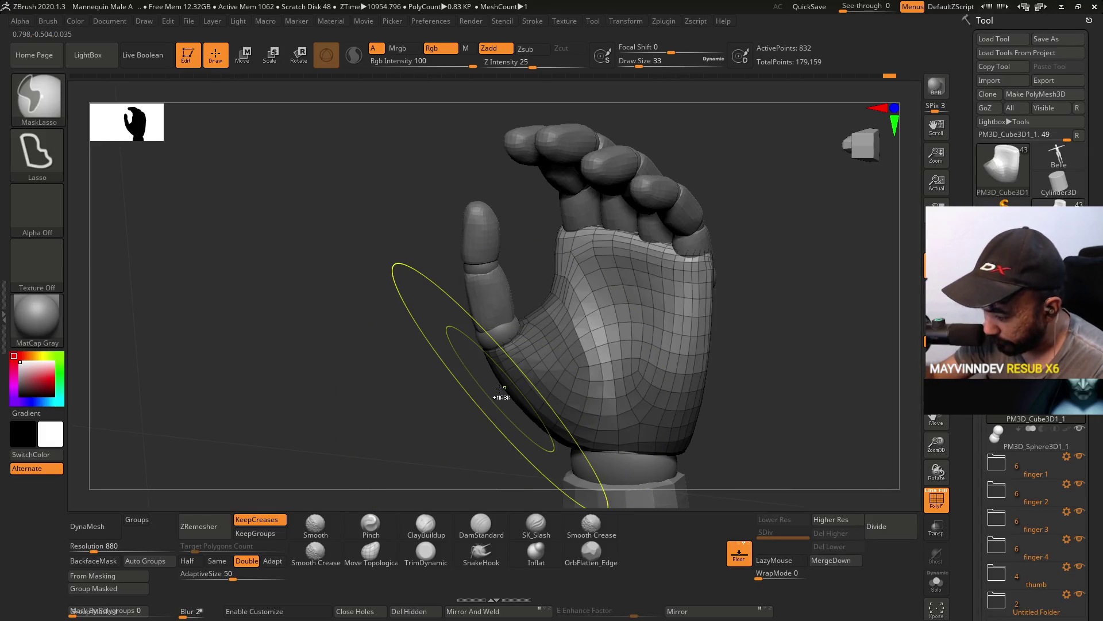
Lasso-mask the thumb side, lower palm and thumb base, then clear the mask.
mouse_move(495, 458)
ctrl+mouse_down()
mouse_move(498, 283)
mouse_move(560, 282)
mouse_move(588, 293)
mouse_move(604, 322)
ctrl+mouse_up()
key(b)
key(m)
key(t)
shift+drag(727, 406, 726, 362)
mouse_move(729, 417)
ctrl+mouse_down()
mouse_move(542, 496)
mouse_move(531, 363)
mouse_move(605, 333)
mouse_move(707, 337)
ctrl+mouse_up()
mouse_move(661, 363)
right_down()
mouse_move(719, 328)
mouse_move(714, 283)
right_up()
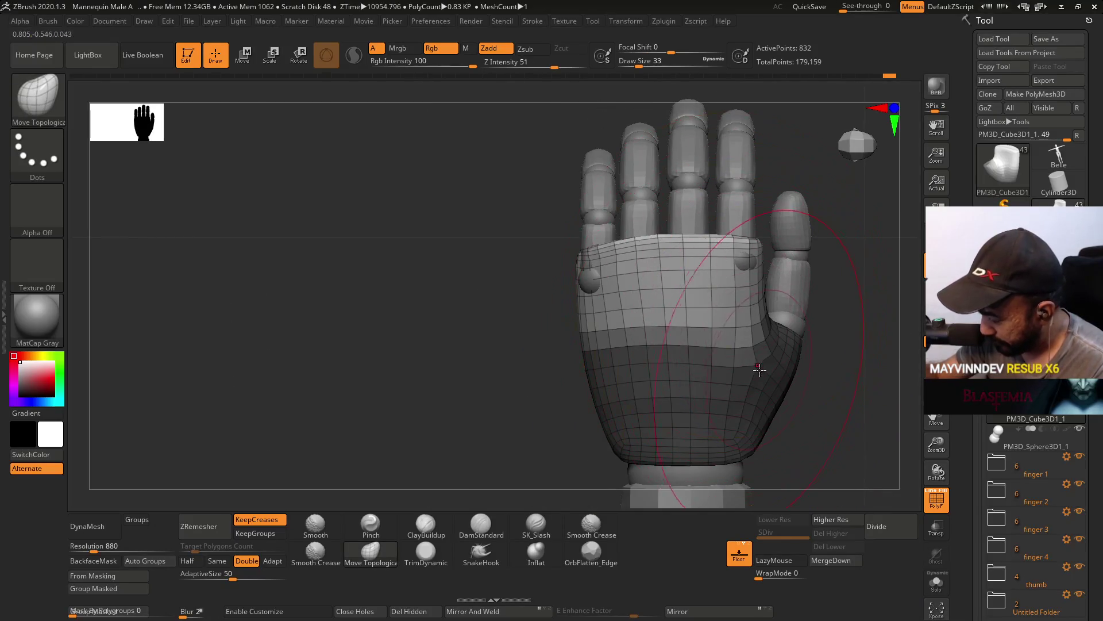
mouse_move(816, 384)
ctrl+mouse_down()
mouse_move(655, 345)
mouse_move(819, 339)
ctrl+mouse_up()
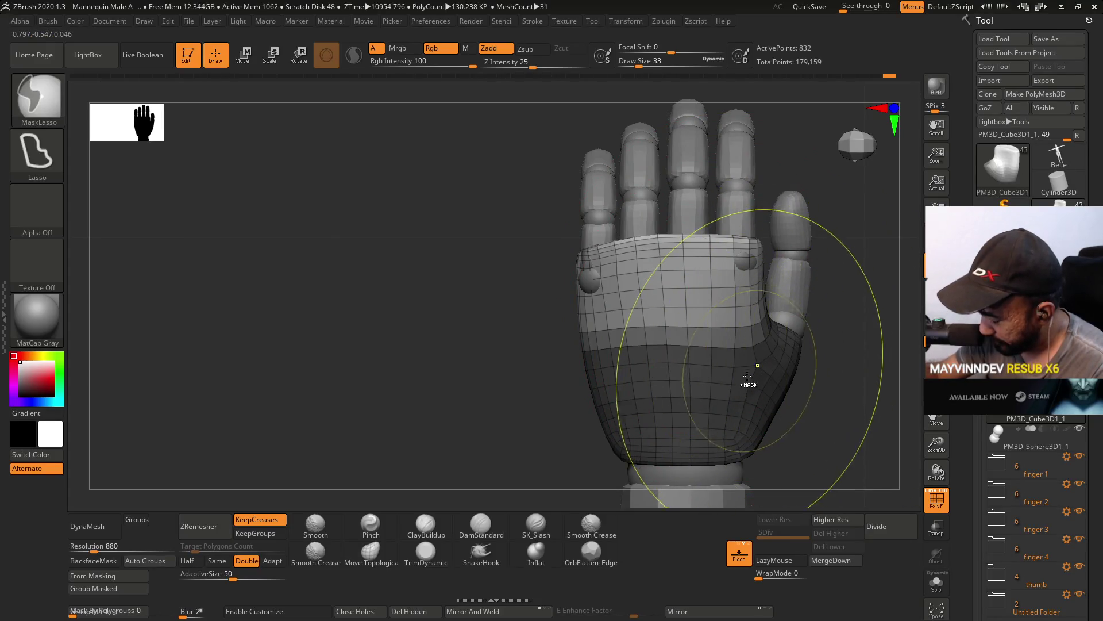
key(ctrl+shift+a)
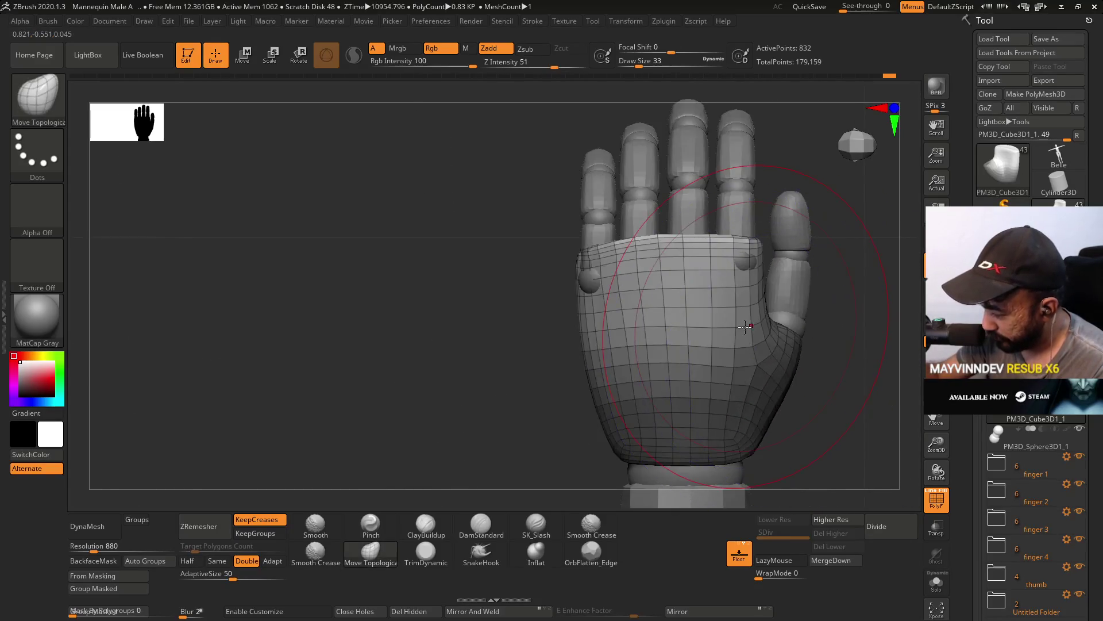
Pull the palm's top edge down with the 3D gizmo so the knuckles show.
click(243, 55)
mouse_move(710, 327)
right_down()
mouse_move(726, 306)
mouse_move(715, 273)
right_up()
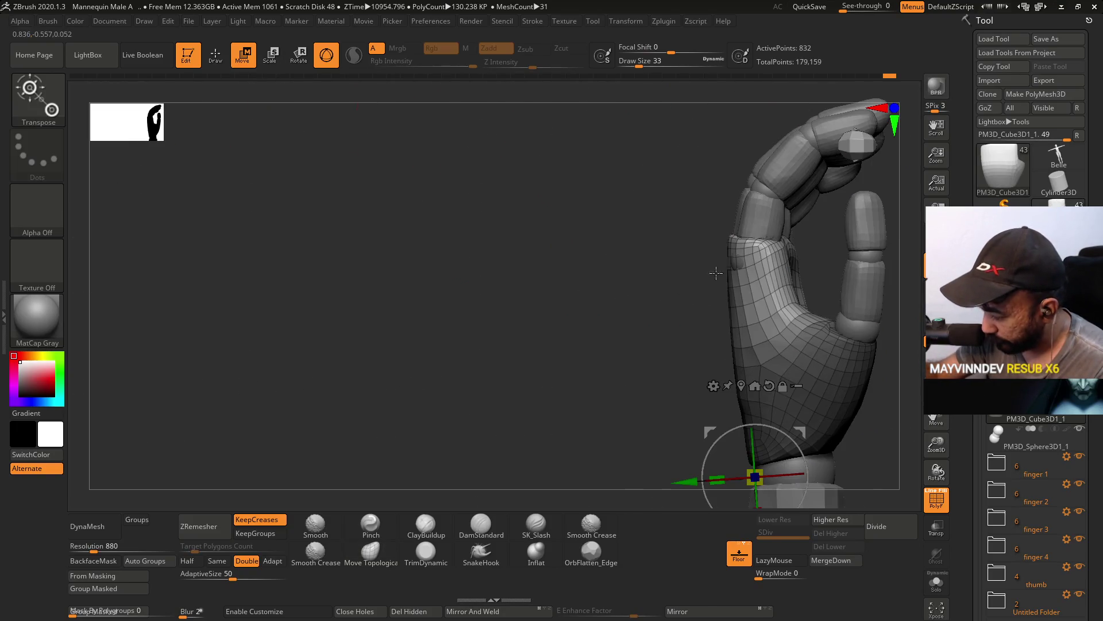
click(326, 56)
mouse_move(549, 180)
right_down()
mouse_move(661, 299)
mouse_move(712, 333)
mouse_move(726, 372)
right_up()
drag(783, 430, 752, 211)
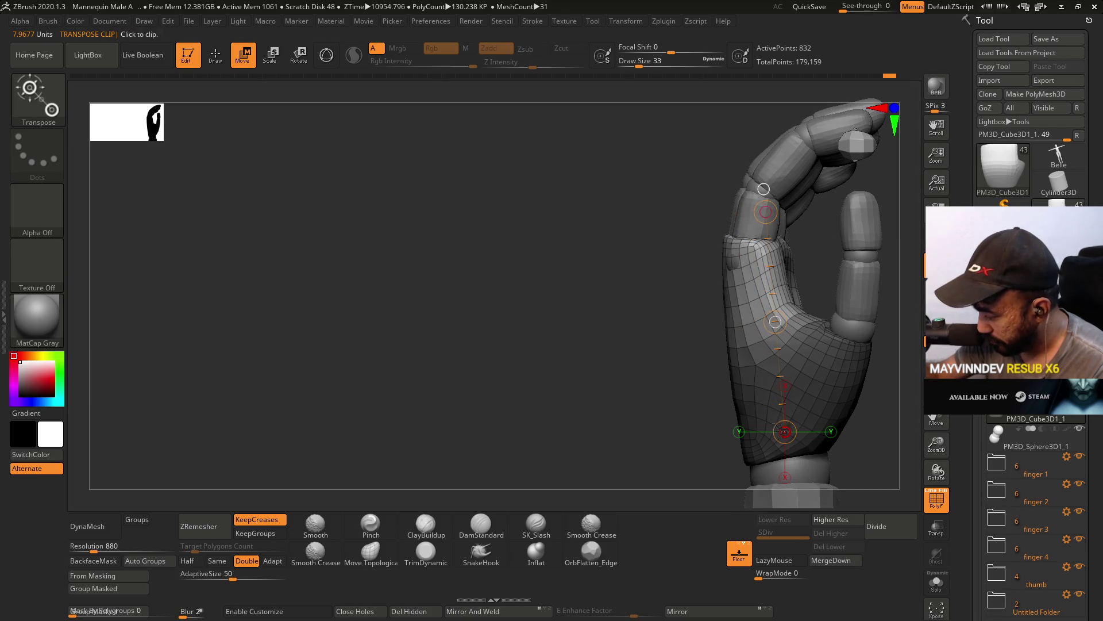
drag(766, 416, 757, 347)
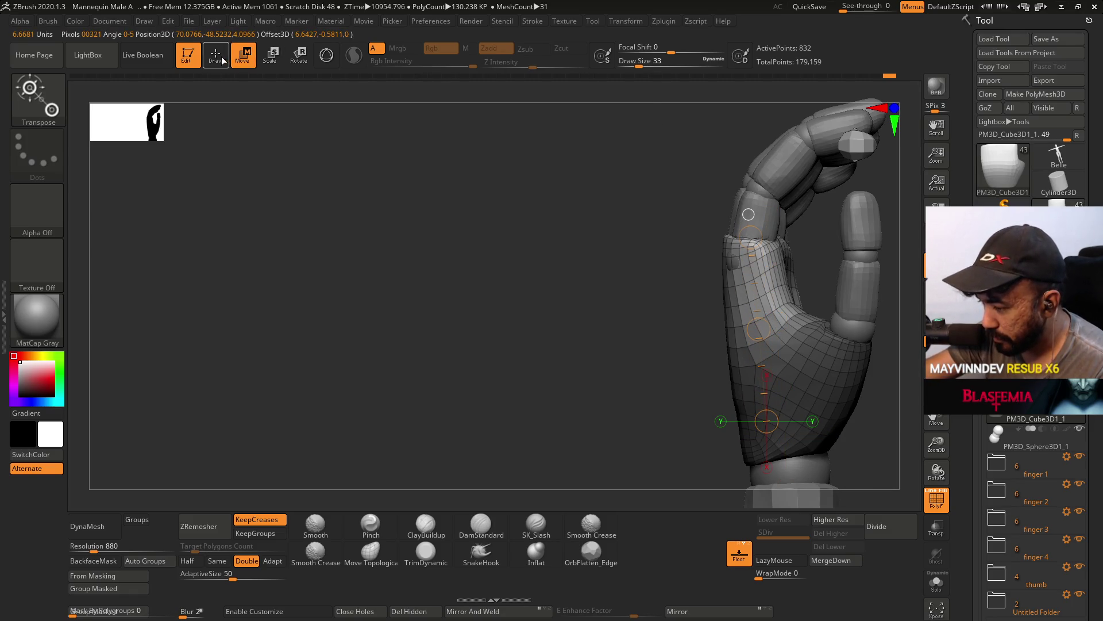
key(ctrl+z)
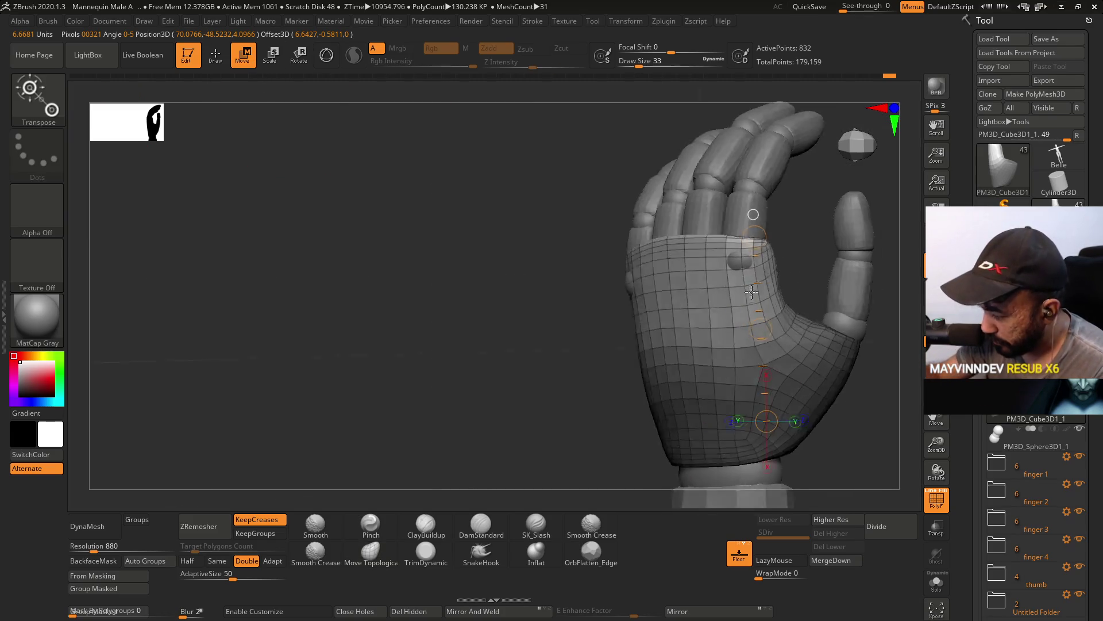
key(ctrl+z)
click(334, 59)
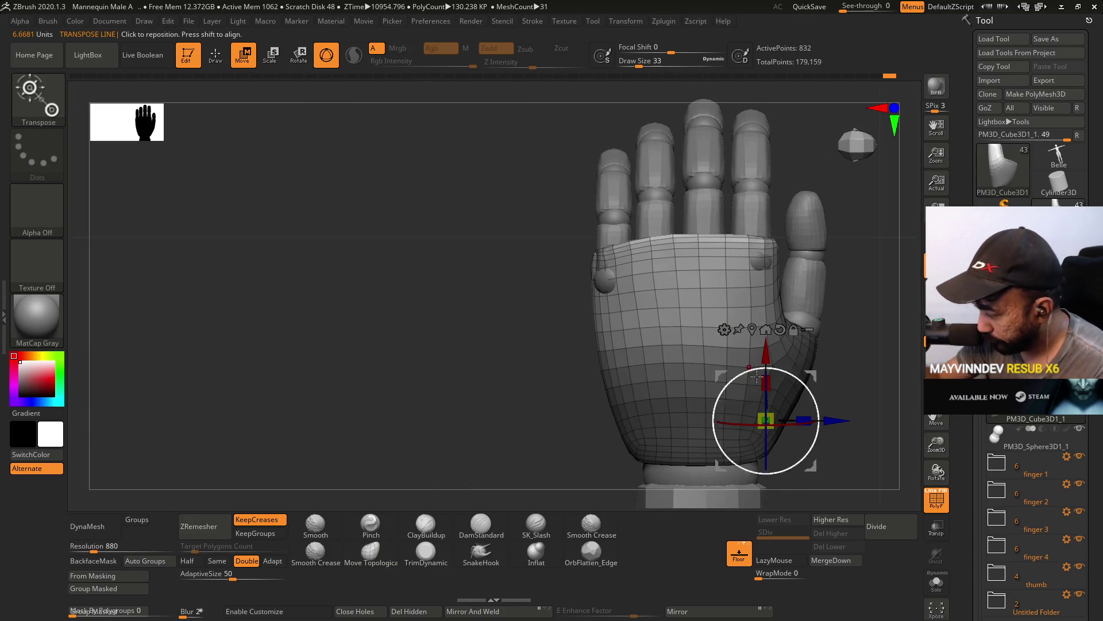
drag(768, 380, 771, 395)
Invert the palm mask so only the thumb base stays free.
drag(757, 313, 811, 289)
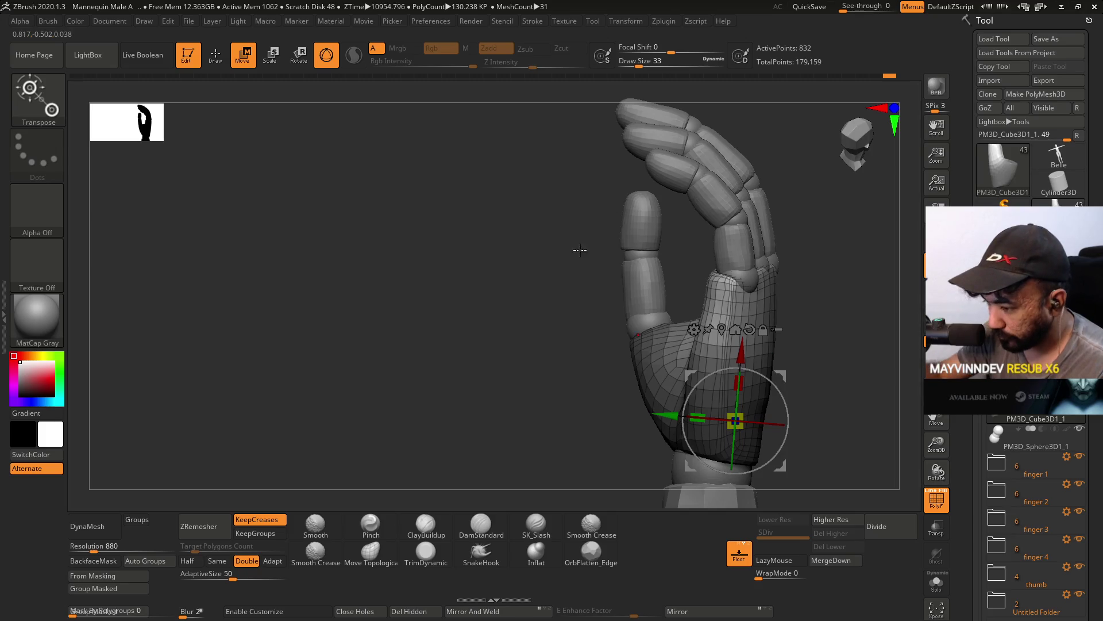
ctrl+click(446, 236)
ctrl+click(812, 329)
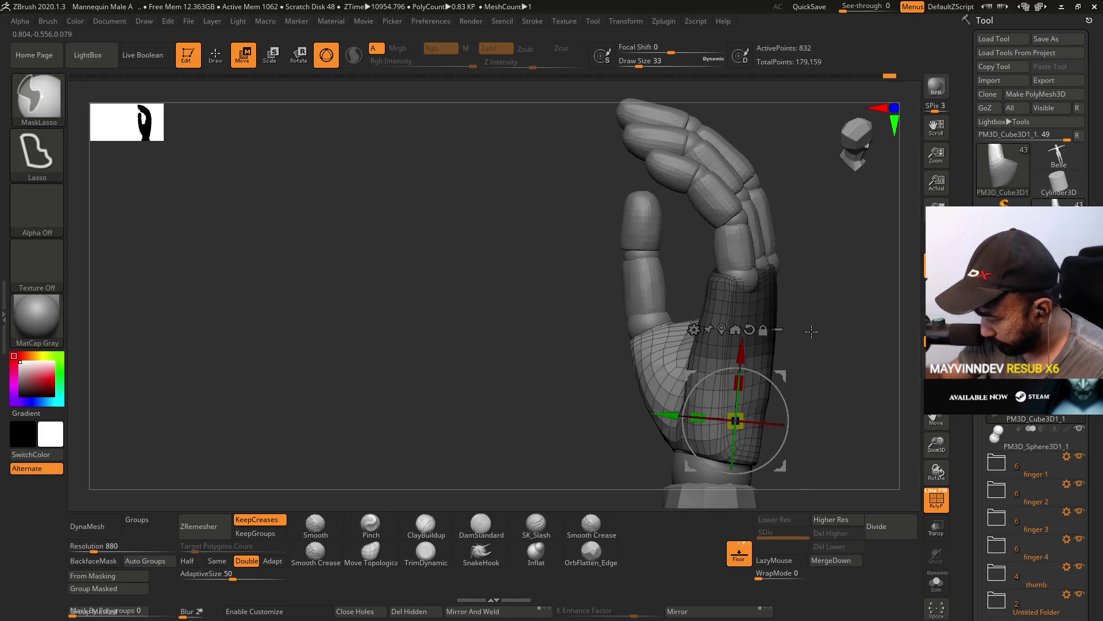
ctrl+click(805, 340)
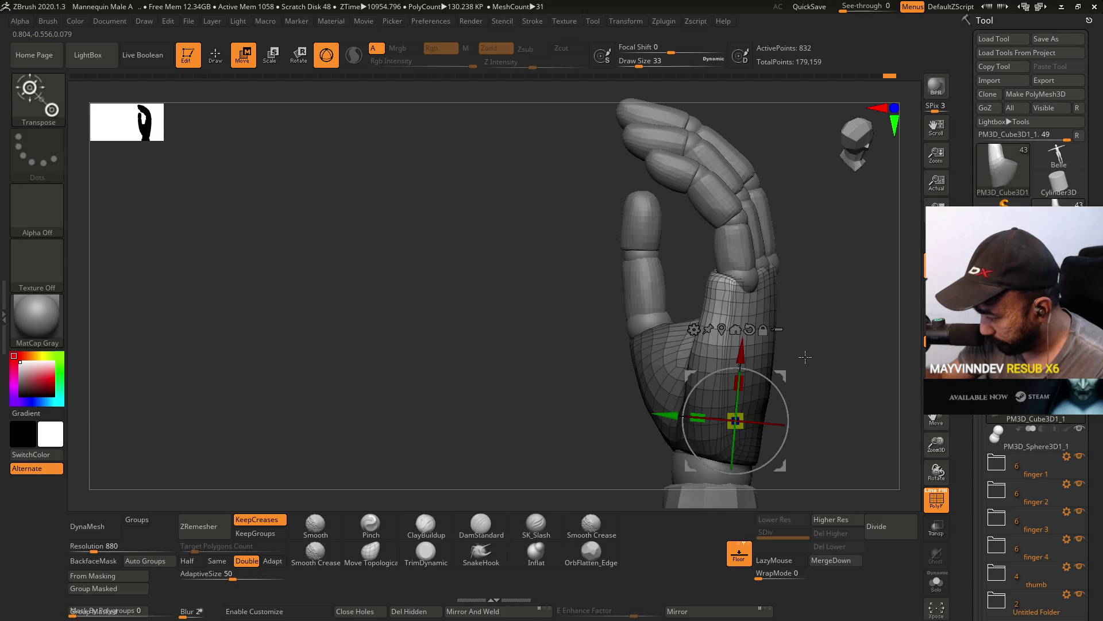
ctrl+click(805, 358)
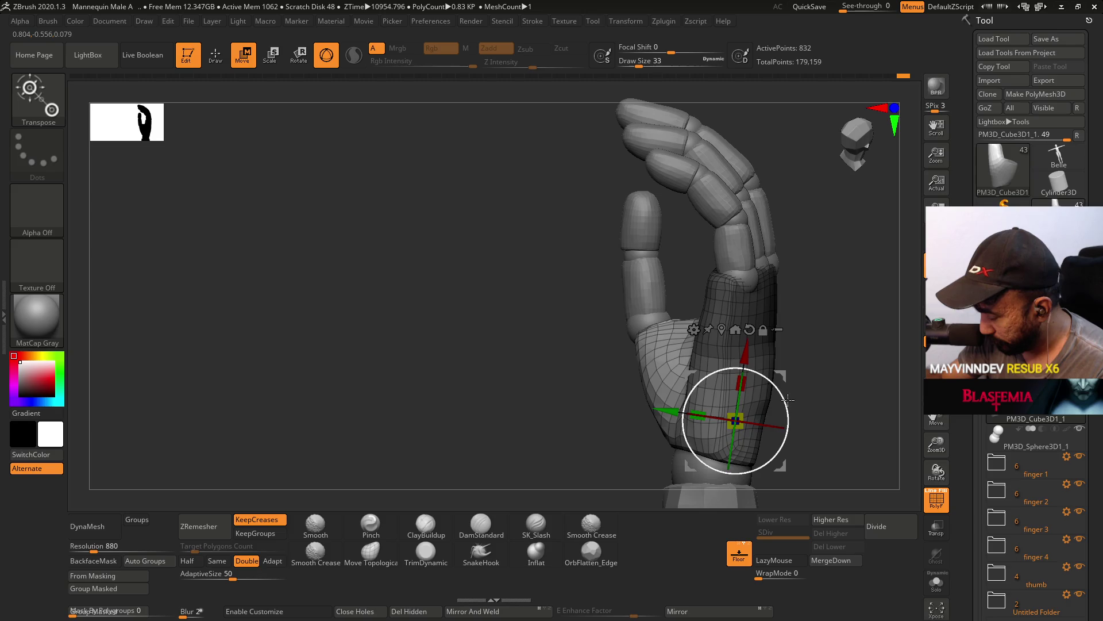
Mask the hand's left and right sides and reorient the pivot on the thumb base.
mouse_move(788, 399)
mouse_down()
mouse_move(778, 342)
mouse_move(661, 357)
mouse_up()
mouse_move(574, 434)
ctrl+mouse_down()
mouse_move(655, 254)
mouse_move(697, 295)
mouse_move(690, 374)
mouse_move(632, 451)
ctrl+mouse_up()
mouse_move(638, 279)
mouse_down()
mouse_move(681, 282)
mouse_move(786, 260)
mouse_up()
mouse_move(672, 358)
mouse_down()
mouse_move(661, 431)
mouse_move(710, 396)
mouse_move(715, 377)
mouse_move(698, 251)
mouse_move(687, 256)
mouse_up()
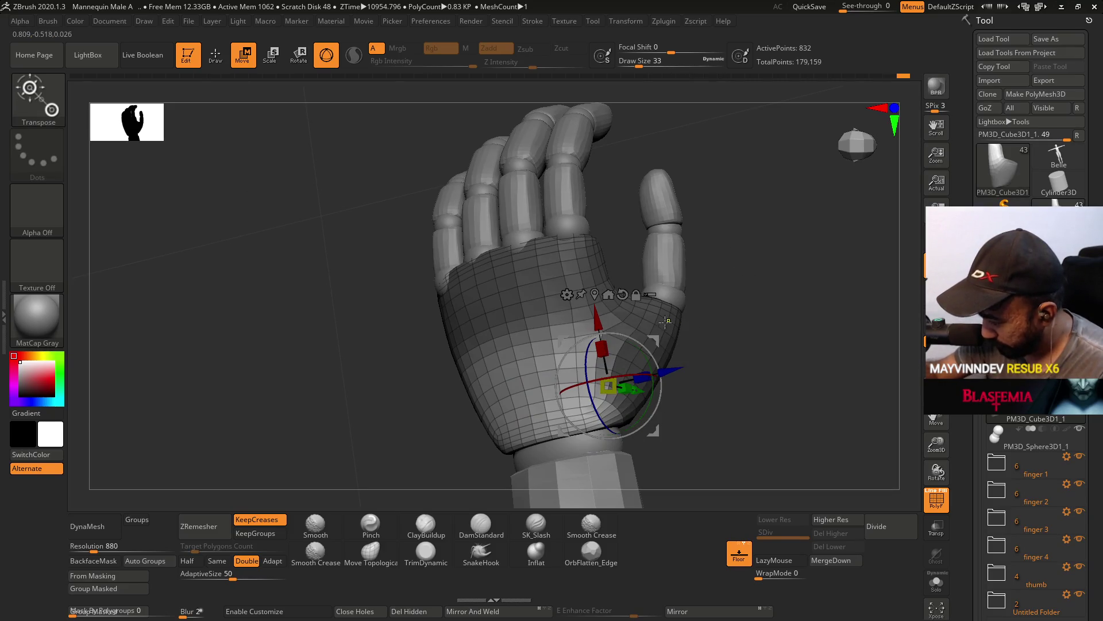
click(622, 295)
mouse_move(632, 307)
mouse_down()
mouse_move(719, 335)
mouse_move(683, 326)
mouse_up()
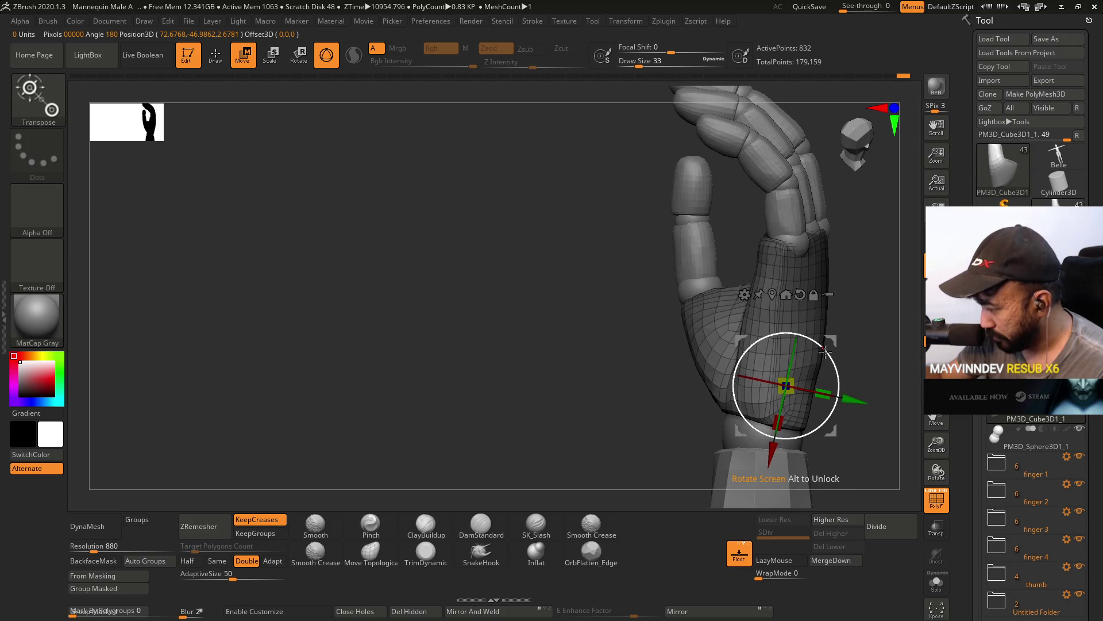
alt+right_drag(816, 256, 692, 234)
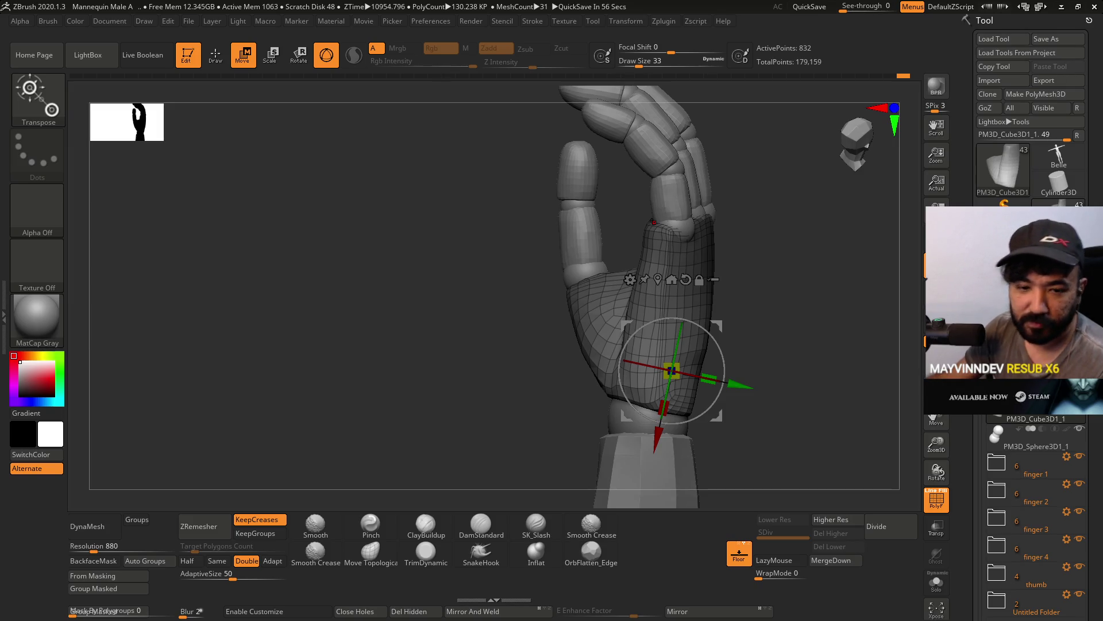
click(209, 63)
Select Move Topological and set its draw size to 18.
click(371, 554)
mouse_move(790, 290)
mouse_down()
mouse_move(758, 276)
mouse_move(781, 260)
mouse_move(706, 237)
mouse_up()
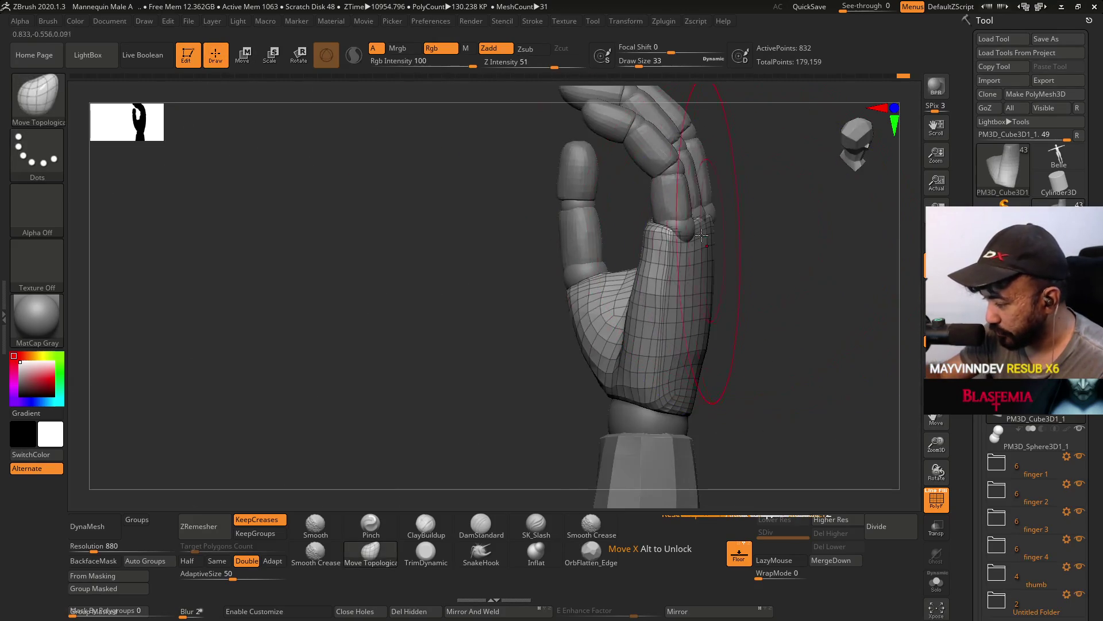
mouse_move(664, 237)
right_down()
mouse_move(586, 337)
mouse_move(567, 320)
mouse_move(566, 239)
right_up()
mouse_move(622, 323)
right_down()
mouse_move(672, 244)
mouse_move(708, 238)
mouse_move(707, 201)
right_up()
right_drag(645, 280, 708, 220)
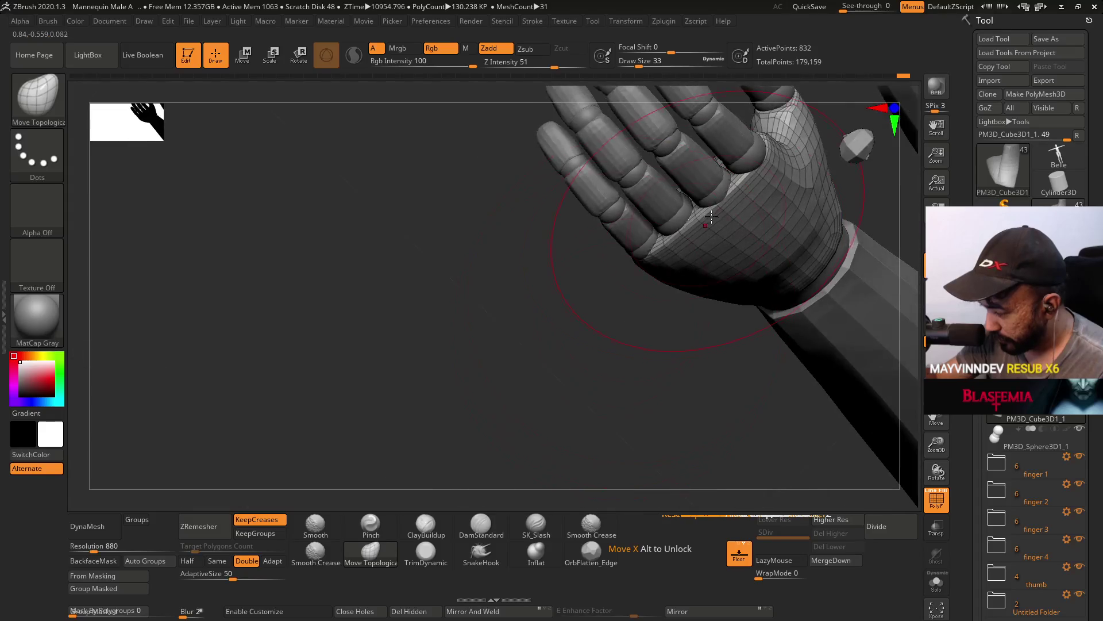
mouse_move(753, 188)
right_down()
mouse_move(734, 266)
mouse_move(706, 254)
mouse_move(717, 249)
mouse_move(726, 282)
mouse_move(780, 155)
right_up()
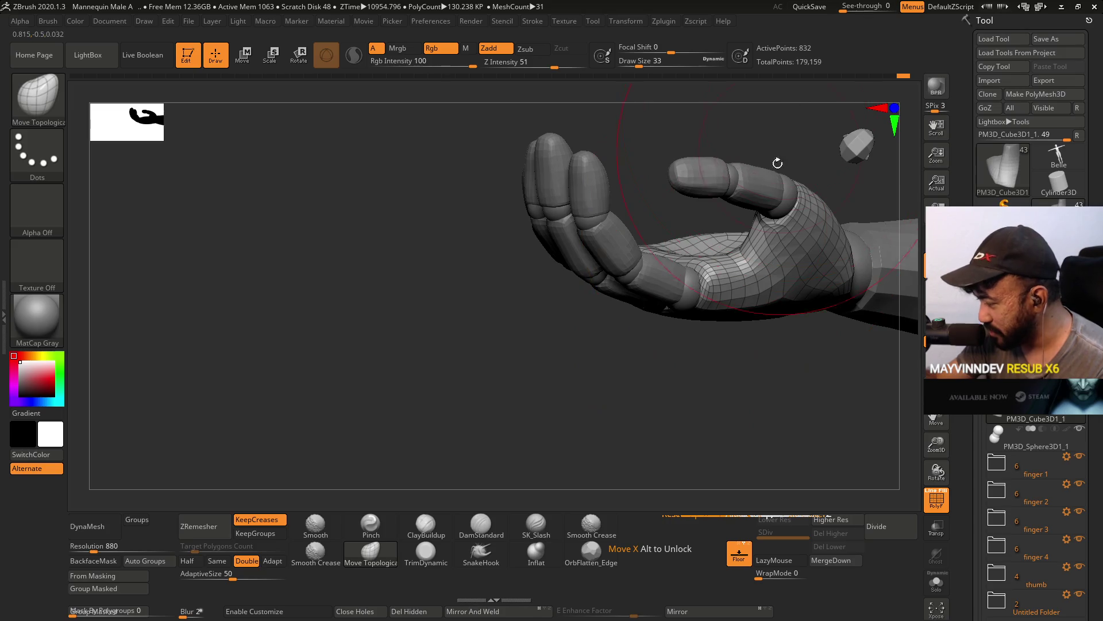
key(s)
text(18)
key(Return)
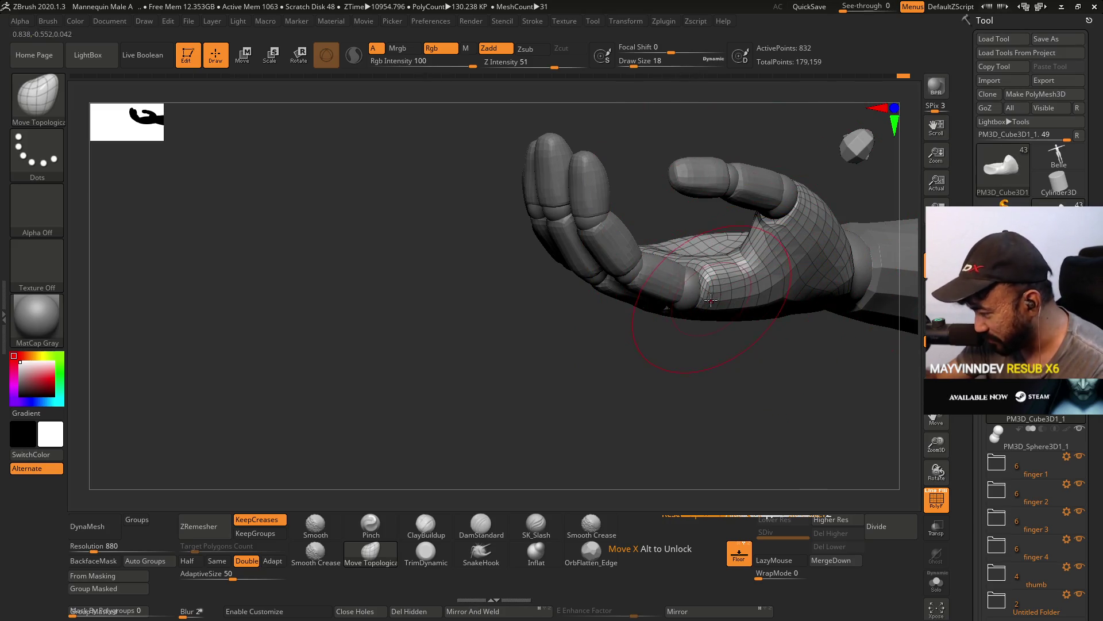
Inspect the fist from front, side and back, then turn off PolyF.
right_drag(751, 305, 697, 304)
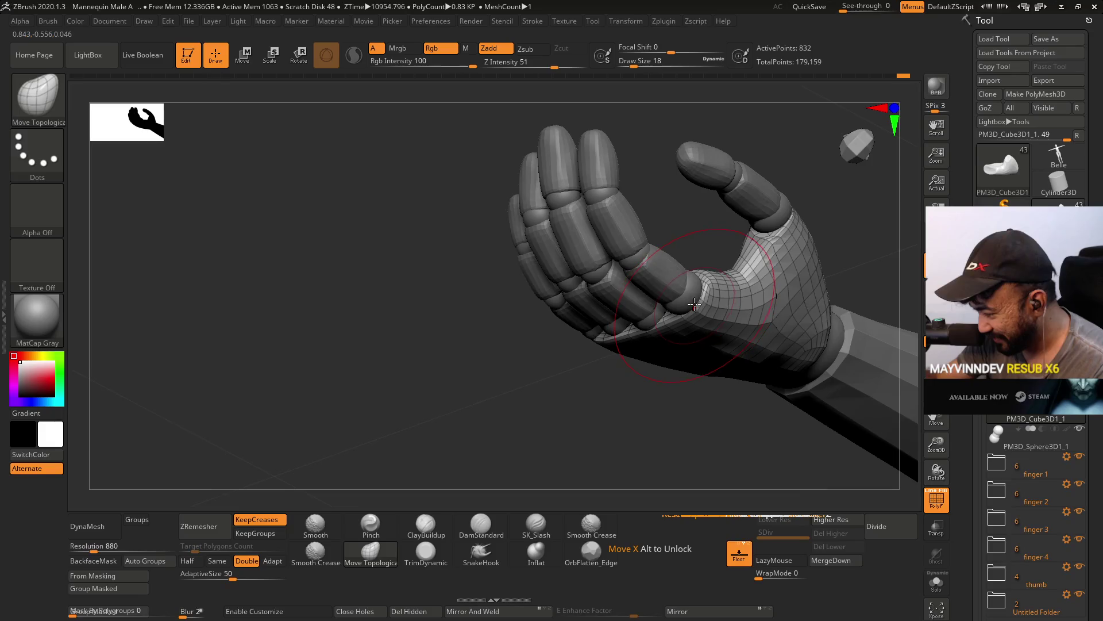
right_drag(701, 351, 733, 259)
mouse_move(693, 330)
right_down()
mouse_move(724, 299)
mouse_move(750, 310)
mouse_move(740, 344)
right_up()
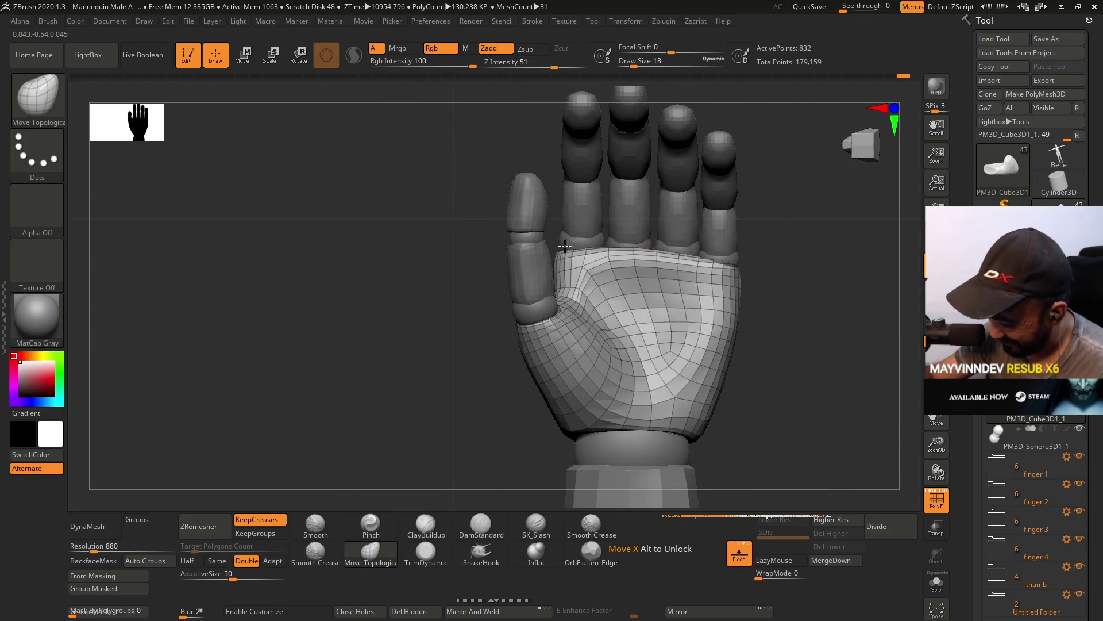
right_drag(680, 226, 595, 293)
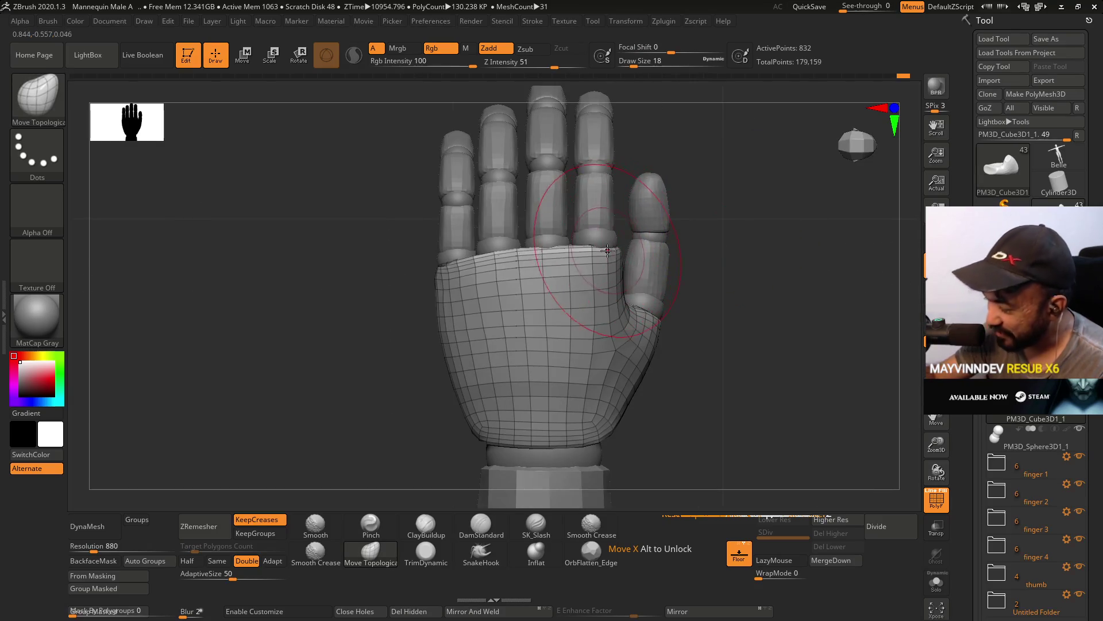
mouse_move(638, 236)
right_down()
mouse_move(578, 290)
mouse_move(553, 250)
mouse_move(575, 243)
mouse_move(633, 182)
mouse_move(633, 224)
mouse_move(618, 226)
mouse_move(640, 262)
right_up()
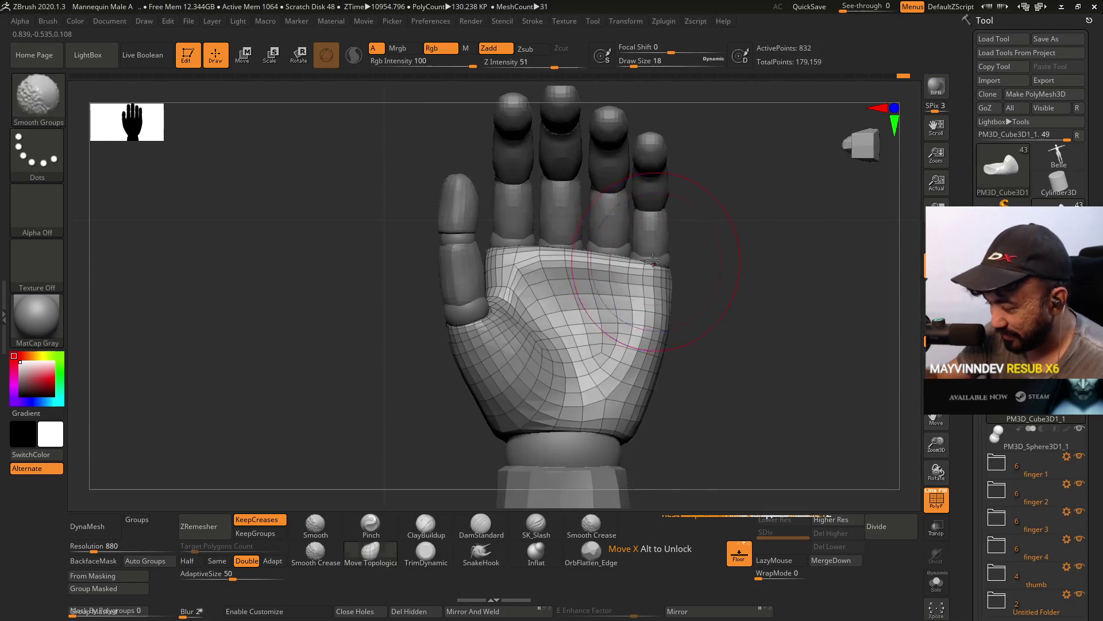
mouse_move(692, 328)
right_down()
mouse_move(697, 279)
mouse_move(747, 313)
mouse_move(776, 303)
right_up()
mouse_move(676, 299)
right_down()
mouse_move(645, 239)
mouse_move(664, 234)
right_up()
key(shift+f)
mouse_move(670, 308)
right_down()
mouse_move(680, 264)
mouse_move(645, 270)
right_up()
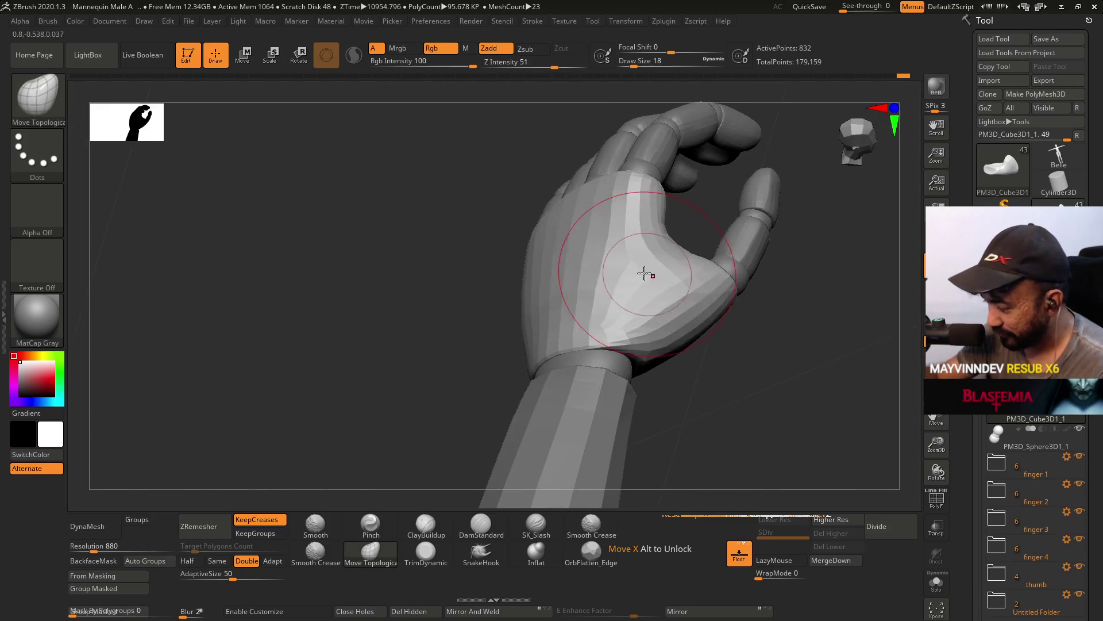
Build up clay on the palm with ClayBuildup, viewing it from the front and back.
click(426, 524)
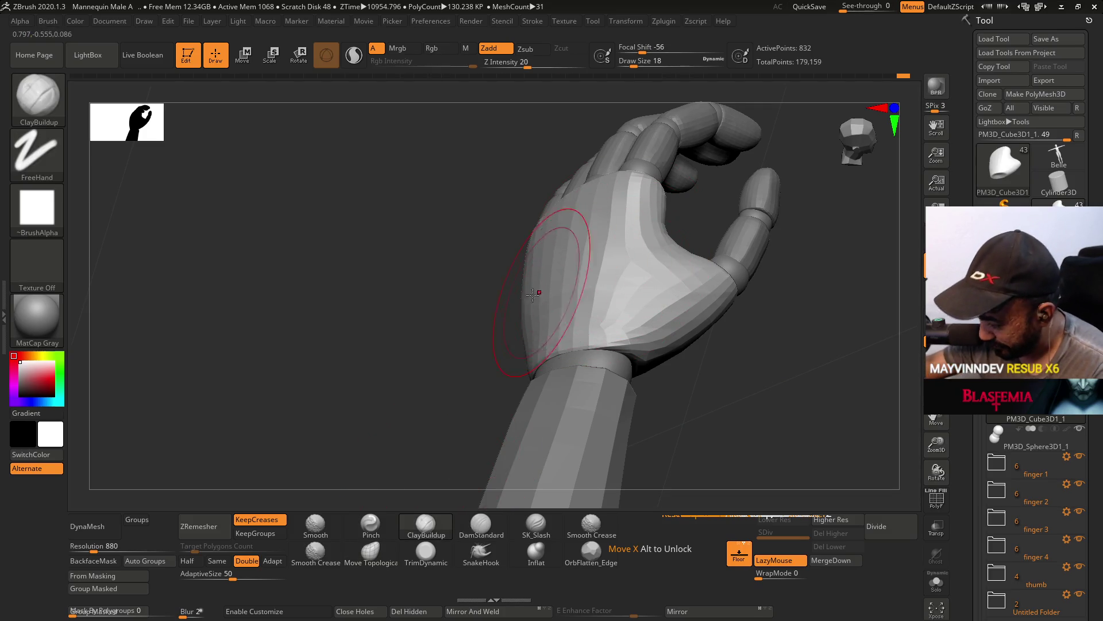
right_drag(617, 311, 575, 279)
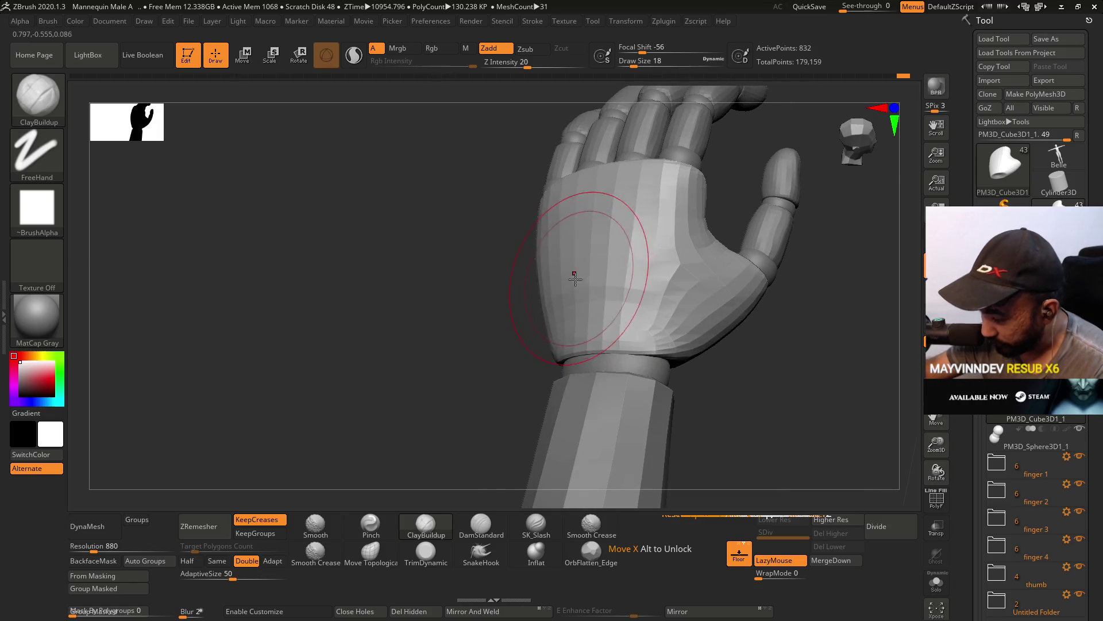
mouse_move(658, 295)
right_down()
mouse_move(604, 273)
mouse_move(529, 316)
right_up()
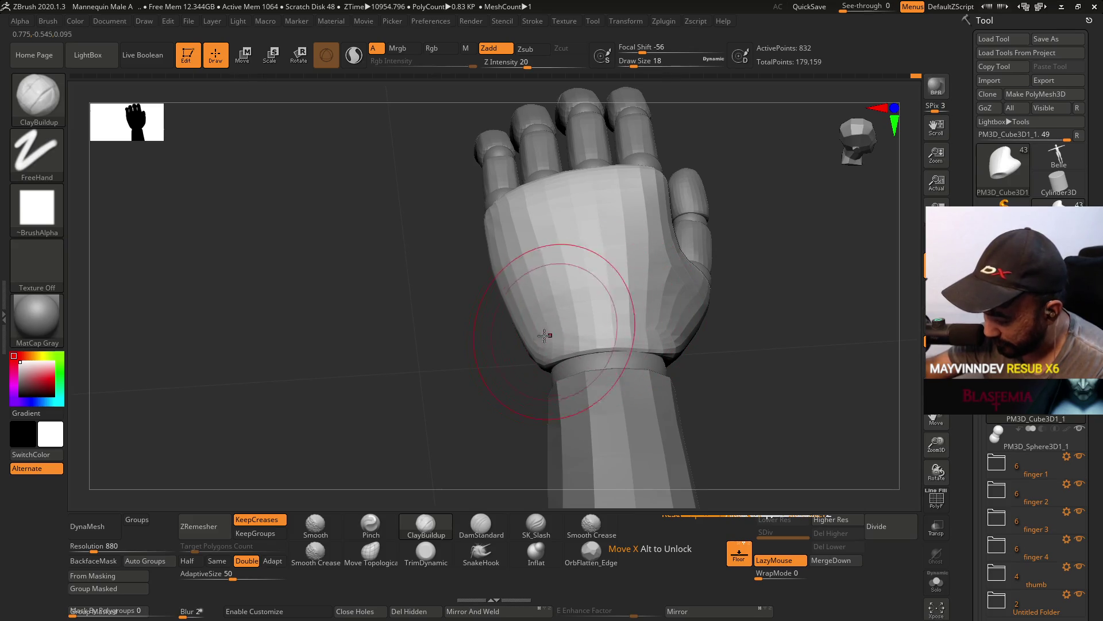
mouse_move(626, 276)
right_down()
mouse_move(594, 261)
mouse_move(571, 287)
right_up()
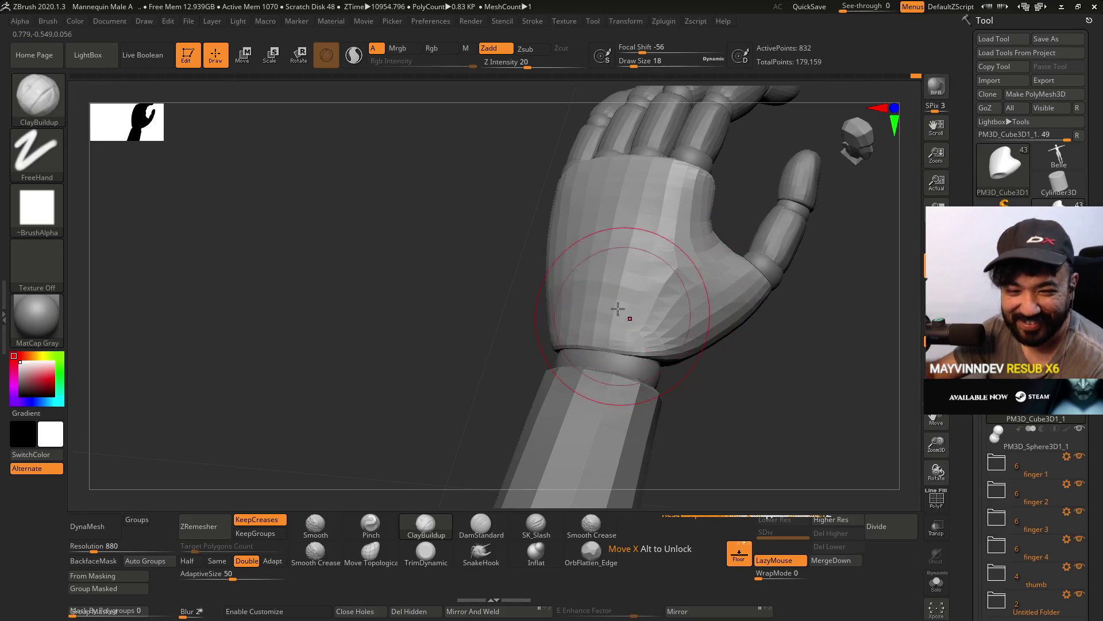
mouse_move(637, 303)
right_down()
mouse_move(722, 246)
mouse_move(694, 289)
mouse_move(707, 291)
right_up()
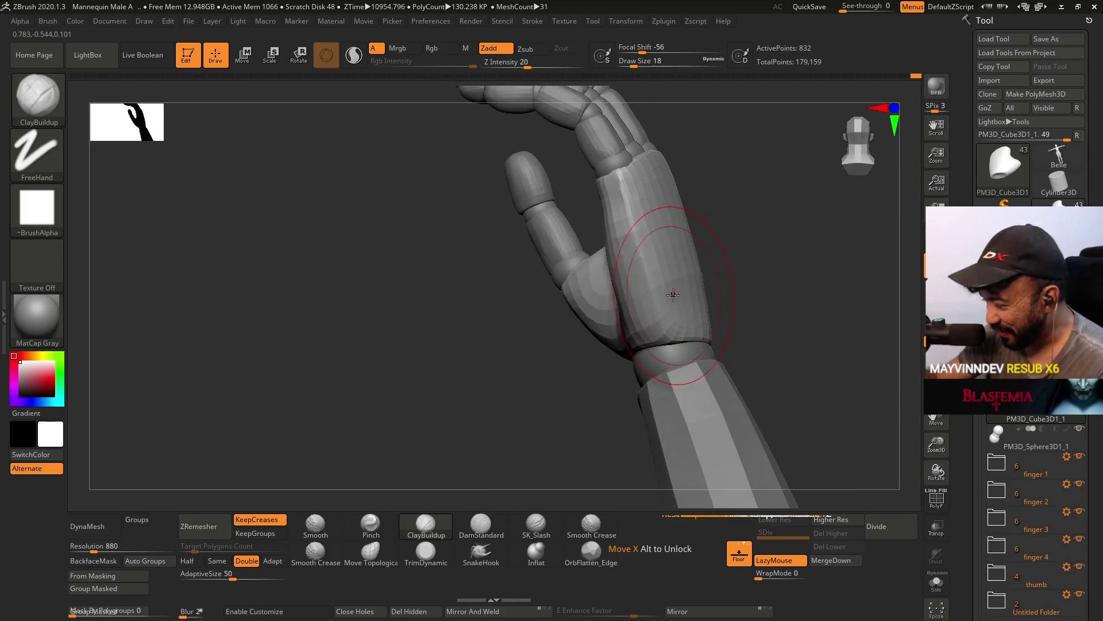
right_drag(696, 252, 714, 155)
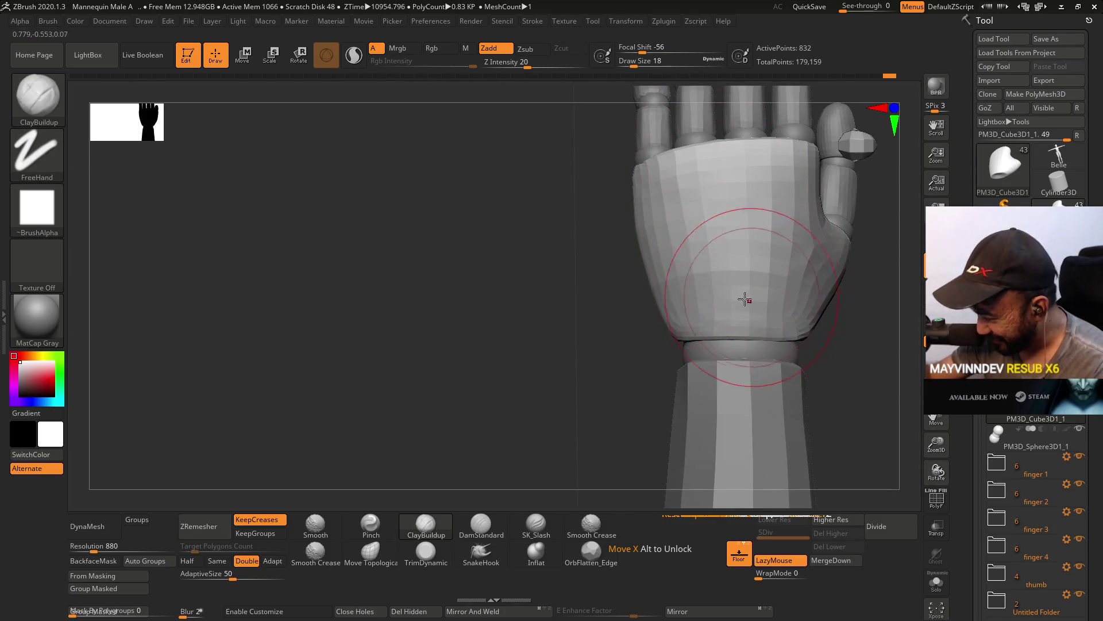
drag(747, 290, 779, 279)
mouse_move(779, 279)
right_down()
mouse_move(753, 230)
mouse_move(763, 170)
right_up()
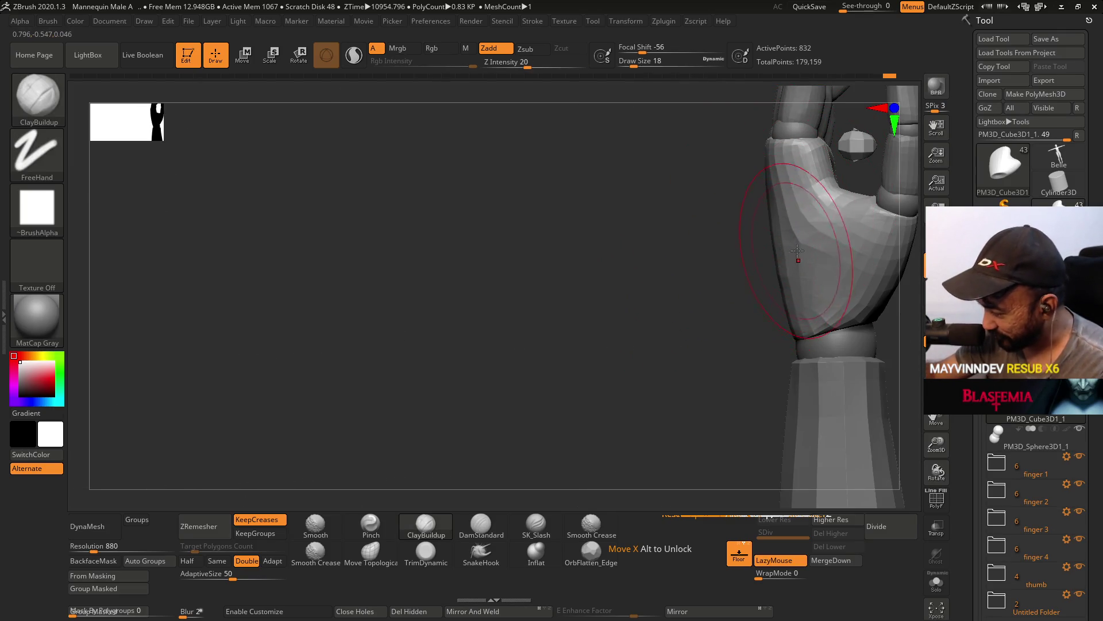
right_drag(796, 252, 770, 230)
click(428, 553)
right_drag(465, 480, 733, 215)
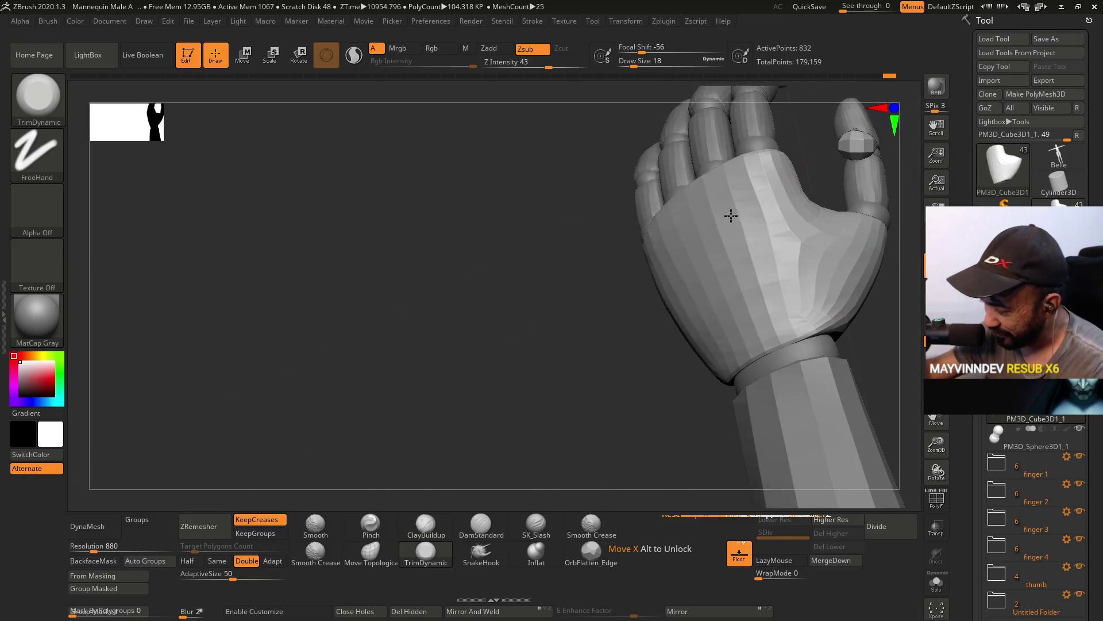
Trim the back and sides of the palm into flat planes with TrimDynamic.
key(ctrl+z)
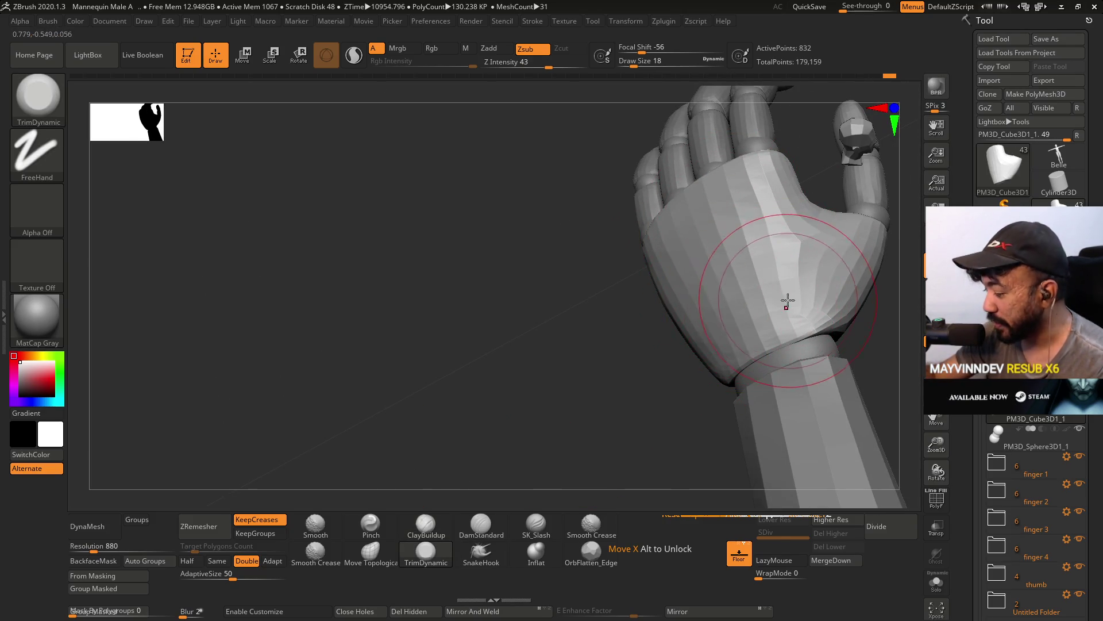
right_drag(747, 253, 739, 316)
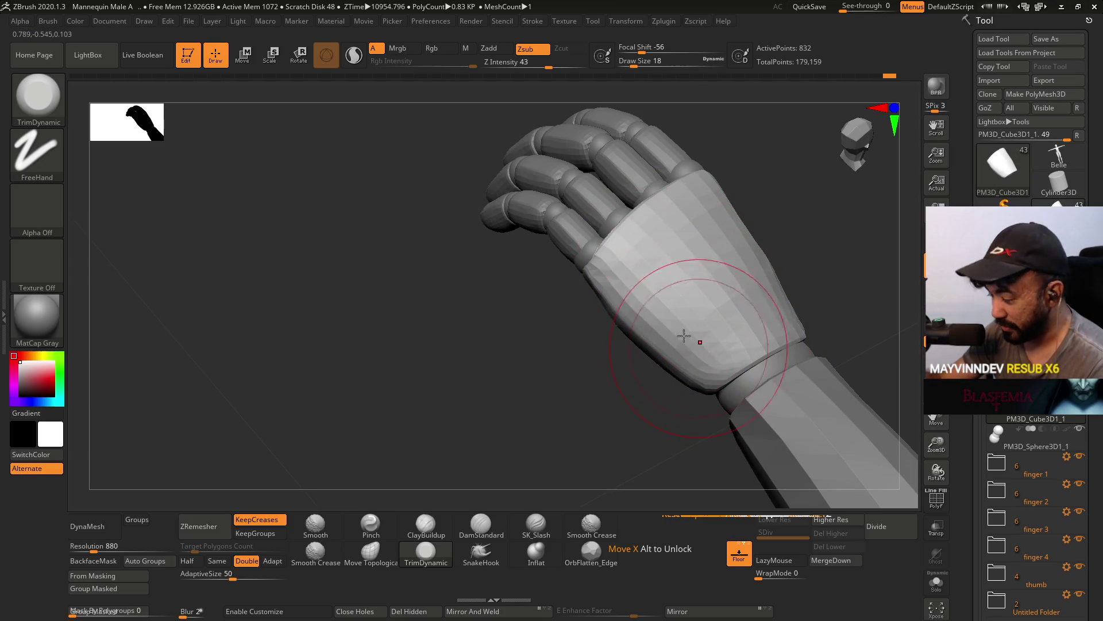
mouse_move(699, 310)
right_down()
mouse_move(739, 283)
mouse_move(730, 257)
mouse_move(670, 252)
right_up()
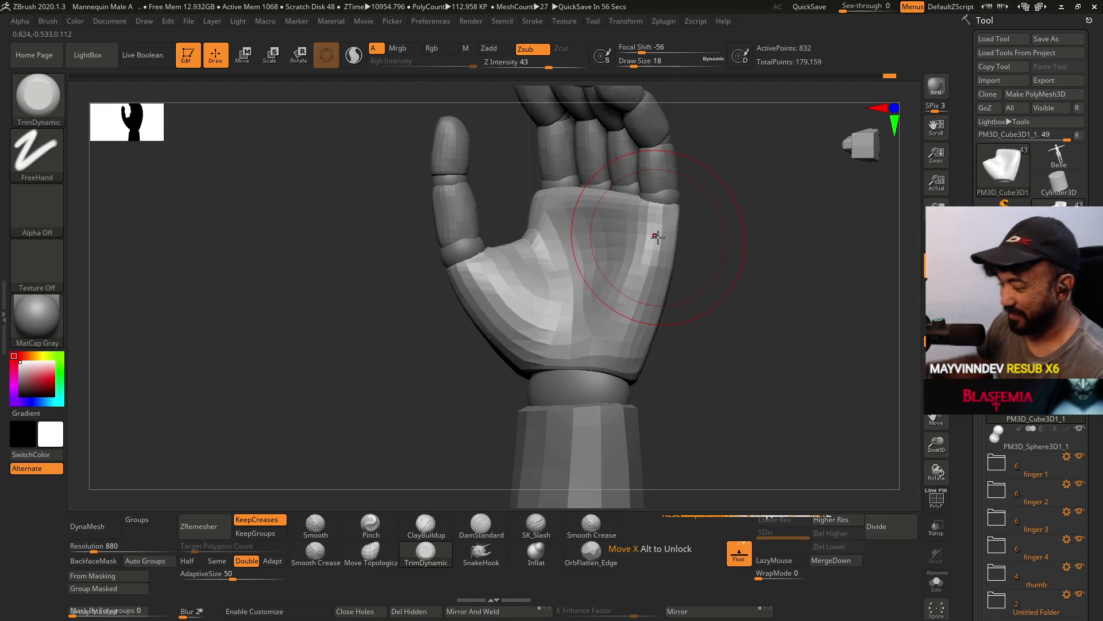
mouse_move(658, 236)
right_down()
mouse_move(615, 253)
mouse_move(651, 234)
mouse_move(641, 230)
right_up()
mouse_move(746, 139)
right_down()
mouse_move(727, 190)
mouse_move(804, 179)
right_up()
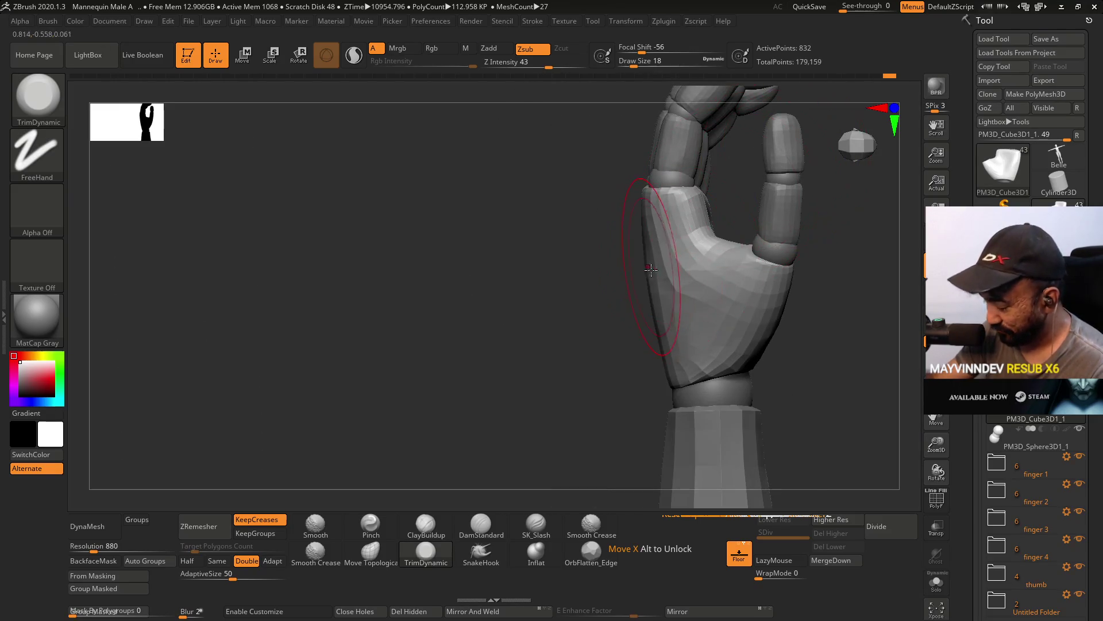
click(371, 552)
right_drag(586, 311, 628, 312)
Set Move Topological draw size to 33 and lasso-mask the lower palm.
key(s)
drag(729, 316, 740, 316)
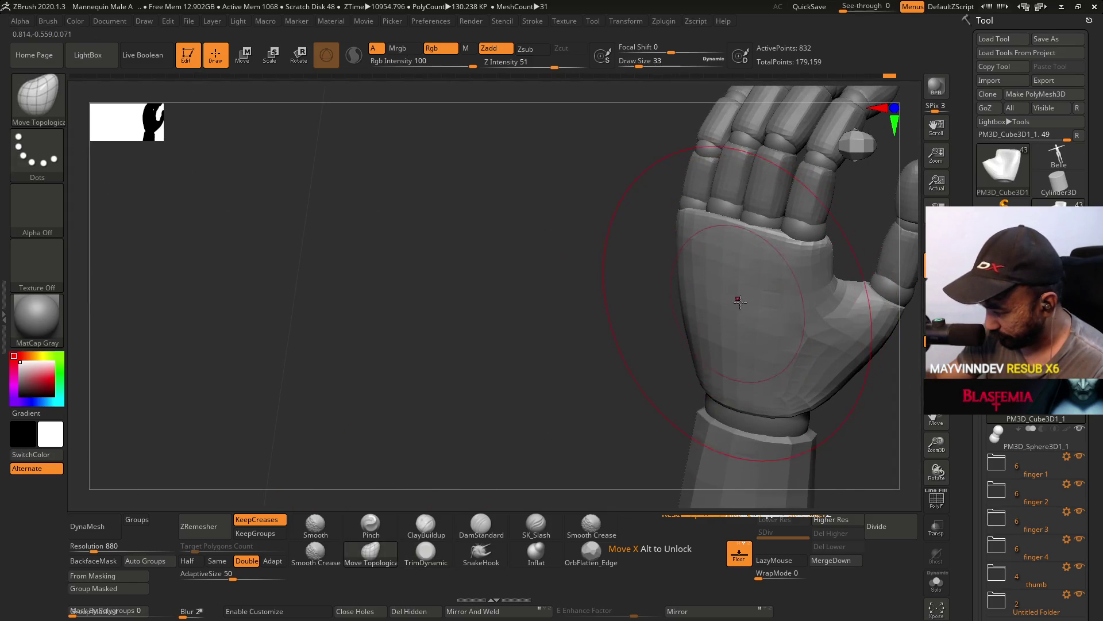
right_drag(744, 340, 715, 276)
key(ctrl)
mouse_move(735, 450)
ctrl+mouse_down()
mouse_move(805, 397)
mouse_move(813, 492)
ctrl+mouse_up()
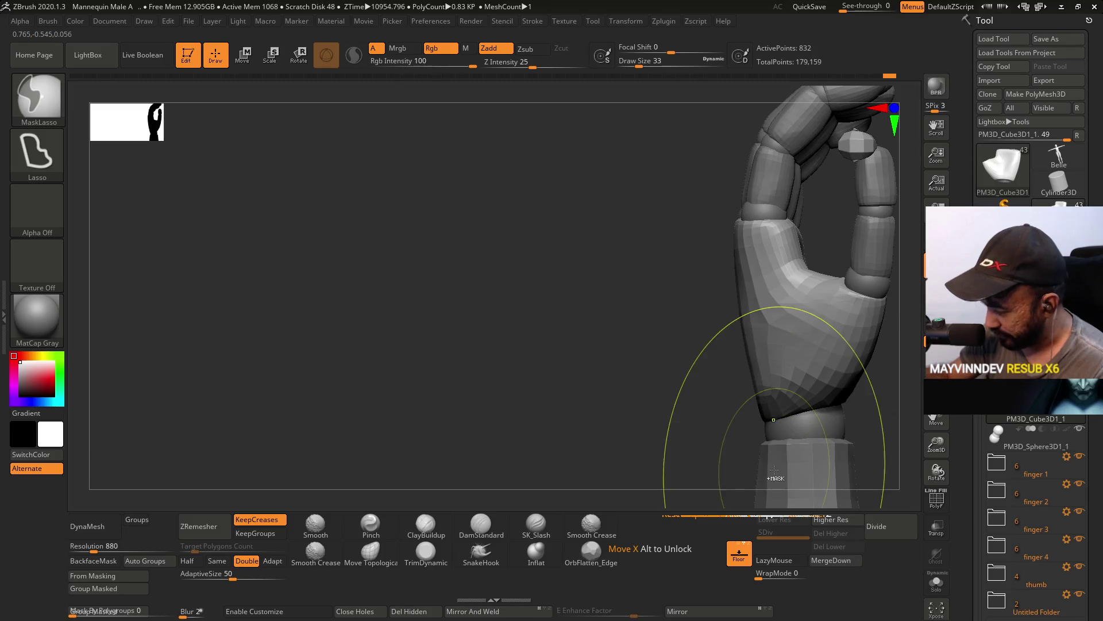
mouse_move(829, 221)
ctrl+mouse_down()
mouse_move(692, 247)
mouse_move(747, 344)
mouse_move(747, 299)
mouse_move(797, 243)
ctrl+mouse_up()
Mask a band across the upper palm and the area near the thumb.
right_drag(797, 243, 804, 227)
mouse_move(802, 227)
ctrl+mouse_down()
mouse_move(611, 239)
mouse_move(799, 258)
ctrl+mouse_up()
mouse_move(804, 242)
right_down()
mouse_move(812, 271)
mouse_move(843, 290)
mouse_move(844, 402)
mouse_move(714, 320)
mouse_move(753, 259)
right_up()
mouse_move(758, 248)
ctrl+mouse_down()
mouse_move(787, 350)
mouse_move(688, 413)
mouse_move(742, 230)
ctrl+mouse_up()
mouse_move(741, 230)
right_down()
mouse_move(801, 283)
mouse_move(779, 299)
mouse_move(828, 299)
mouse_move(769, 303)
mouse_move(747, 247)
mouse_move(694, 300)
right_up()
key(space)
Resize the brush to 46, then 22, and check the palm from side views.
key(s)
drag(683, 302, 694, 303)
right_drag(695, 303, 665, 301)
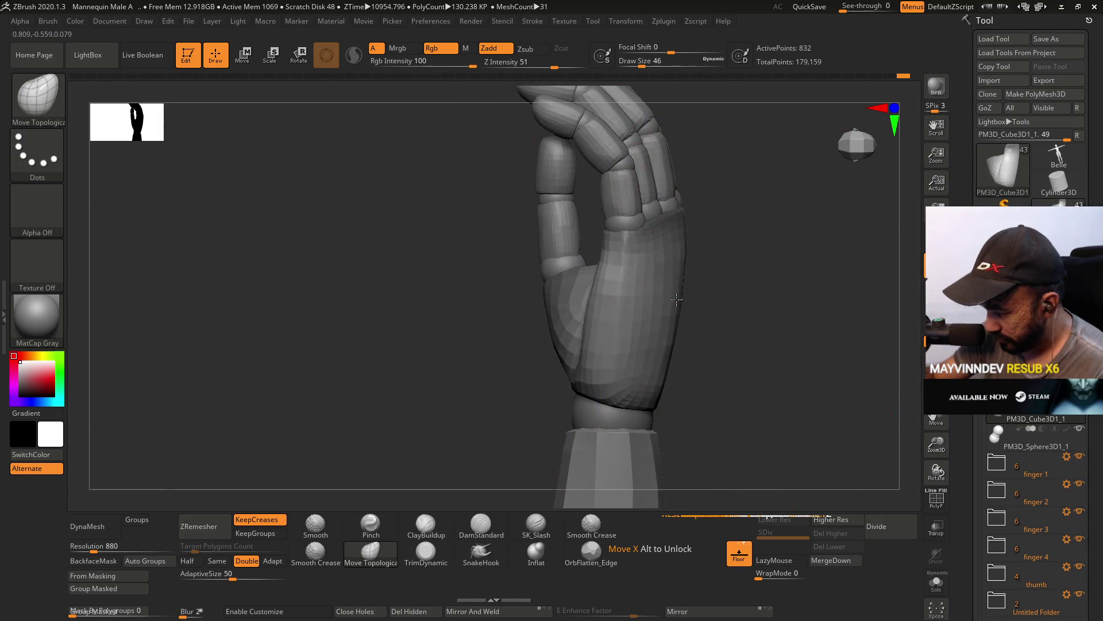
right_drag(672, 306, 689, 314)
key(s)
drag(690, 313, 673, 312)
right_drag(673, 312, 687, 314)
mouse_move(616, 293)
right_down()
mouse_move(727, 266)
mouse_move(713, 282)
mouse_move(631, 292)
mouse_move(657, 299)
right_up()
right_drag(713, 189, 697, 205)
key(ctrl+z)
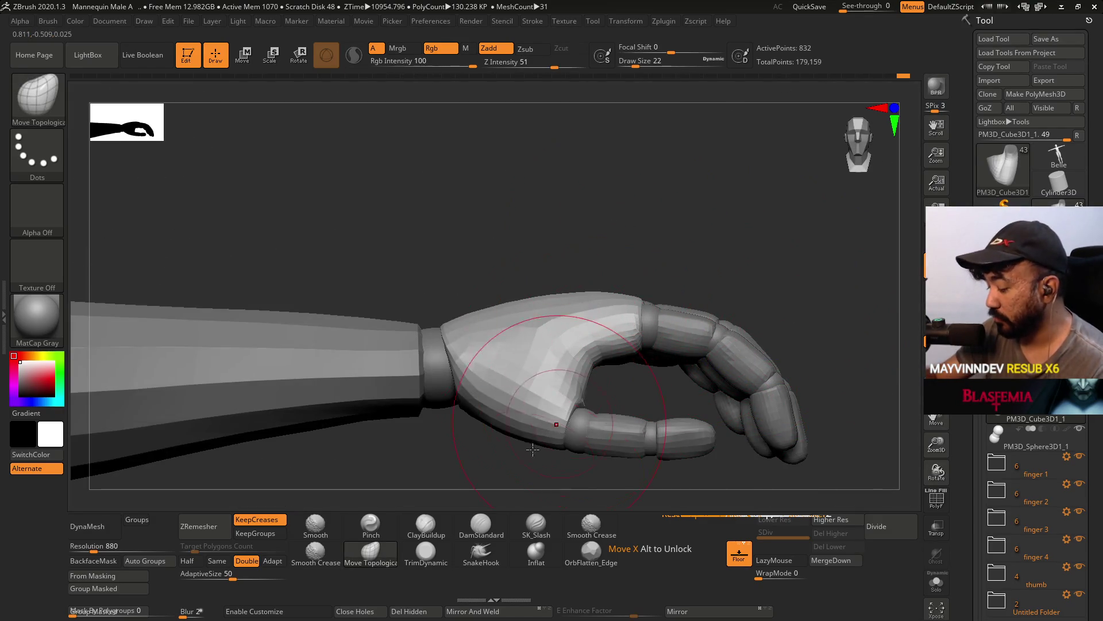
click(426, 552)
Orbit the fist and forearm through end-on, top, underside and straight side views.
right_drag(616, 316, 657, 287)
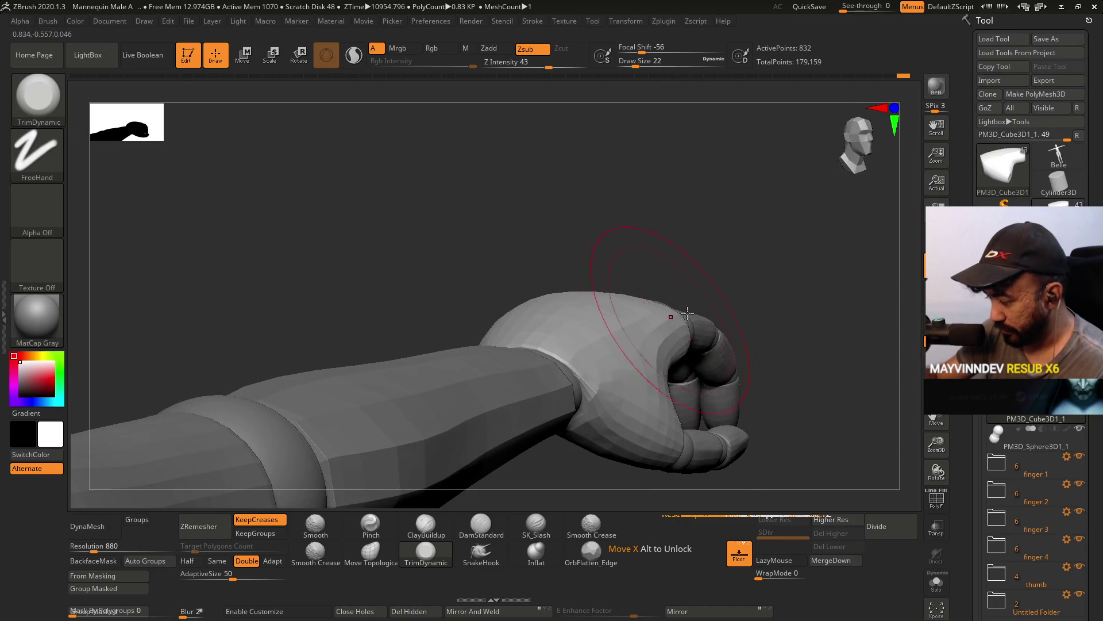
mouse_move(632, 333)
right_down()
mouse_move(627, 368)
mouse_move(629, 313)
mouse_move(571, 352)
mouse_move(571, 285)
mouse_move(545, 289)
right_up()
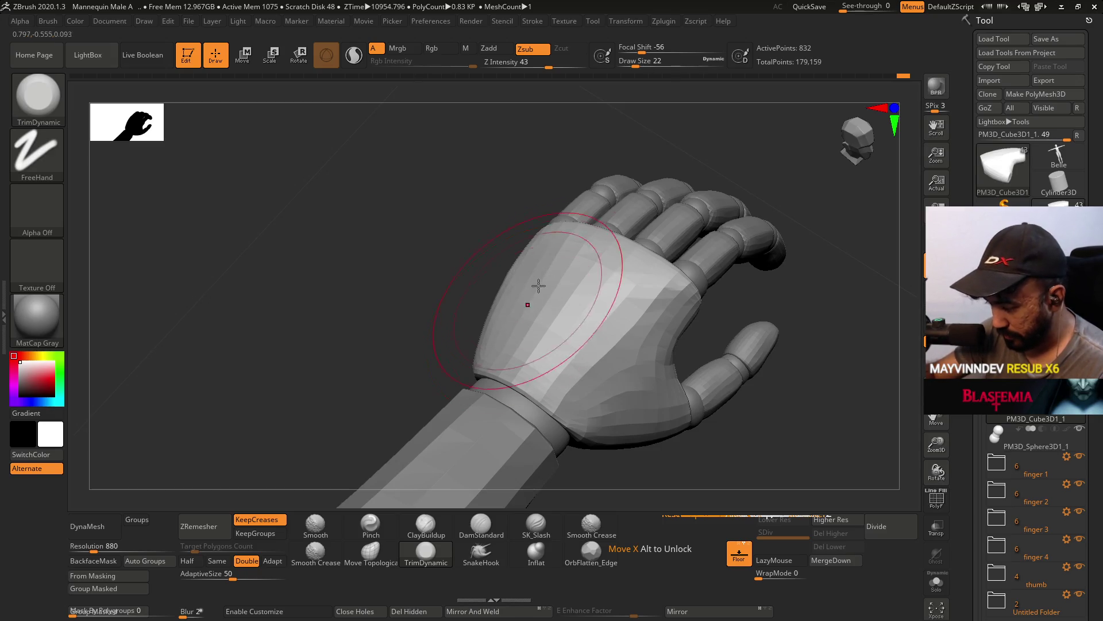
right_drag(566, 246, 518, 295)
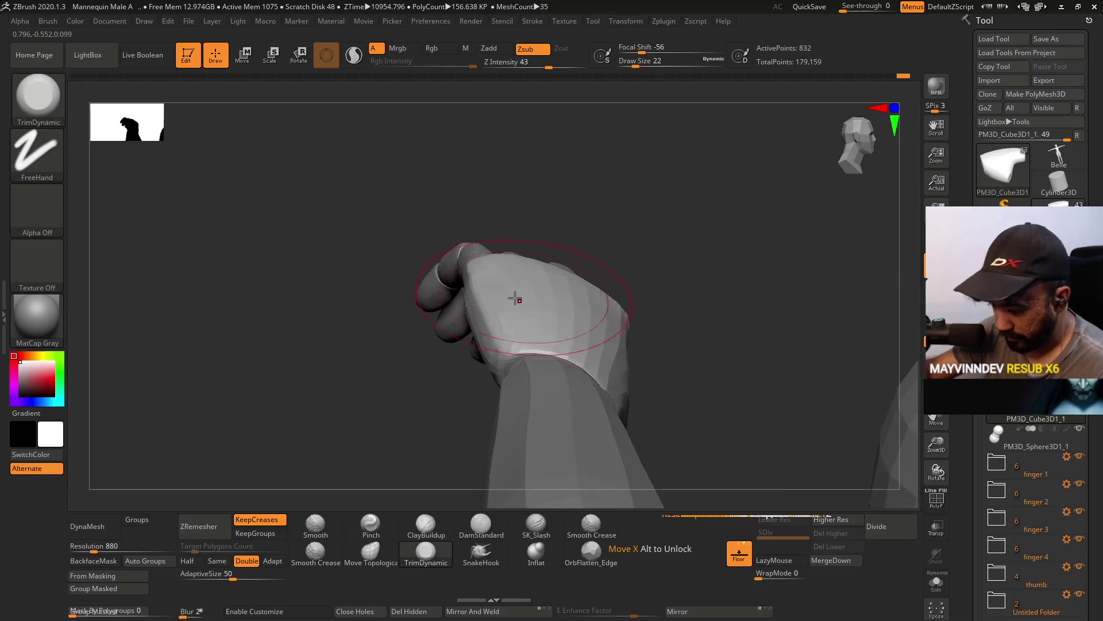
right_drag(527, 343, 567, 261)
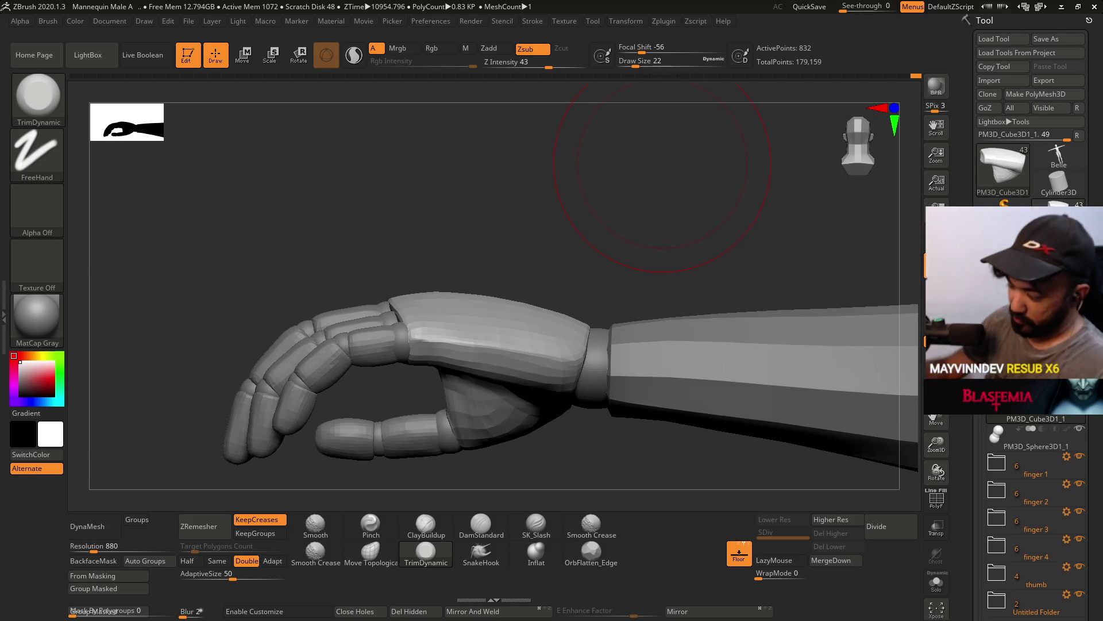
mouse_move(503, 243)
mouse_down()
mouse_move(483, 263)
mouse_move(502, 288)
mouse_move(470, 270)
mouse_up()
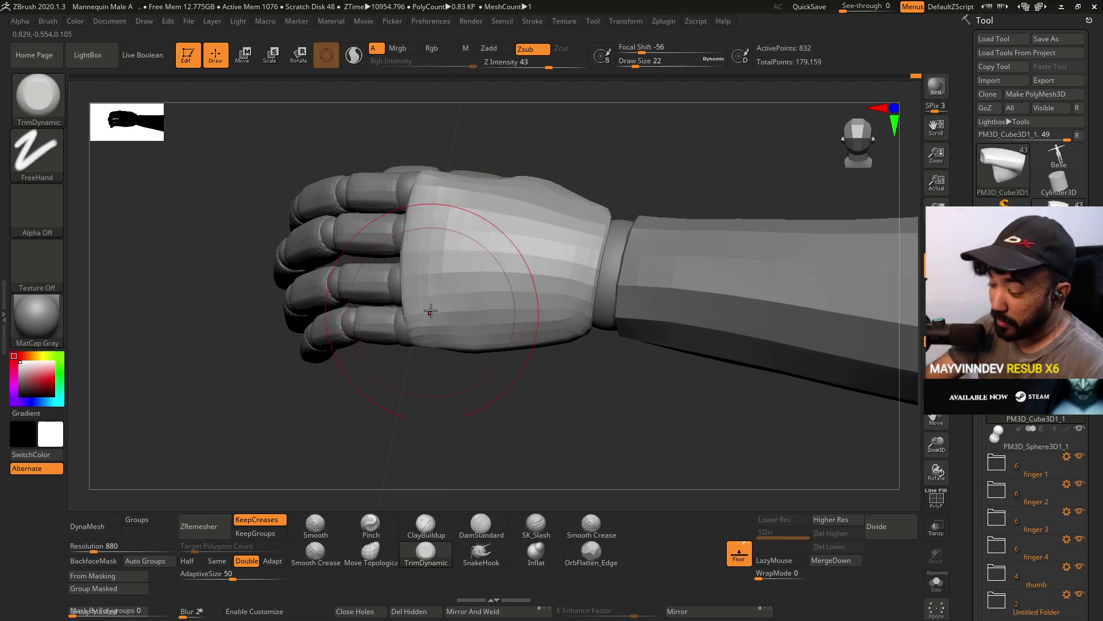
Add clay to the back of the hand with ClayBuildup.
drag(447, 268, 441, 253)
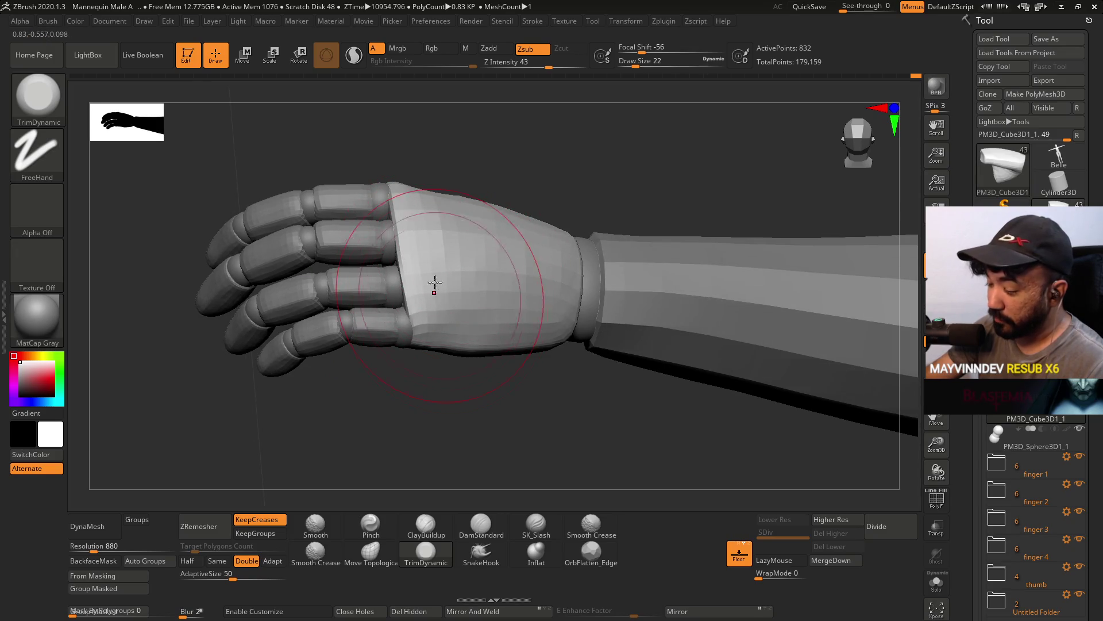
mouse_move(438, 323)
mouse_down()
mouse_move(473, 246)
mouse_move(431, 209)
mouse_move(443, 237)
mouse_move(417, 301)
mouse_up()
mouse_move(454, 280)
right_down()
mouse_move(416, 296)
mouse_move(478, 191)
mouse_move(451, 214)
right_up()
click(425, 523)
right_drag(437, 322, 407, 246)
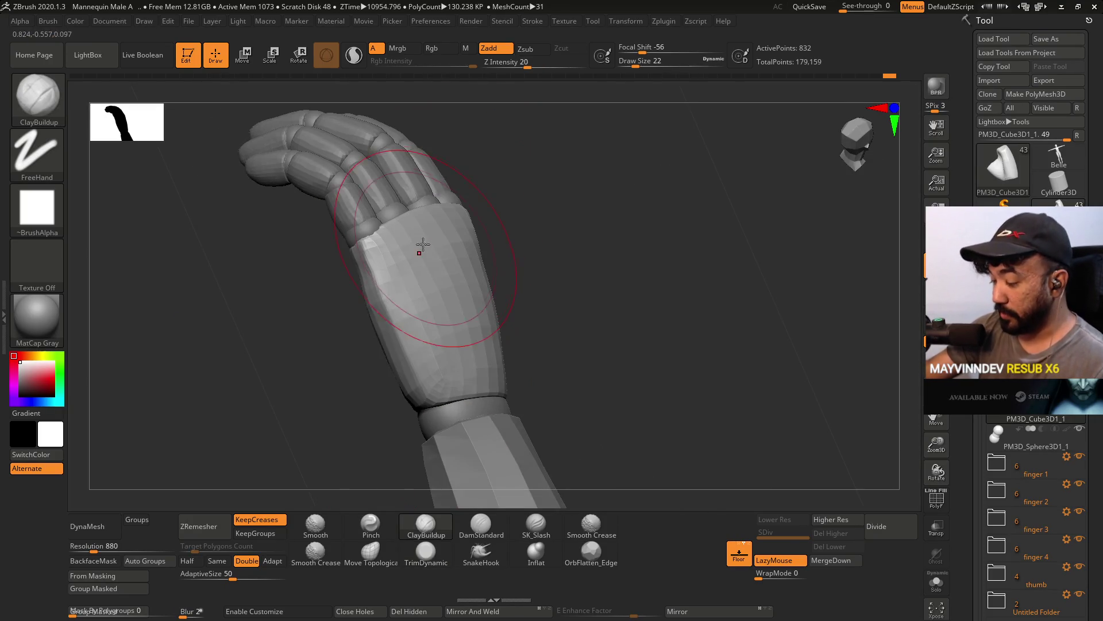
mouse_move(421, 315)
mouse_down()
mouse_move(414, 278)
mouse_move(475, 338)
mouse_move(474, 282)
mouse_move(451, 266)
mouse_move(468, 261)
mouse_move(475, 278)
mouse_up()
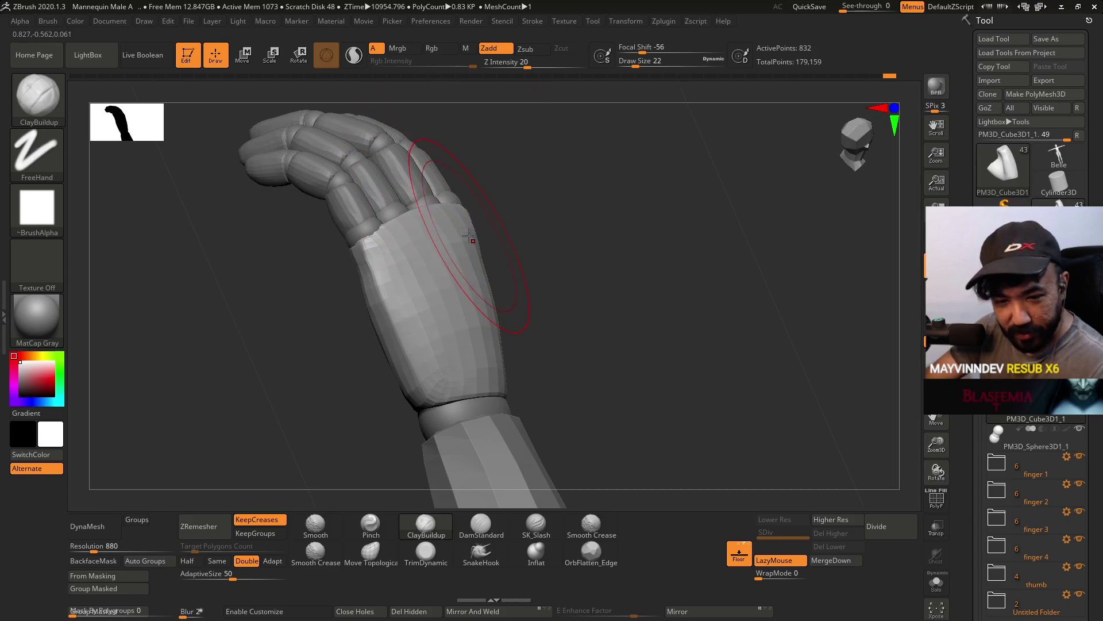
Return to TrimDynamic and view the palm from the front and side.
click(425, 552)
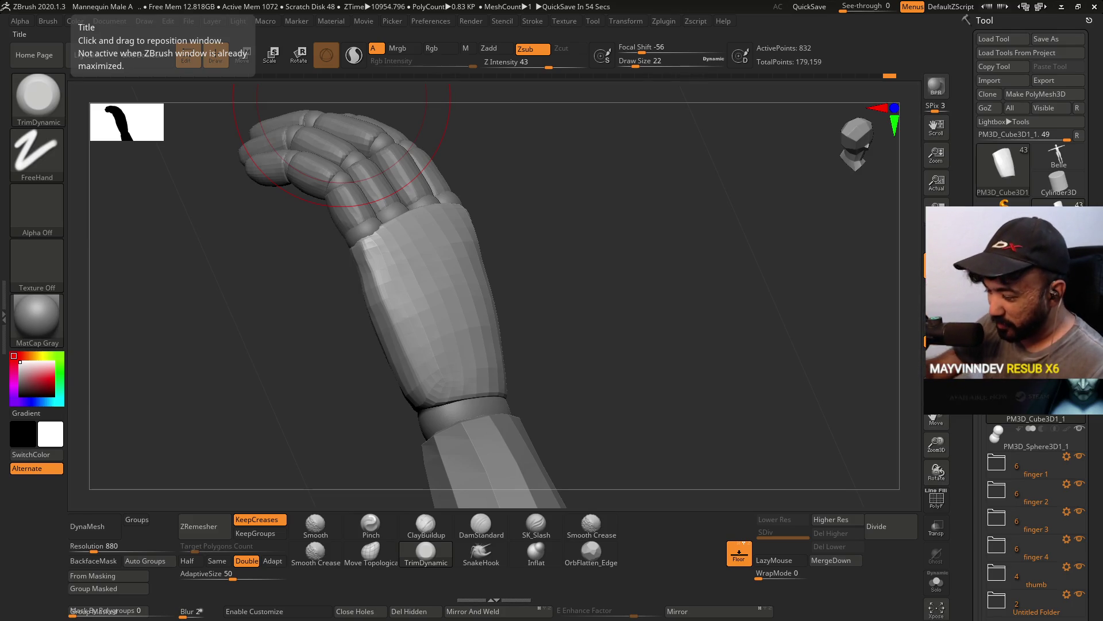
mouse_move(443, 246)
right_down()
mouse_move(535, 216)
mouse_move(514, 198)
right_up()
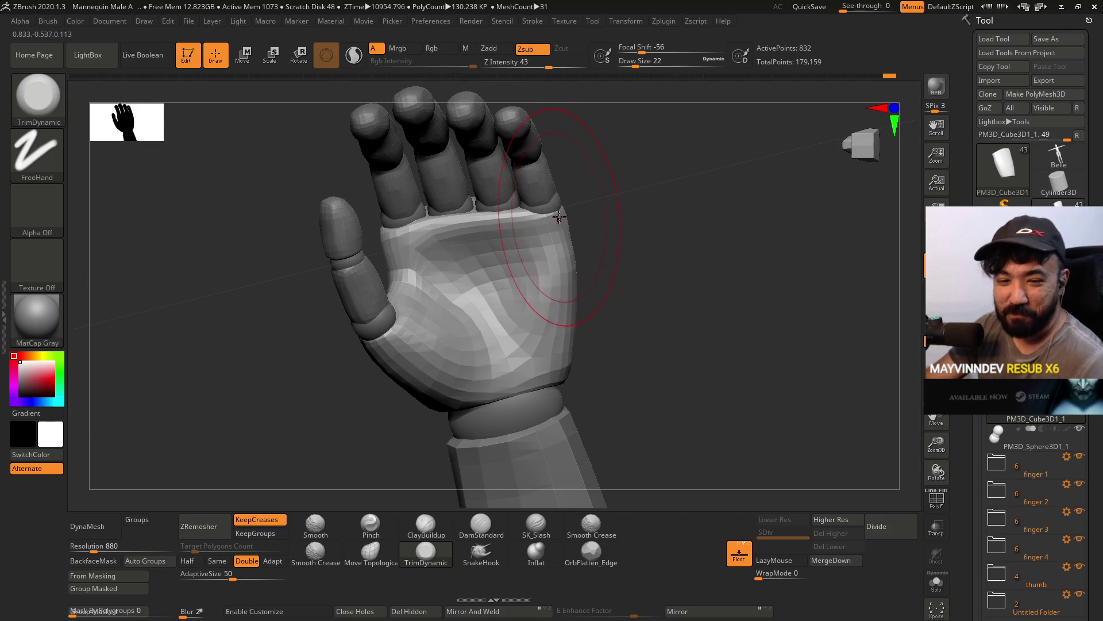
mouse_move(534, 178)
right_down()
mouse_move(574, 209)
mouse_move(492, 246)
mouse_move(446, 246)
right_up()
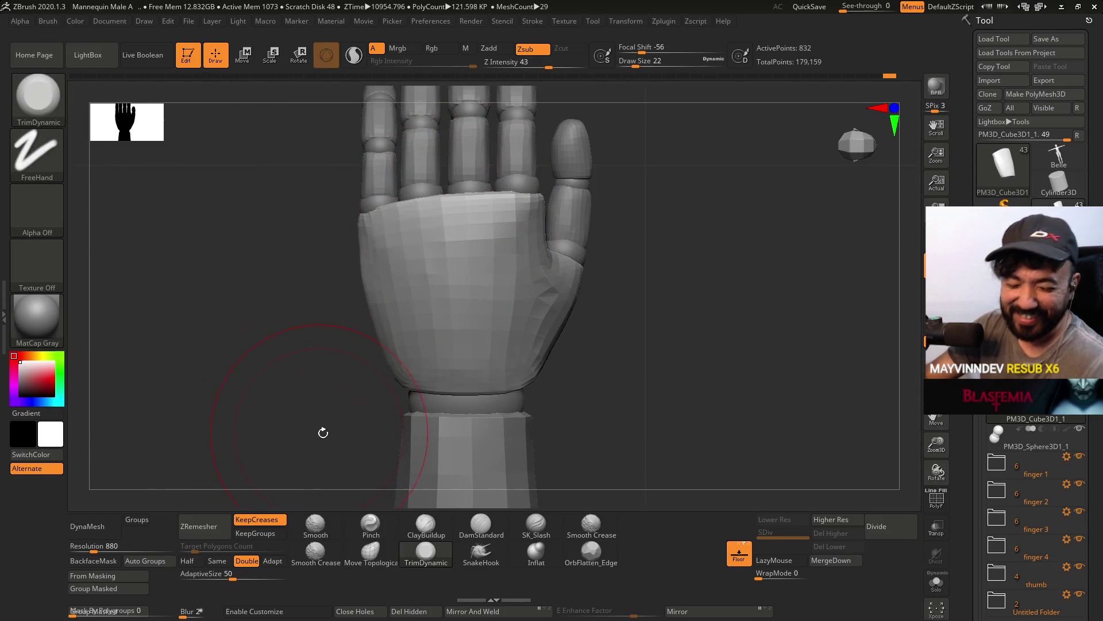
Switch to Move Topological at draw size 5 and frame the whole hand.
click(371, 552)
mouse_move(359, 364)
mouse_down()
mouse_move(425, 271)
mouse_move(399, 273)
mouse_move(348, 250)
mouse_move(369, 270)
mouse_move(354, 279)
mouse_up()
key(s)
key(s)
key(s)
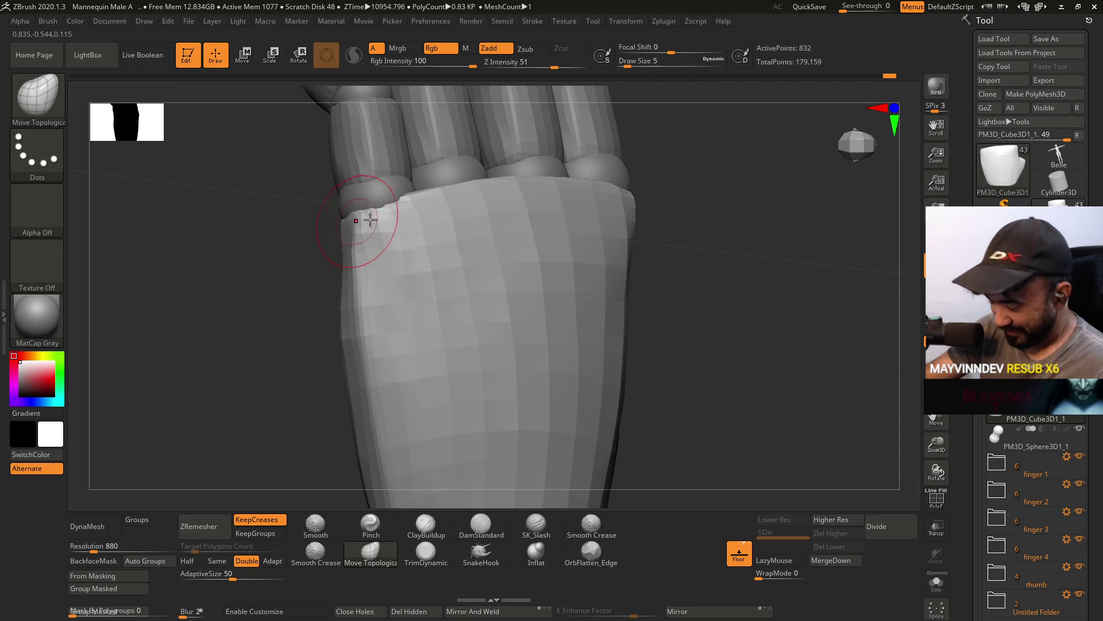
key(f)
key(ctrl)
mouse_move(403, 184)
mouse_down()
mouse_move(554, 206)
mouse_move(540, 191)
mouse_move(508, 253)
mouse_move(519, 314)
mouse_move(555, 358)
mouse_up()
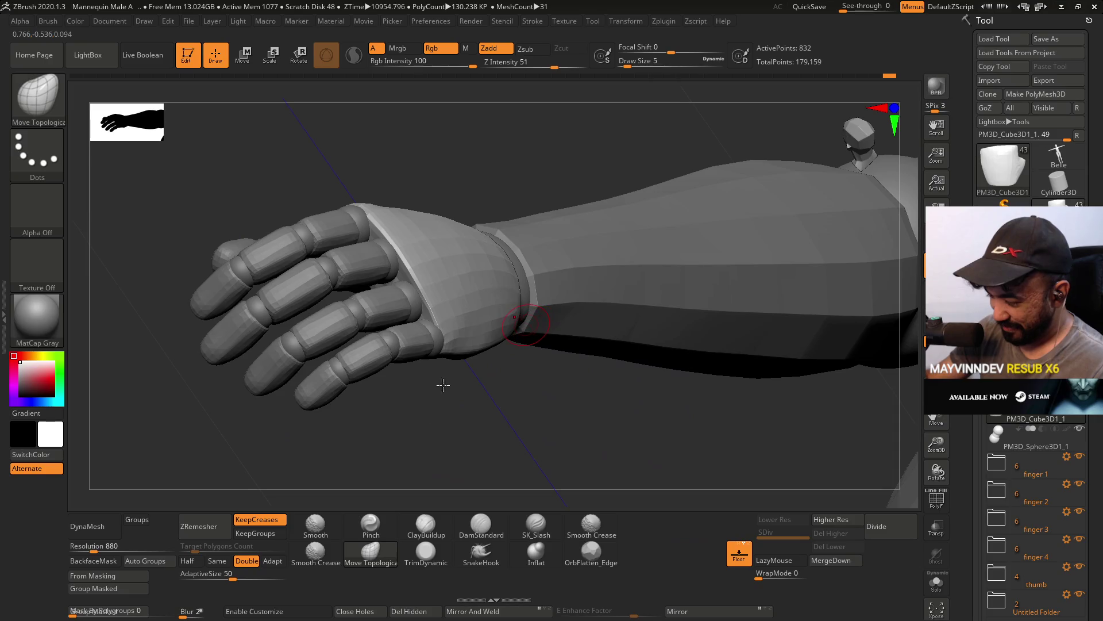
Set TrimDynamic to draw size 23 and trim the back of the hand.
click(425, 552)
text(s23)
key(Return)
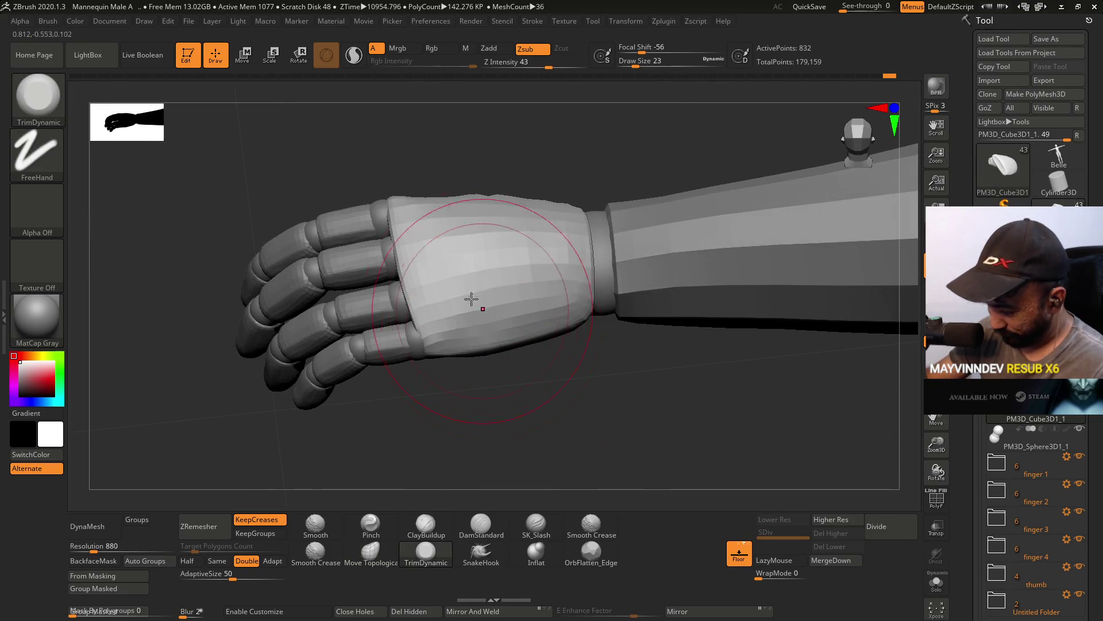
drag(555, 359, 444, 339)
drag(505, 308, 460, 321)
key(ctrl+shift+s)
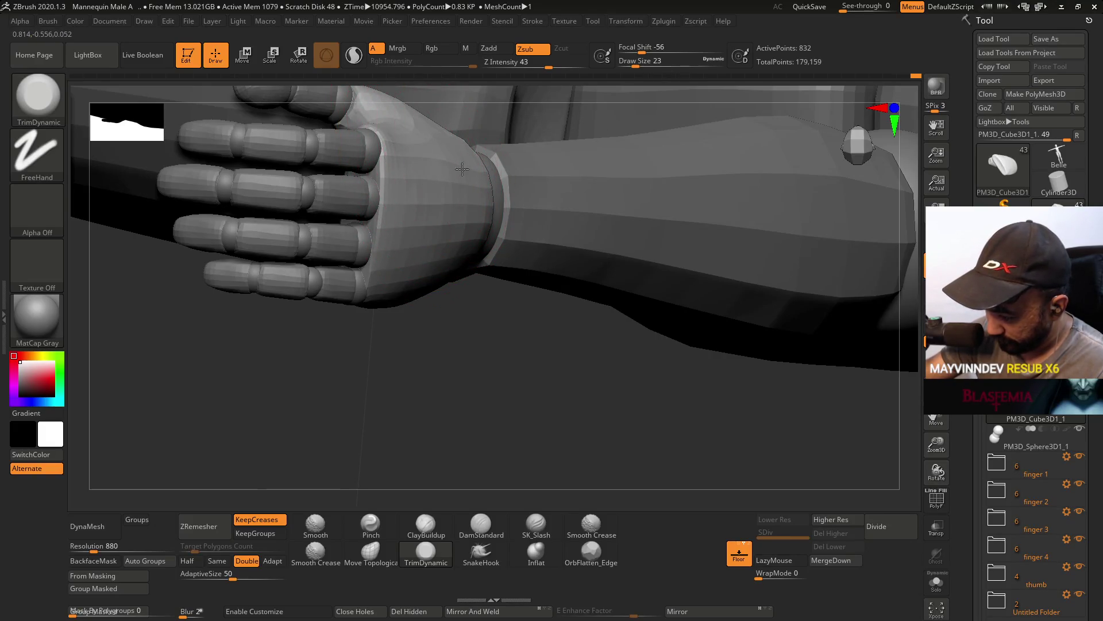
Select the palm piece and inspect it from side and top views.
mouse_move(425, 152)
right_down()
mouse_move(480, 178)
mouse_move(485, 153)
mouse_move(477, 217)
mouse_move(443, 201)
mouse_move(443, 256)
mouse_move(424, 239)
right_up()
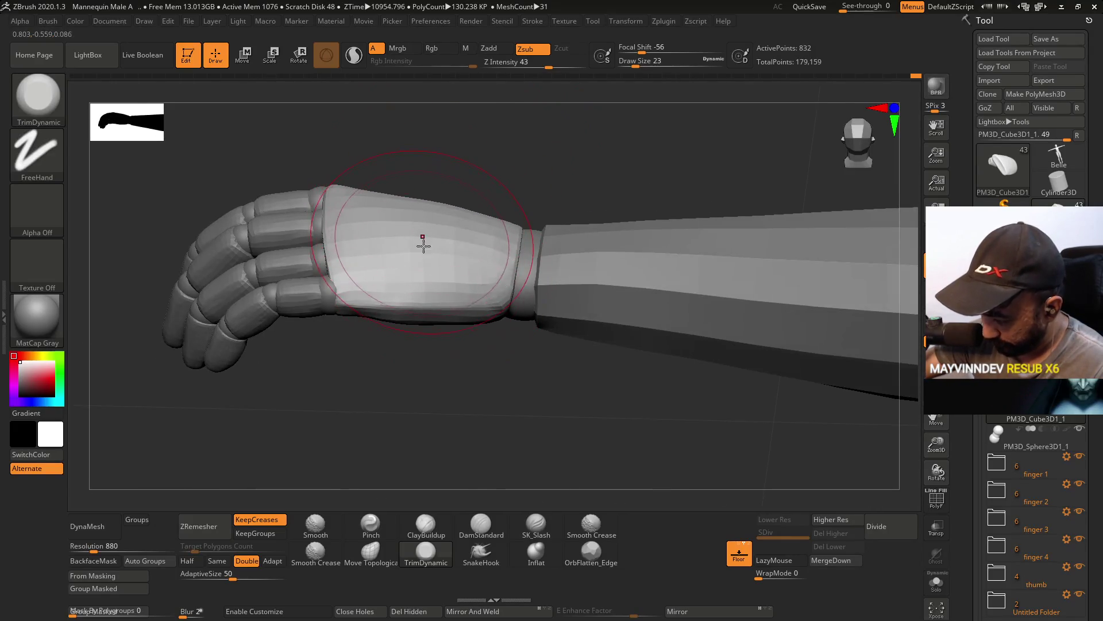
alt+click(398, 281)
mouse_move(497, 275)
right_down()
mouse_move(475, 226)
mouse_move(396, 247)
right_up()
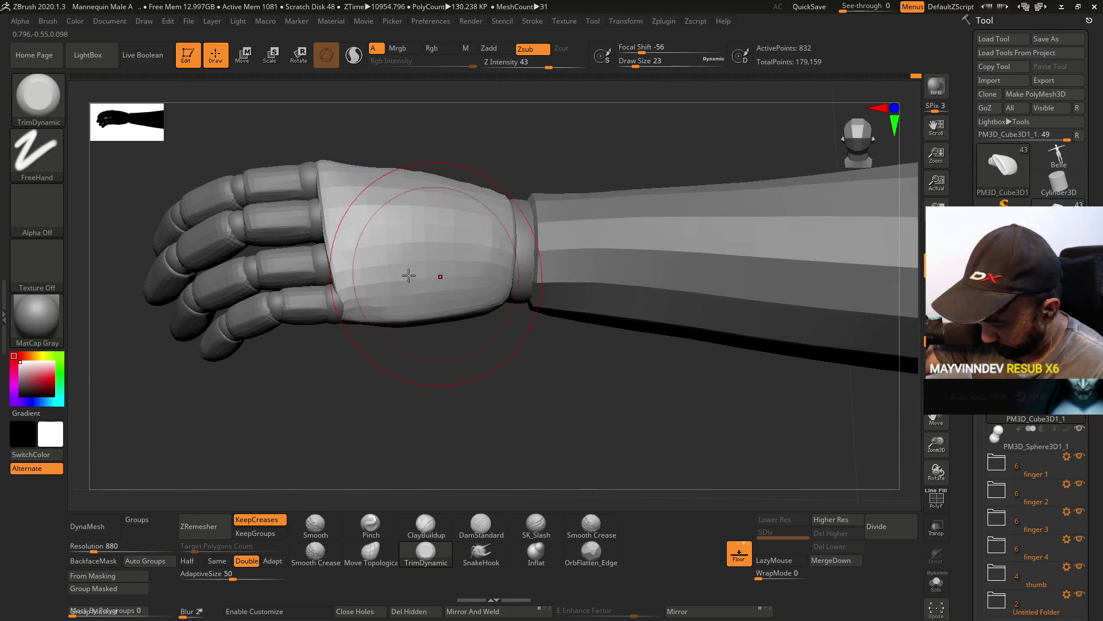
mouse_move(503, 260)
shift+right_down()
mouse_move(490, 168)
mouse_move(357, 240)
mouse_move(366, 231)
shift+right_up()
mouse_move(454, 218)
right_down()
mouse_move(362, 188)
mouse_move(370, 320)
mouse_move(376, 271)
right_up()
key(alt)
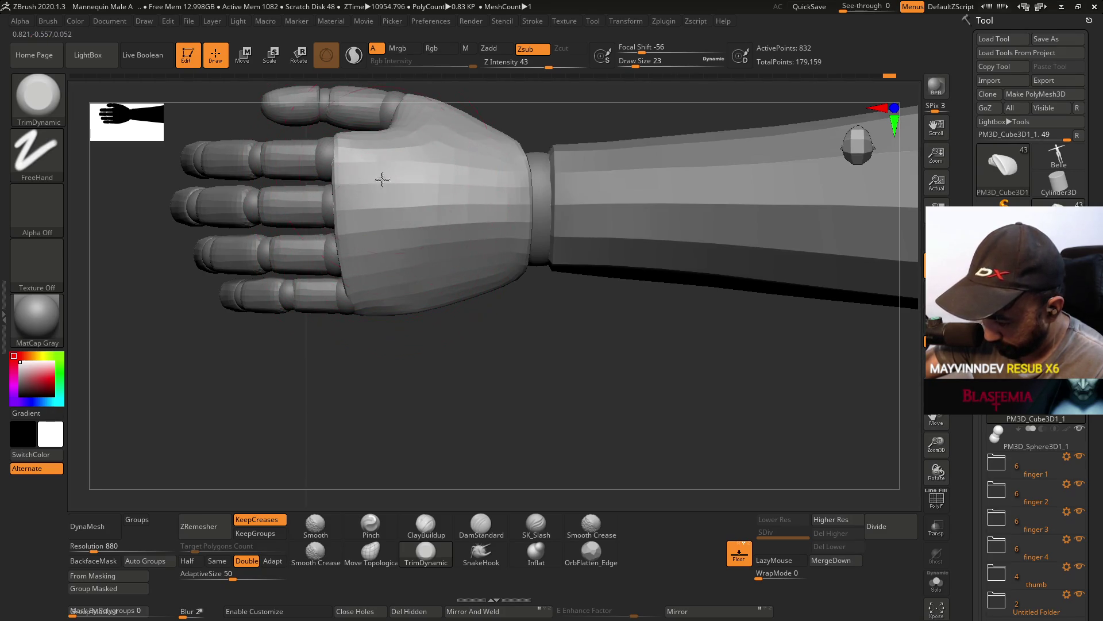
Undo recent trims and re-flatten the faceting across the upper palm.
mouse_move(407, 201)
right_down()
mouse_move(414, 187)
mouse_move(458, 194)
mouse_move(431, 121)
mouse_move(441, 194)
right_up()
mouse_move(366, 222)
right_down()
mouse_move(357, 266)
mouse_move(433, 212)
mouse_move(436, 171)
mouse_move(462, 224)
right_up()
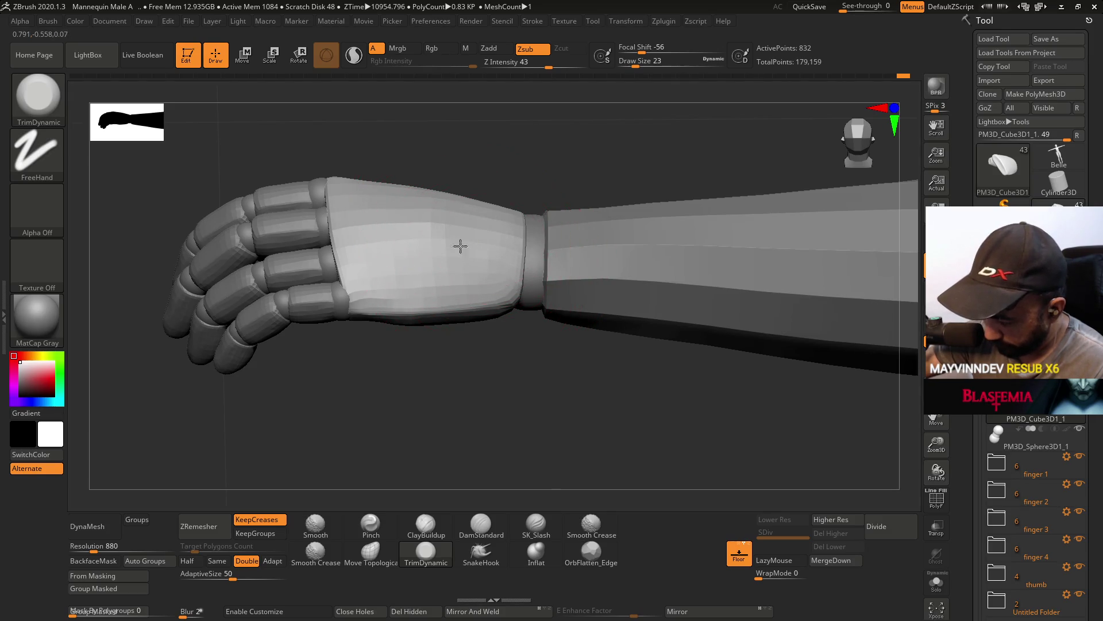
mouse_move(481, 232)
right_down()
mouse_move(485, 123)
mouse_move(458, 207)
mouse_move(448, 208)
right_up()
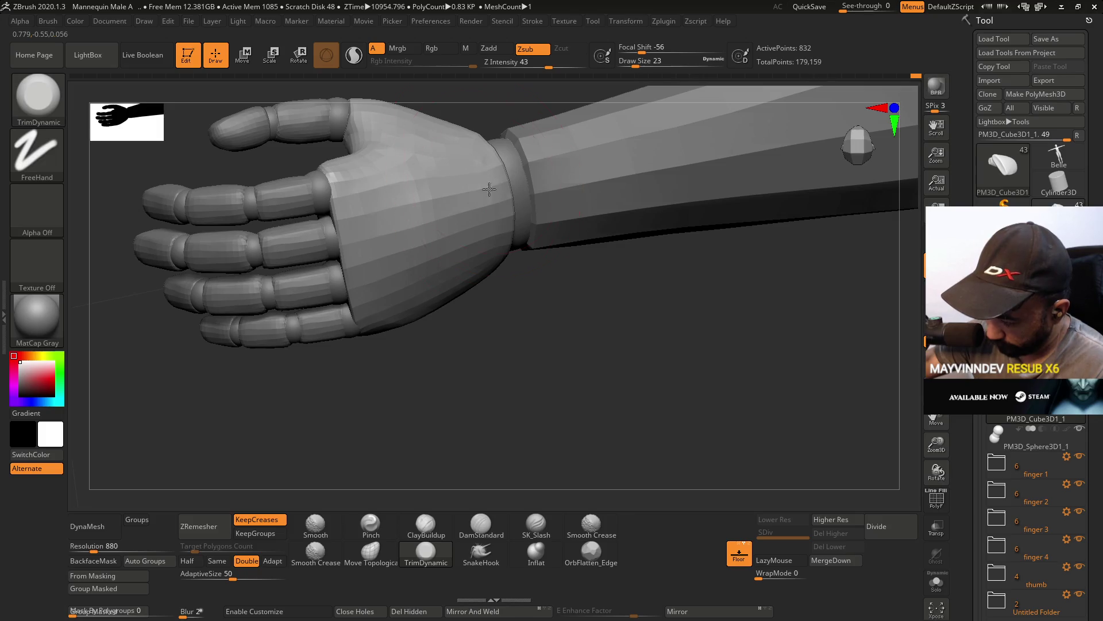
mouse_move(438, 205)
mouse_down()
mouse_move(438, 136)
mouse_move(401, 195)
mouse_move(416, 247)
mouse_up()
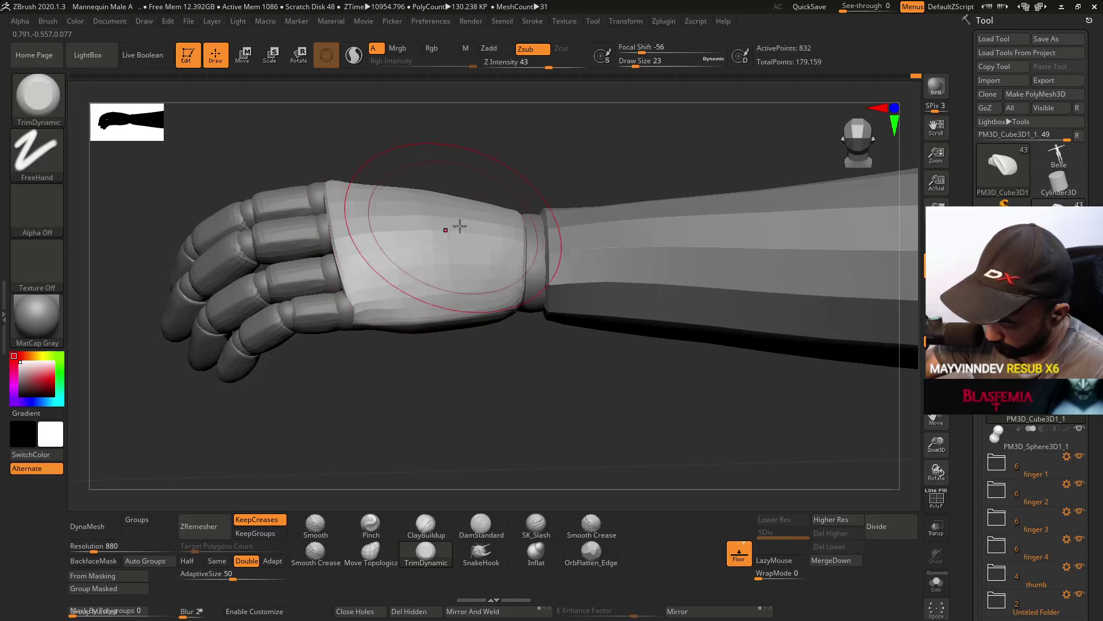
key(ctrl+z)
key(ctrl+z)
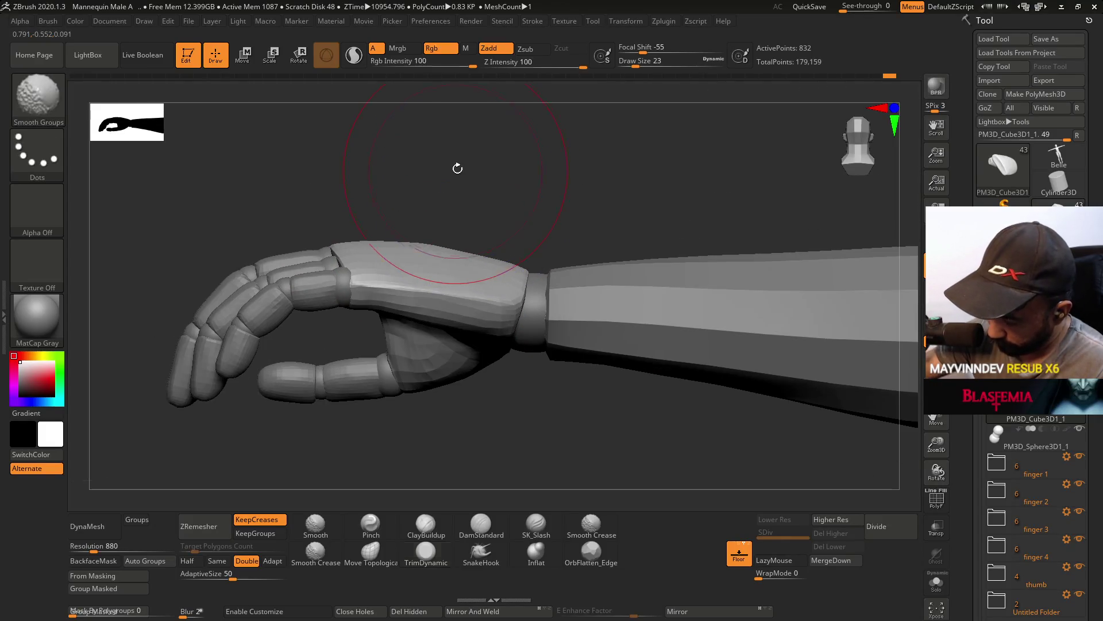
mouse_move(412, 270)
mouse_down()
mouse_move(419, 206)
mouse_move(451, 266)
mouse_move(402, 276)
mouse_move(419, 299)
mouse_move(455, 289)
mouse_up()
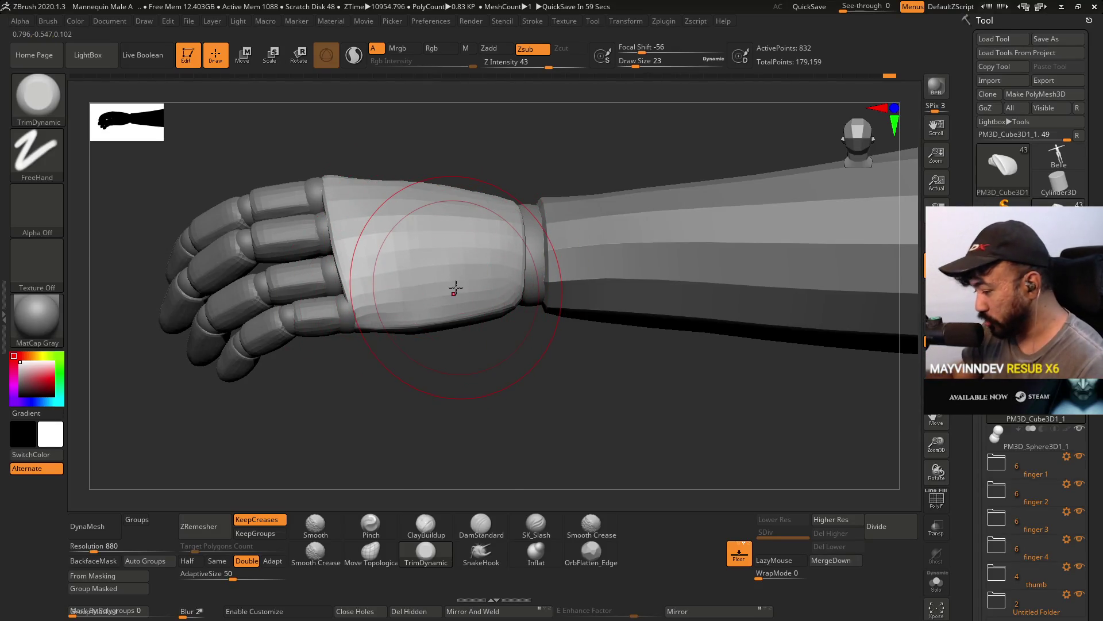
mouse_move(455, 289)
right_down()
mouse_move(507, 204)
mouse_move(503, 239)
right_up()
mouse_move(504, 239)
mouse_down()
mouse_move(425, 190)
mouse_move(520, 259)
mouse_up()
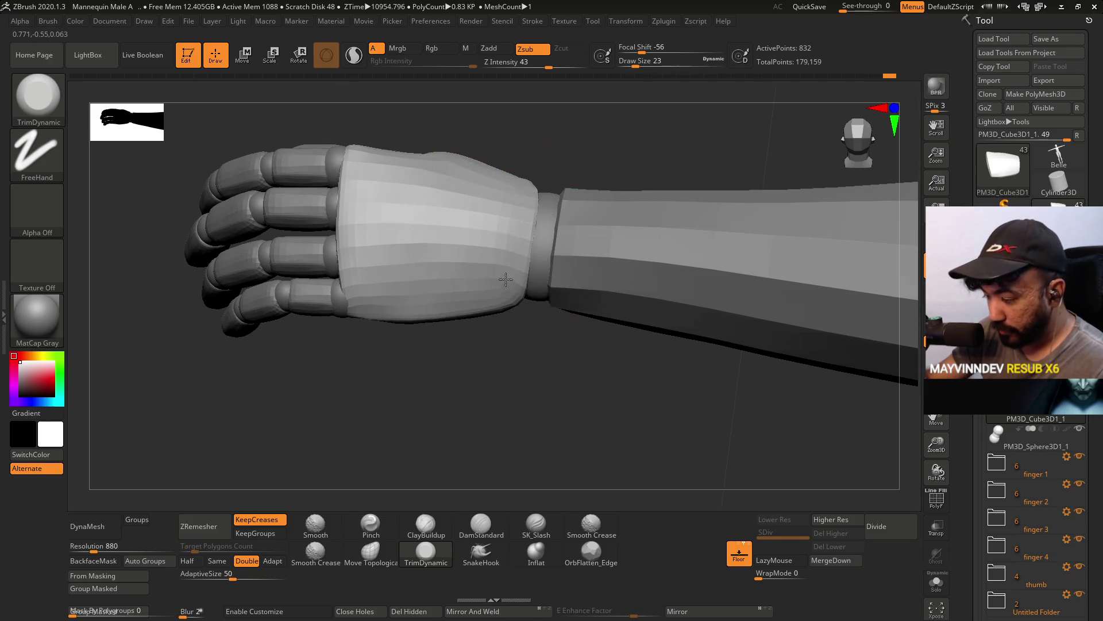
right_drag(505, 246, 502, 165)
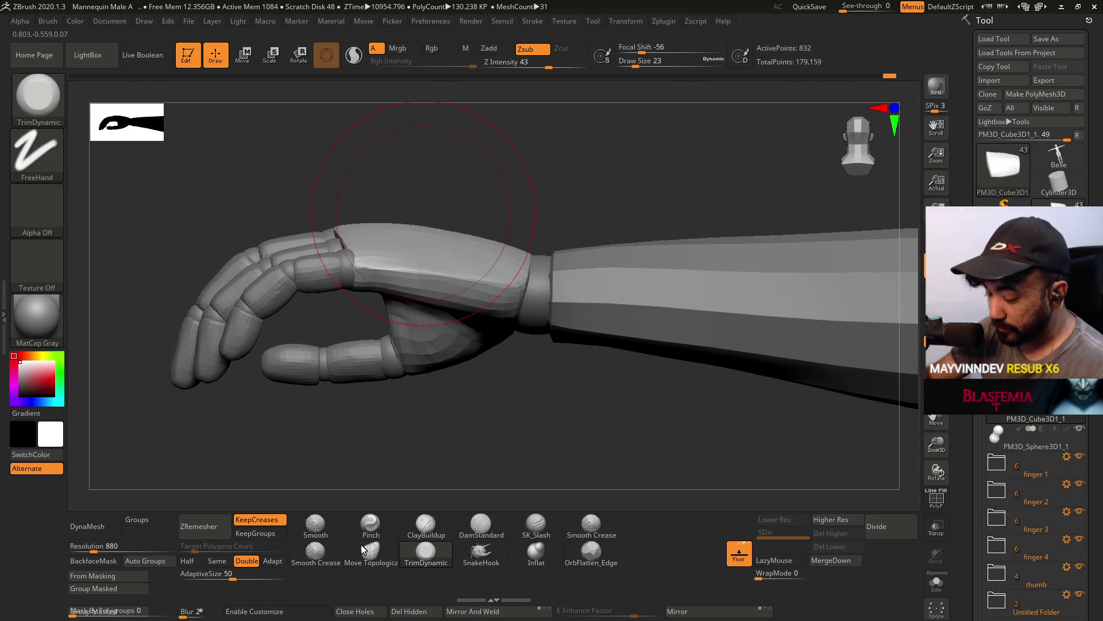
Switch to the Move Topological brush and set its draw size to 13.
key(b)
key(m)
key(t)
right_drag(406, 249, 440, 286)
key(s)
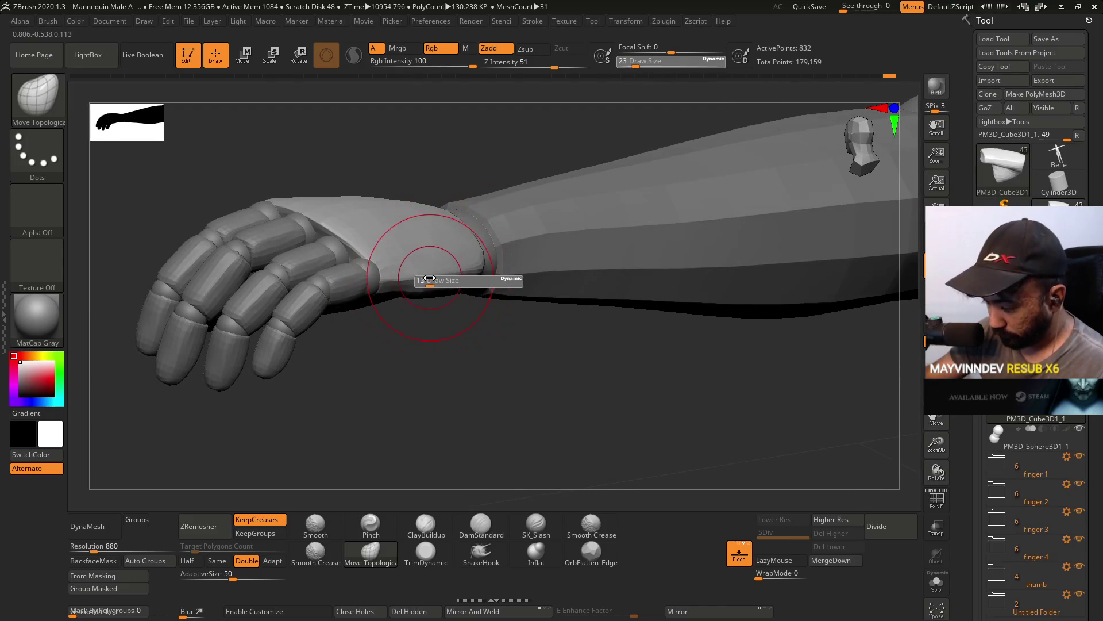
drag(428, 277, 430, 280)
right_drag(431, 251, 401, 275)
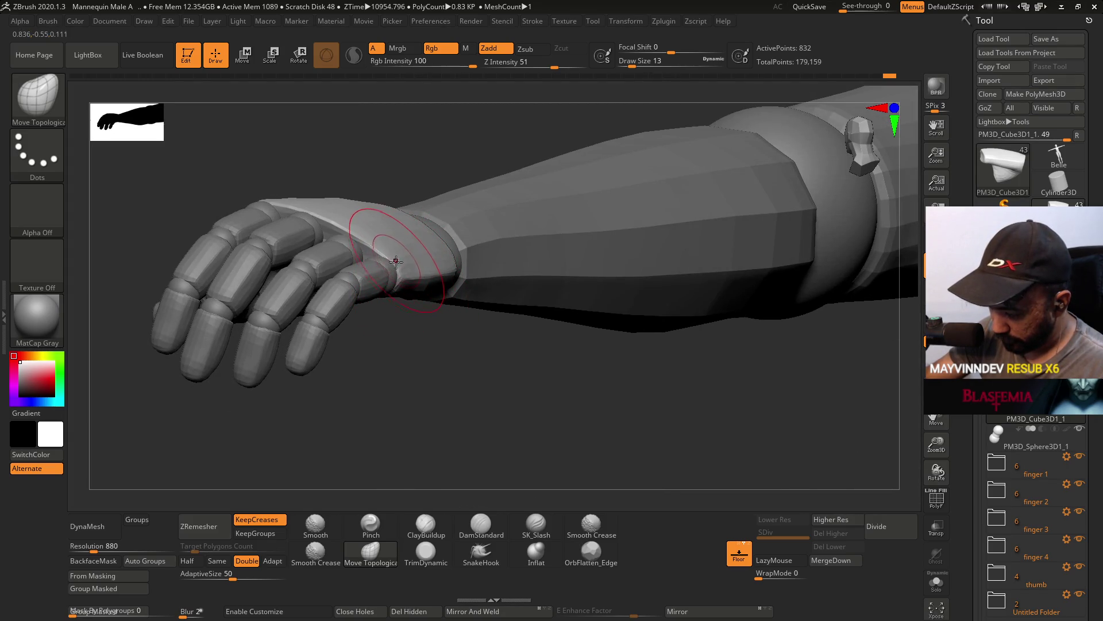
mouse_move(398, 261)
right_down()
mouse_move(369, 222)
mouse_move(394, 226)
mouse_move(419, 175)
mouse_move(423, 310)
right_up()
right_drag(446, 167, 455, 312)
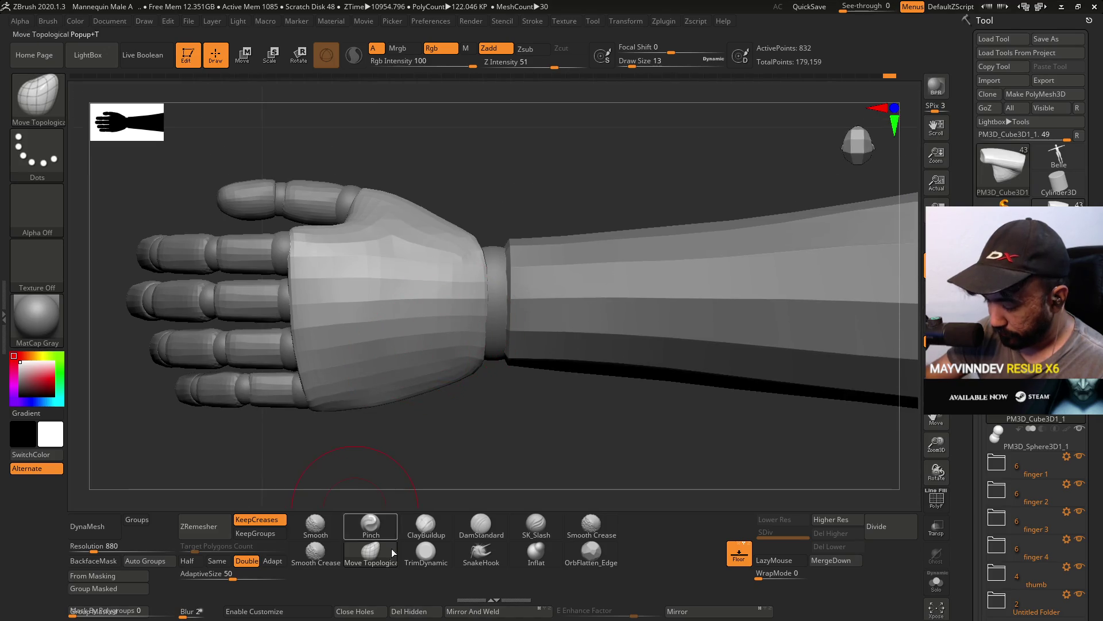
Switch back to TrimDynamic at size 23 and trim the back of the palm.
click(426, 551)
key(s)
drag(373, 310, 394, 247)
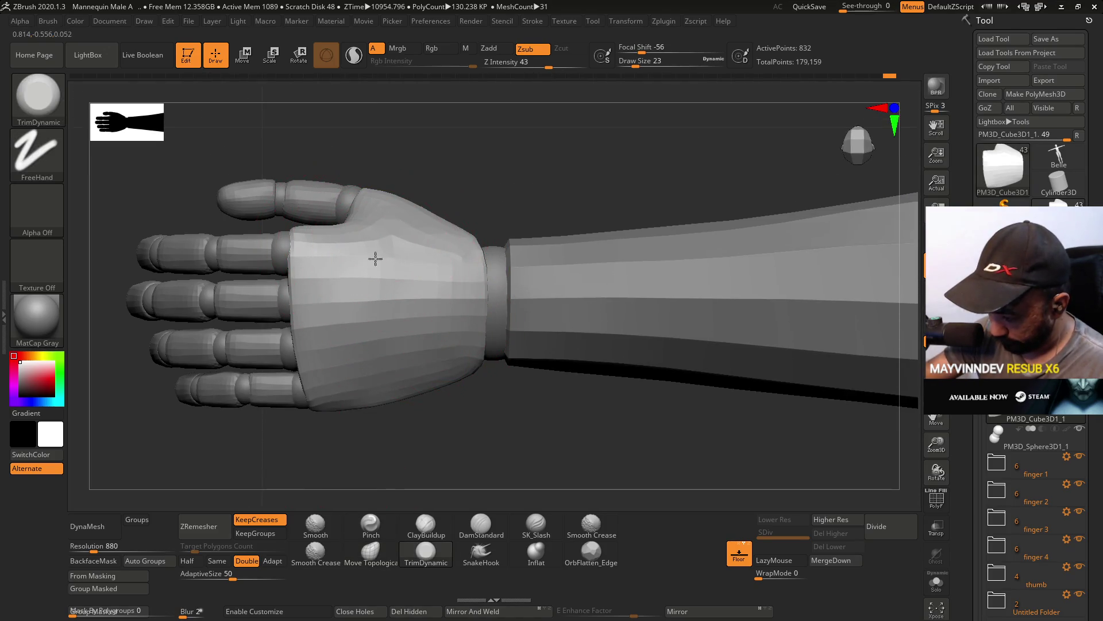
mouse_move(328, 251)
right_down()
mouse_move(383, 200)
mouse_move(382, 263)
right_up()
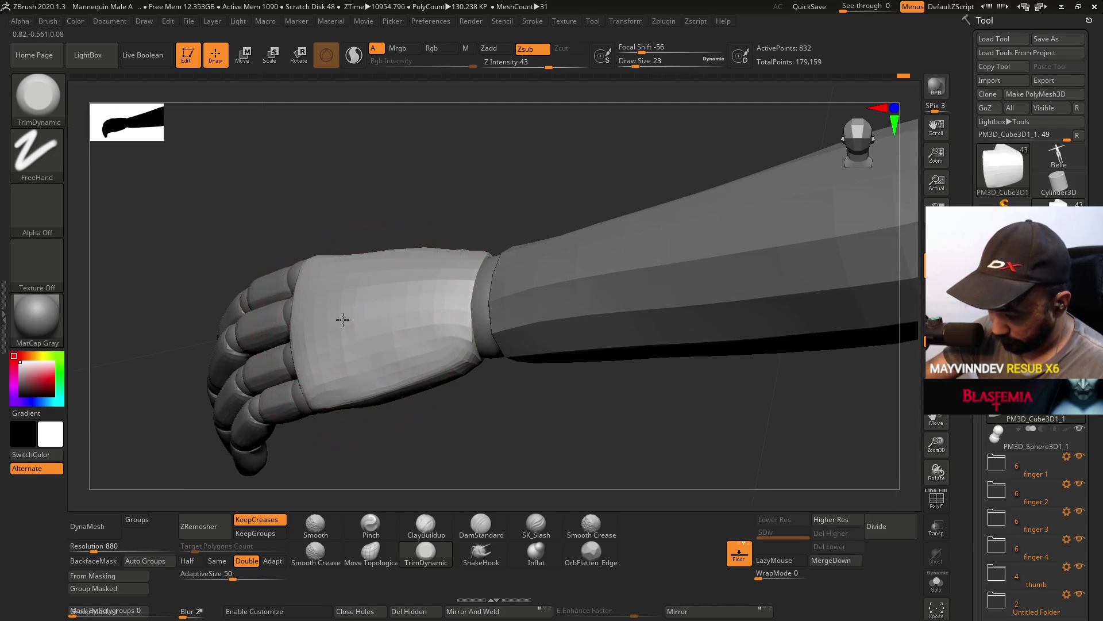
drag(342, 345, 359, 362)
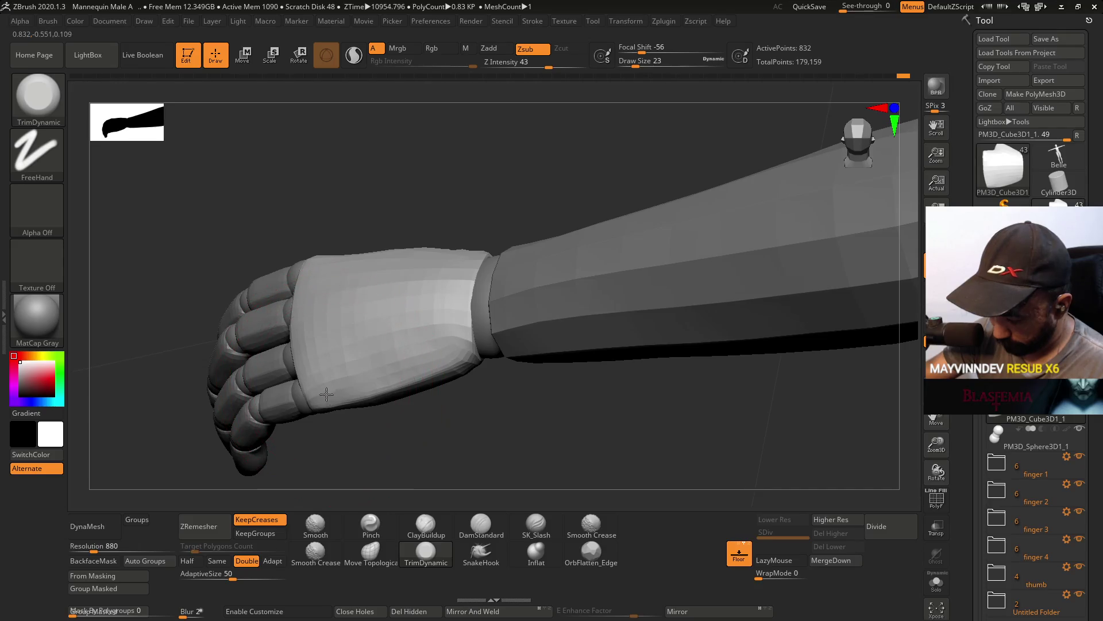
right_drag(362, 364, 412, 316)
right_drag(364, 276, 369, 347)
Carve a flat area at the thumb base and trim across the side of the hand.
mouse_move(270, 368)
mouse_down()
mouse_move(236, 373)
mouse_move(236, 354)
mouse_move(221, 372)
mouse_up()
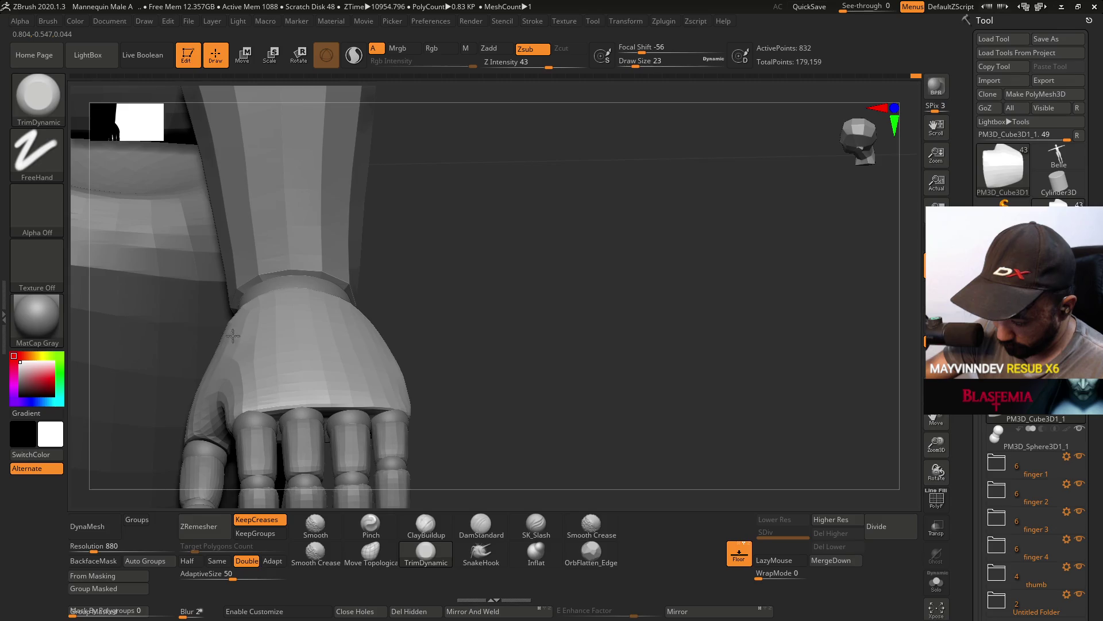
right_drag(207, 389, 255, 353)
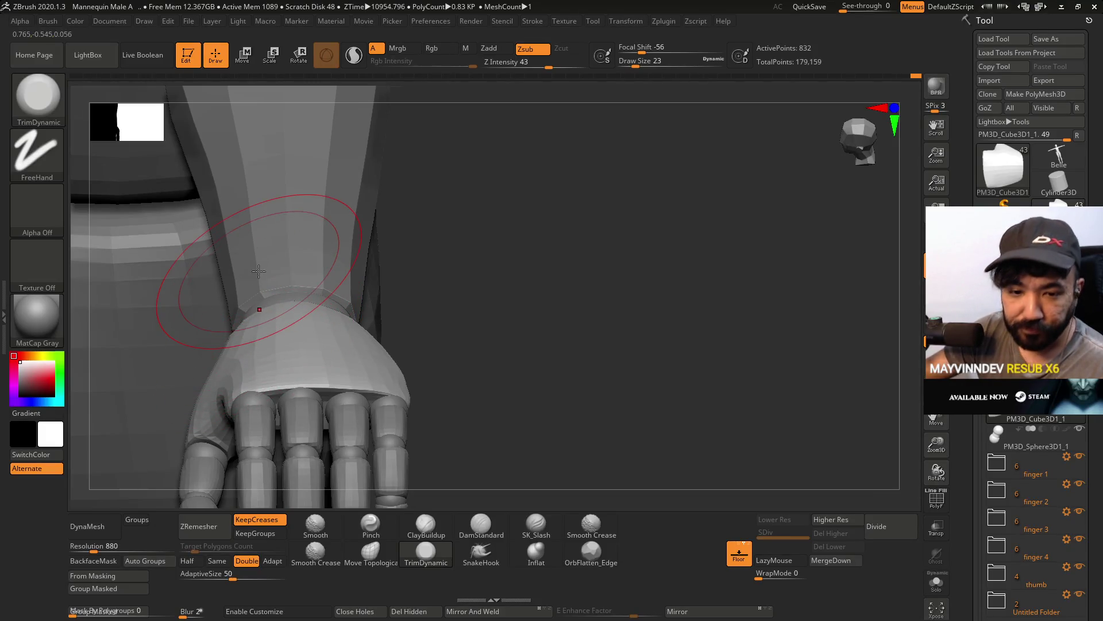
ctrl+shift+drag(283, 260, 373, 335)
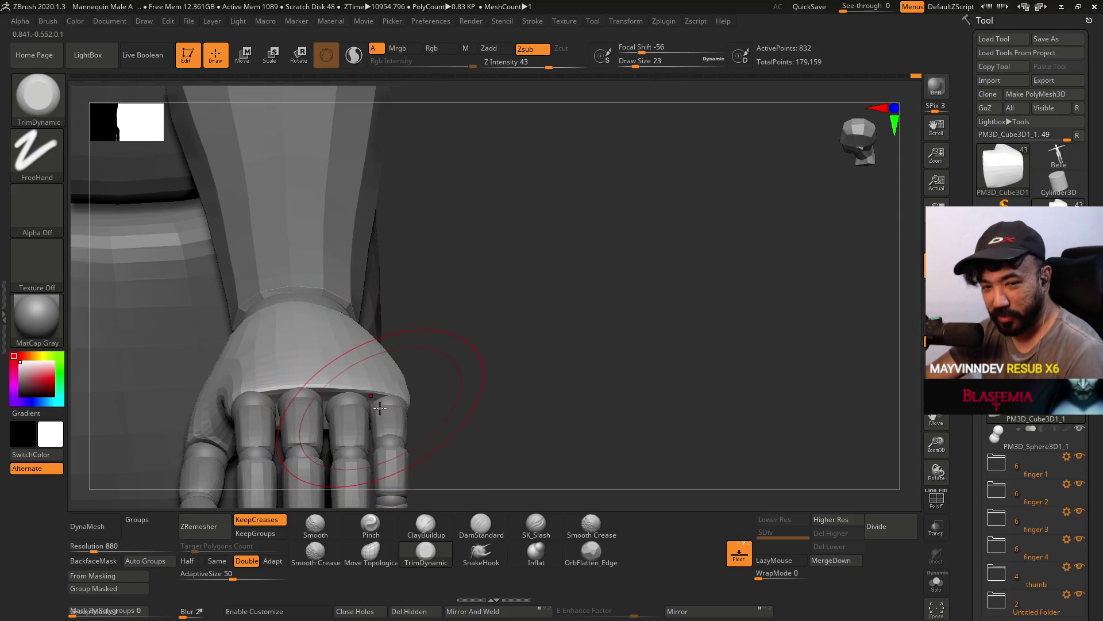
mouse_move(390, 276)
mouse_down()
mouse_move(401, 266)
mouse_move(421, 295)
mouse_move(374, 386)
mouse_move(369, 477)
mouse_up()
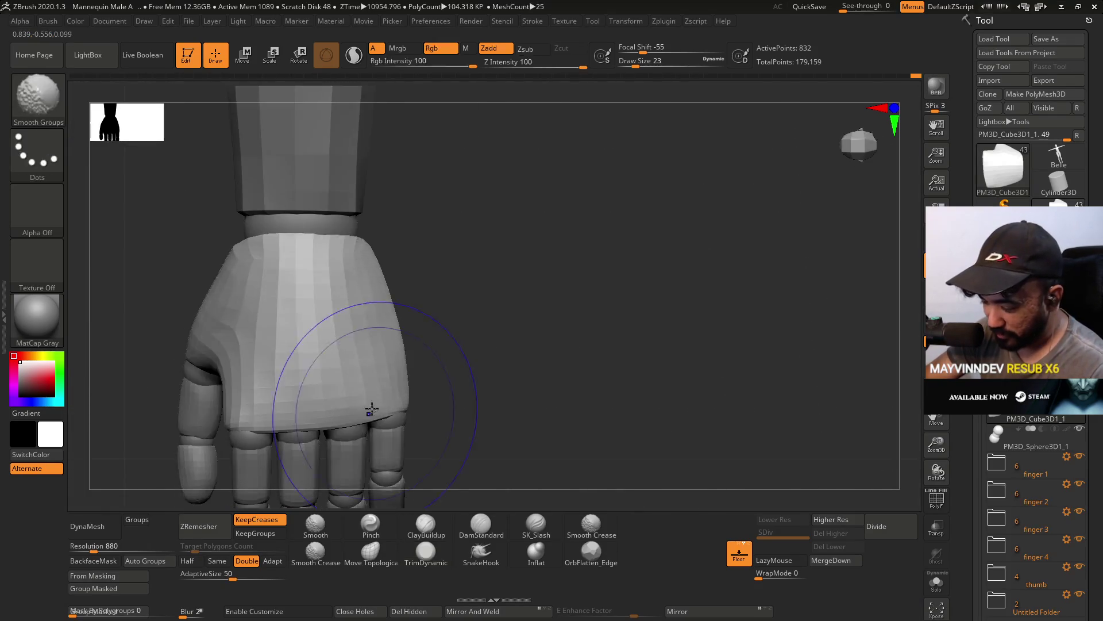
mouse_move(372, 403)
mouse_down()
mouse_move(431, 389)
mouse_move(431, 369)
mouse_move(377, 300)
mouse_move(342, 298)
mouse_move(393, 372)
mouse_move(368, 394)
mouse_move(336, 366)
mouse_up()
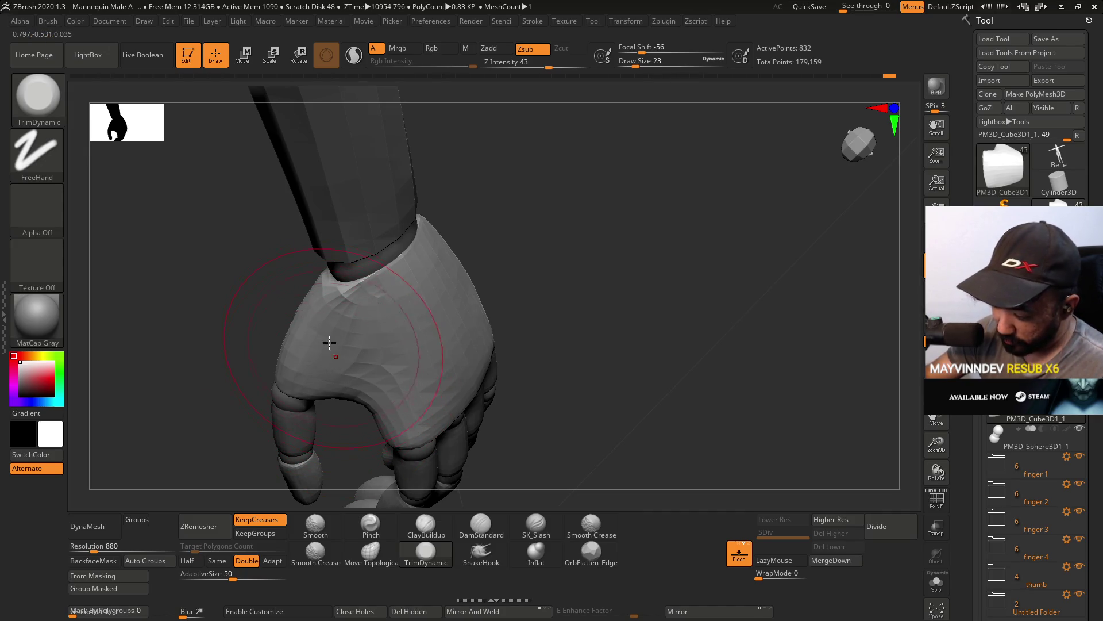
mouse_move(331, 370)
right_down()
mouse_move(288, 241)
mouse_move(336, 276)
mouse_move(335, 251)
right_up()
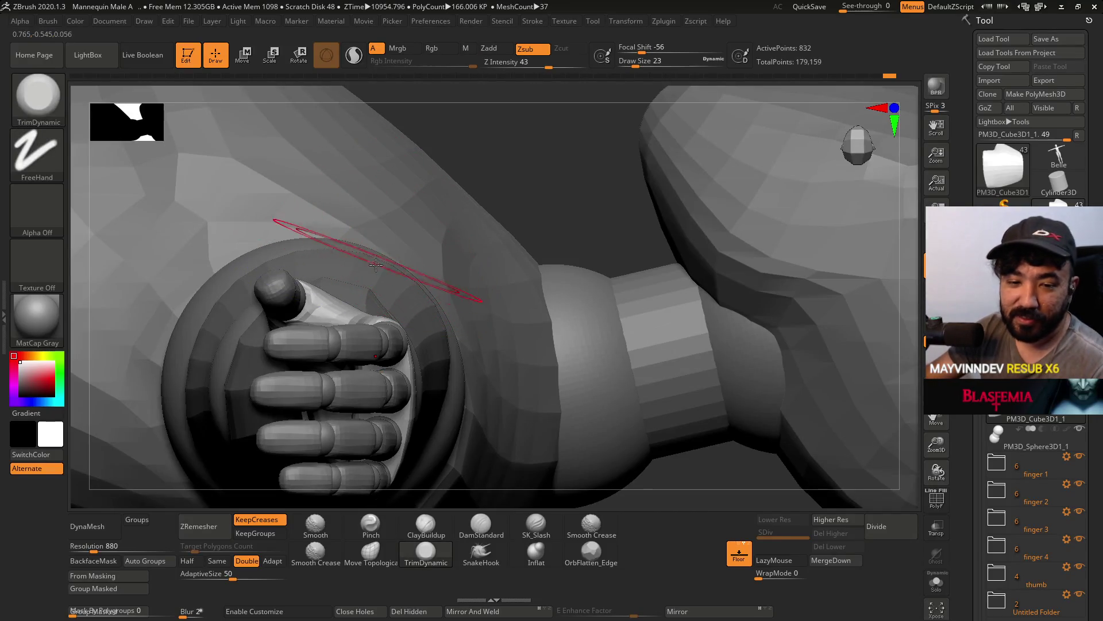
Orbit around the wrist, cuff and clenched fist to inspect the hand from several angles.
mouse_move(356, 253)
right_down()
mouse_move(404, 380)
mouse_move(374, 367)
mouse_move(379, 266)
right_up()
mouse_move(377, 332)
right_down()
mouse_move(385, 391)
mouse_move(367, 418)
right_up()
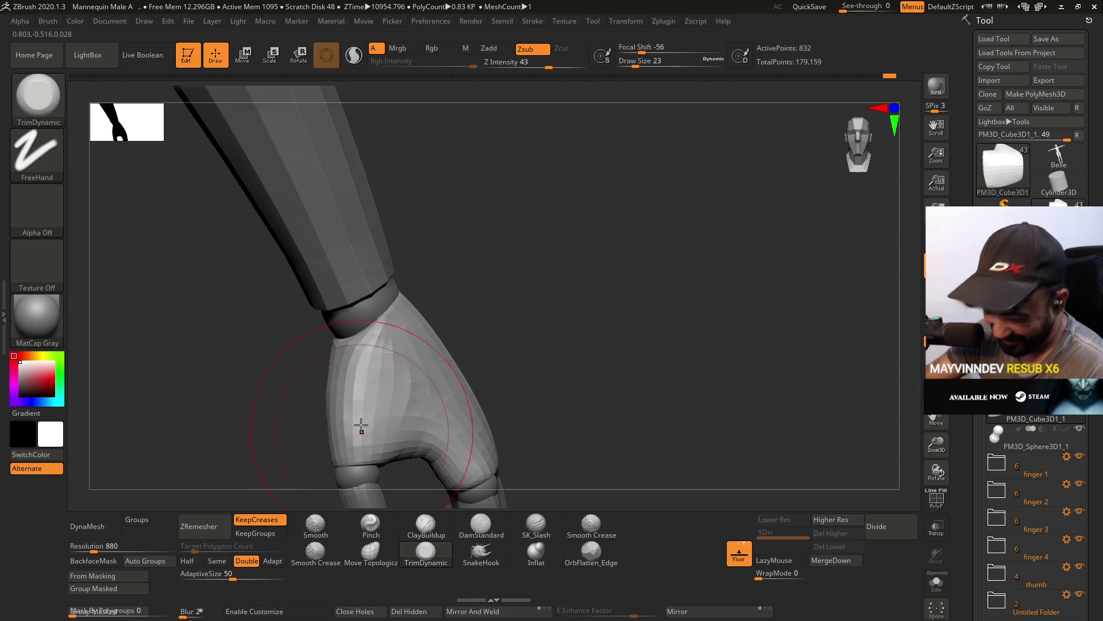
key(ctrl)
key(alt)
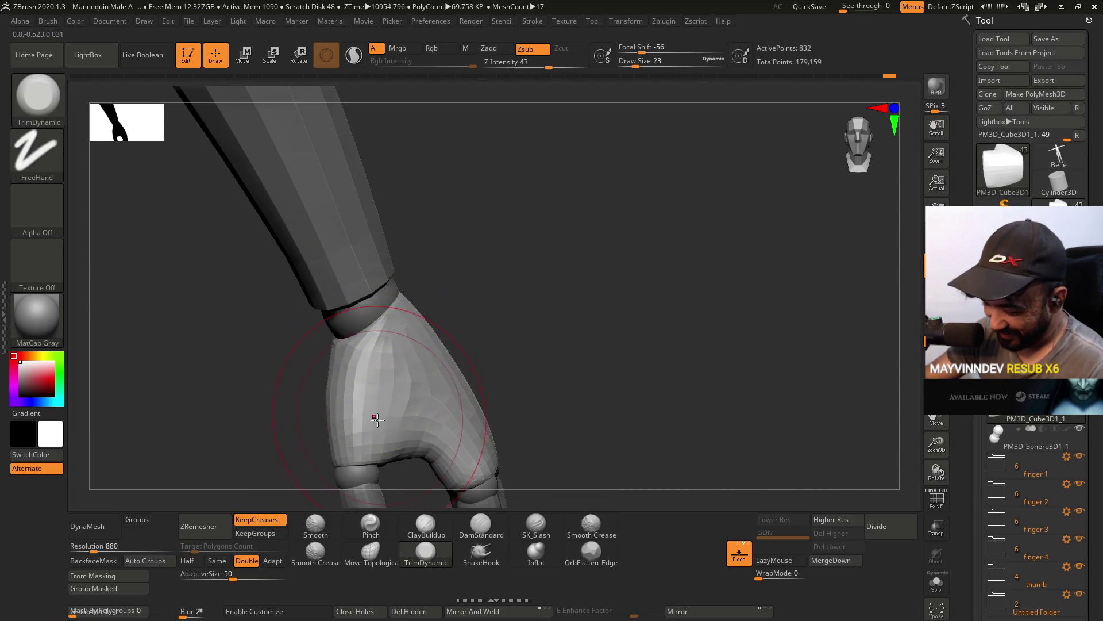
mouse_move(365, 424)
right_down()
mouse_move(370, 345)
mouse_move(454, 345)
mouse_move(390, 313)
right_up()
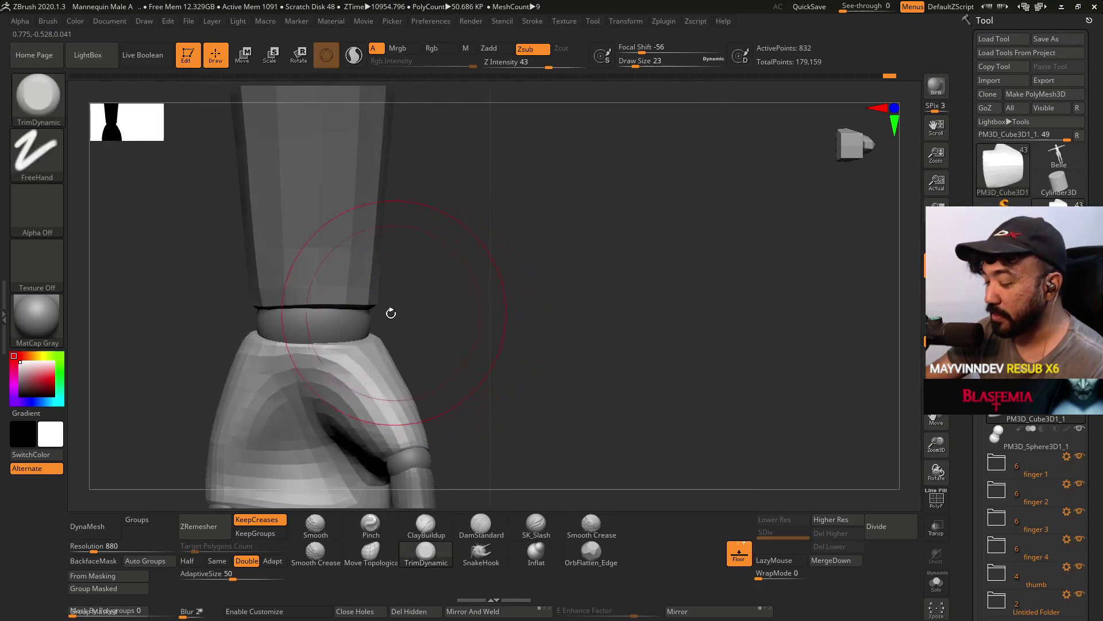
right_drag(386, 385, 391, 377)
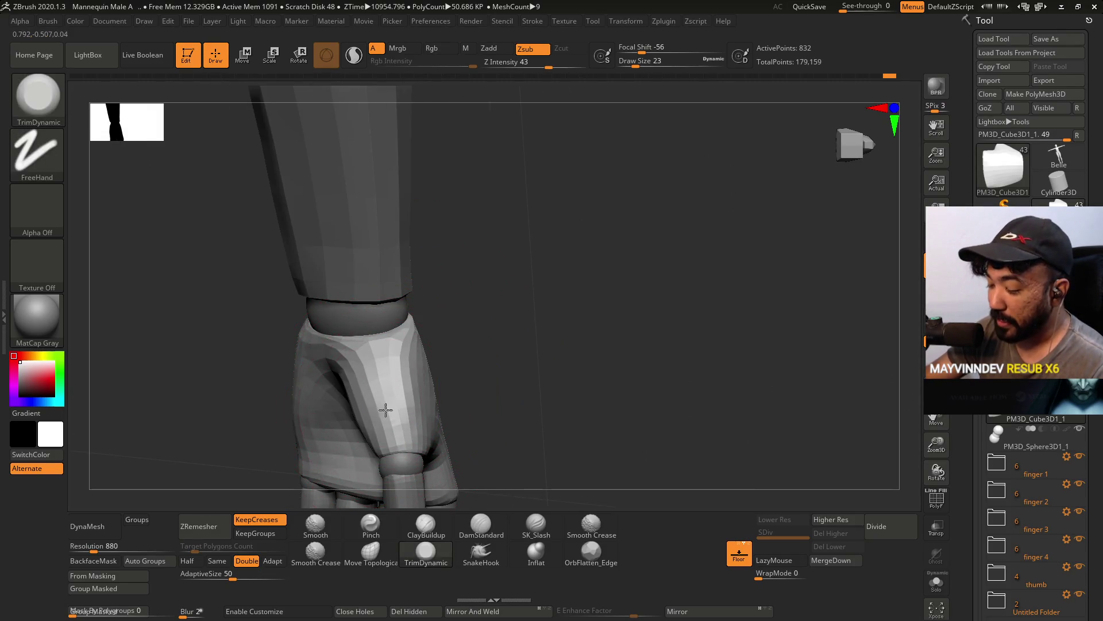
right_drag(382, 374, 382, 333)
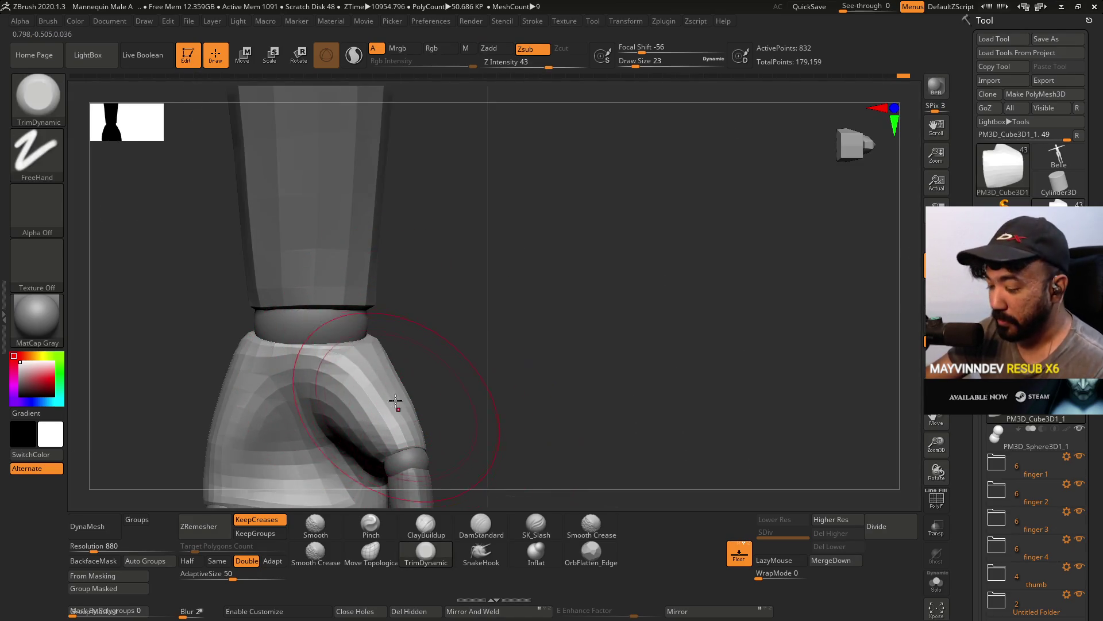
right_drag(345, 357, 451, 242)
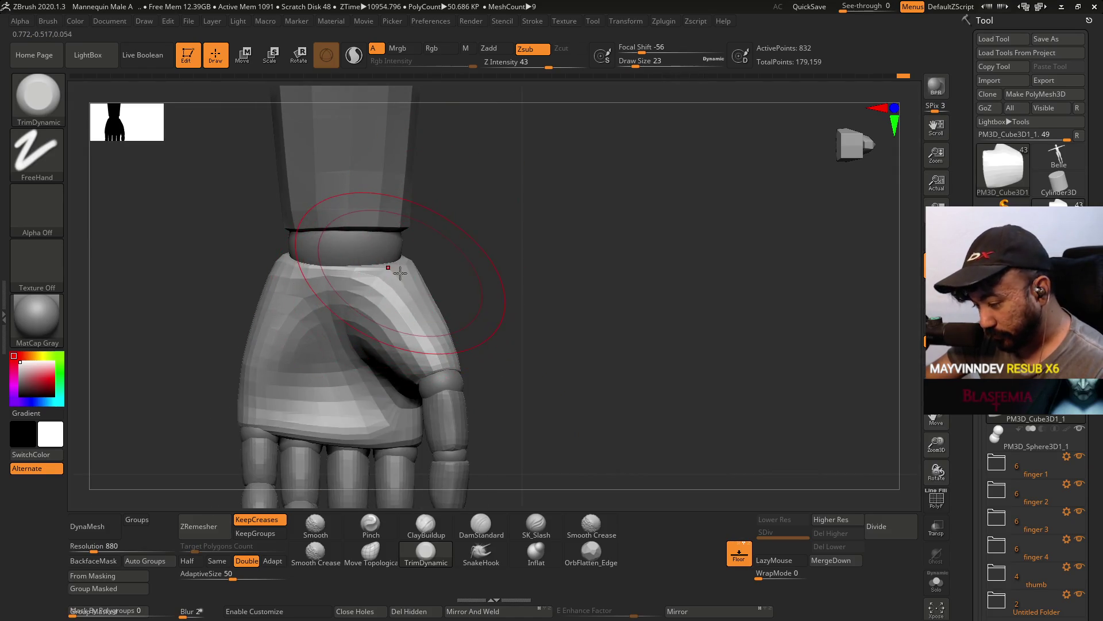
mouse_move(400, 272)
right_down()
mouse_move(471, 229)
mouse_move(458, 268)
mouse_move(438, 237)
mouse_move(564, 190)
mouse_move(514, 151)
mouse_move(520, 121)
right_up()
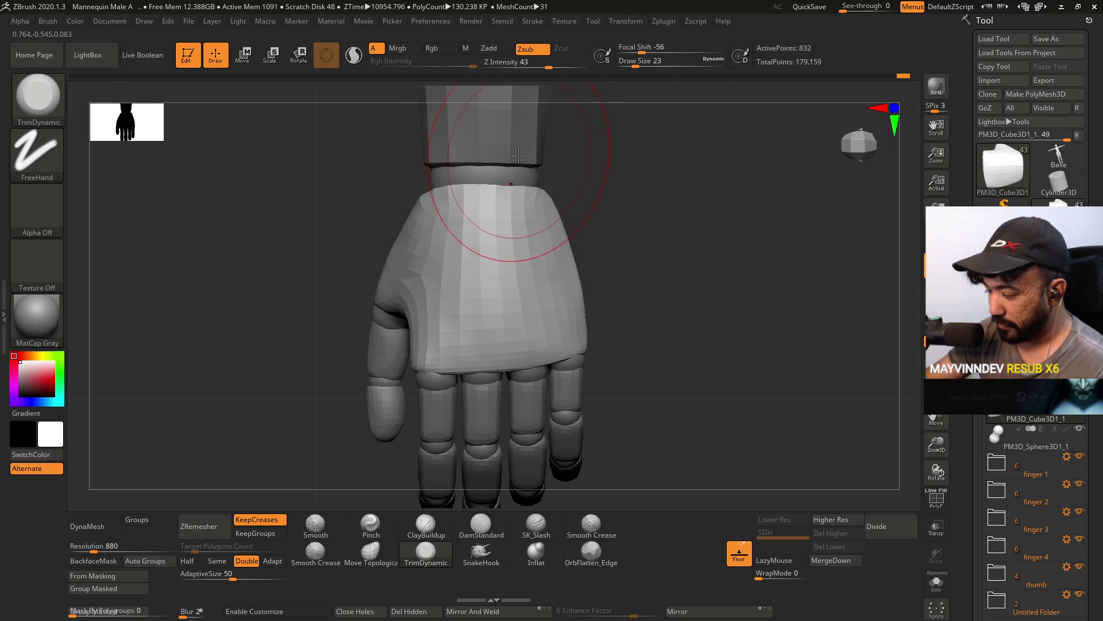
mouse_move(535, 316)
right_down()
mouse_move(393, 267)
mouse_move(406, 275)
right_up()
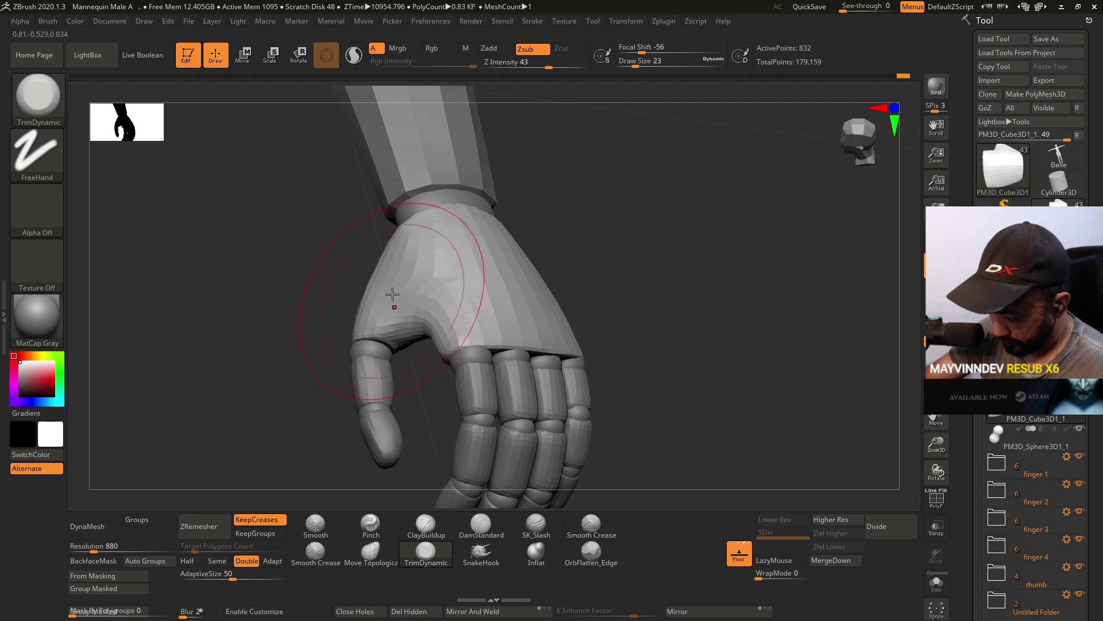
mouse_move(344, 320)
right_down()
mouse_move(450, 252)
mouse_move(414, 224)
mouse_move(459, 247)
mouse_move(562, 234)
mouse_move(538, 224)
right_up()
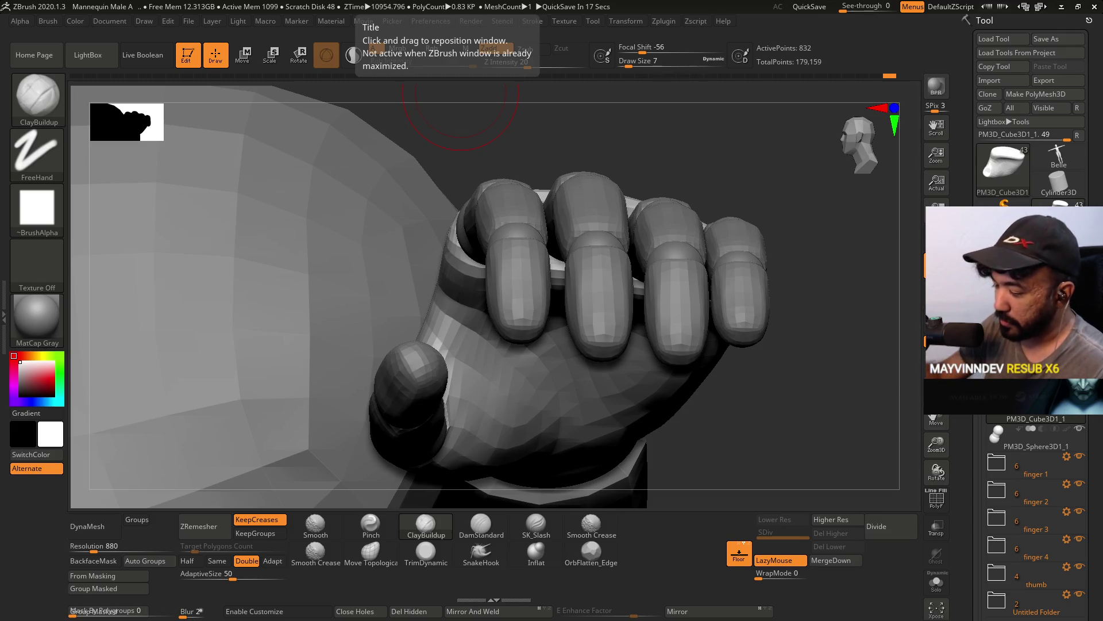
Switch to the Move Topological brush and orbit in close on the palm and fingers.
drag(809, 323, 604, 197)
key(b)
key(m)
key(t)
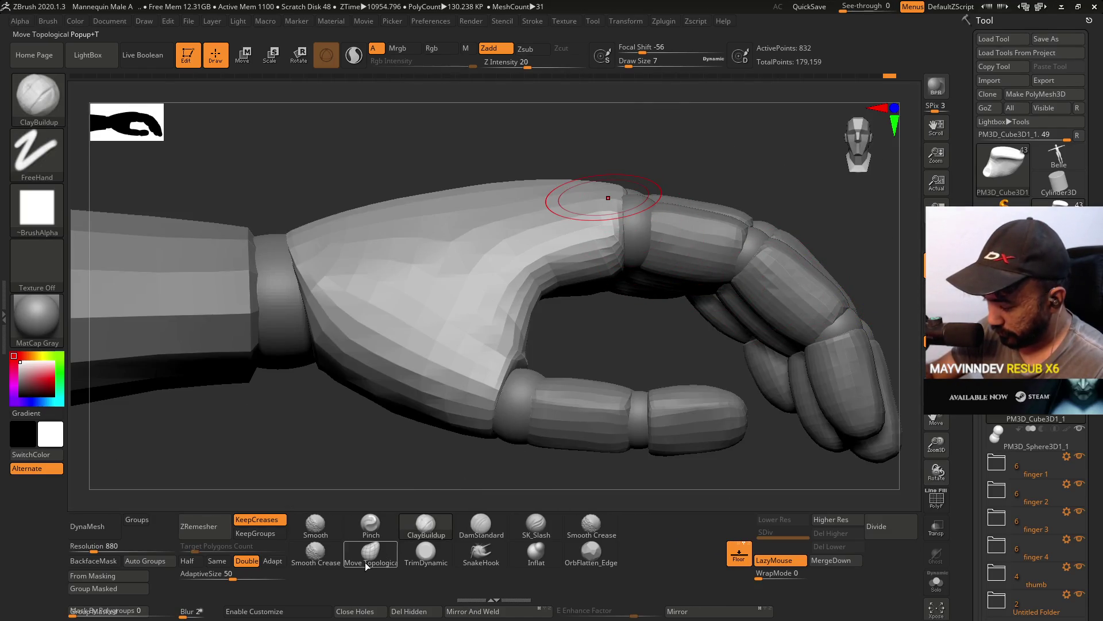
mouse_move(608, 192)
right_down()
mouse_move(611, 316)
mouse_move(637, 301)
right_up()
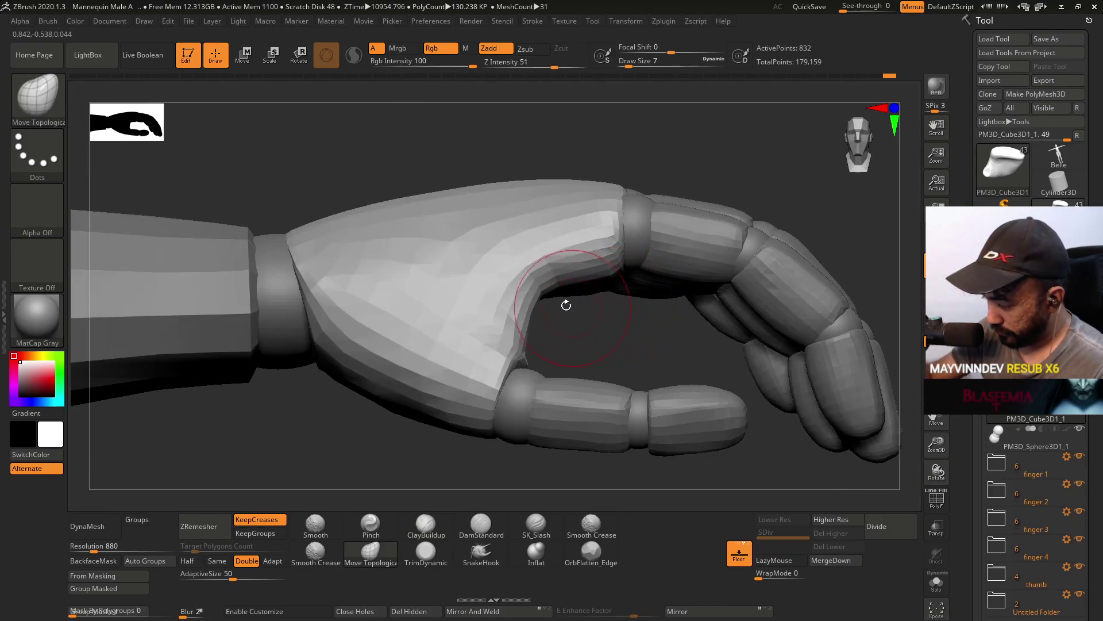
mouse_move(568, 308)
right_down()
mouse_move(592, 320)
mouse_move(587, 328)
right_up()
key(s)
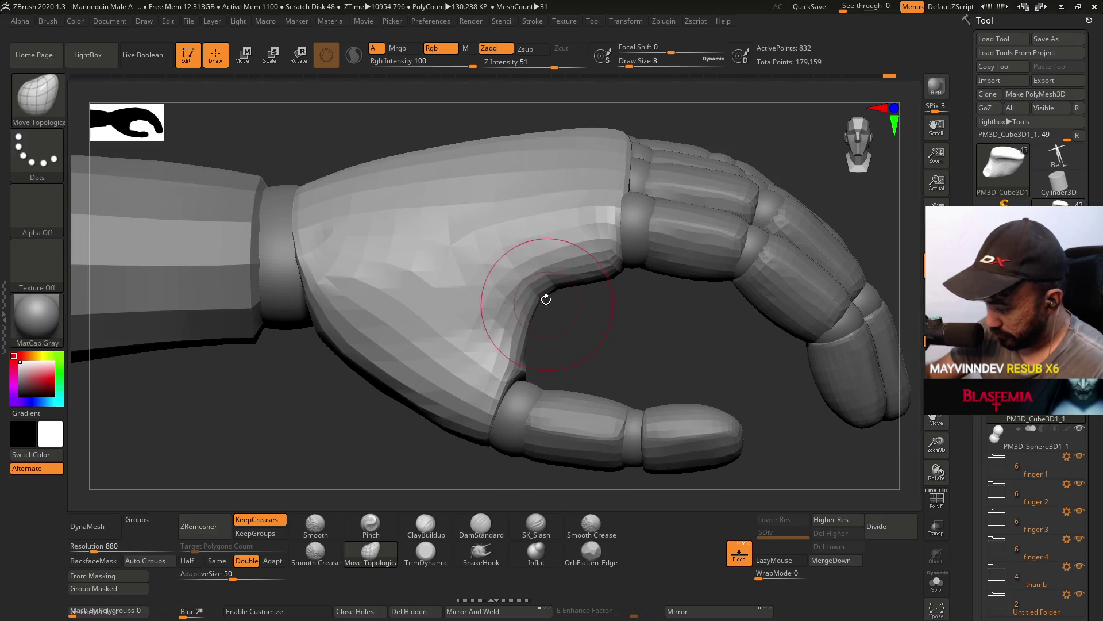
mouse_move(592, 234)
right_down()
mouse_move(581, 243)
mouse_move(617, 314)
mouse_move(603, 305)
mouse_move(681, 253)
right_up()
mouse_move(712, 325)
right_down()
mouse_move(706, 299)
mouse_move(730, 284)
mouse_move(556, 217)
mouse_move(547, 264)
mouse_move(501, 294)
mouse_move(493, 325)
right_up()
Lower the intensity to 25, raise draw size to 23, and select the finger 1 group.
key(u)
mouse_move(525, 284)
right_down()
mouse_move(574, 249)
mouse_move(599, 318)
mouse_move(589, 354)
mouse_move(561, 221)
mouse_move(577, 411)
right_up()
right_drag(524, 281, 525, 298)
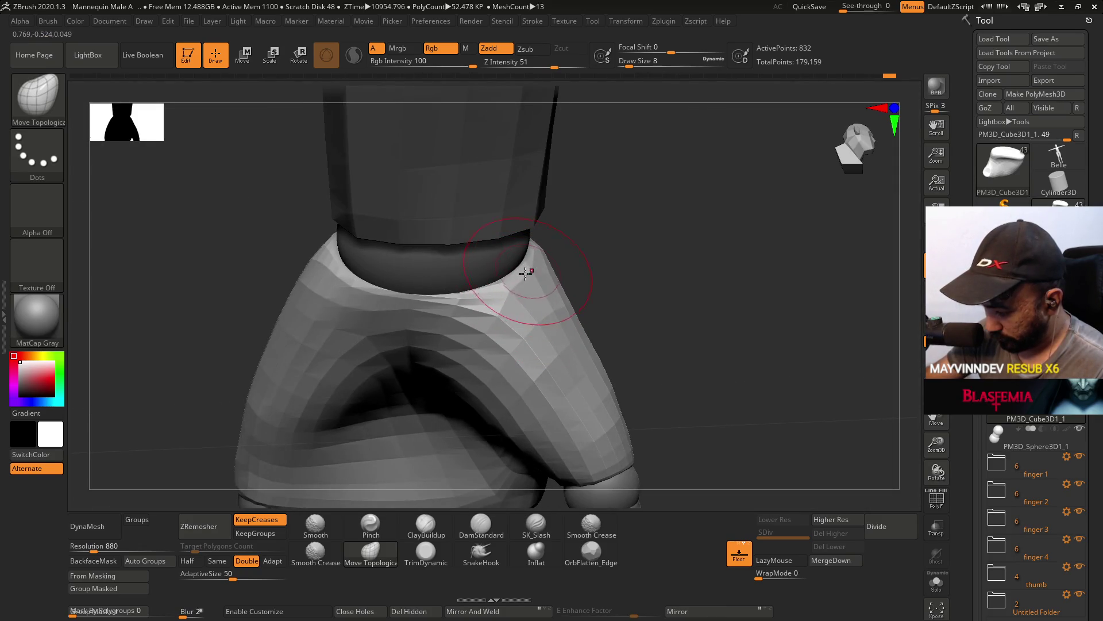
mouse_move(319, 247)
right_down()
mouse_move(365, 316)
mouse_move(320, 227)
right_up()
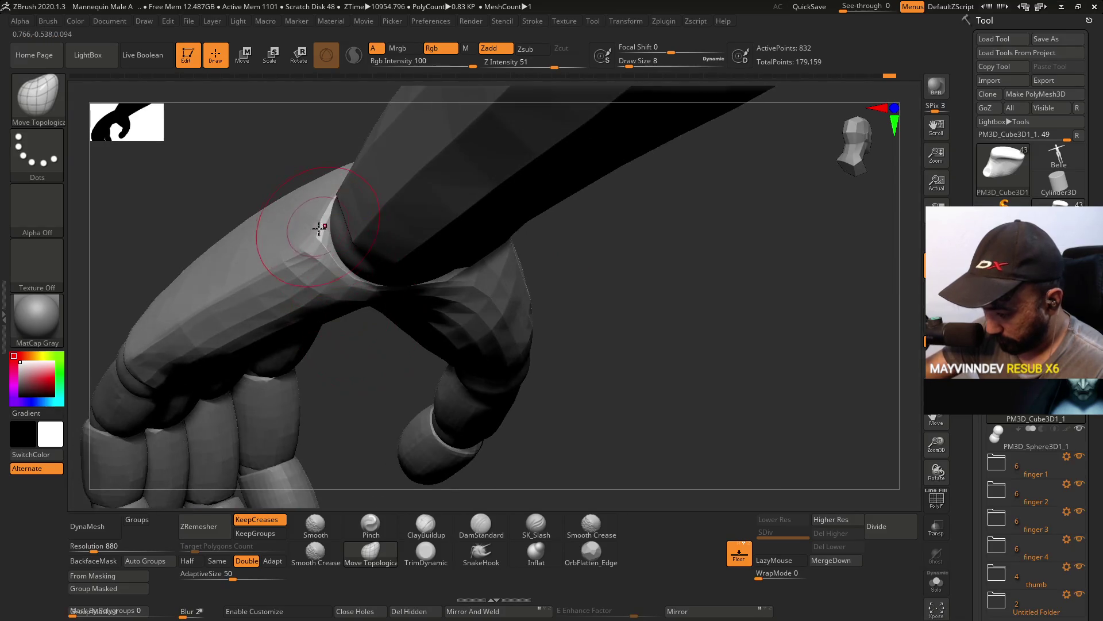
mouse_move(413, 320)
mouse_down()
mouse_move(389, 243)
mouse_move(376, 246)
mouse_move(445, 213)
mouse_move(534, 270)
mouse_move(546, 256)
mouse_move(569, 290)
mouse_move(553, 270)
mouse_up()
key(s)
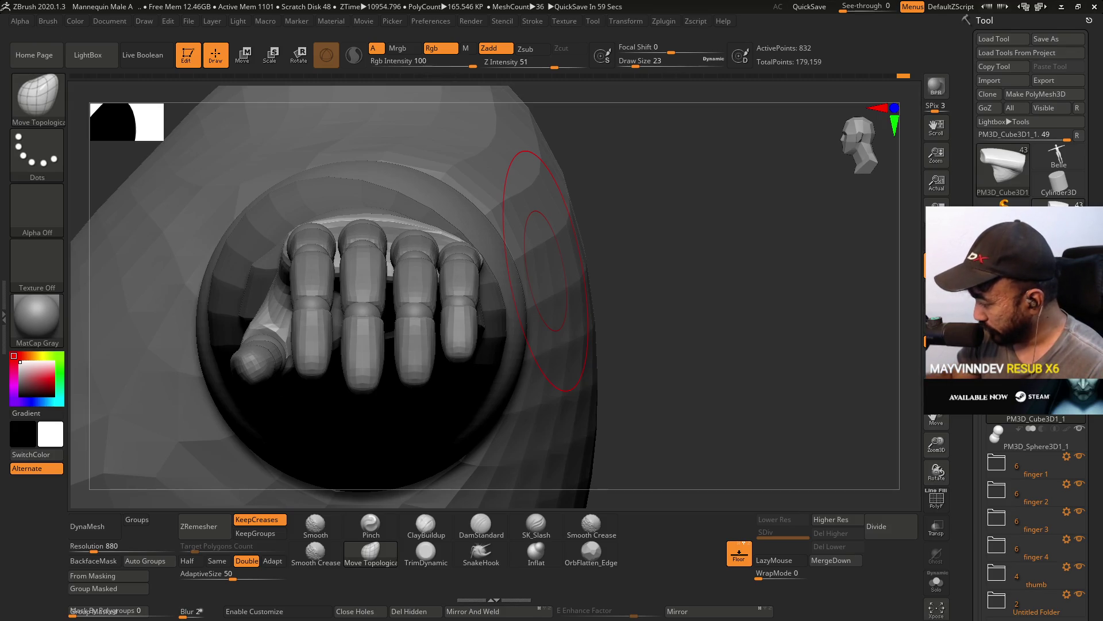
click(1082, 468)
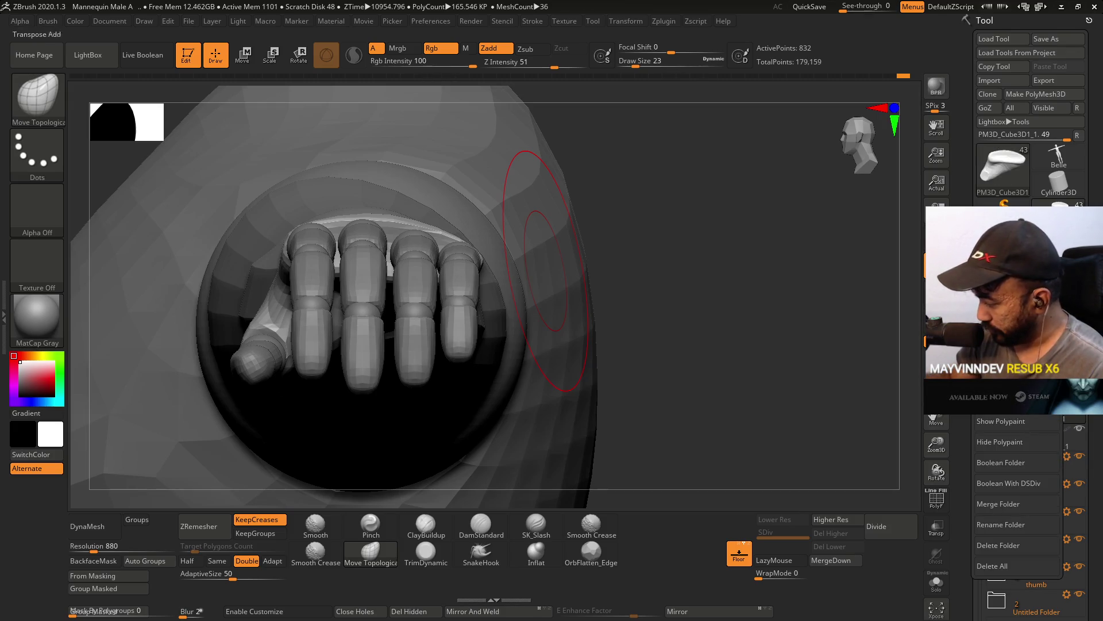
Expand finger 1, activate its Sphere 2_3 knuckle and nudge it slightly downward.
key(w)
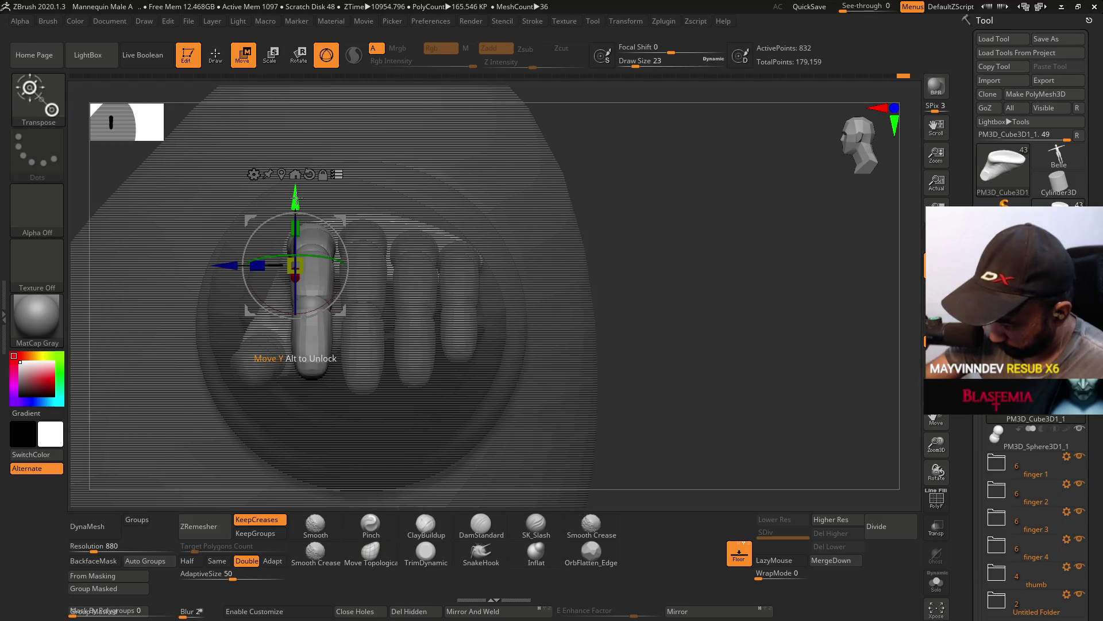
right_drag(297, 197, 373, 201)
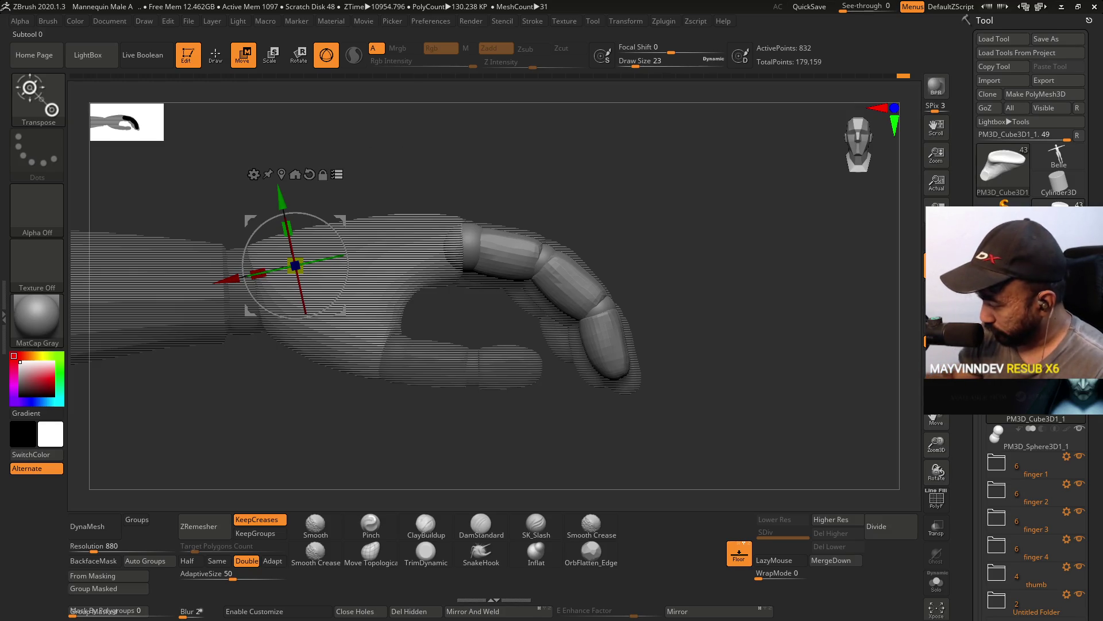
mouse_move(1019, 456)
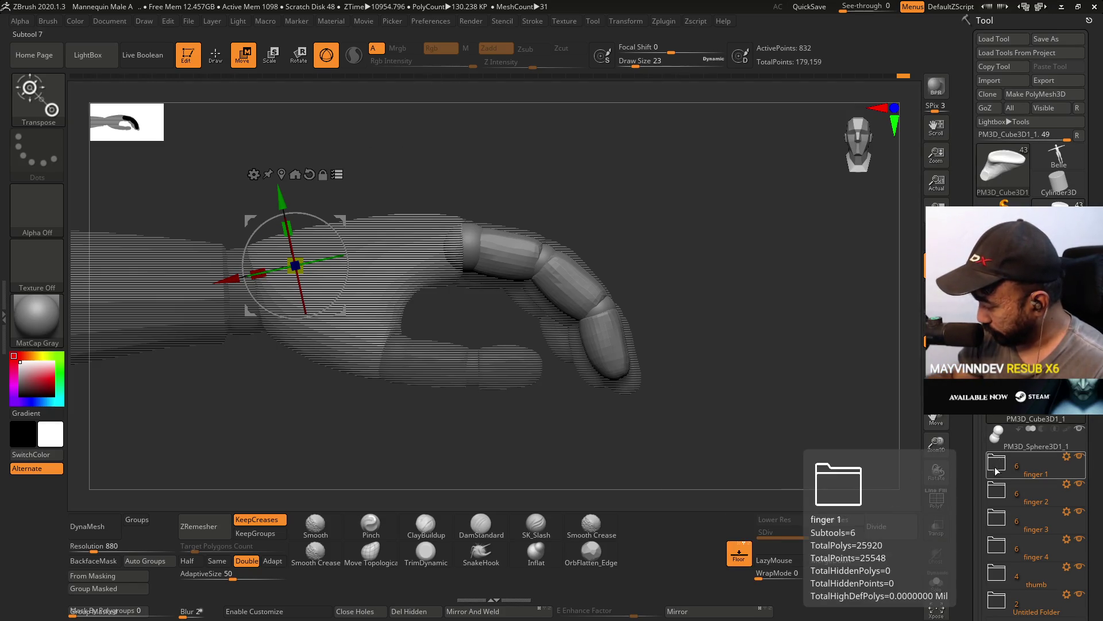
click(997, 471)
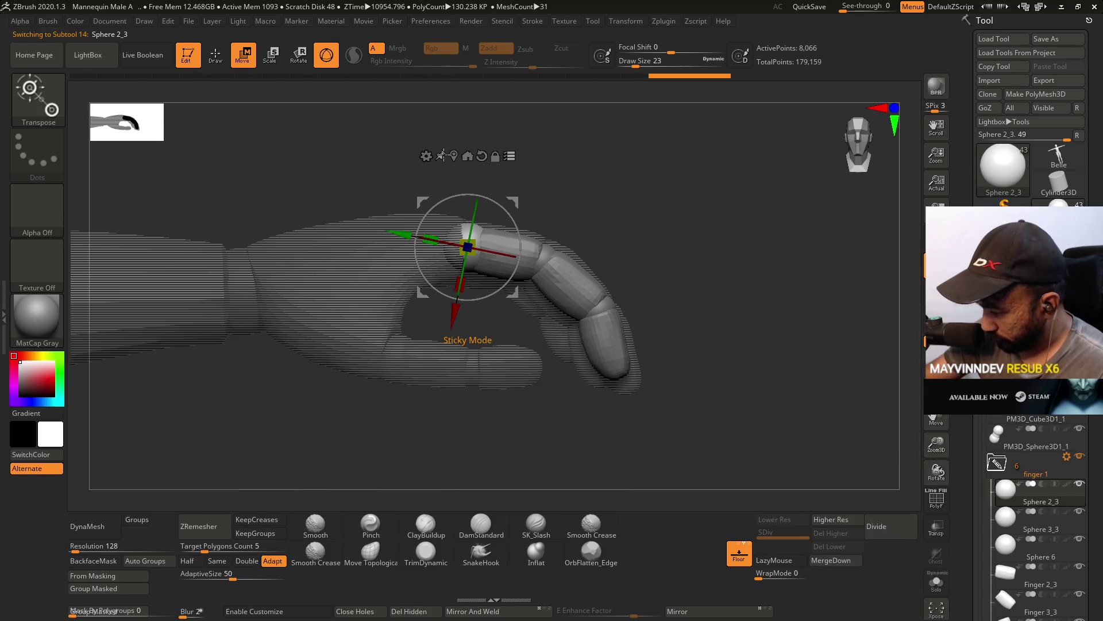
click(481, 155)
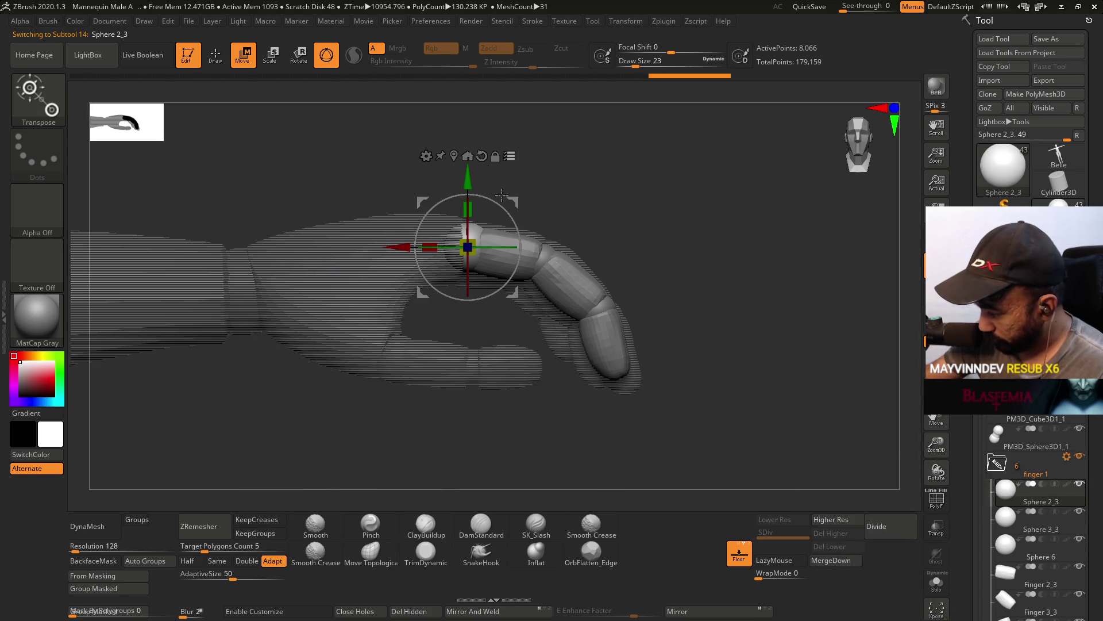
drag(467, 181, 467, 183)
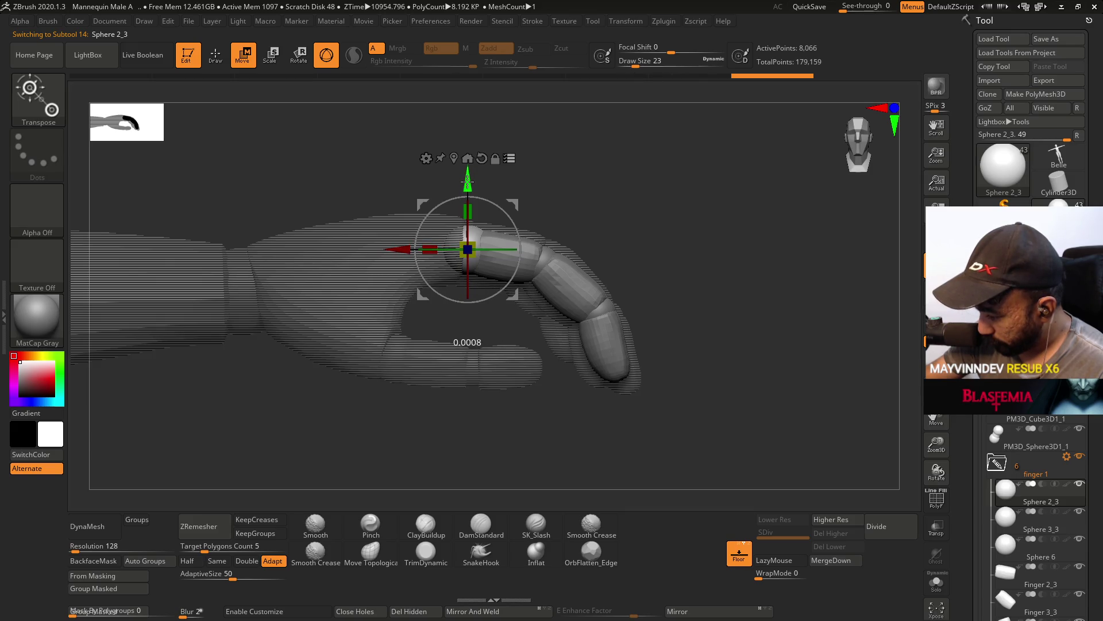
Check the finger from above and from the side, switching between Move and Draw modes.
mouse_move(547, 218)
mouse_down()
mouse_move(517, 263)
mouse_move(500, 248)
mouse_move(477, 270)
mouse_move(543, 218)
mouse_move(537, 172)
mouse_up()
shift+drag(575, 223, 517, 198)
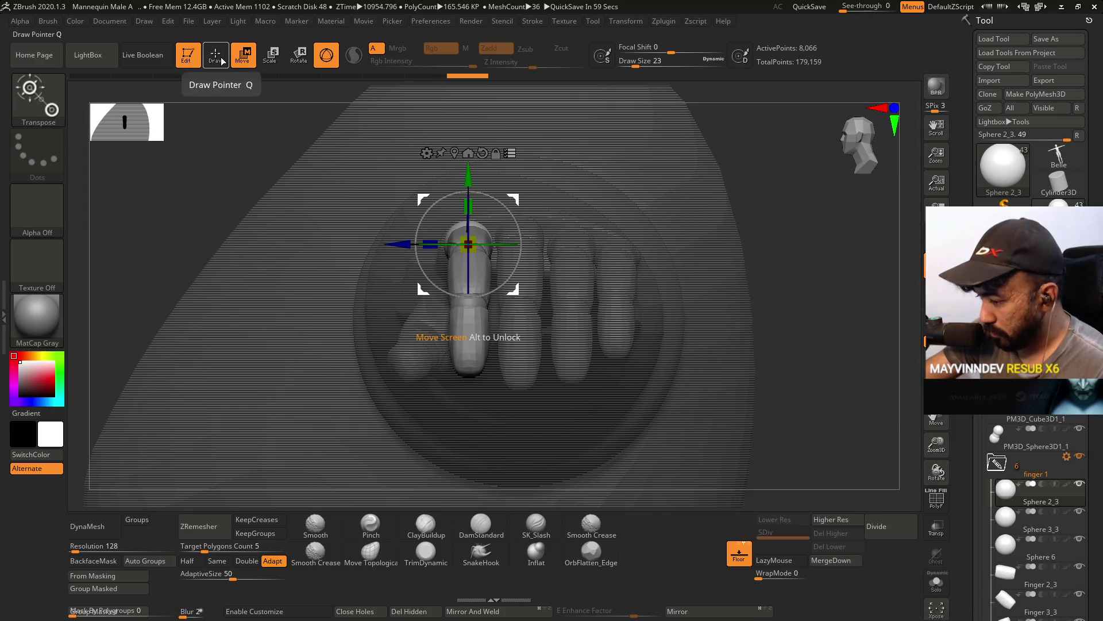
click(371, 550)
mouse_move(1053, 479)
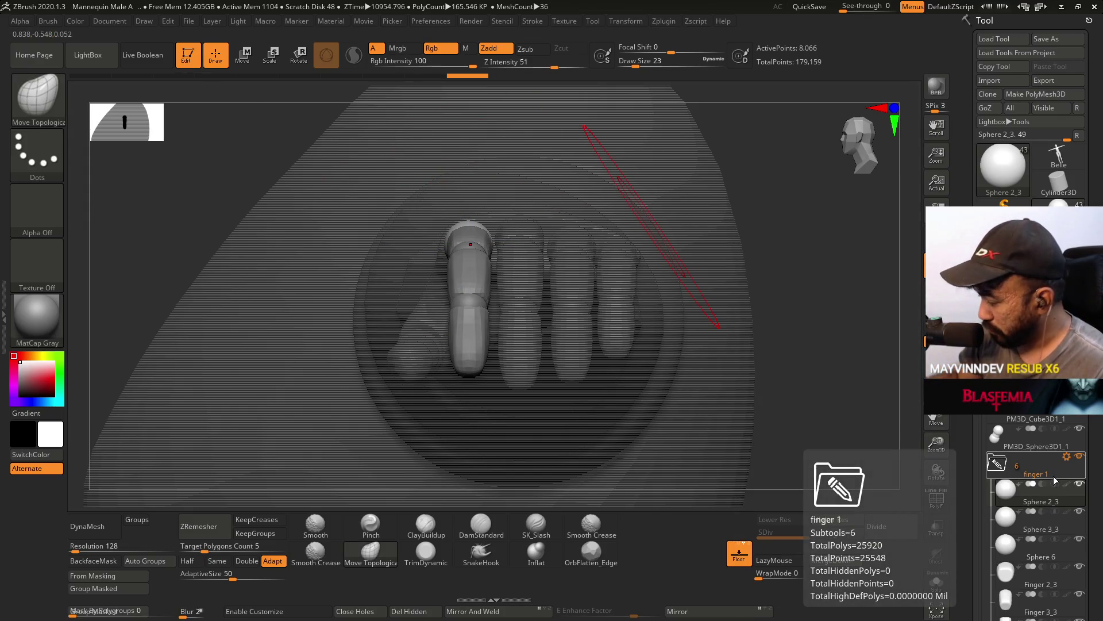
key(w)
shift+drag(529, 159, 344, 94)
click(218, 58)
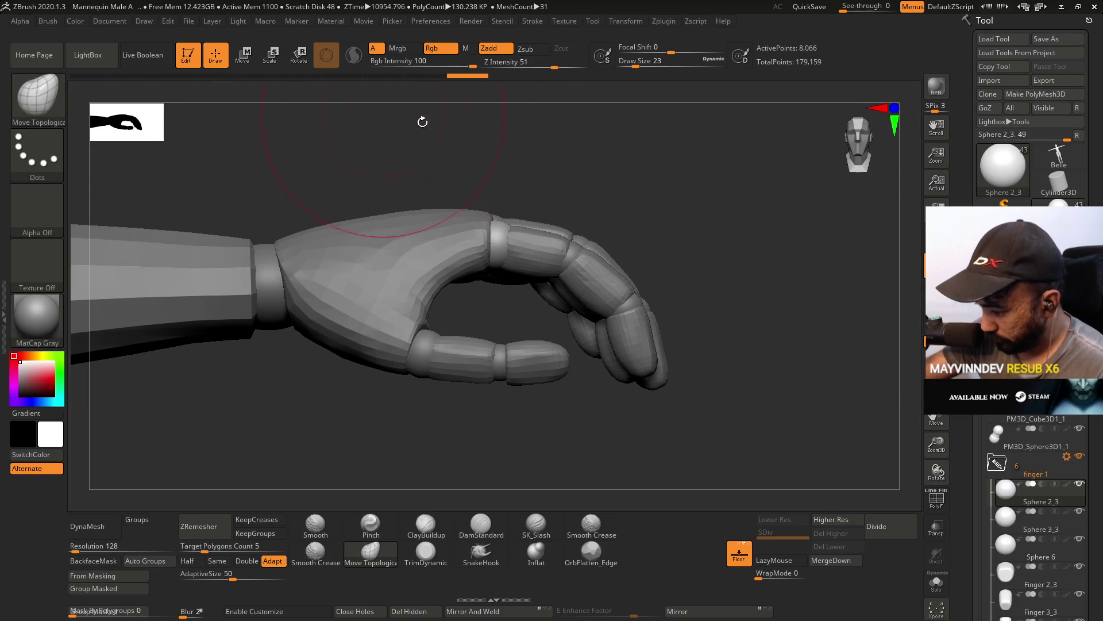
Collapse the finger 1 group in the SubTool list.
click(242, 54)
click(216, 55)
mouse_move(322, 104)
mouse_down()
mouse_move(357, 172)
mouse_move(572, 231)
mouse_move(613, 189)
mouse_move(645, 224)
mouse_move(658, 187)
mouse_move(621, 246)
mouse_move(448, 260)
mouse_move(522, 199)
mouse_move(519, 180)
mouse_move(522, 266)
mouse_move(546, 253)
mouse_move(529, 271)
mouse_move(555, 275)
mouse_move(523, 331)
mouse_up()
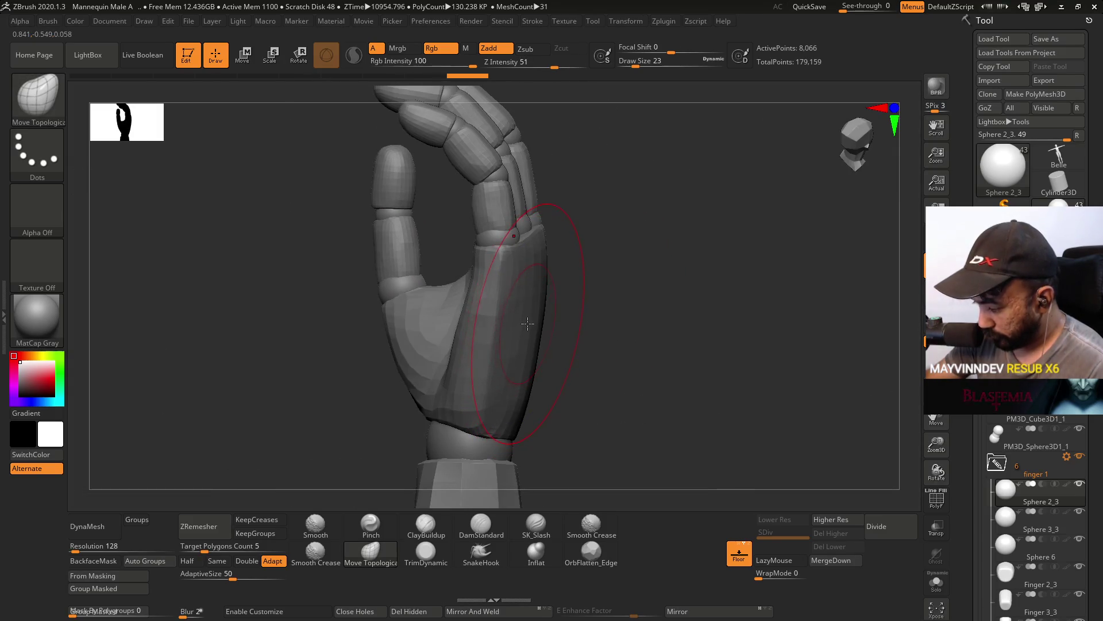
click(990, 464)
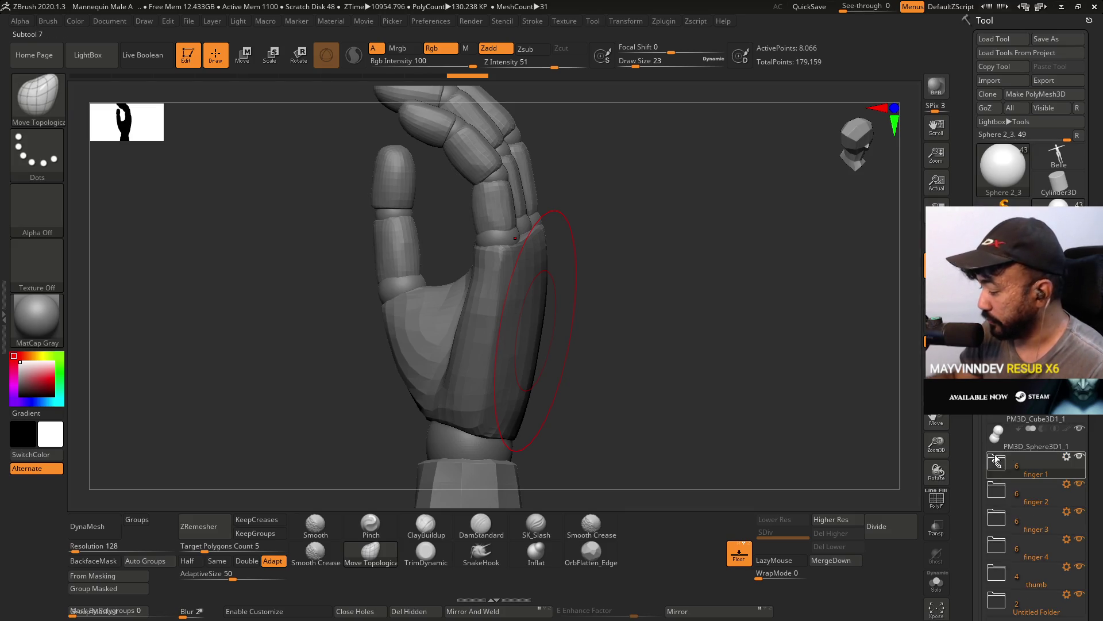
mouse_move(996, 461)
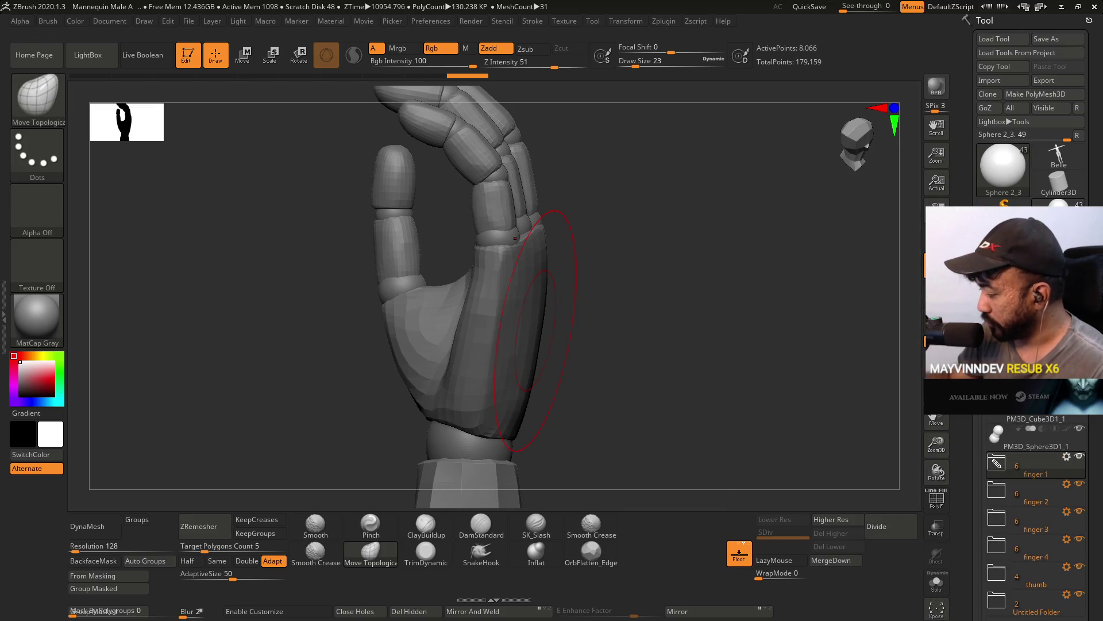
scroll(1034, 511, down, 2)
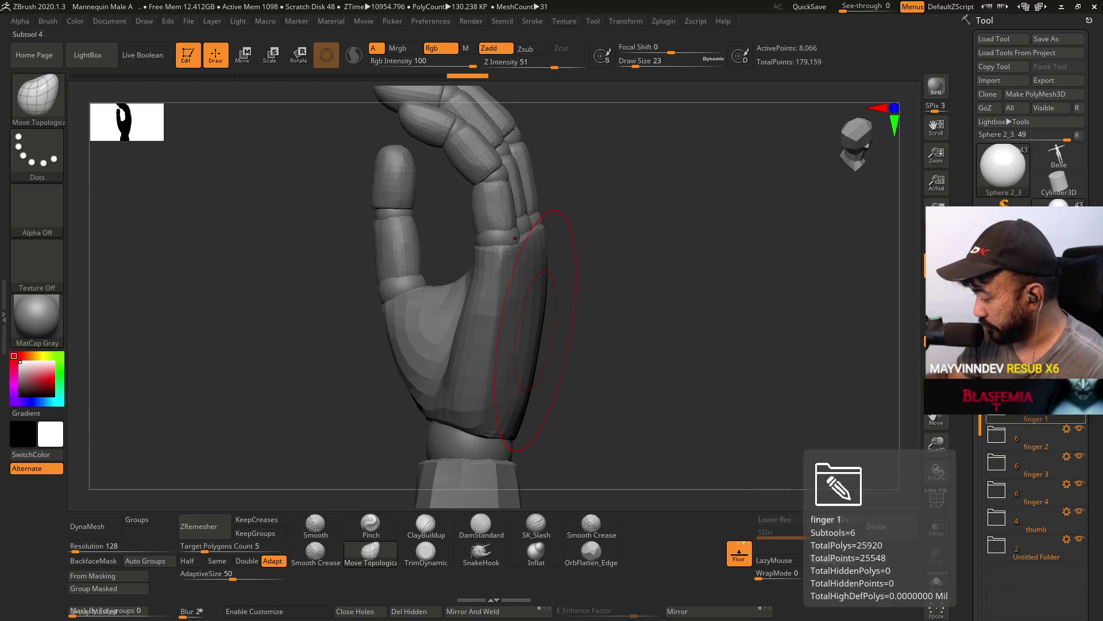
scroll(1034, 518, up, 3)
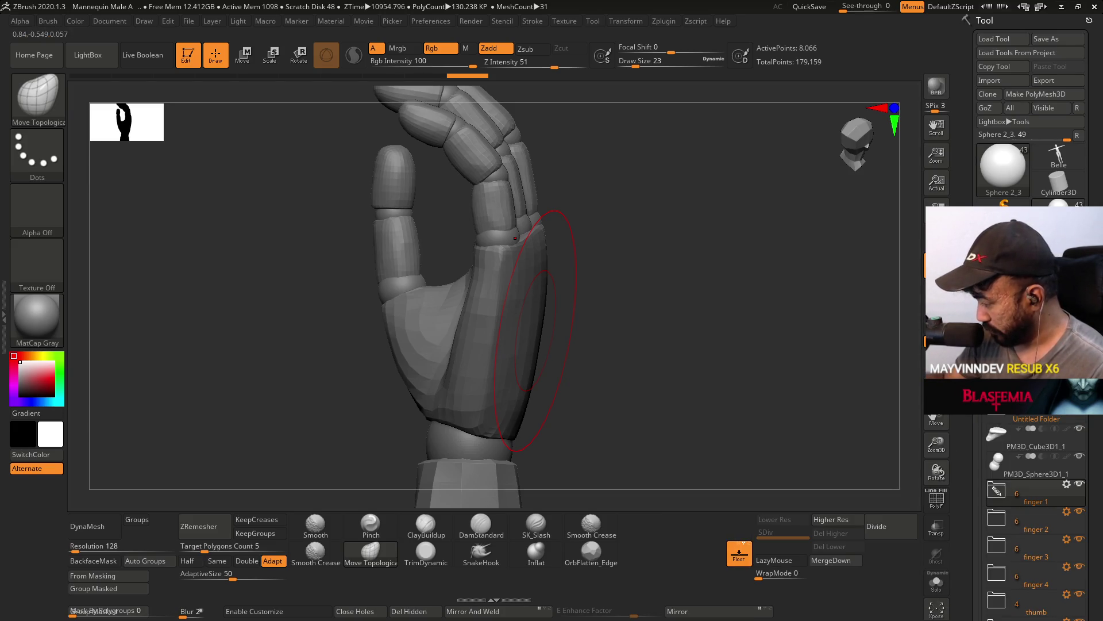
scroll(1034, 505, down, 3)
Orbit around the palm and fist, briefly toggling the extra hand parts with undo and redo.
drag(587, 322, 670, 308)
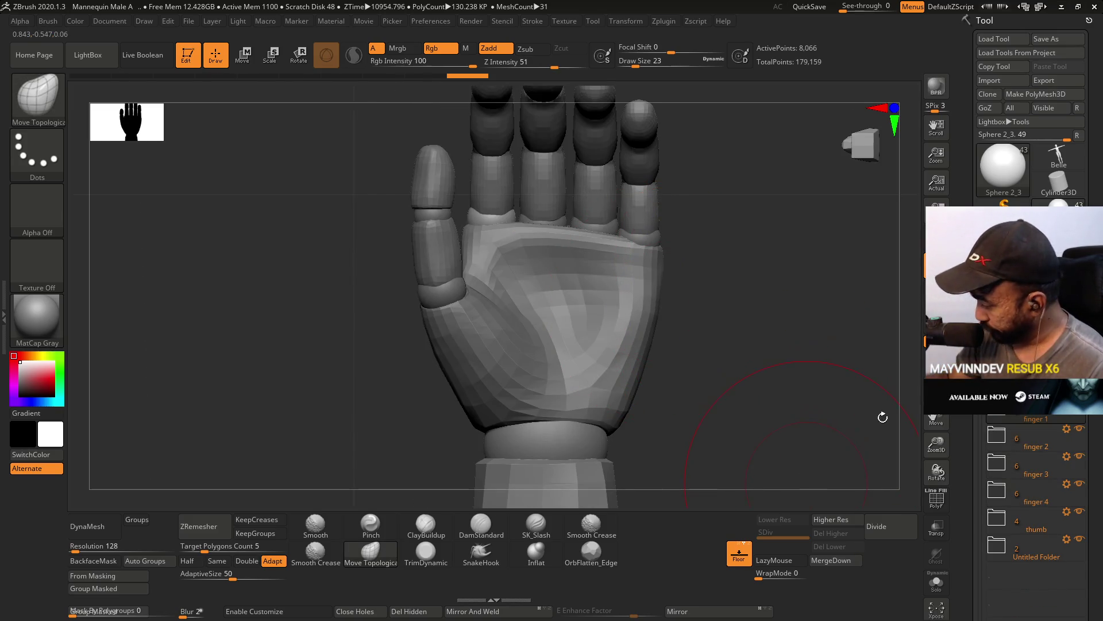
mouse_move(729, 368)
mouse_down()
mouse_move(661, 407)
mouse_move(662, 428)
mouse_up()
key(ctrl+z)
key(ctrl+z)
key(ctrl+z)
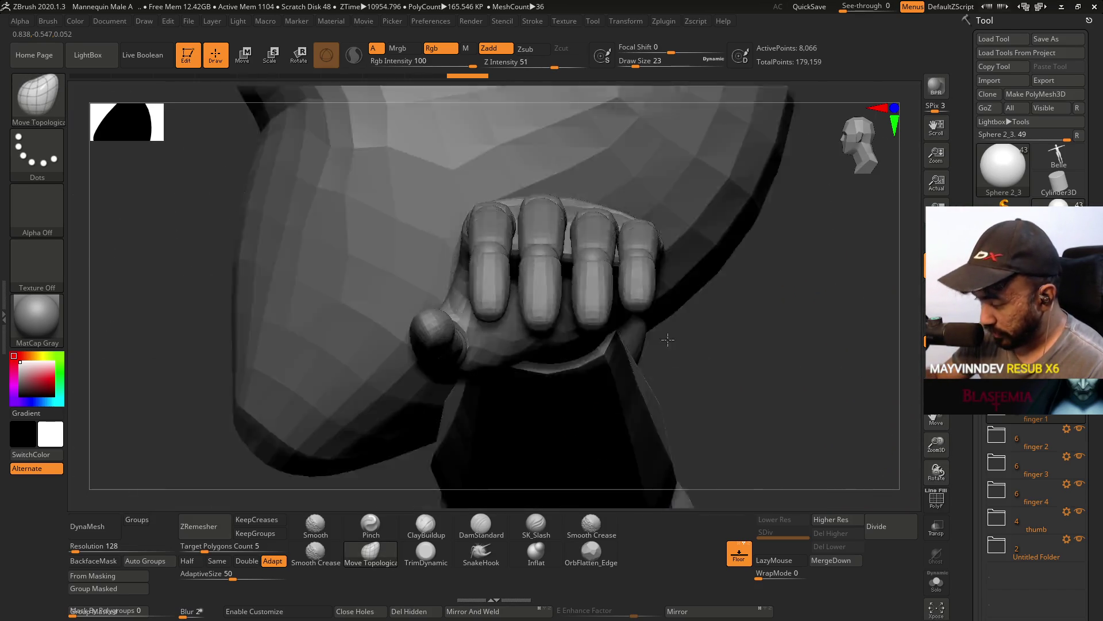
key(ctrl+z)
key(ctrl+z)
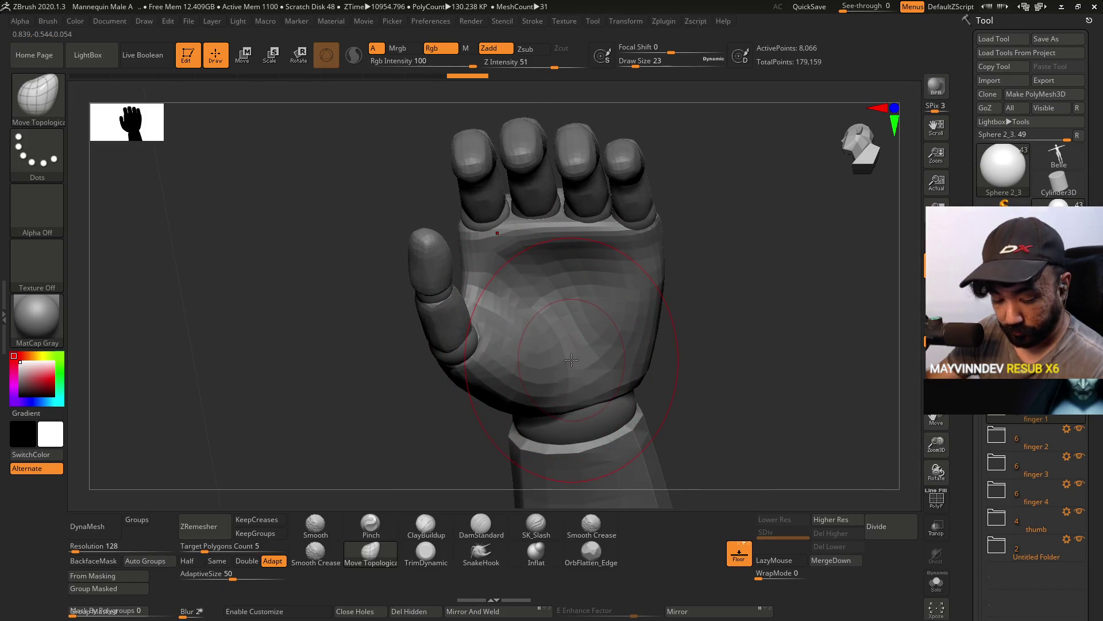
right_drag(571, 360, 524, 299)
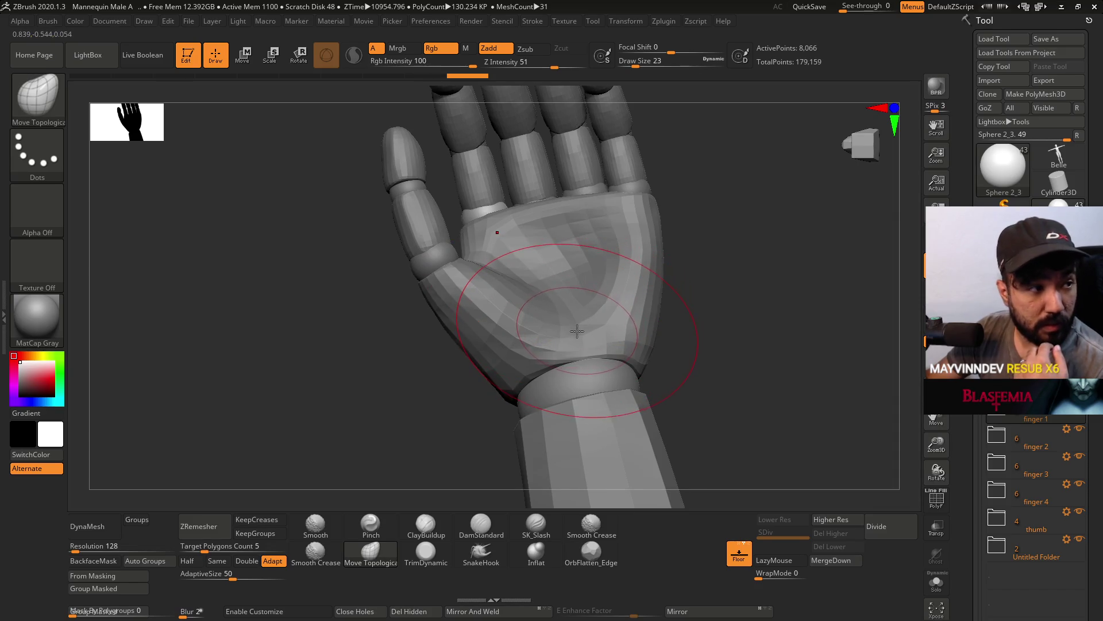
drag(487, 273, 567, 274)
right_drag(566, 274, 491, 244)
mouse_move(573, 303)
right_down()
mouse_move(579, 336)
mouse_move(550, 284)
right_up()
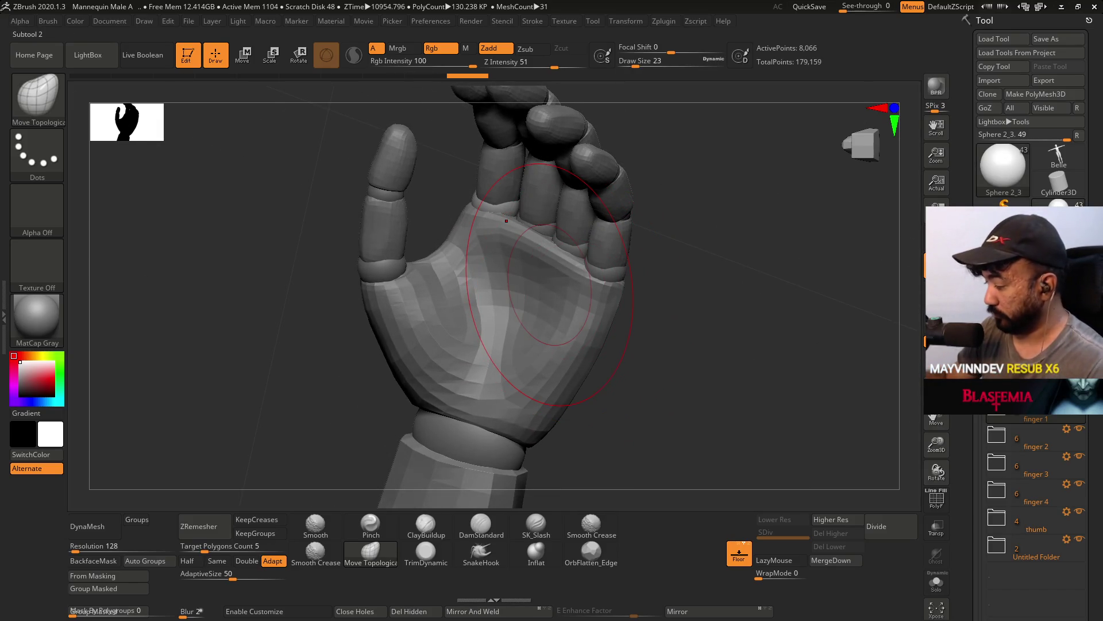
right_drag(550, 284, 522, 255)
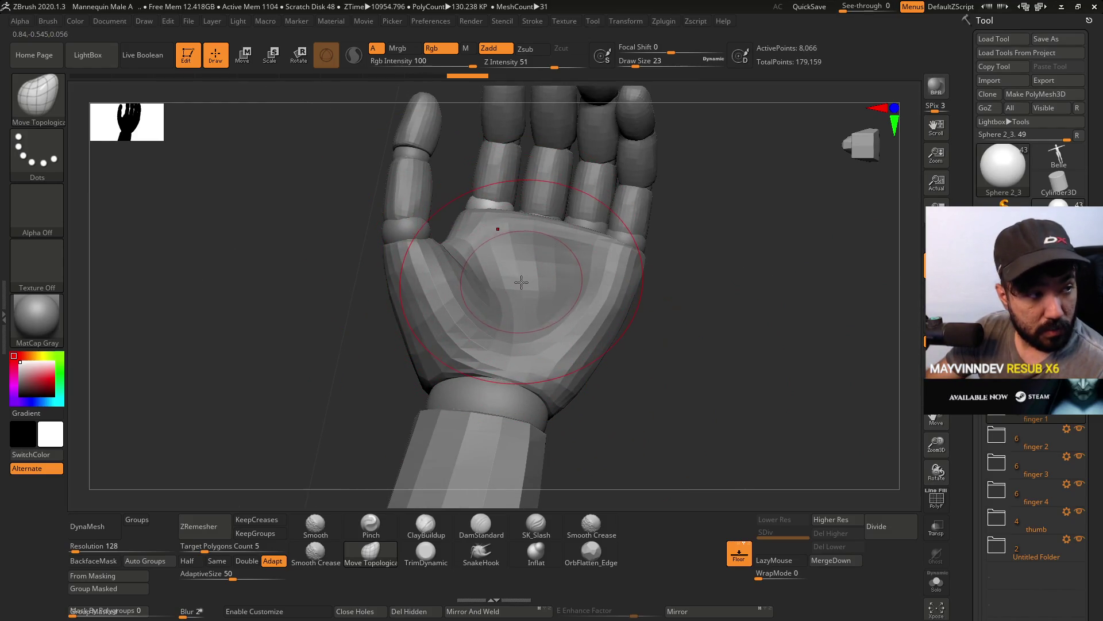
mouse_move(523, 291)
right_down()
mouse_move(522, 248)
mouse_move(566, 256)
mouse_move(535, 287)
mouse_move(497, 227)
right_up()
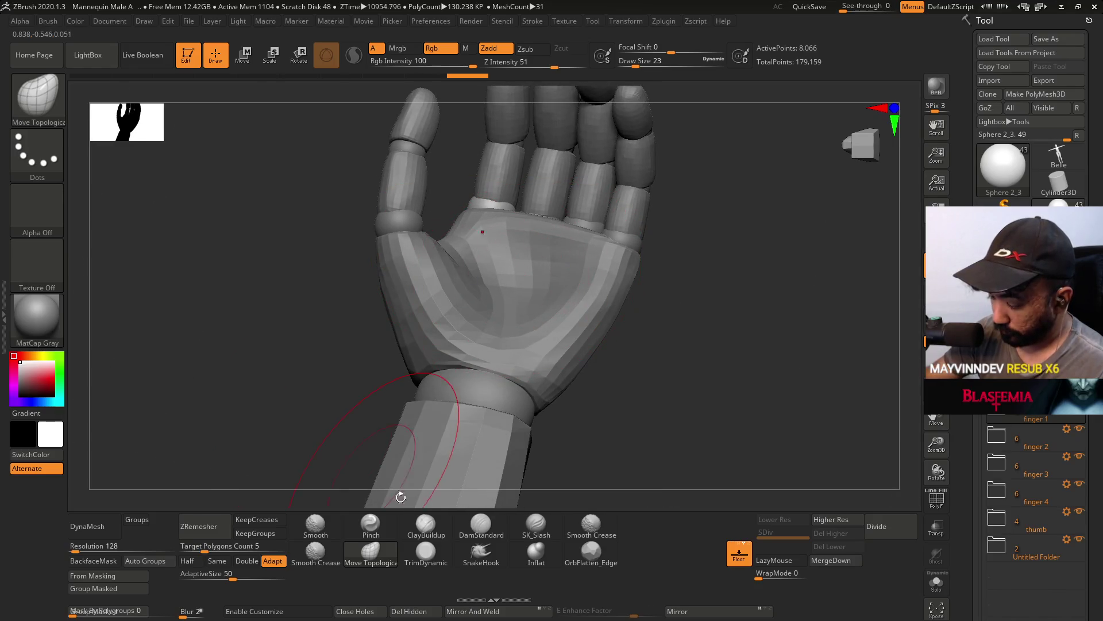
Select ClayBuildup and set its draw size to 12 while zooming in on the palm.
click(426, 523)
right_drag(427, 467, 563, 247)
text(s12)
key(Return)
right_drag(554, 209, 490, 215)
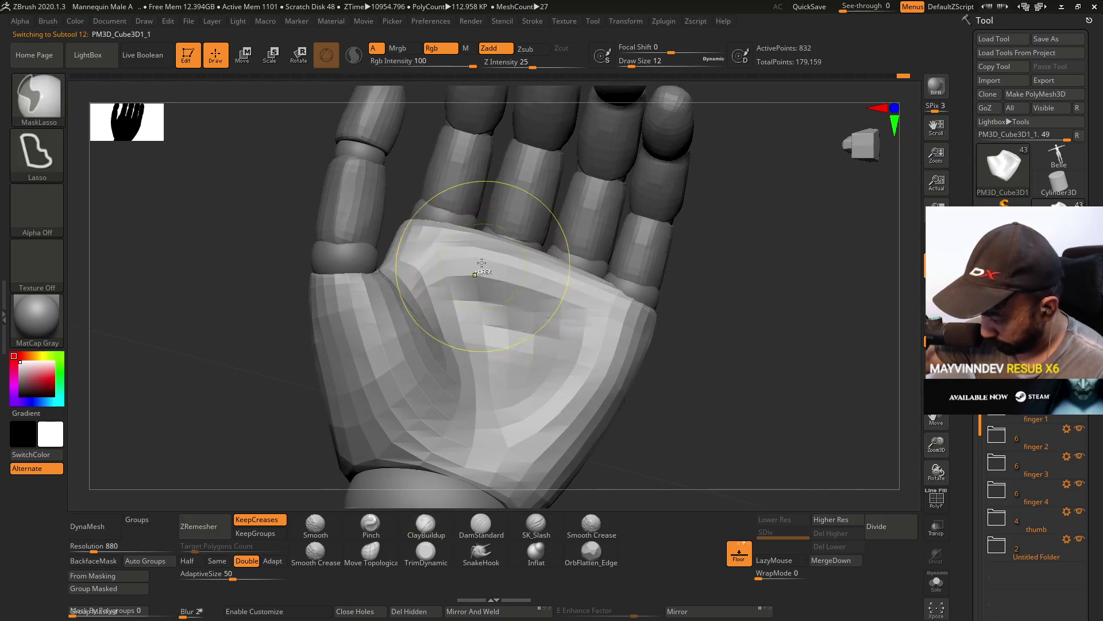
Check the polygon wireframe and shrink the brush to draw size 9.
key(ctrl)
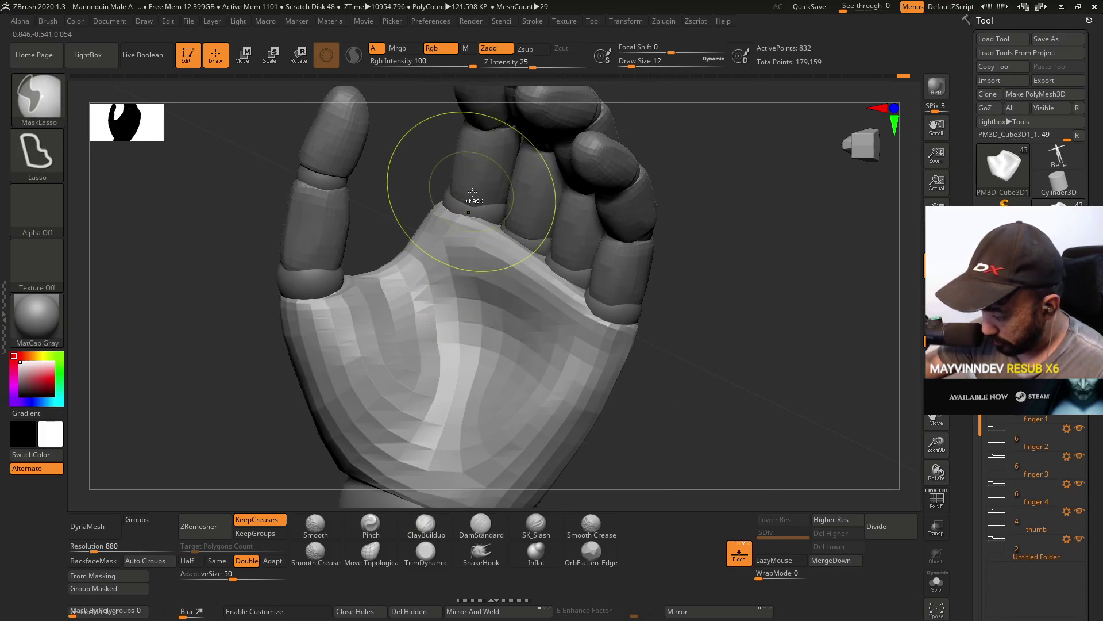
key(shift+f)
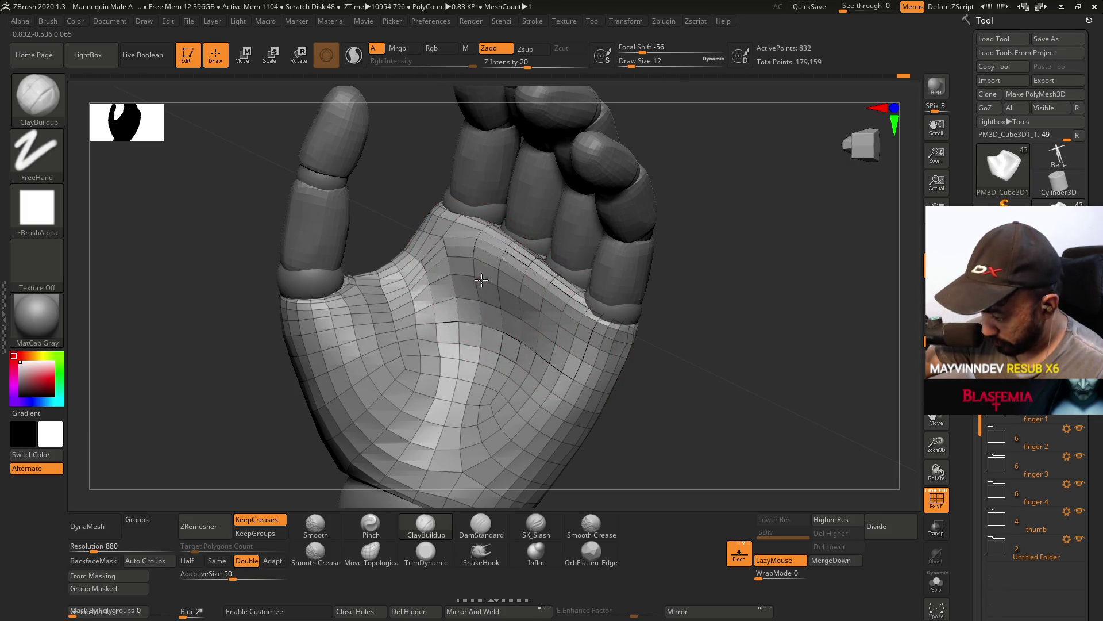
key(bracketleft)
key(bracketleft)
key(bracketleft)
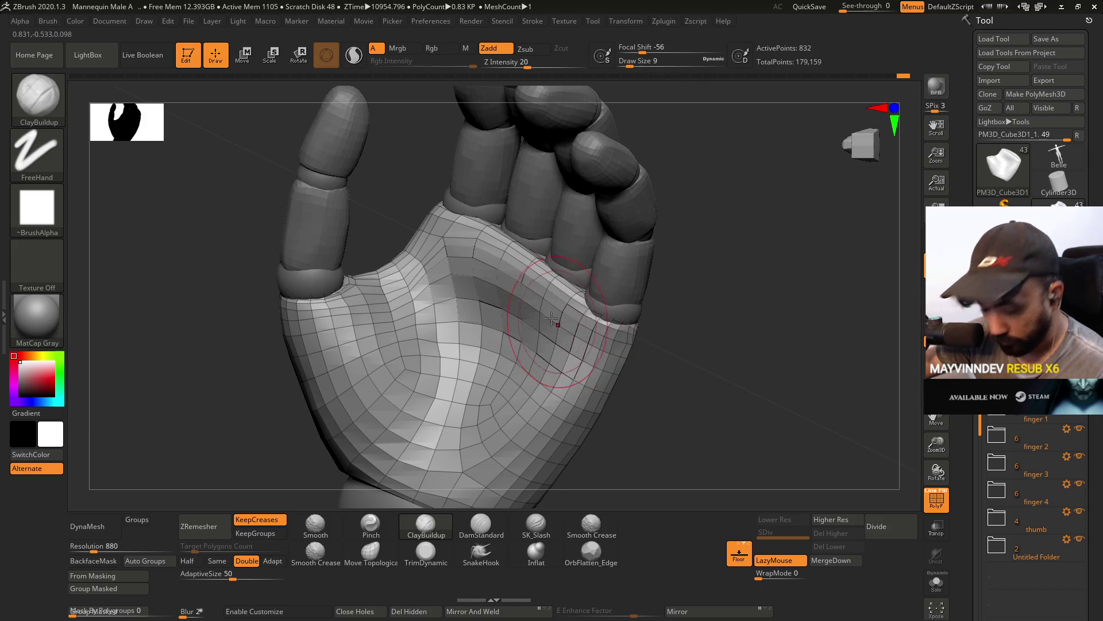
key(shift+f)
mouse_move(525, 308)
mouse_down()
mouse_move(573, 231)
mouse_move(552, 253)
mouse_up()
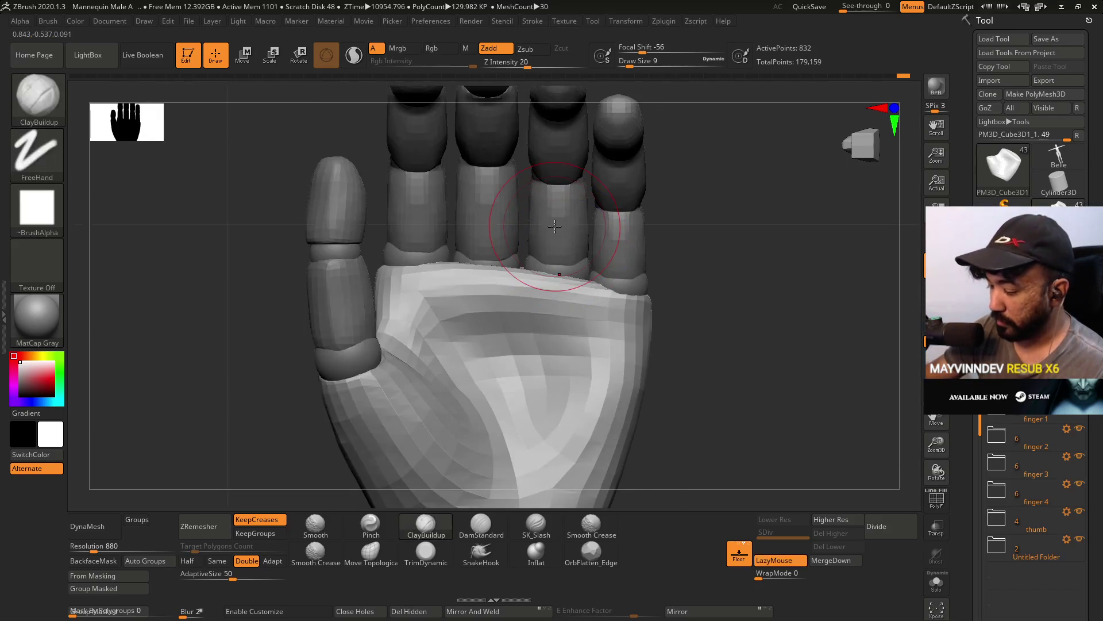
Pinch the palm crease into a sharper line and smooth the surrounding palm surface.
click(370, 524)
drag(493, 343, 466, 340)
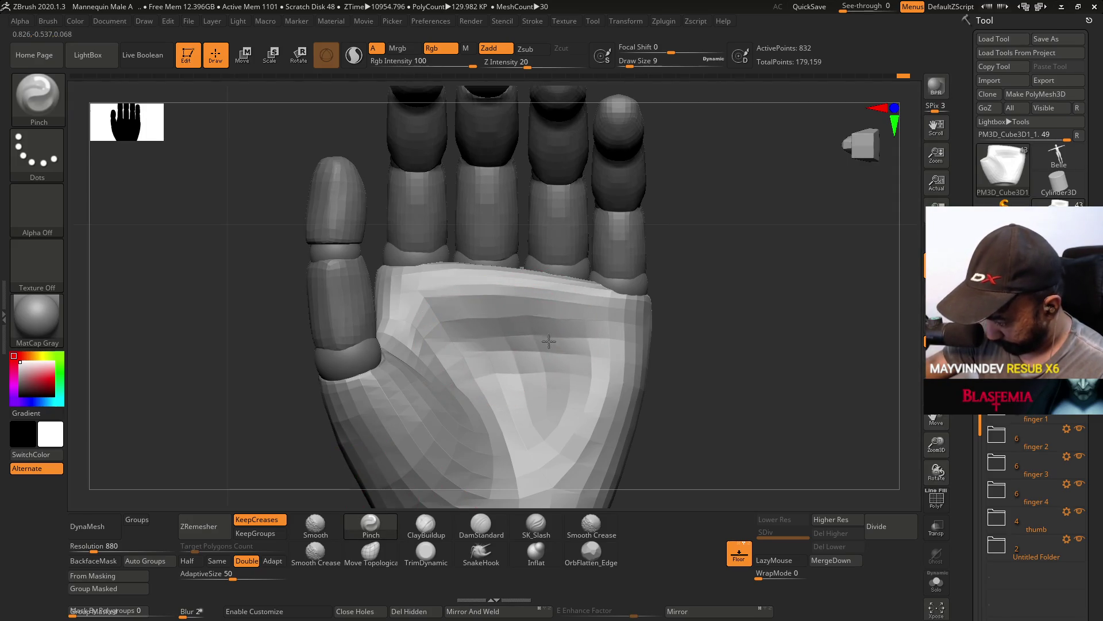
drag(512, 334, 511, 305)
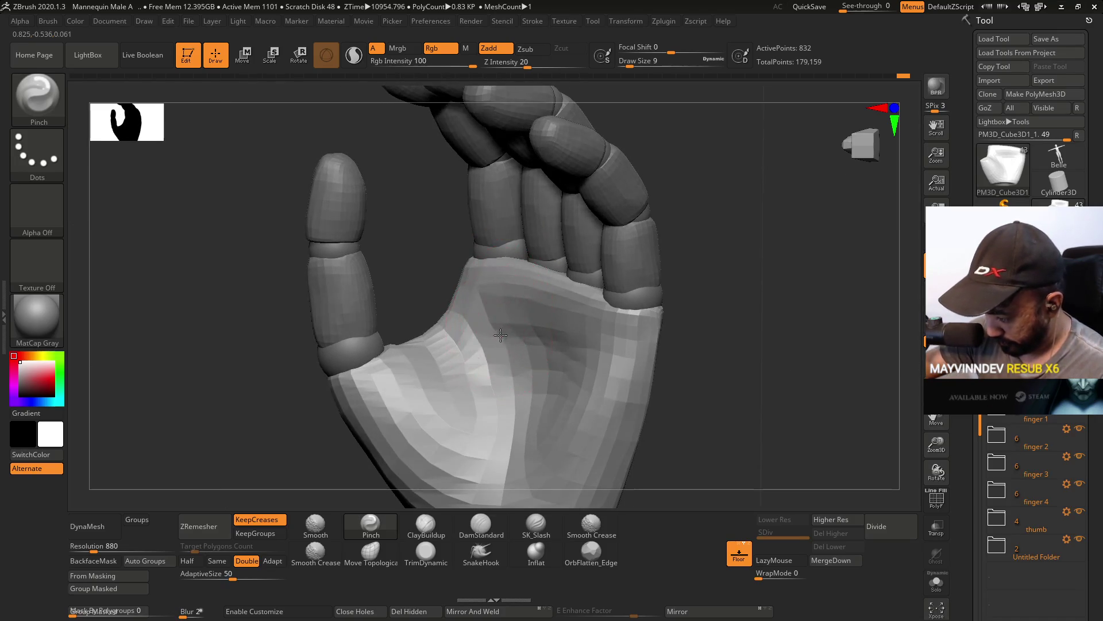
mouse_move(514, 331)
mouse_down()
mouse_move(550, 310)
mouse_move(534, 305)
mouse_up()
shift+drag(536, 348, 548, 342)
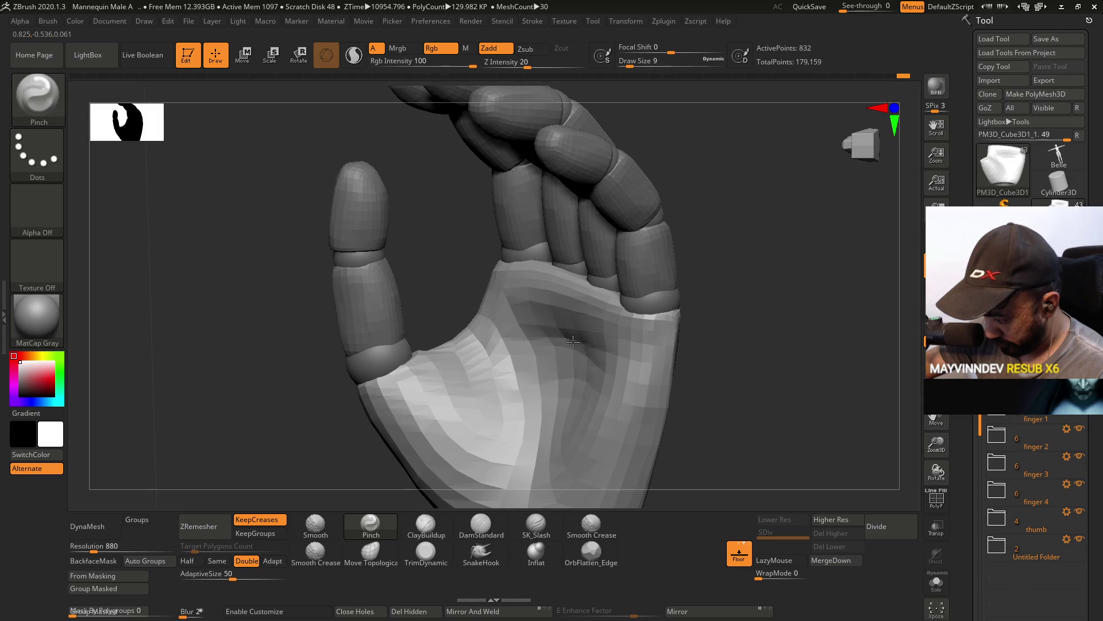
drag(585, 347, 459, 460)
click(429, 522)
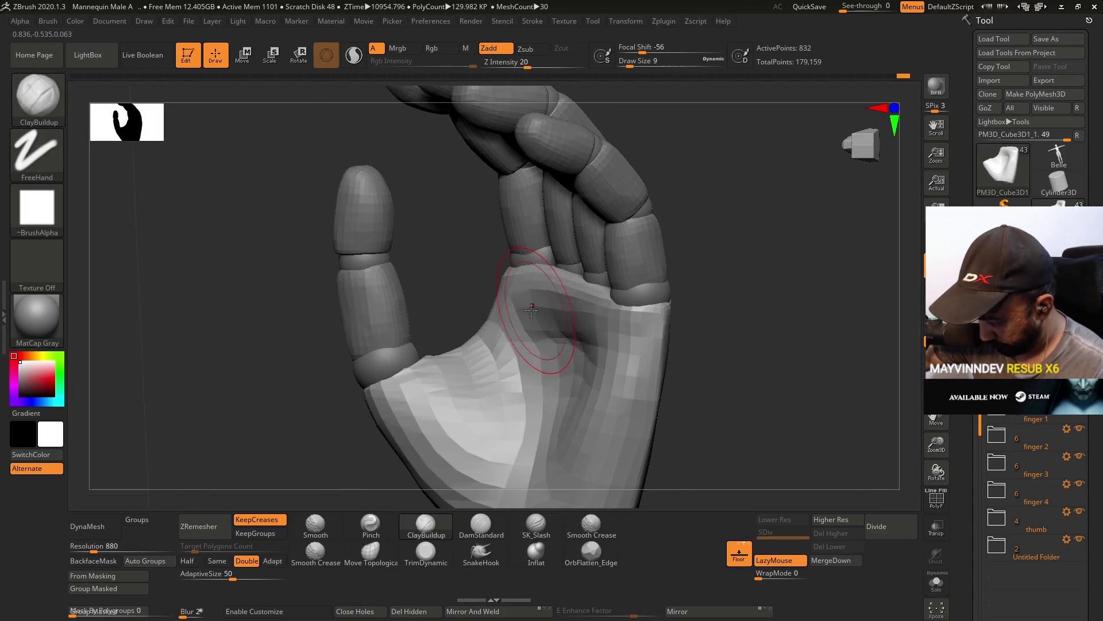
Build up clay along the palm crease to deepen it and fill out the pads.
drag(570, 315, 500, 350)
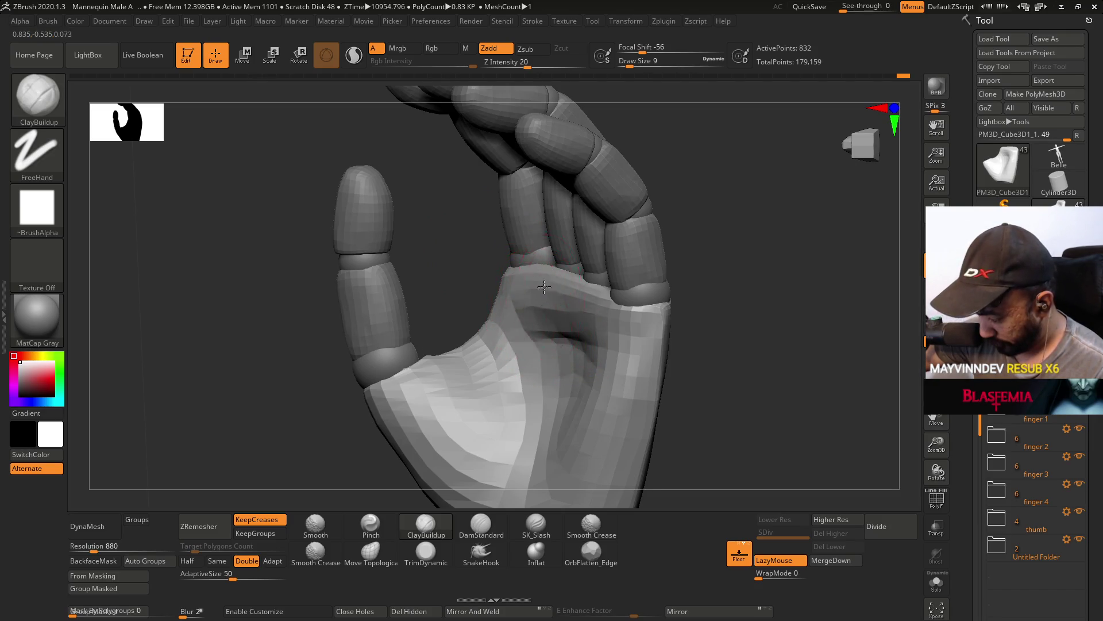
drag(736, 299, 742, 270)
drag(546, 276, 594, 321)
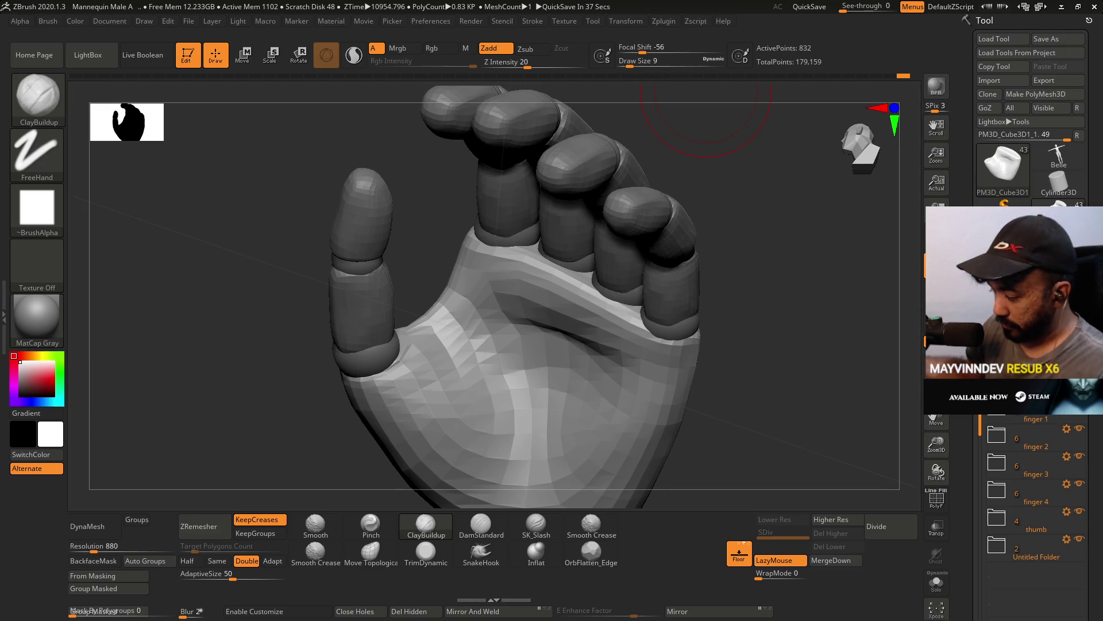
mouse_move(752, 347)
mouse_down()
mouse_move(758, 337)
mouse_move(781, 385)
mouse_up()
mouse_move(760, 394)
mouse_down()
mouse_move(744, 369)
mouse_move(764, 406)
mouse_move(716, 387)
mouse_up()
mouse_move(440, 405)
mouse_down()
mouse_move(505, 261)
mouse_move(485, 262)
mouse_up()
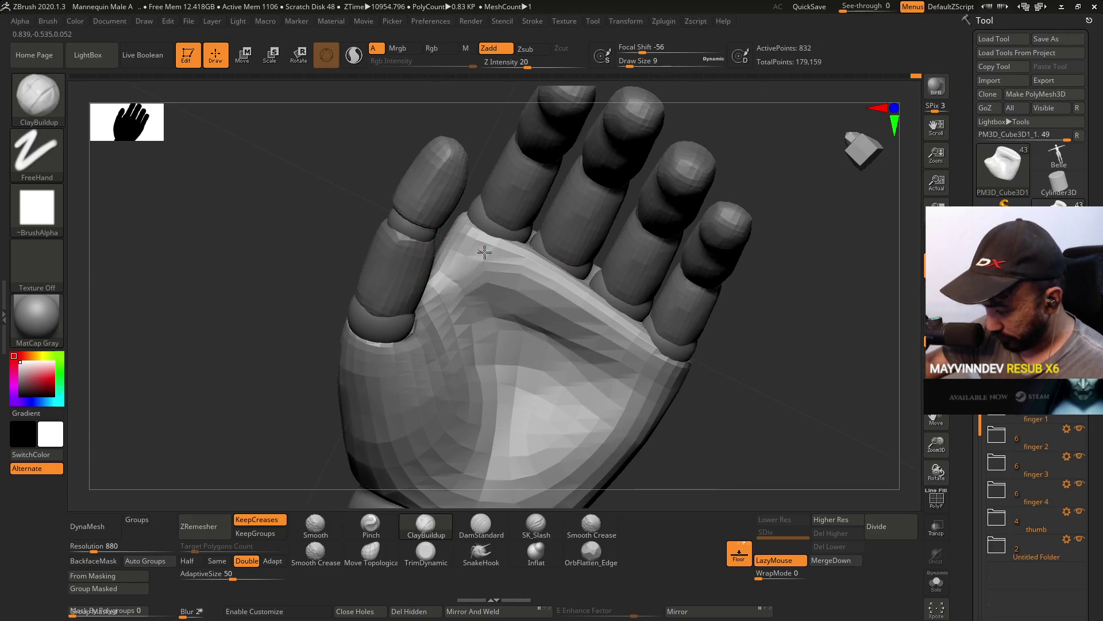
Step back through the undo history to the starting cylinder, then redo forward to the latest hand.
key(ctrl+z)
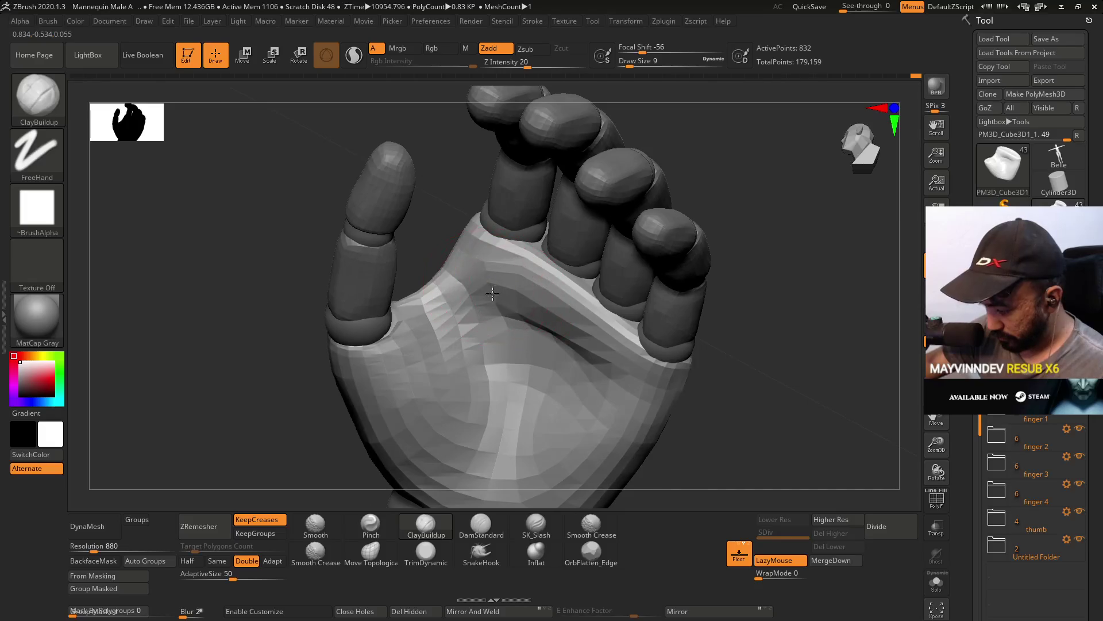
key(ctrl+z)
key(ctrl+z)
key(ctrl+z)
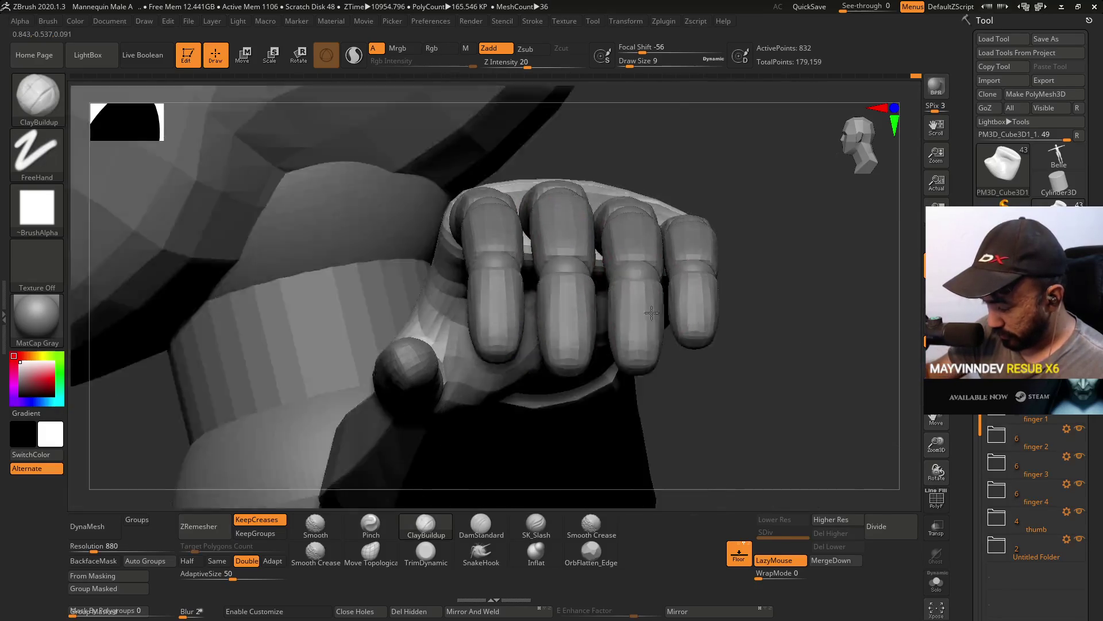
key(ctrl+z)
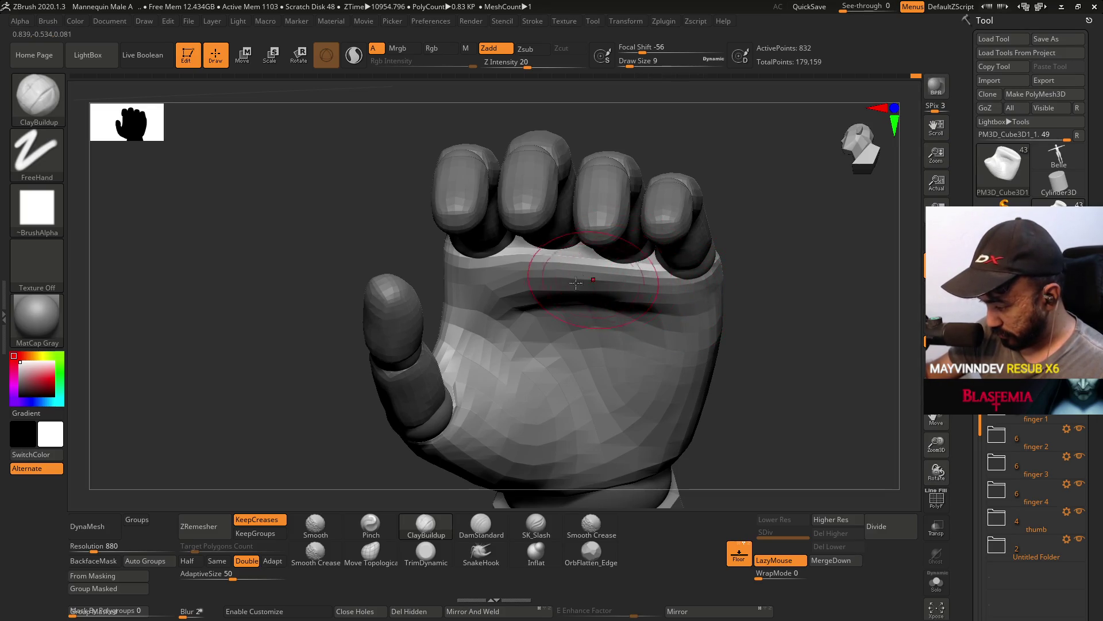
key(ctrl+z)
key(ctrl+z)
key(ctrl+z)
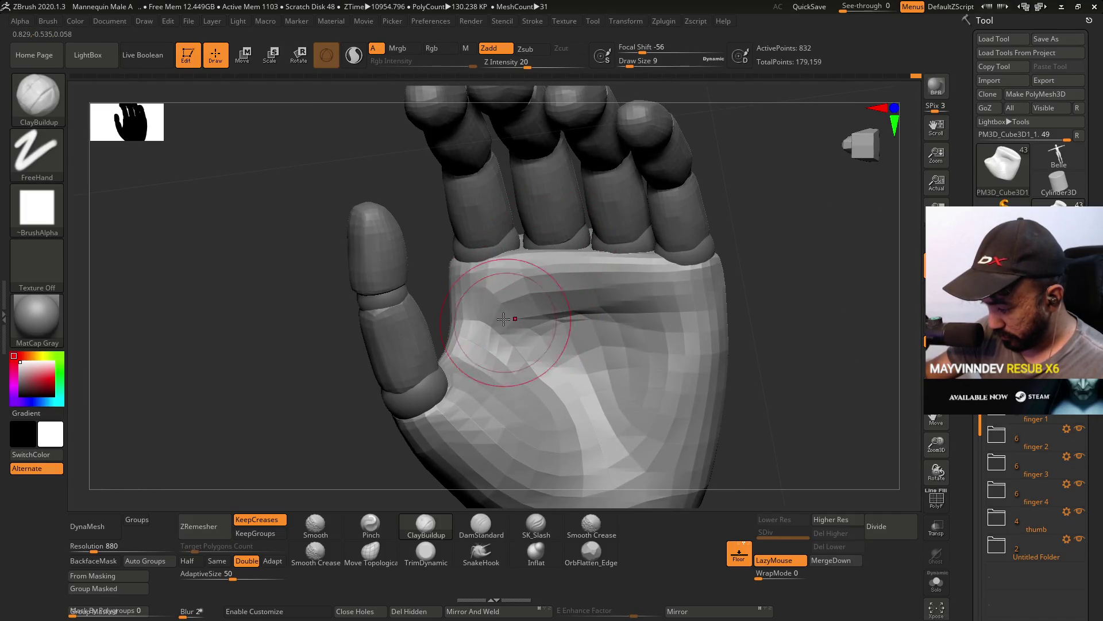
key(ctrl+shift+z)
key(ctrl+shift+z)
key(ctrl+shift+z)
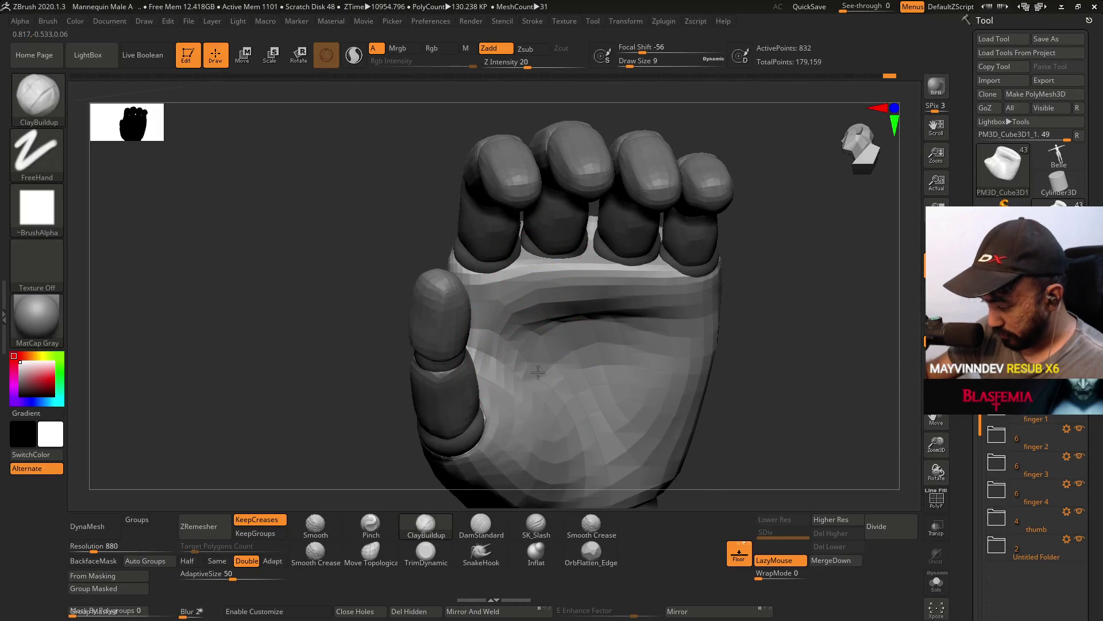
key(ctrl+shift+z)
key(ctrl+shift+z)
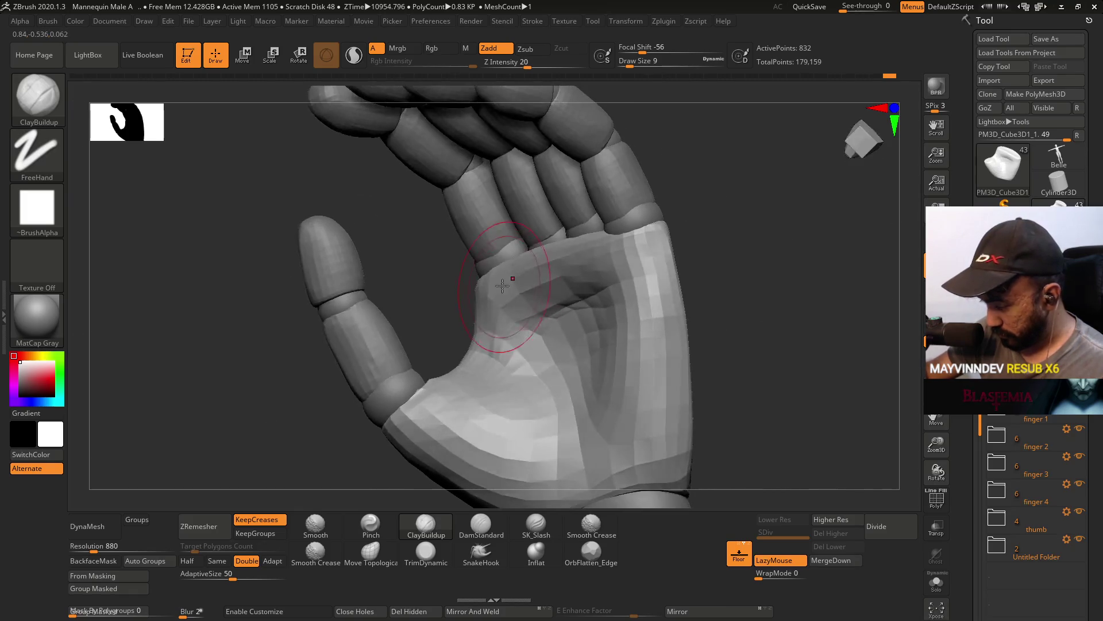
key(ctrl+shift+z)
key(ctrl+shift+z)
key(ctrl+shift+z)
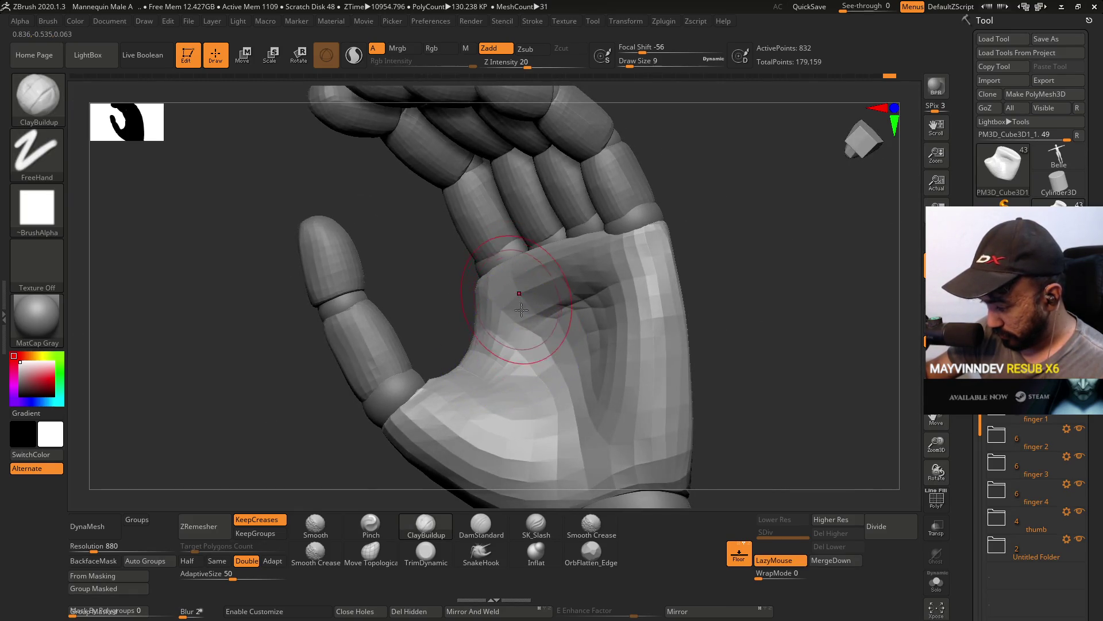
key(ctrl+shift+z)
key(ctrl+shift+z)
key(ctrl+shift+z)
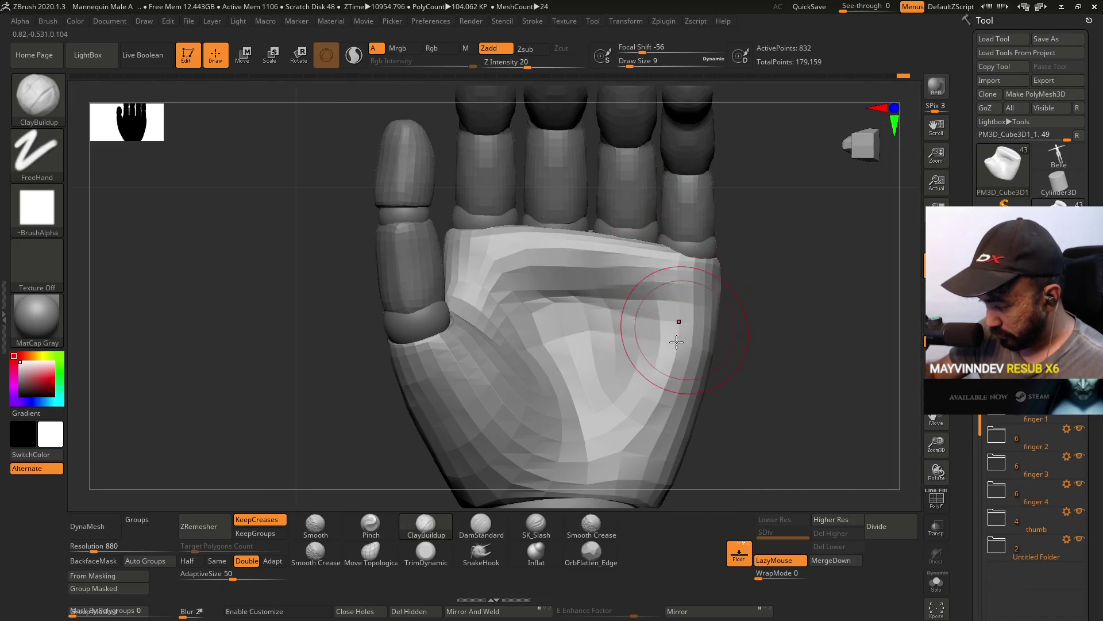
key(ctrl+shift+z)
key(ctrl+shift+z)
key(ctrl+shift+z)
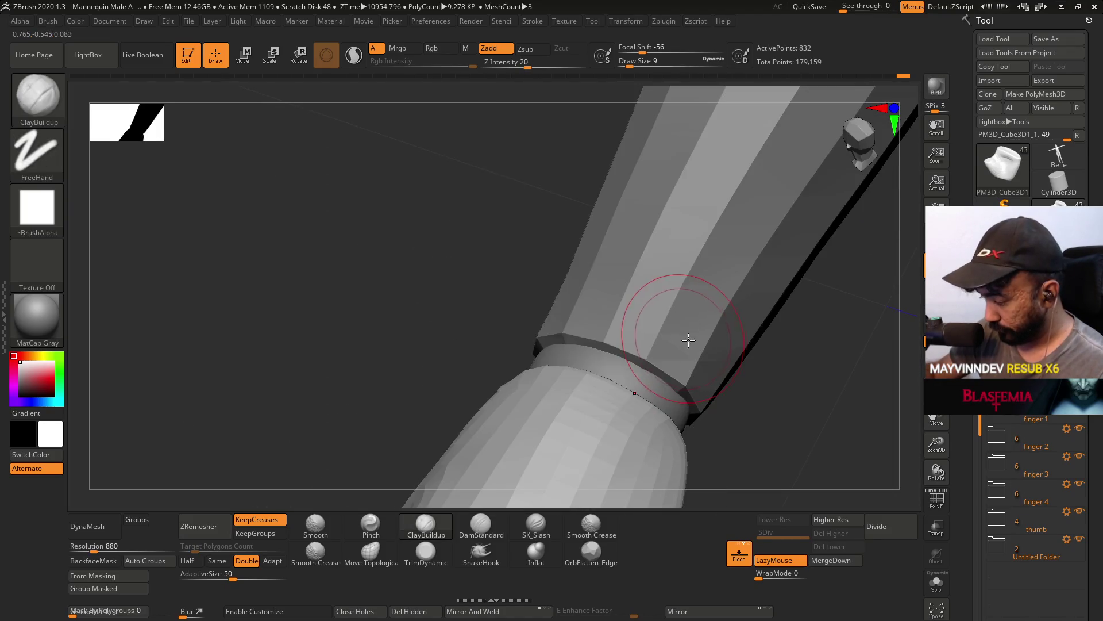
key(ctrl+shift+z)
key(ctrl+shift+z)
key(ctrl+shift+z)
key(ctrl+shift+z)
key(ctrl+shift+z)
key(ctrl+shift+z)
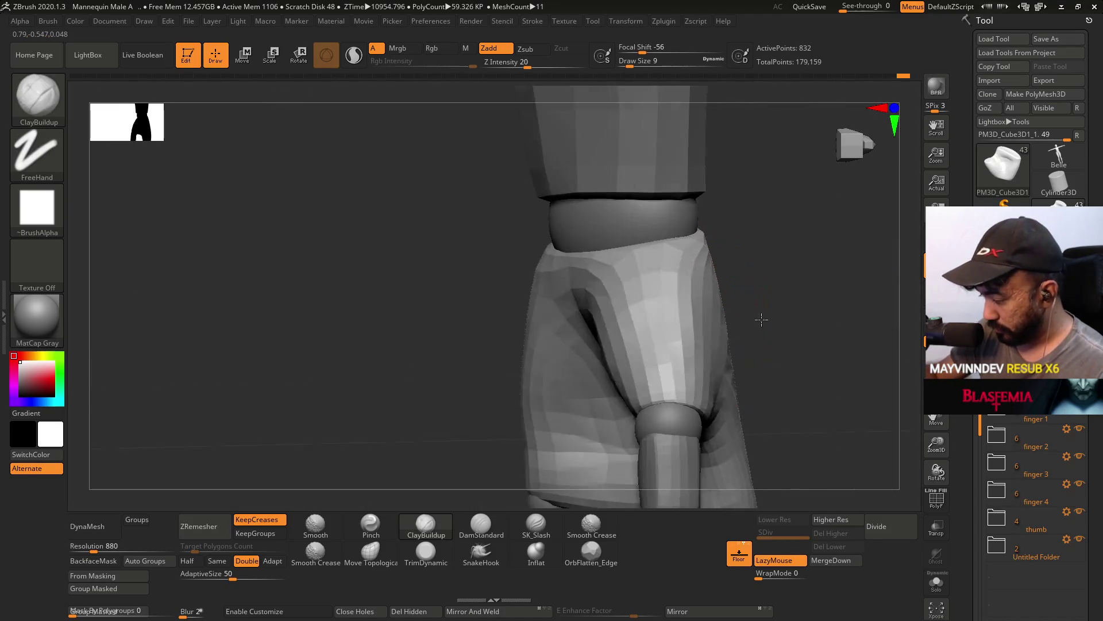
key(ctrl+shift+z)
key(ctrl+shift+z)
key(ctrl+shift+z)
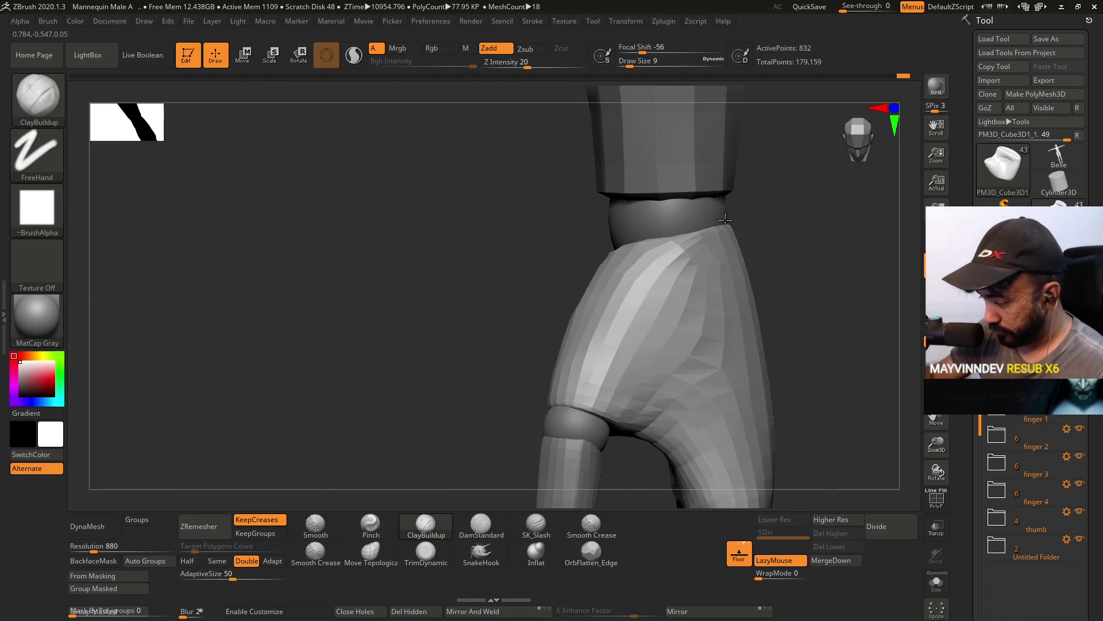
key(ctrl+shift+z)
key(ctrl+shift+z)
key(ctrl+shift+z)
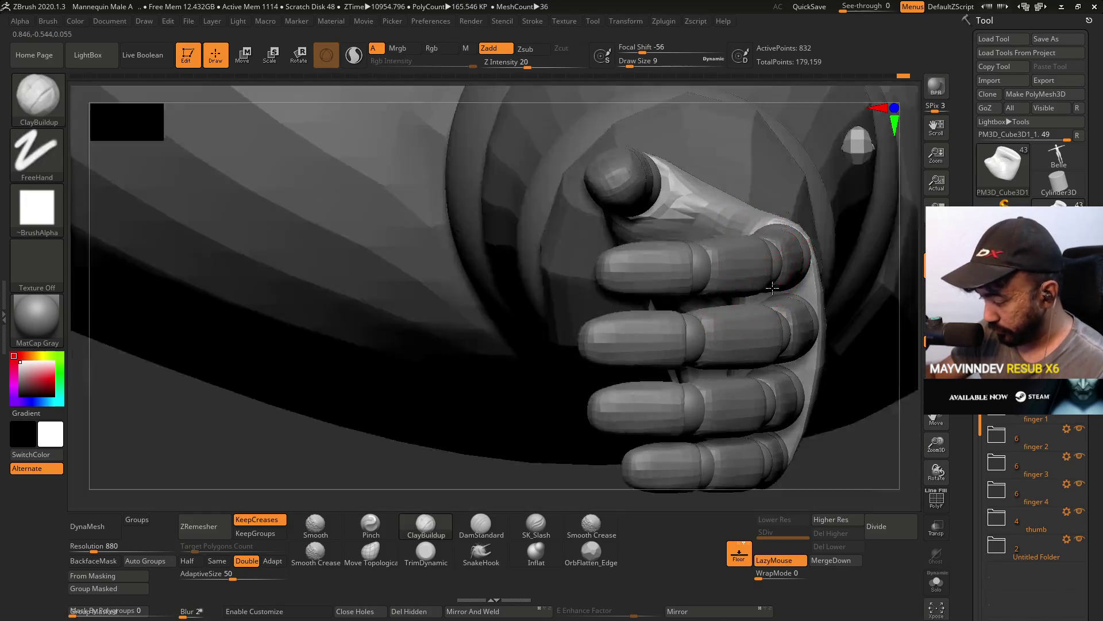
key(space)
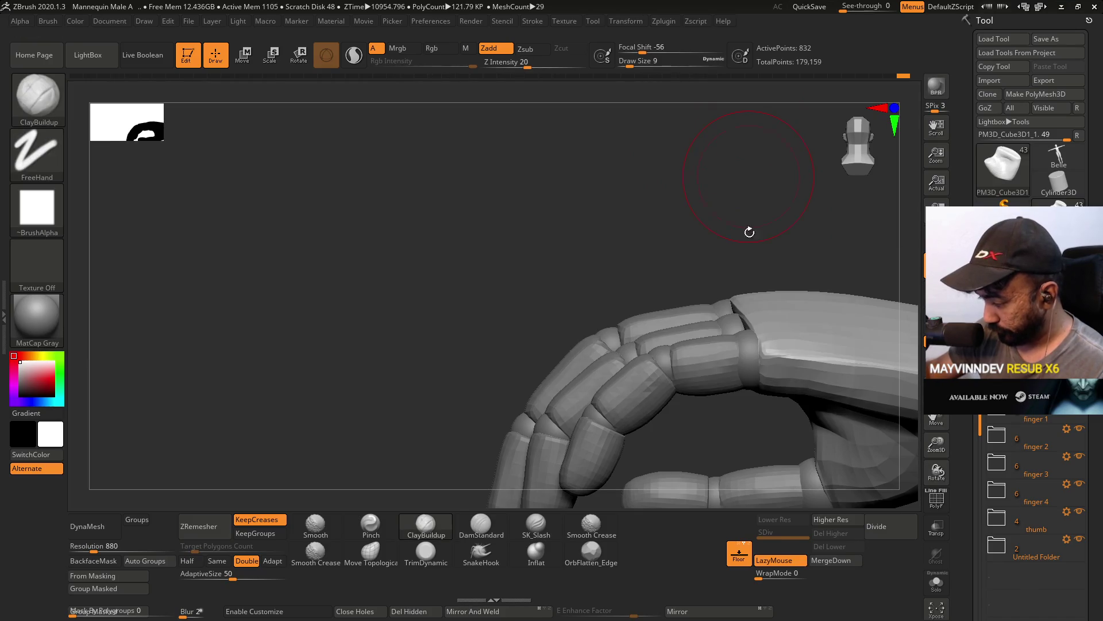
key(ctrl+shift+z)
key(ctrl+shift+z)
key(ctrl+shift+z)
key(ctrl+shift+z)
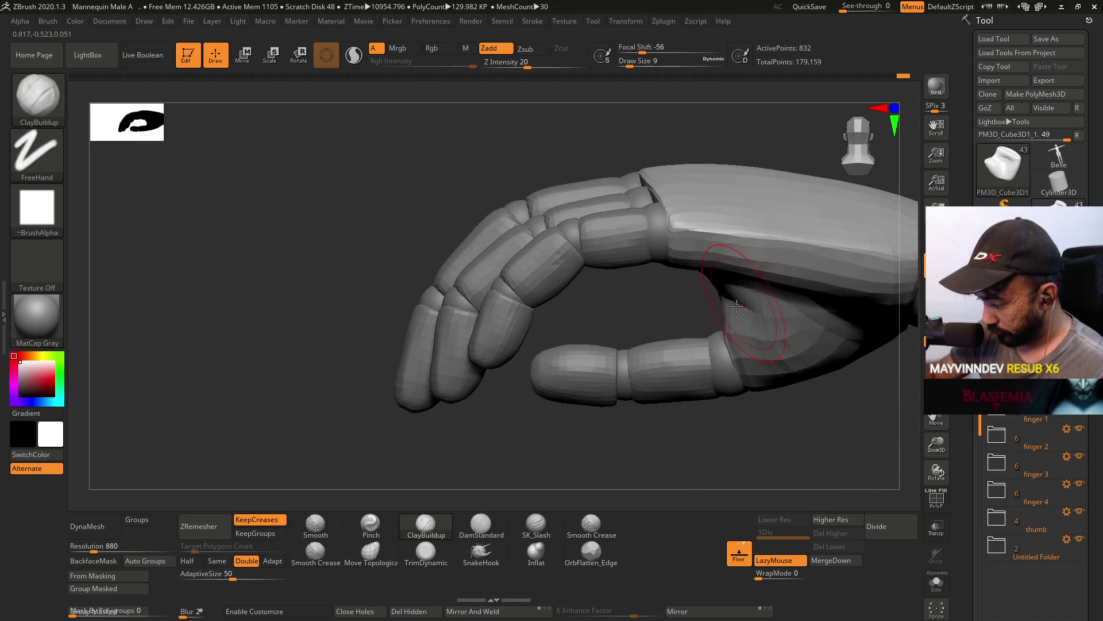
key(ctrl+shift+z)
key(ctrl+shift+z)
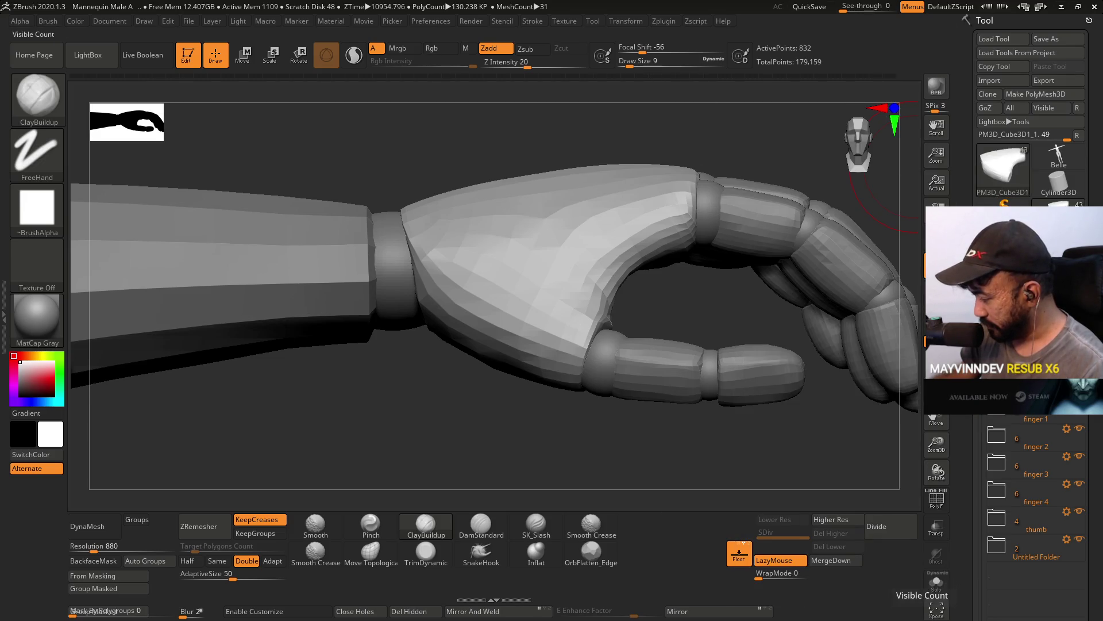
Save the ZBrush project with Ctrl+S.
drag(1031, 598, 1032, 480)
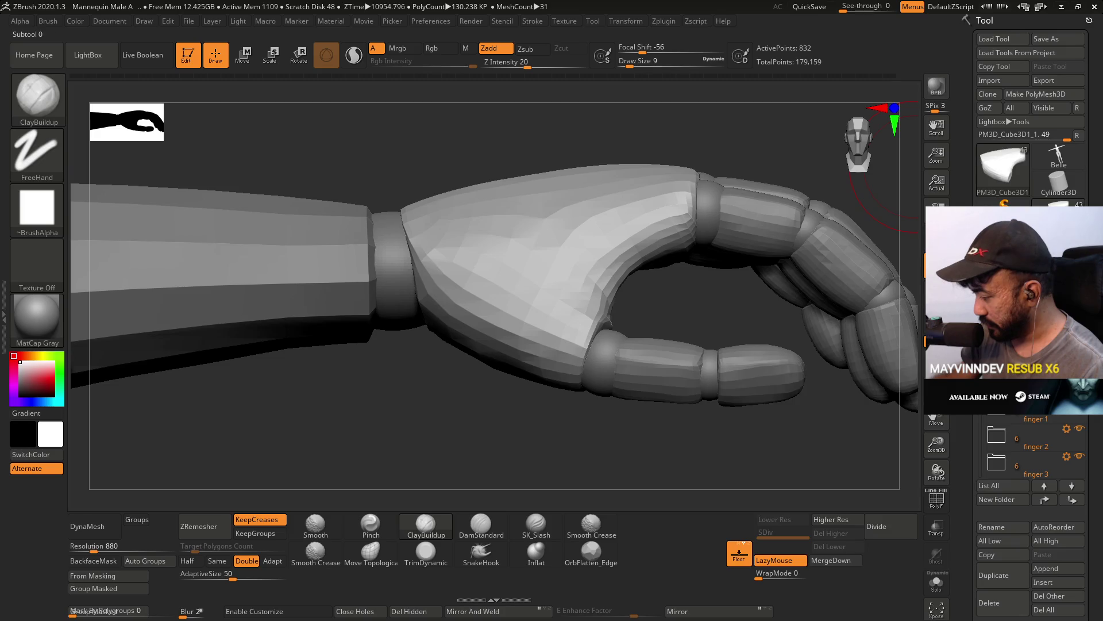
key(ctrl)
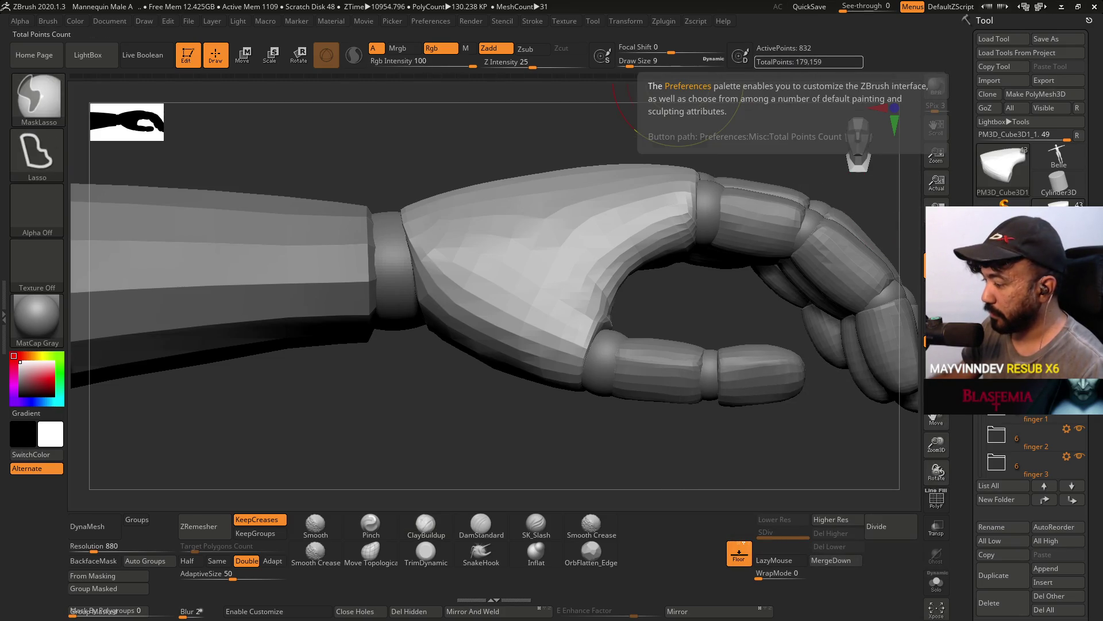
key(ctrl+s)
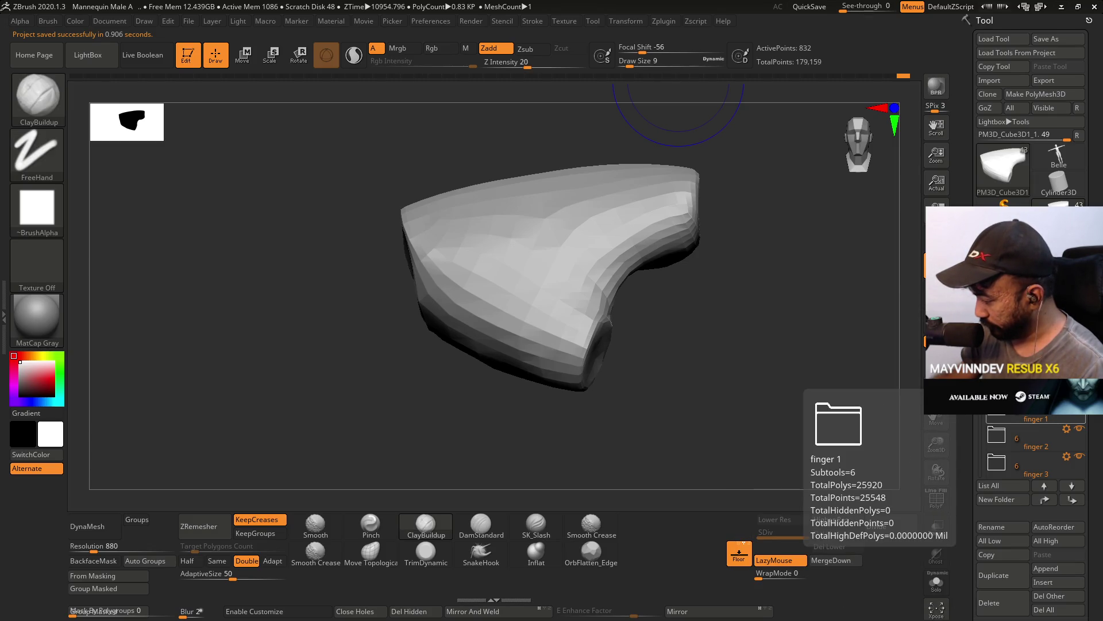
Expand the finger 1 folder, unhide Finger 1 and Finger 2, and select Finger 2_1.
click(1045, 423)
drag(984, 454, 984, 477)
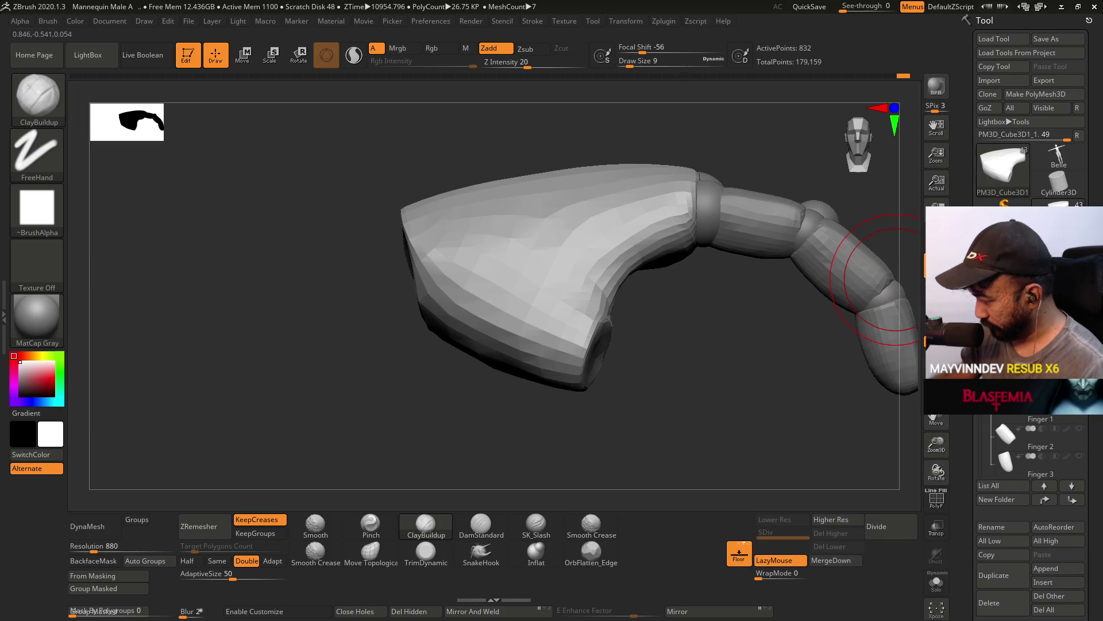
click(1079, 428)
click(1079, 455)
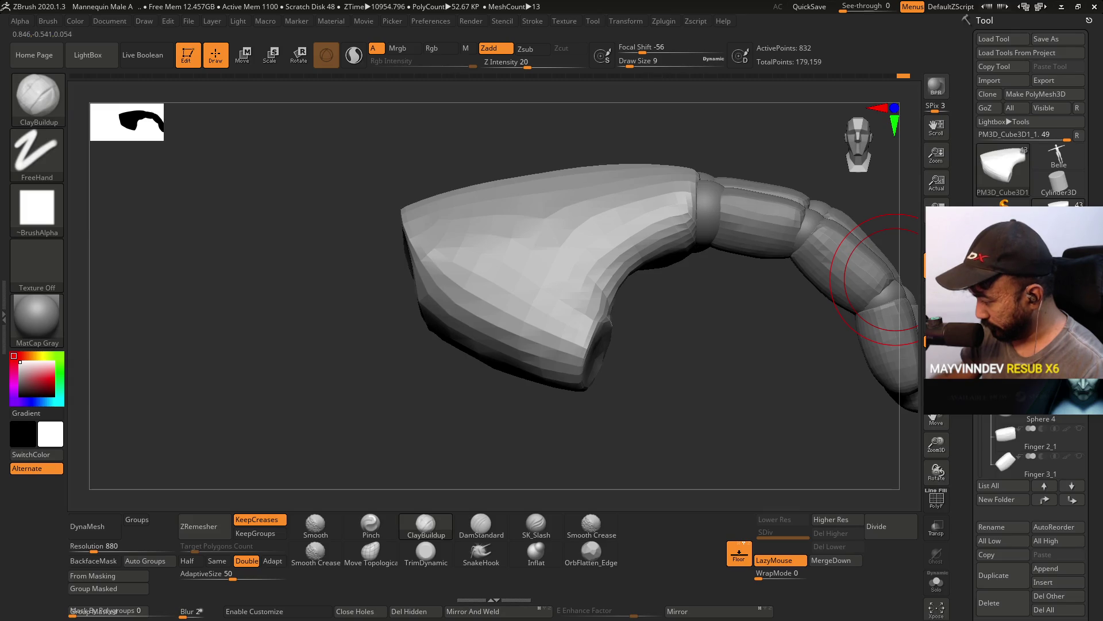
click(1059, 437)
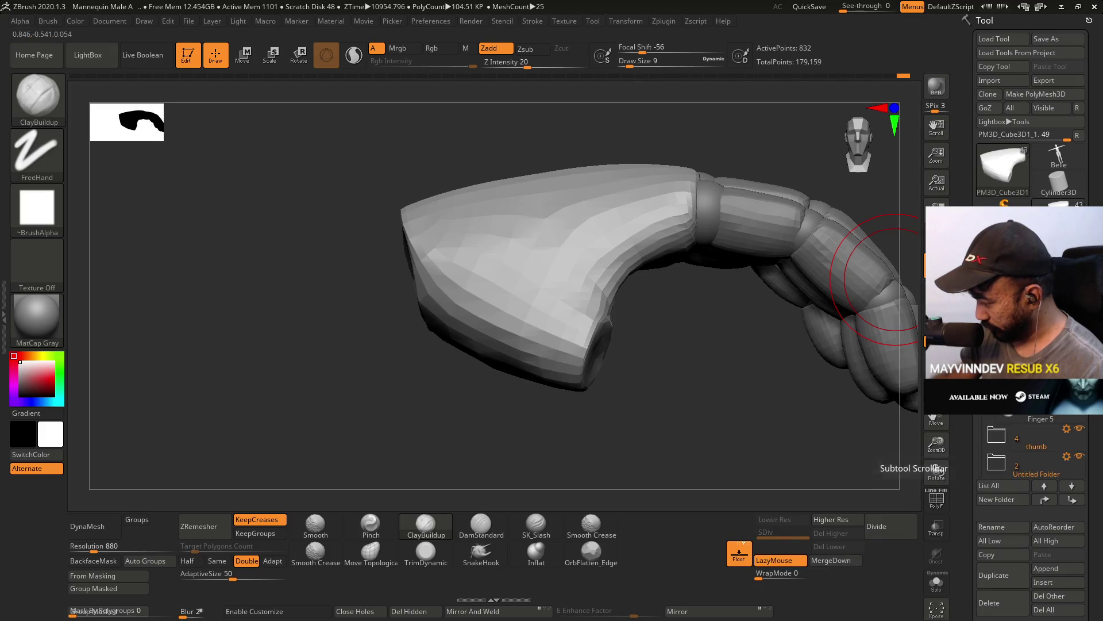
Unhide Sphere 2_2, Sphere 3_2 and the thumb segment, restoring the palm mesh beside them.
scroll(1082, 432, down, 2)
click(1080, 428)
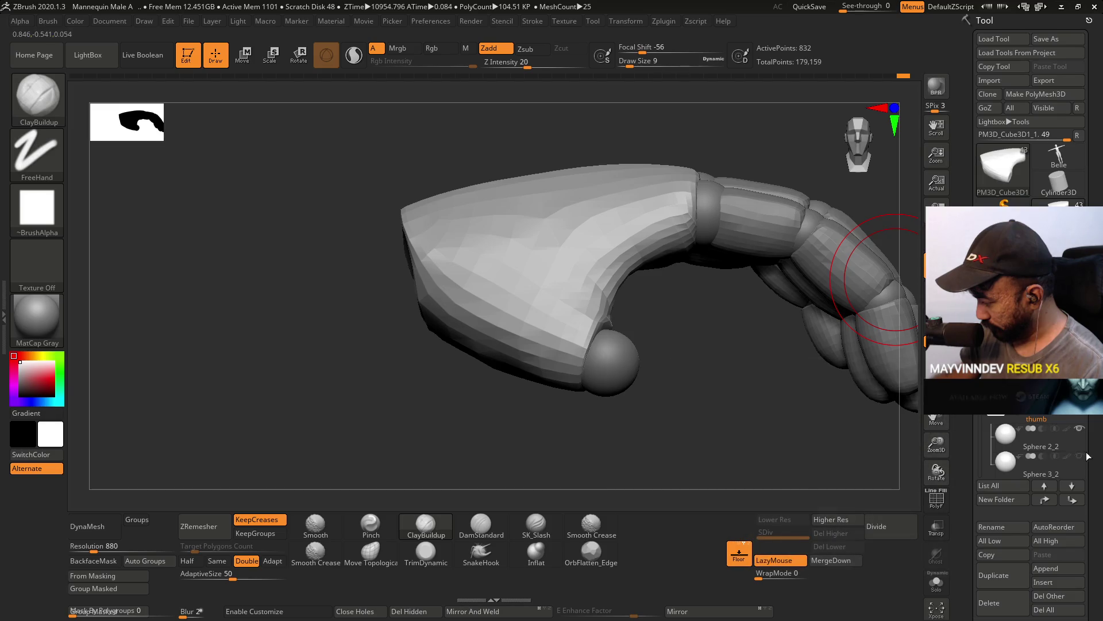
click(1080, 456)
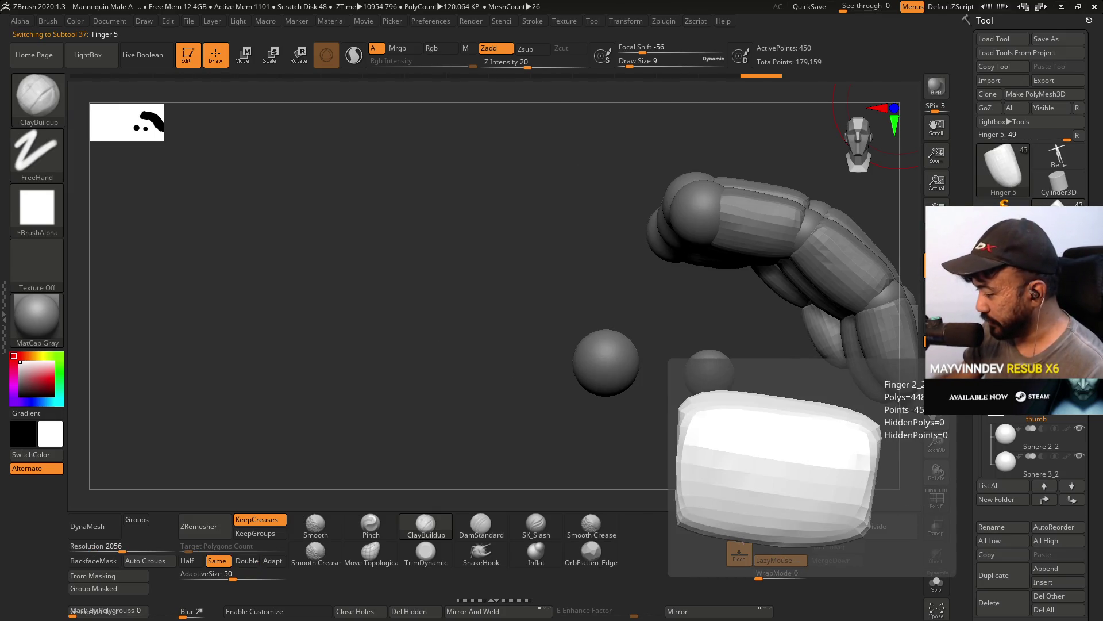
scroll(1028, 448, down, 3)
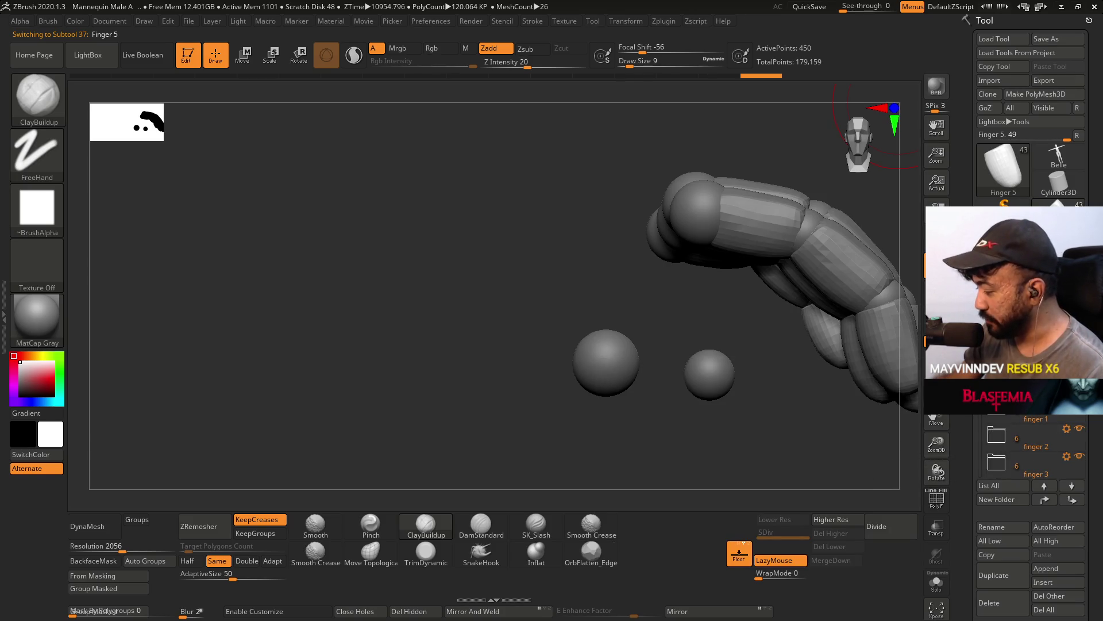
key(ctrl+shift+z)
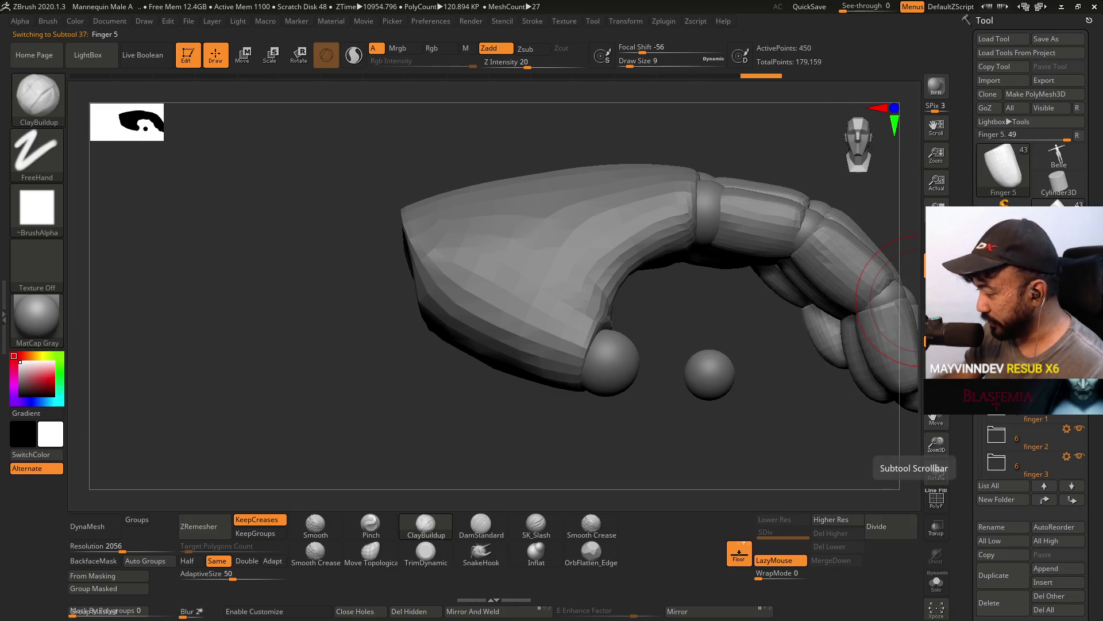
scroll(982, 448, up, 3)
scroll(1029, 448, down, 2)
mouse_move(1029, 420)
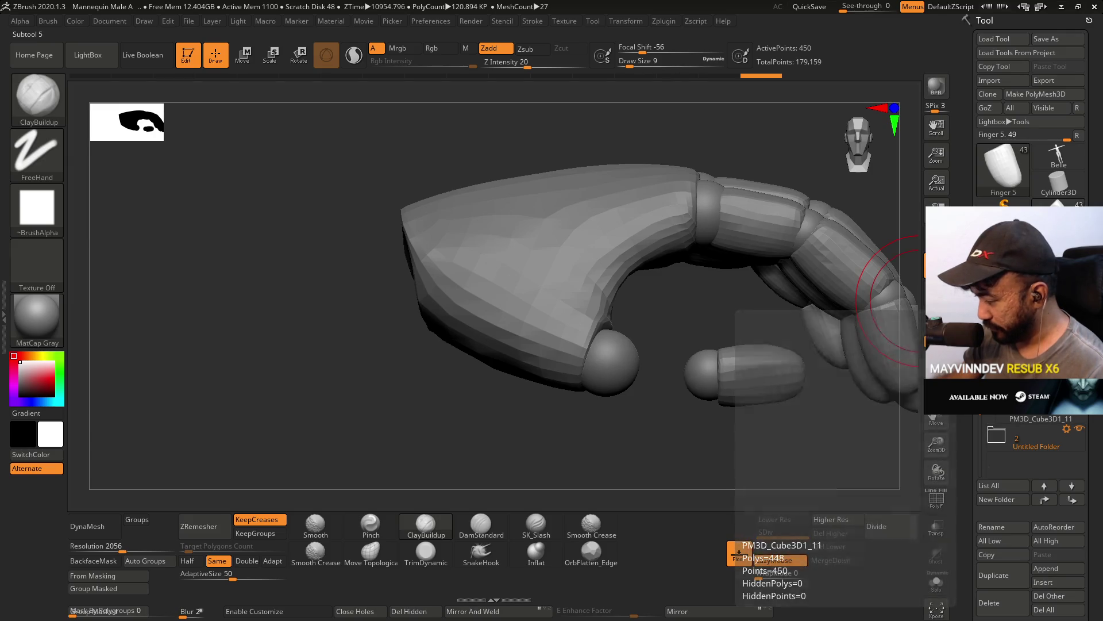
key(ctrl+shift+z)
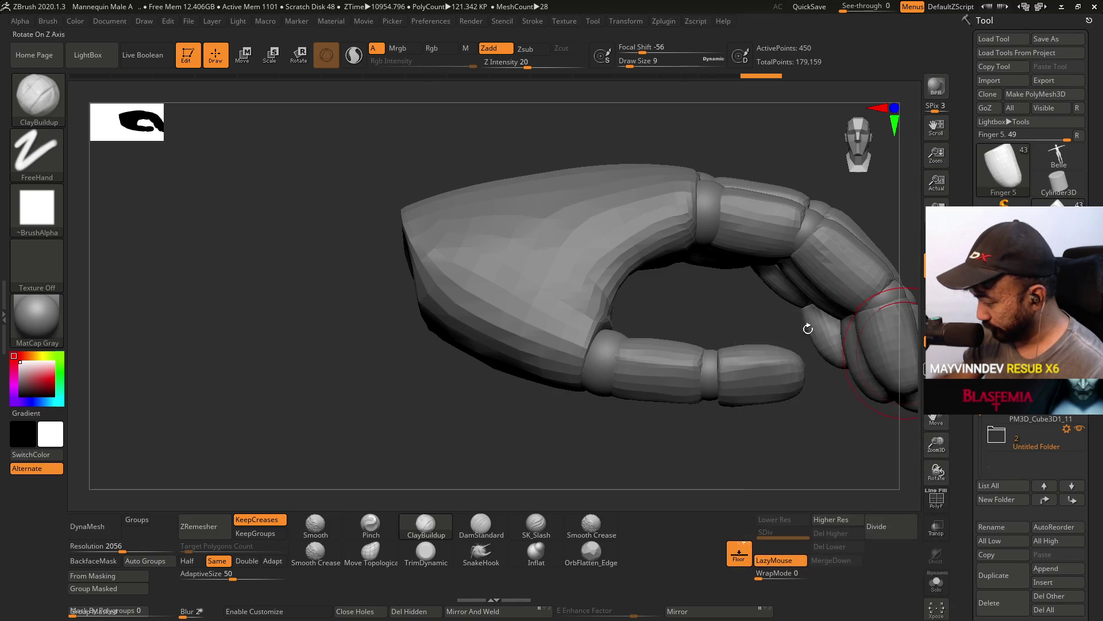
mouse_move(463, 148)
mouse_down()
mouse_move(510, 143)
mouse_move(576, 159)
mouse_move(466, 241)
mouse_move(529, 246)
mouse_up()
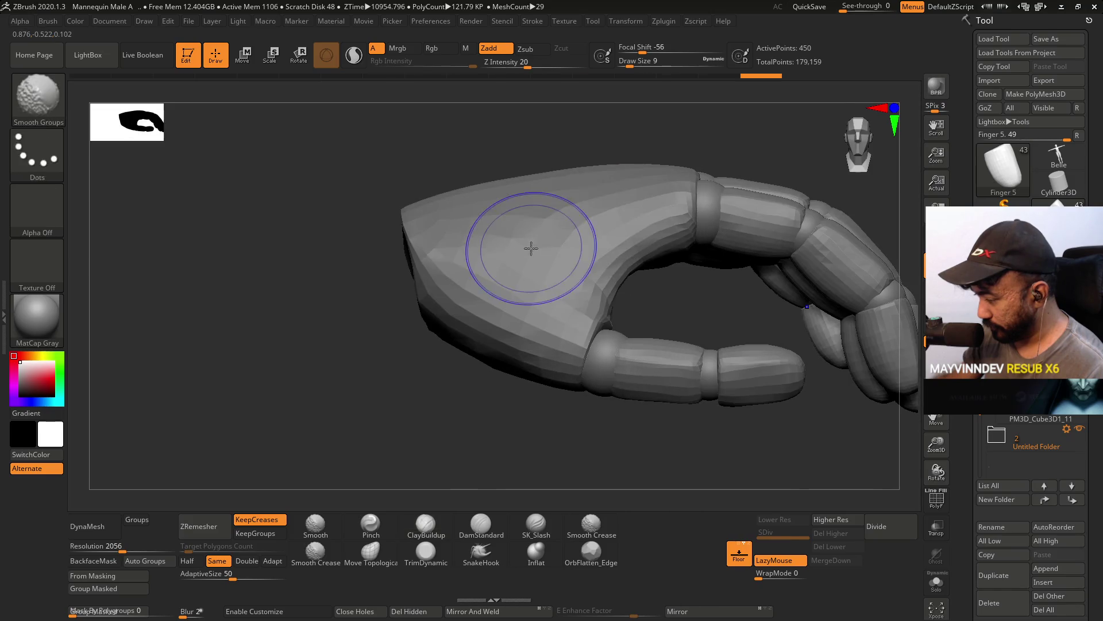
ctrl+right_drag(734, 286, 774, 230)
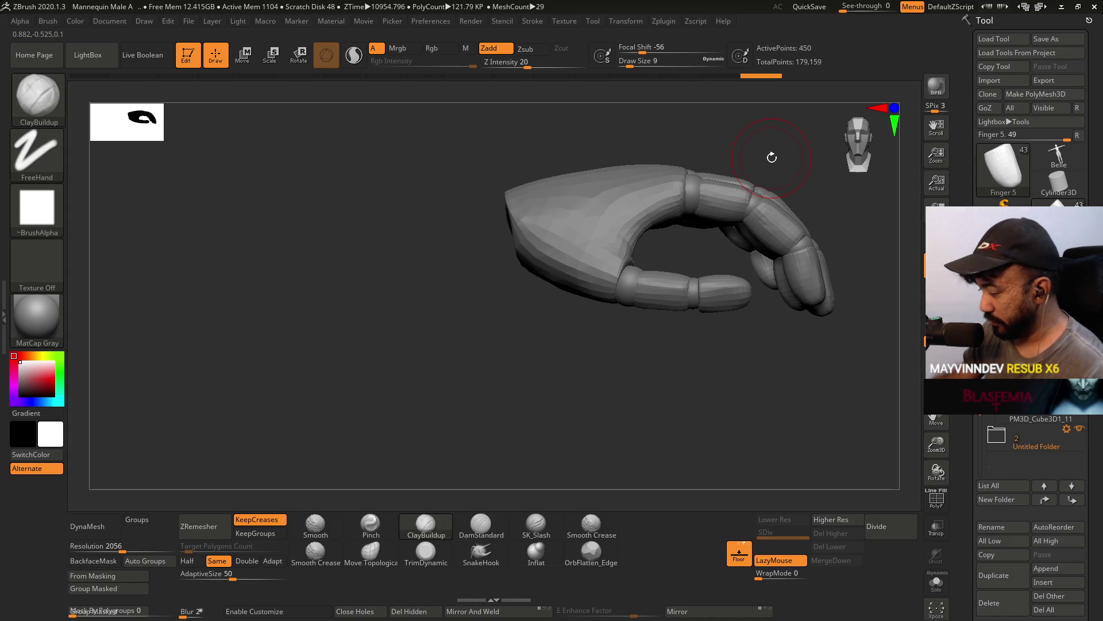
mouse_move(781, 353)
mouse_down()
mouse_move(722, 356)
mouse_move(838, 339)
mouse_up()
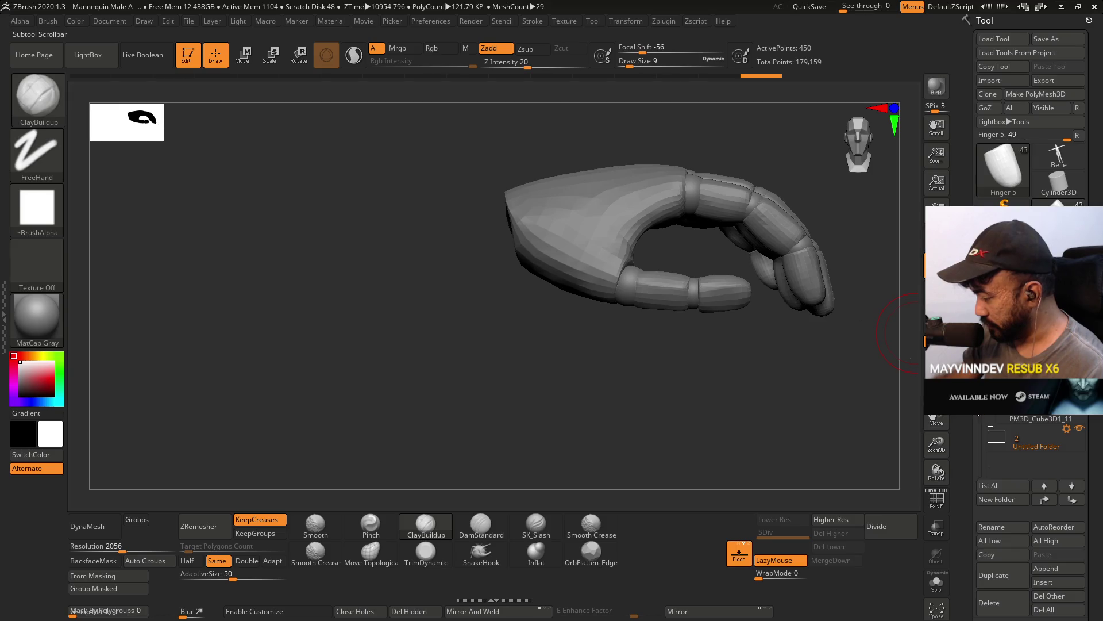
mouse_move(754, 344)
mouse_down()
mouse_move(692, 217)
mouse_move(712, 323)
mouse_move(674, 383)
mouse_up()
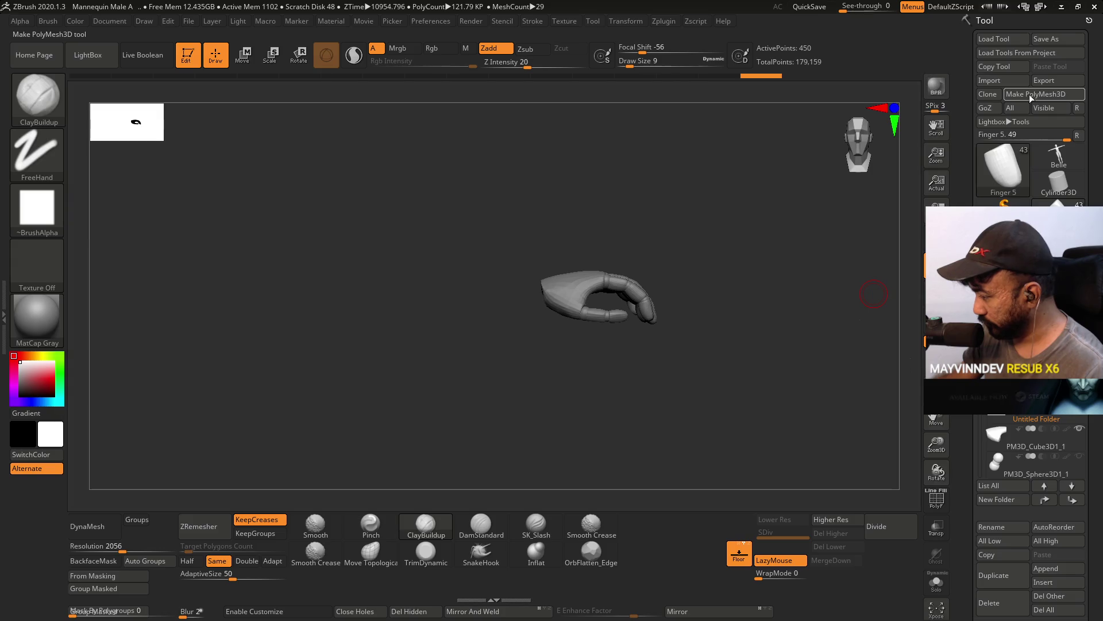
Export the visible subtools as an FBX 2019 binary file via FBX ExportImport.
click(664, 21)
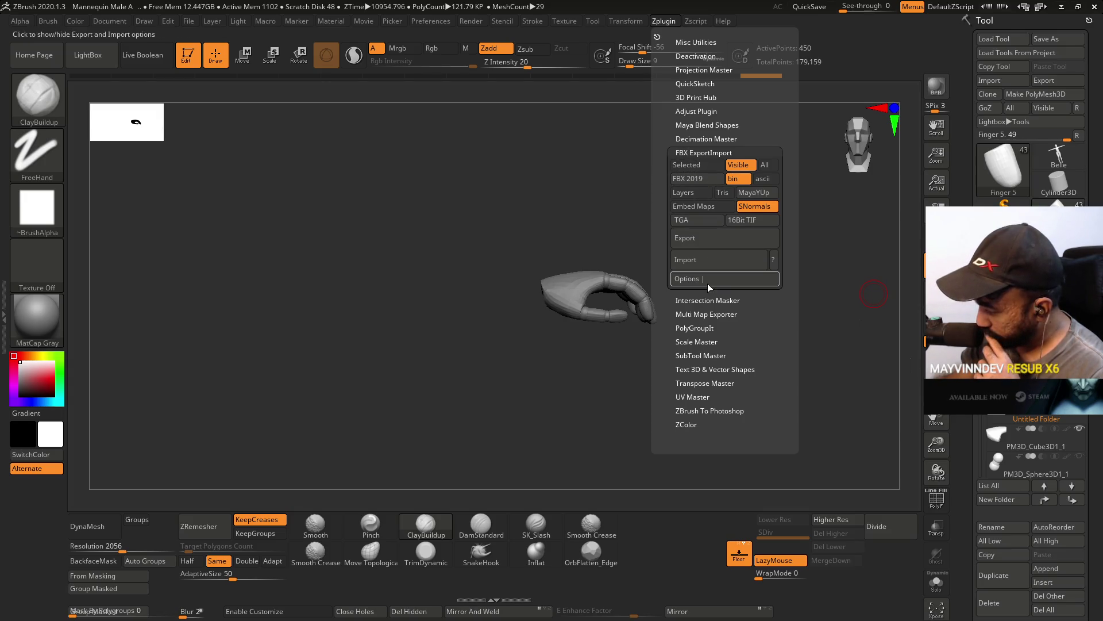
click(706, 244)
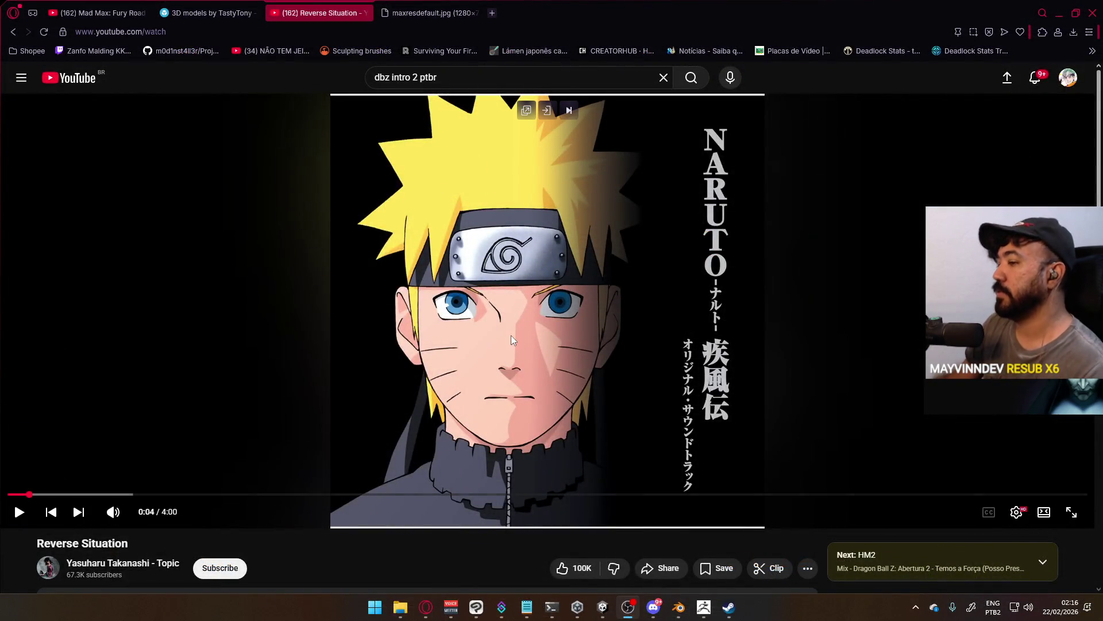
Resume the paused YouTube video.
scroll(524, 338, down, 8)
scroll(526, 339, up, 8)
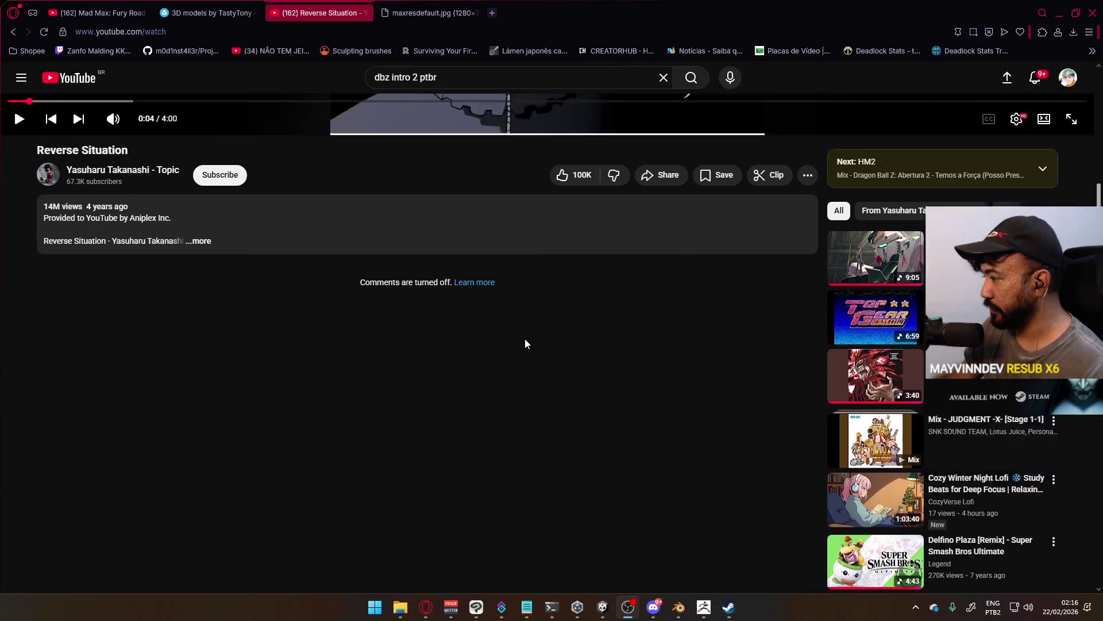
click(542, 324)
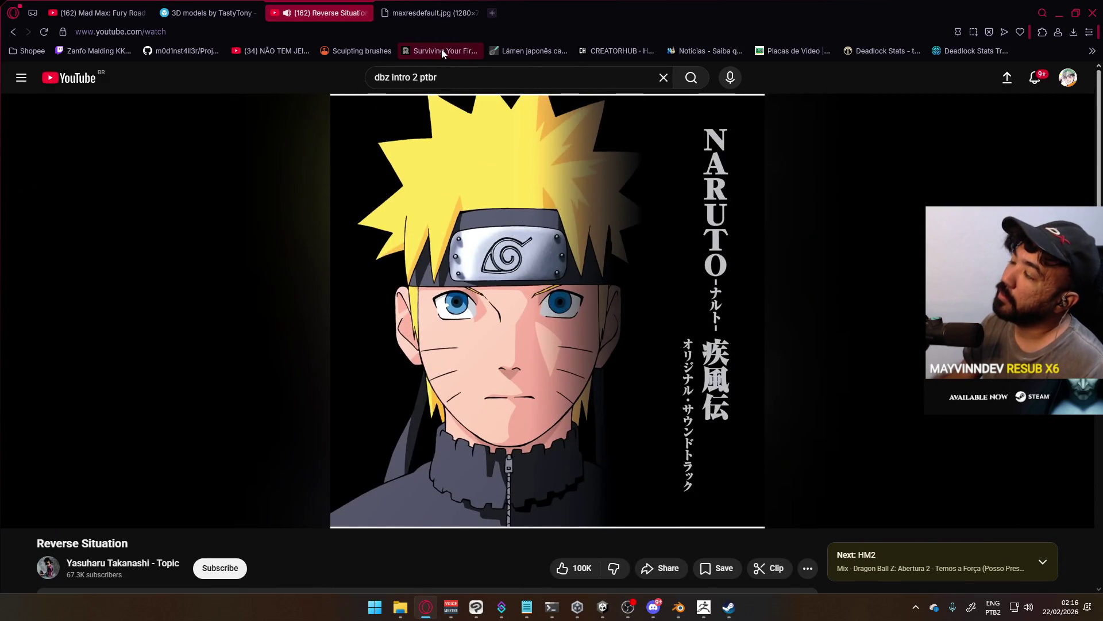
Replace the YouTube search with 'inuyasha op 1 ptbr' and run it.
triple_click(467, 72)
scroll(467, 173, down, 10)
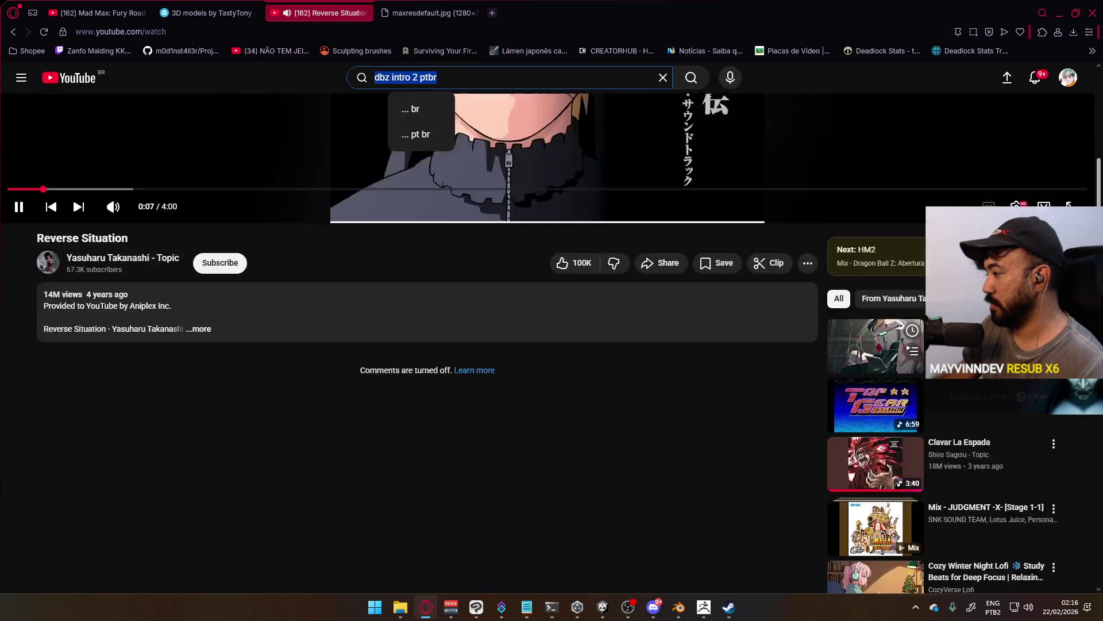
scroll(615, 275, down, 3)
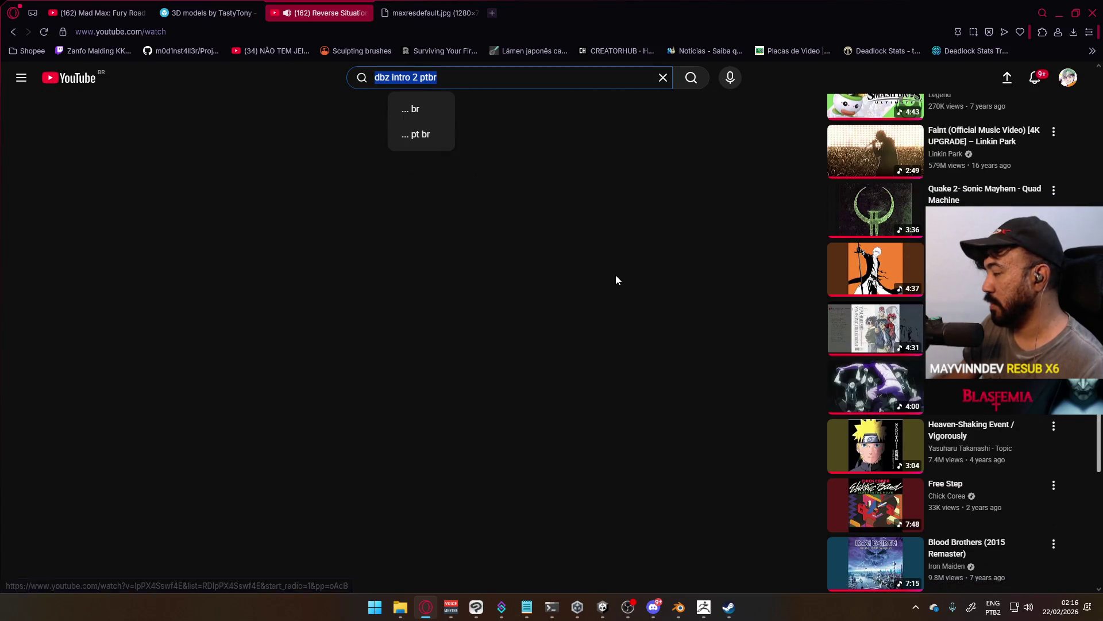
scroll(615, 276, down, 3)
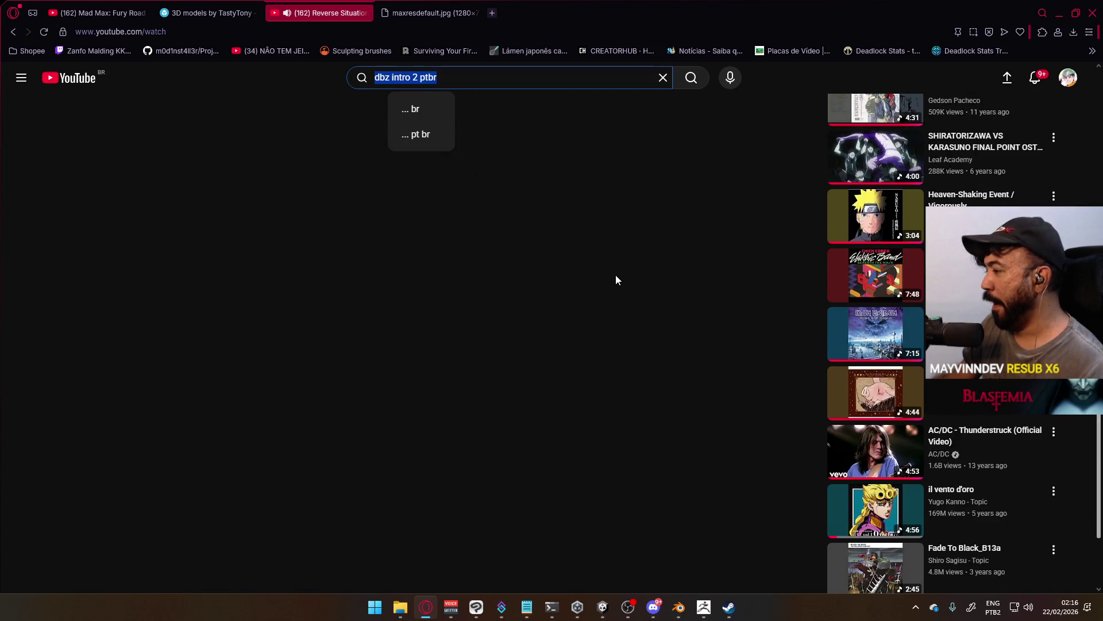
scroll(616, 275, down, 3)
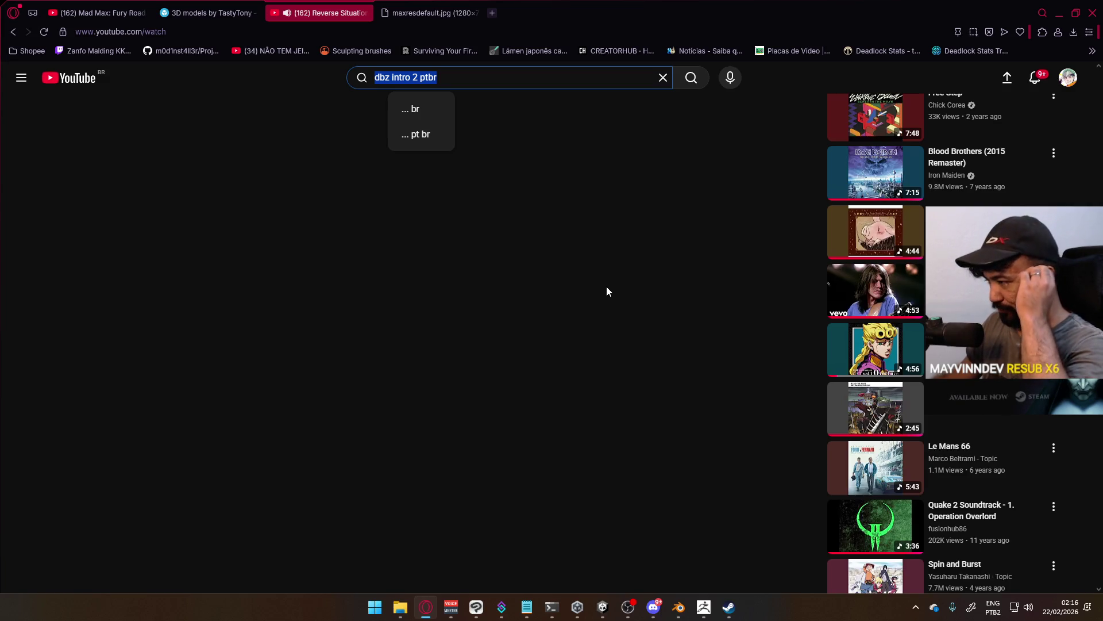
scroll(609, 287, up, 8)
click(458, 80)
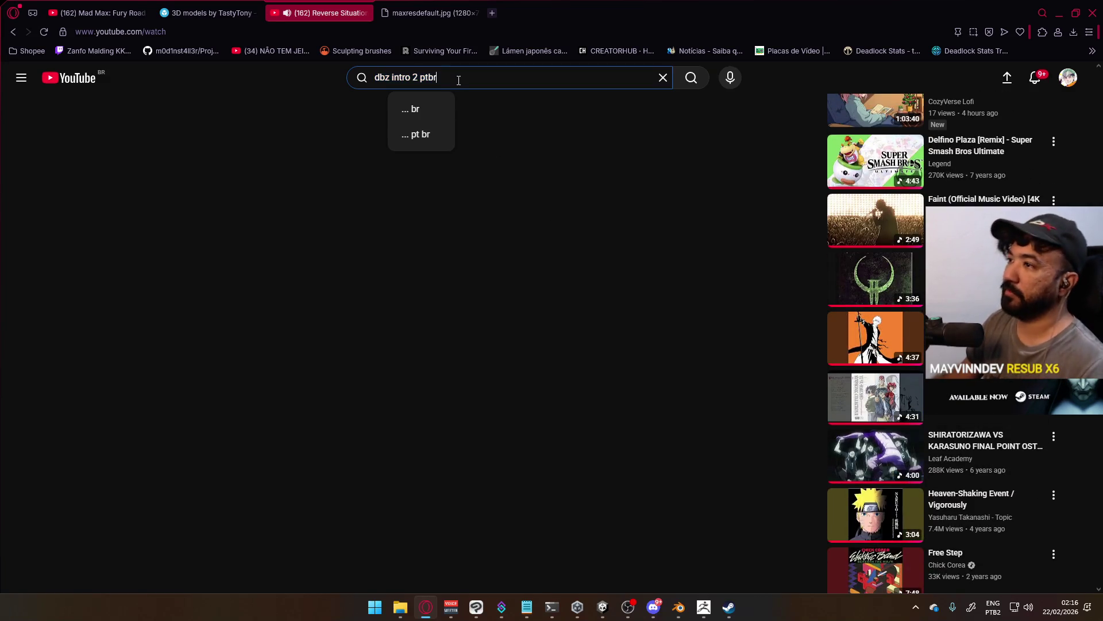
key(ctrl+a)
text(in)
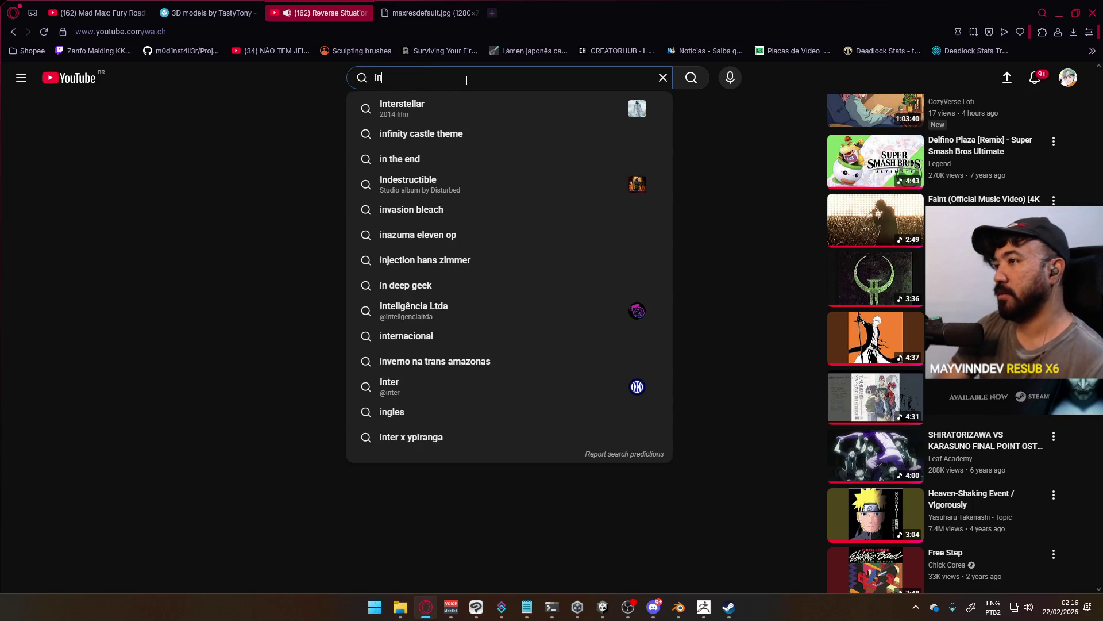
text(uyasha op 1 ptbr)
key(Return)
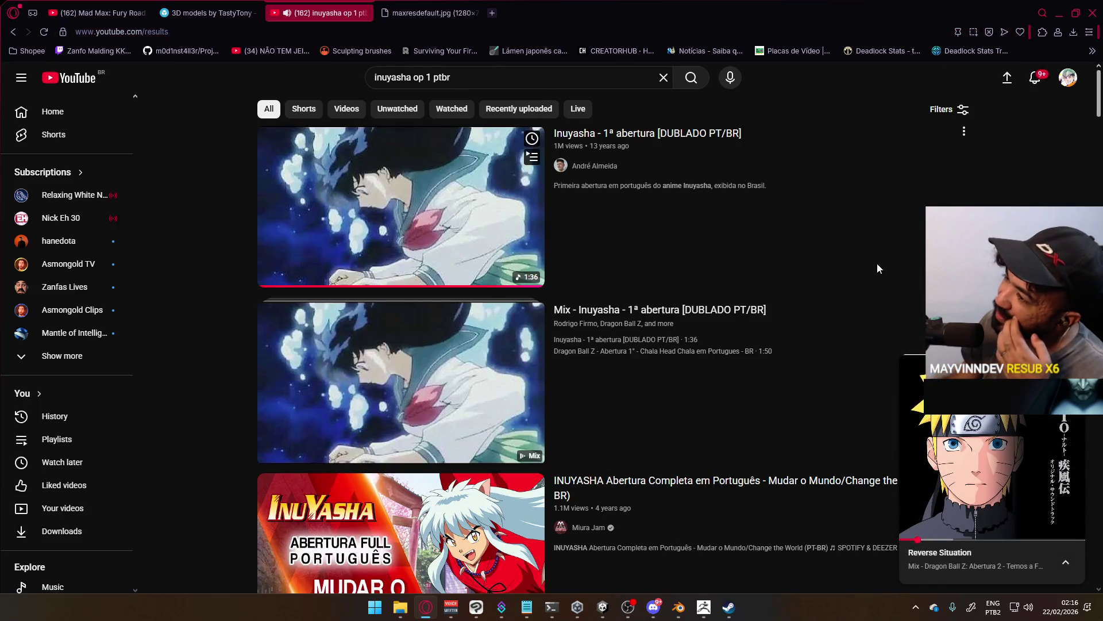
Play the first Inuyasha opening result, then return to Blender with the imported hand.
scroll(598, 261, down, 8)
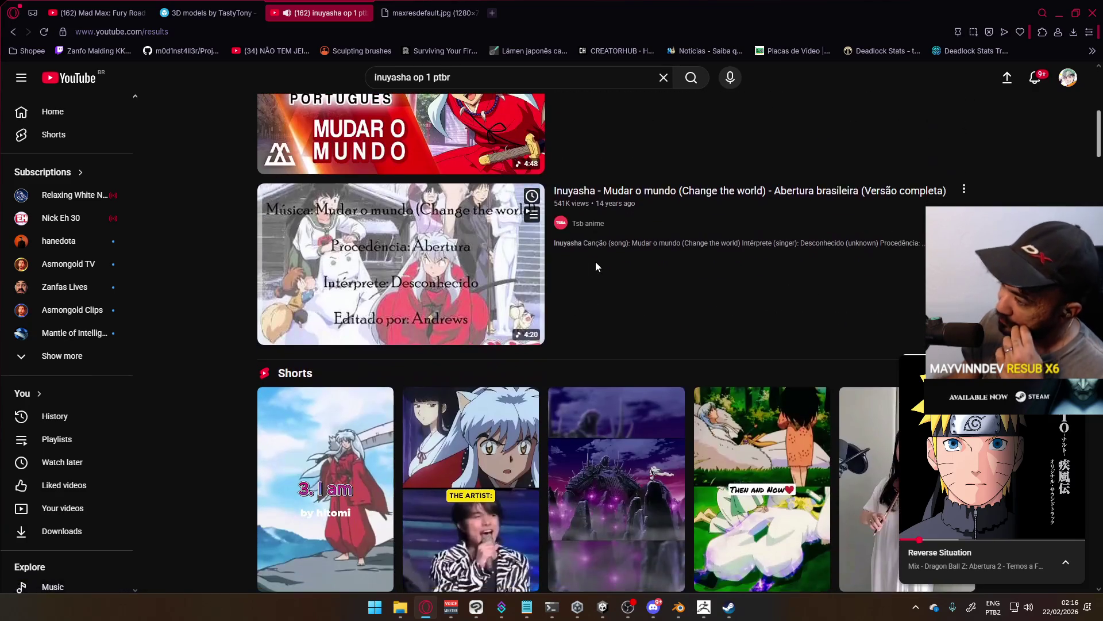
scroll(609, 263, down, 10)
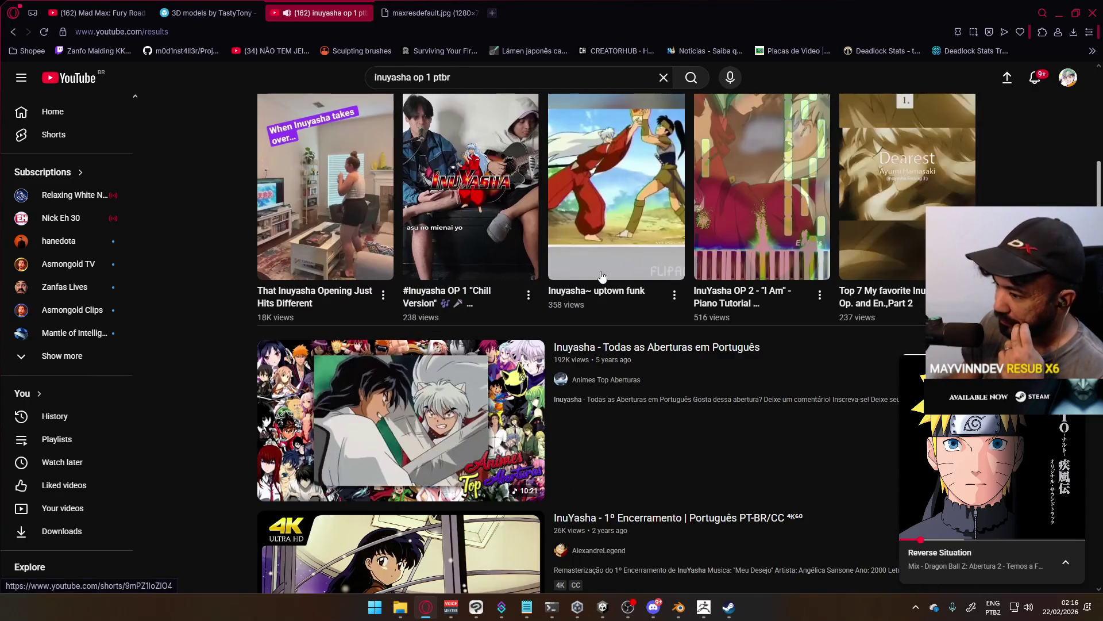
scroll(472, 274, up, 10)
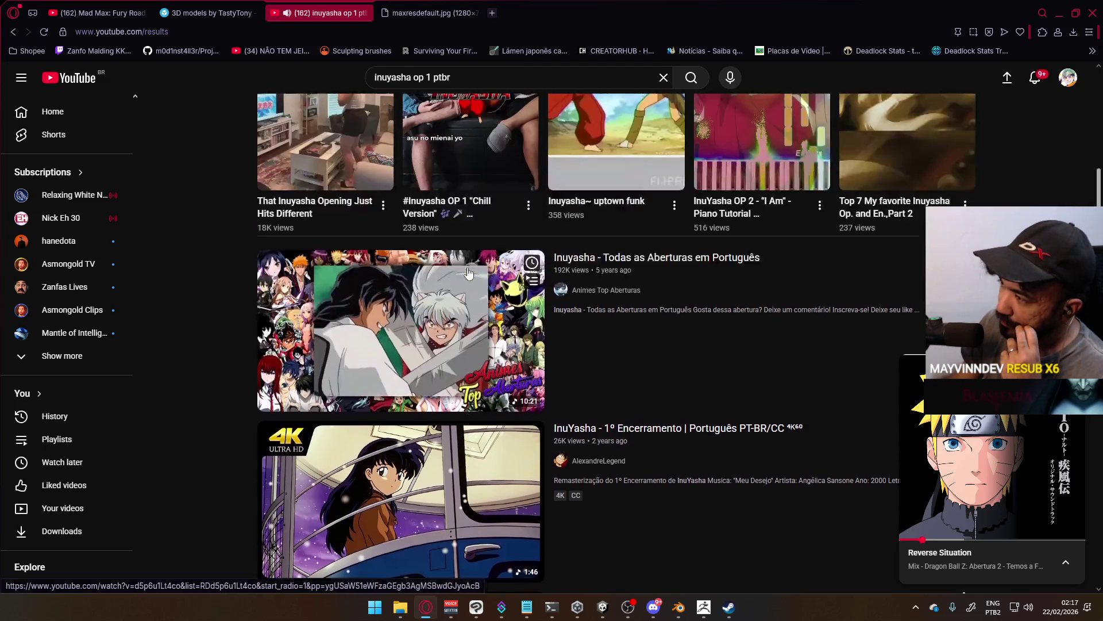
scroll(474, 273, up, 10)
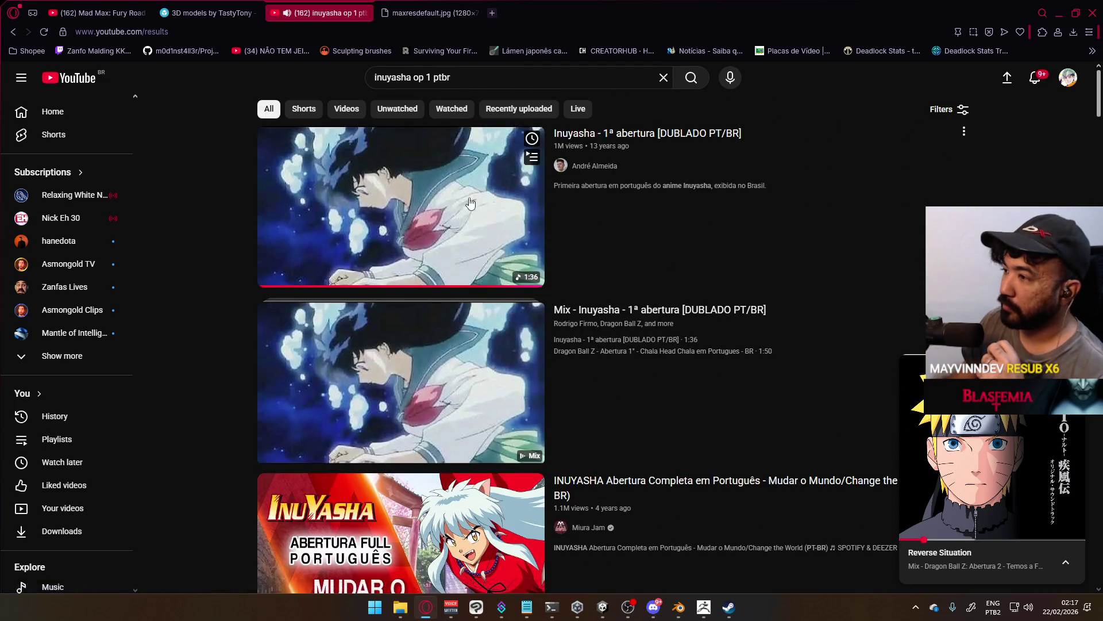
click(985, 454)
key(alt+Tab)
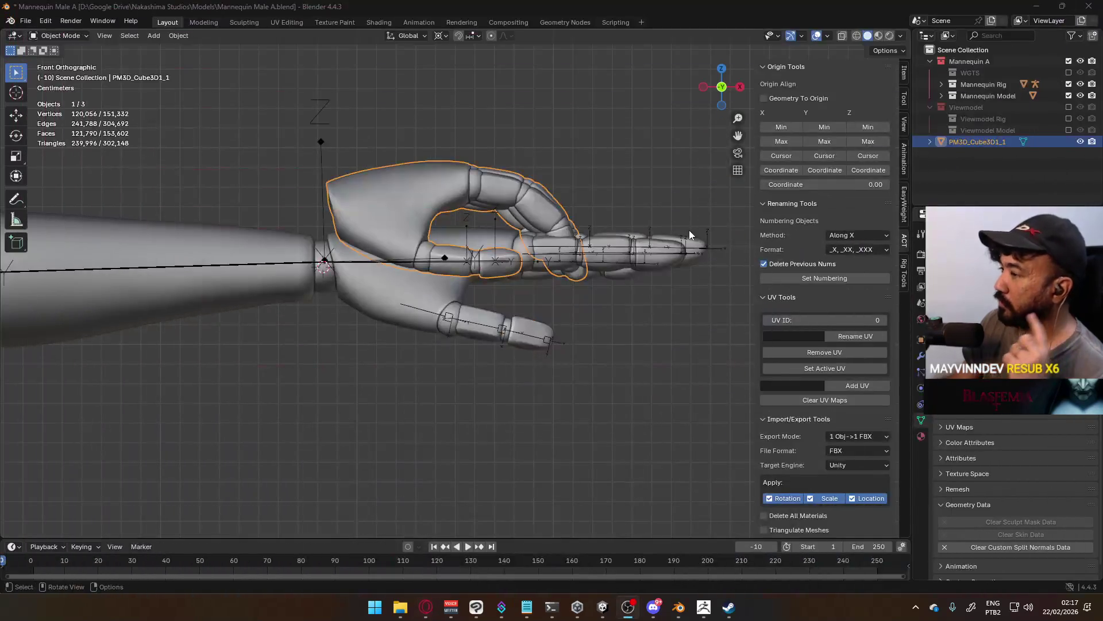
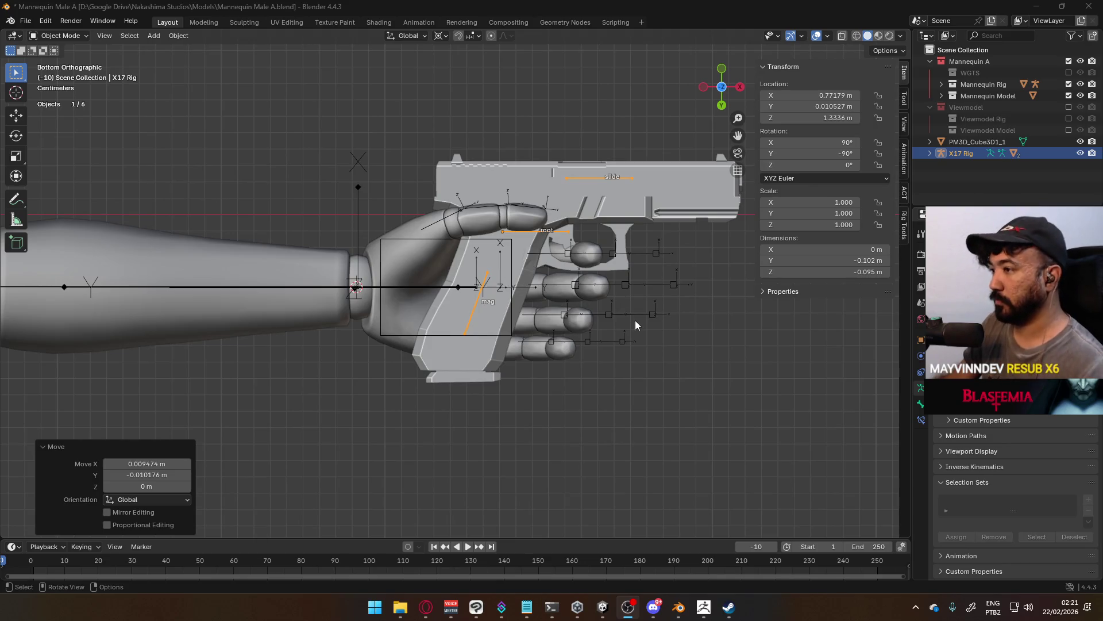
Move the X17 Rig pistol toward the mannequin hand's grip.
mouse_move(629, 337)
shift+middle_down()
mouse_move(622, 346)
mouse_move(618, 326)
mouse_move(559, 409)
mouse_move(587, 485)
mouse_move(554, 323)
mouse_move(494, 356)
mouse_move(456, 330)
mouse_move(466, 321)
shift+middle_up()
key(g)
click(609, 331)
Check front, side, top and bottom views and refine the pistol rig to Y 0.017896 m.
key(KP_1)
key(KP_3)
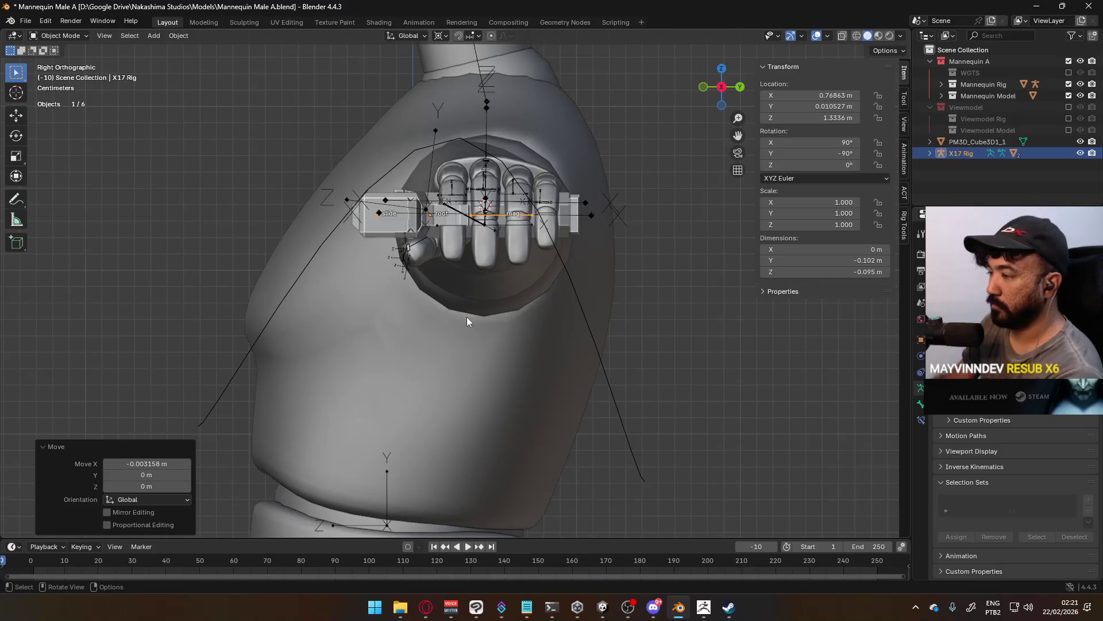
key(KP_7)
key(ctrl+KP_7)
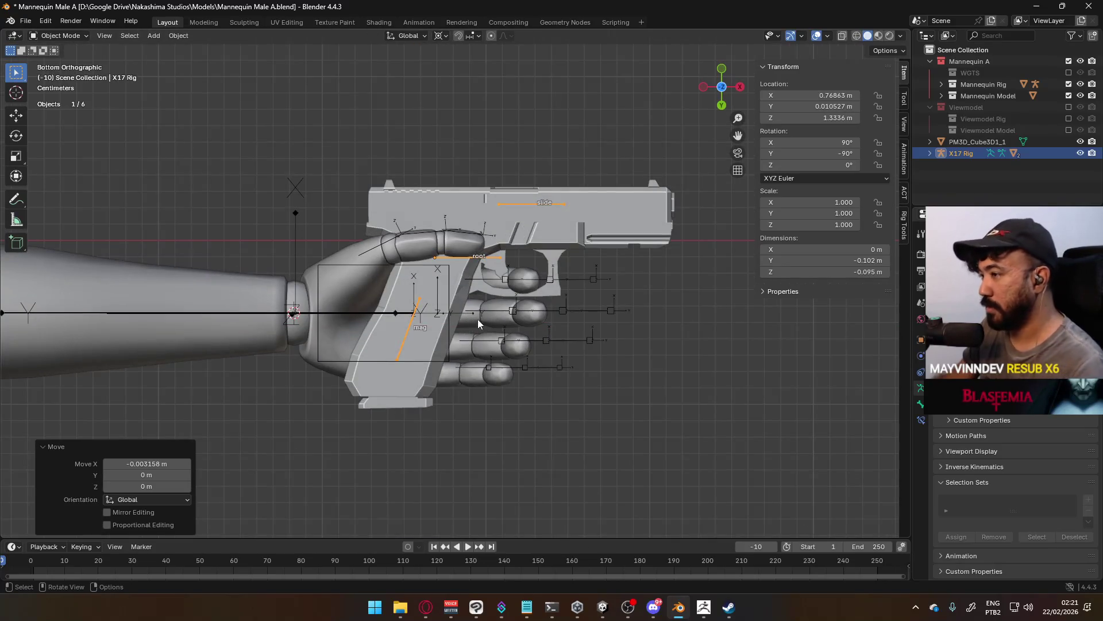
key(g)
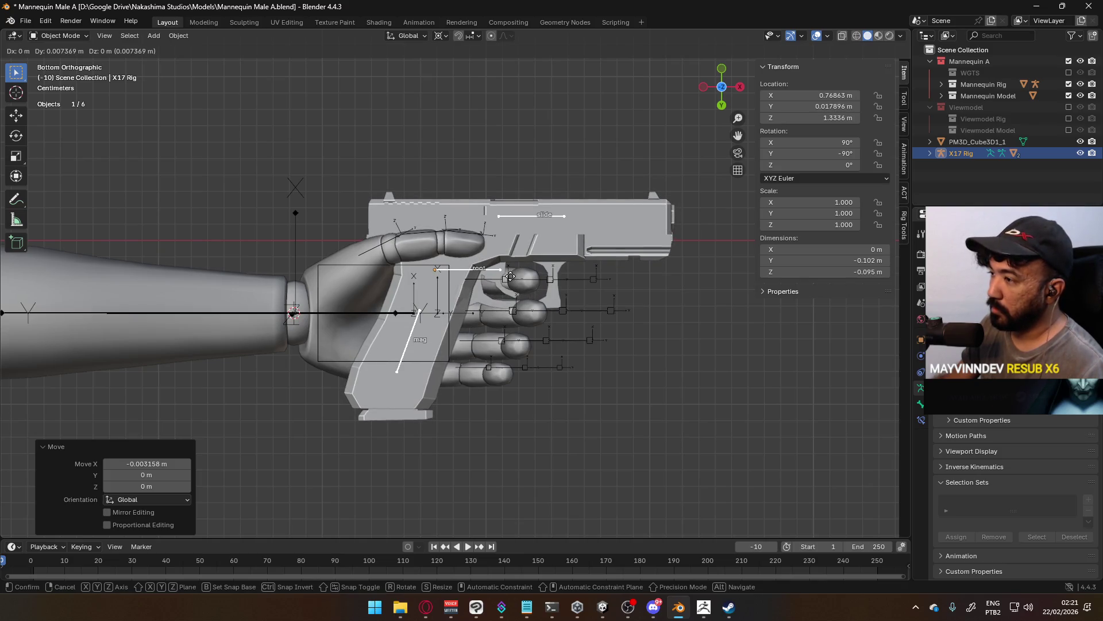
click(510, 276)
mouse_move(371, 255)
middle_down()
mouse_move(391, 314)
mouse_move(336, 377)
mouse_move(464, 422)
mouse_move(477, 508)
mouse_move(477, 420)
mouse_move(539, 381)
middle_up()
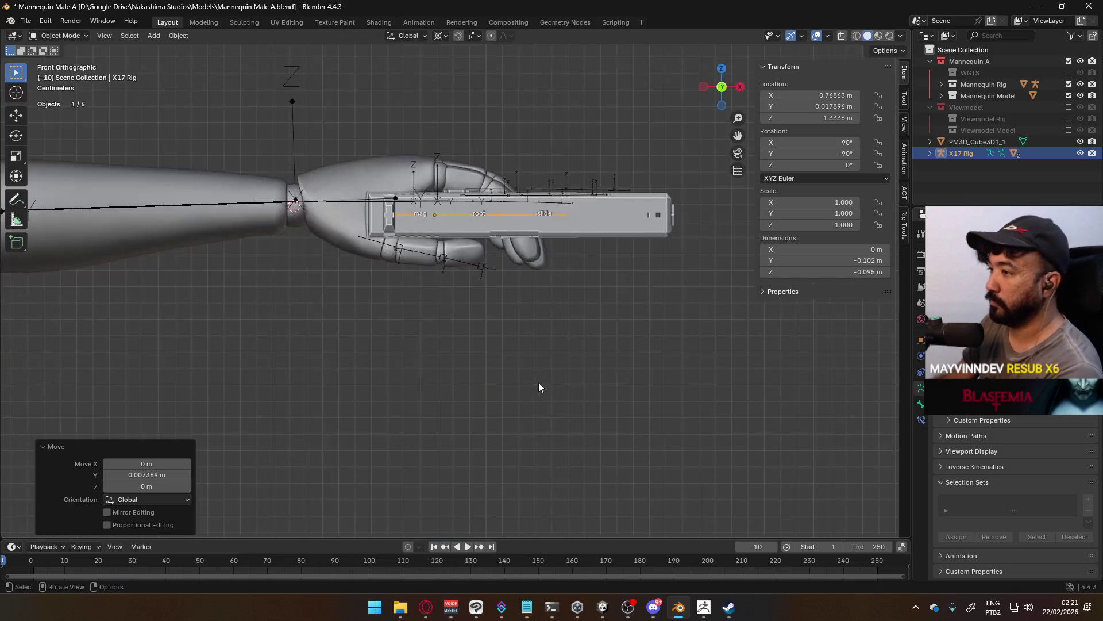
Select the X17 Rig together with its body and magazine children in the Outliner.
click(1081, 154)
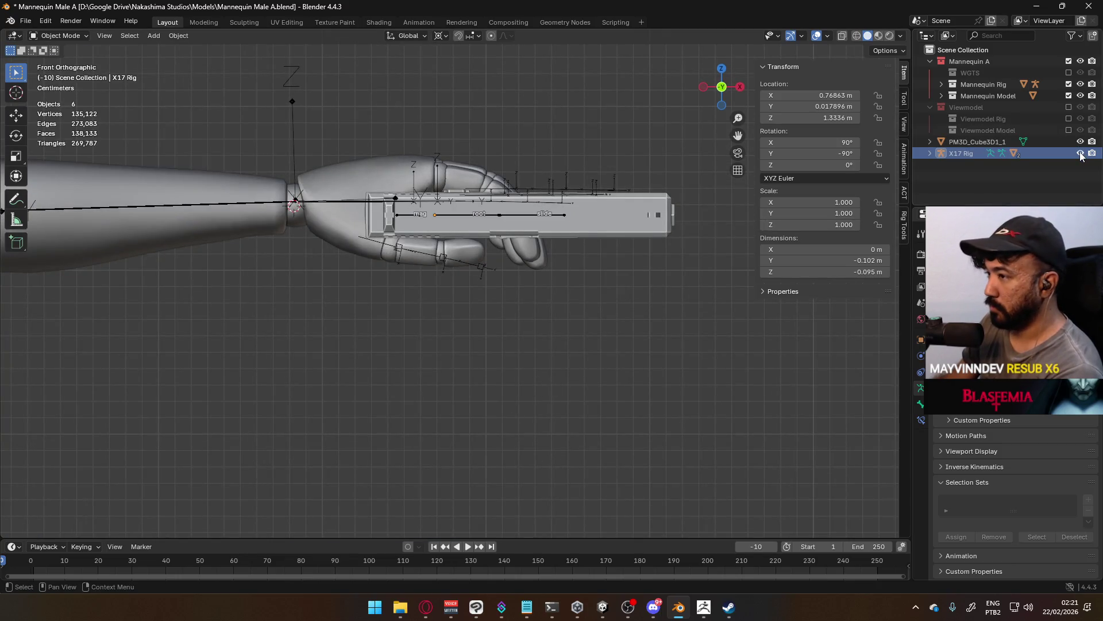
right_click(970, 155)
click(671, 260)
click(931, 153)
click(959, 154)
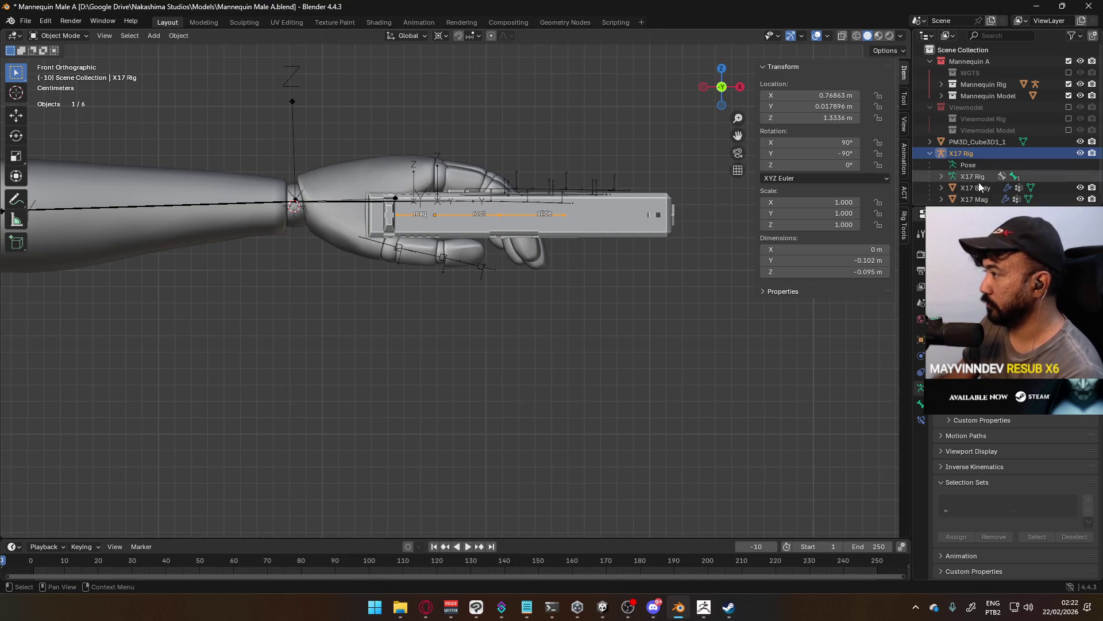
shift+click(981, 195)
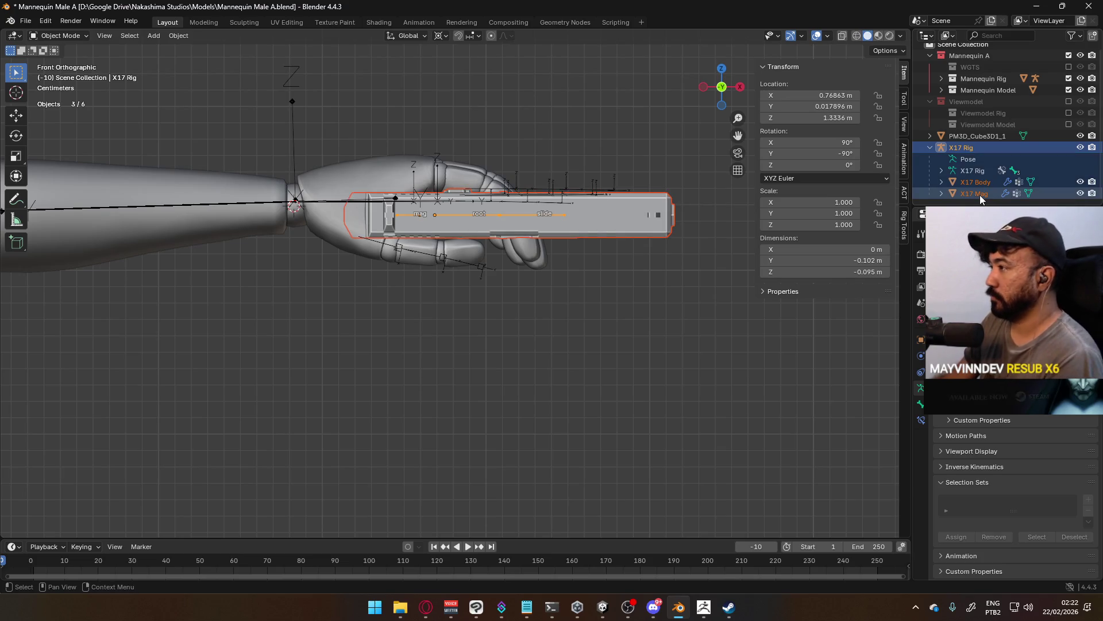
Move them into a new 'Pistol Ref' collection and exclude it so only the hand shows.
key(m)
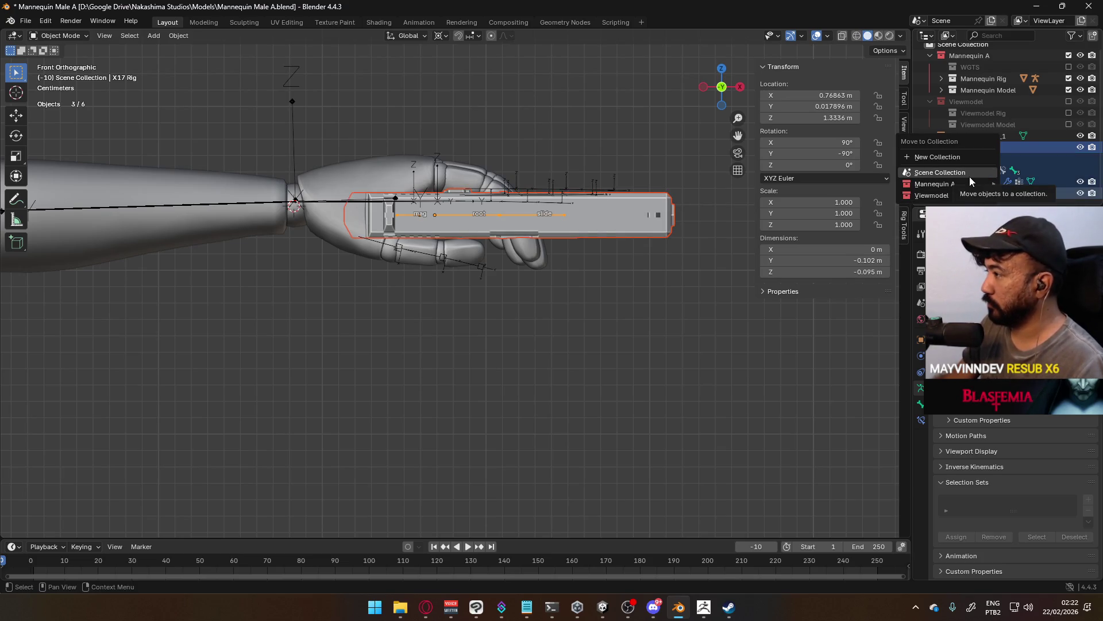
click(963, 162)
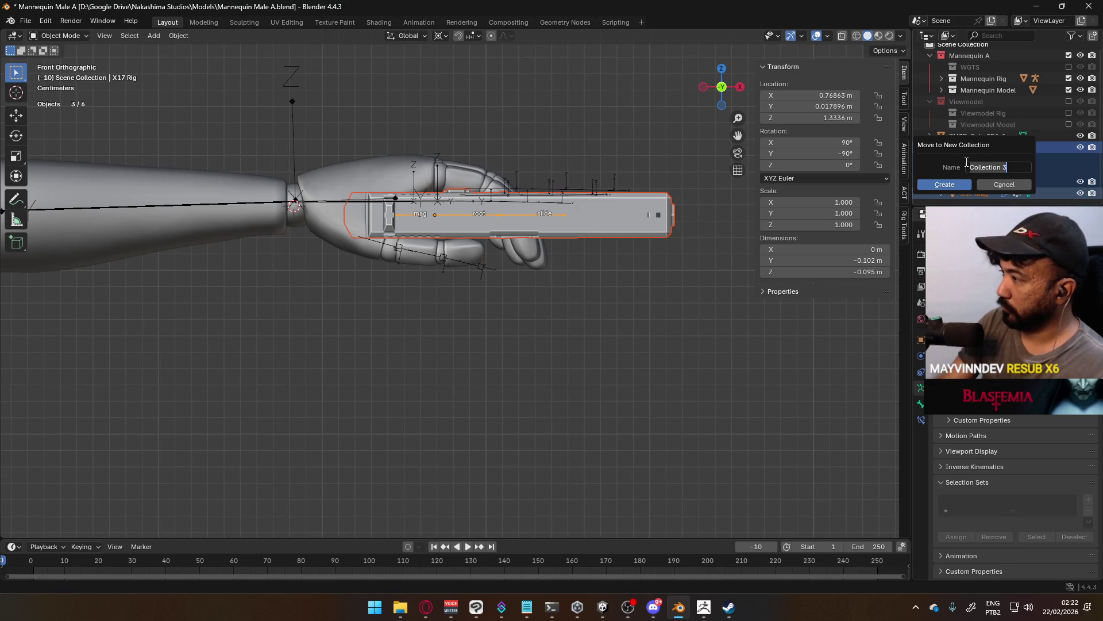
text(Pis)
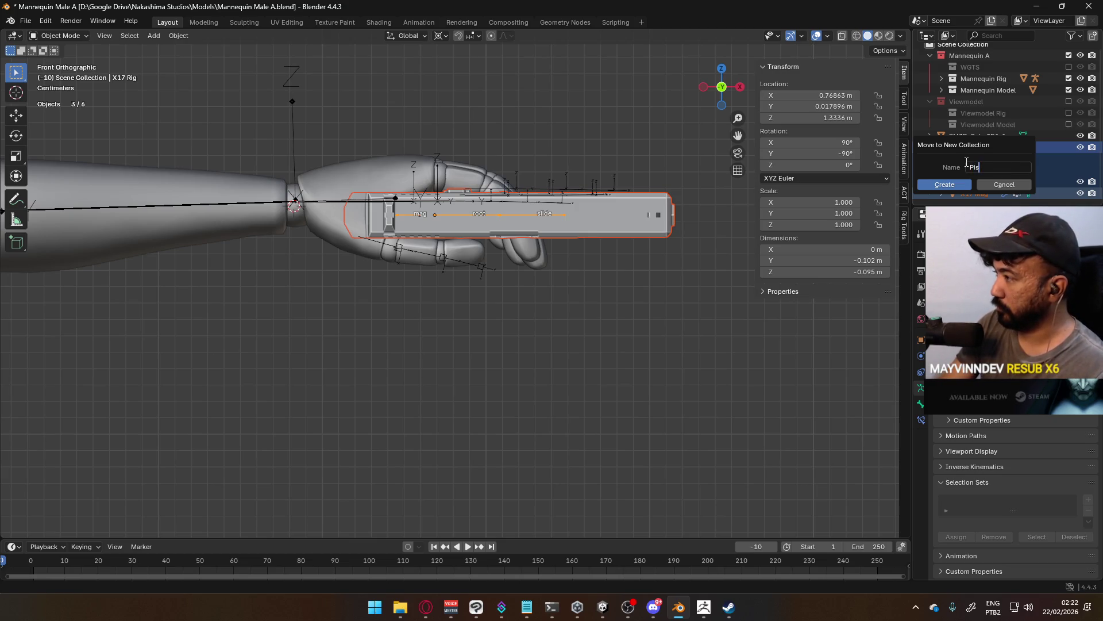
text(tol Ref)
key(Return)
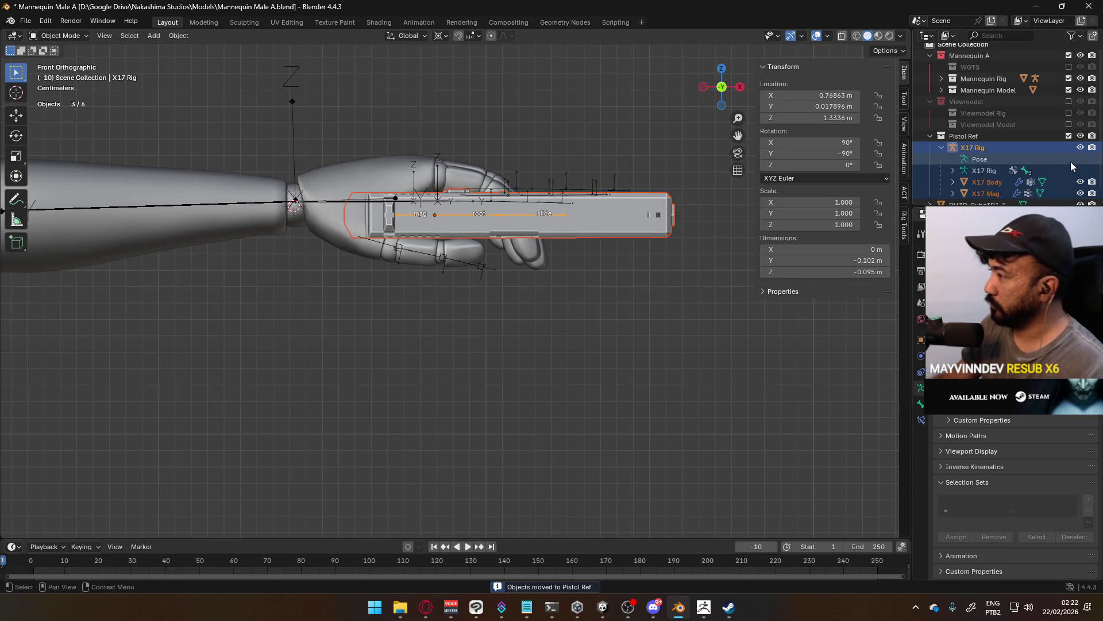
click(929, 135)
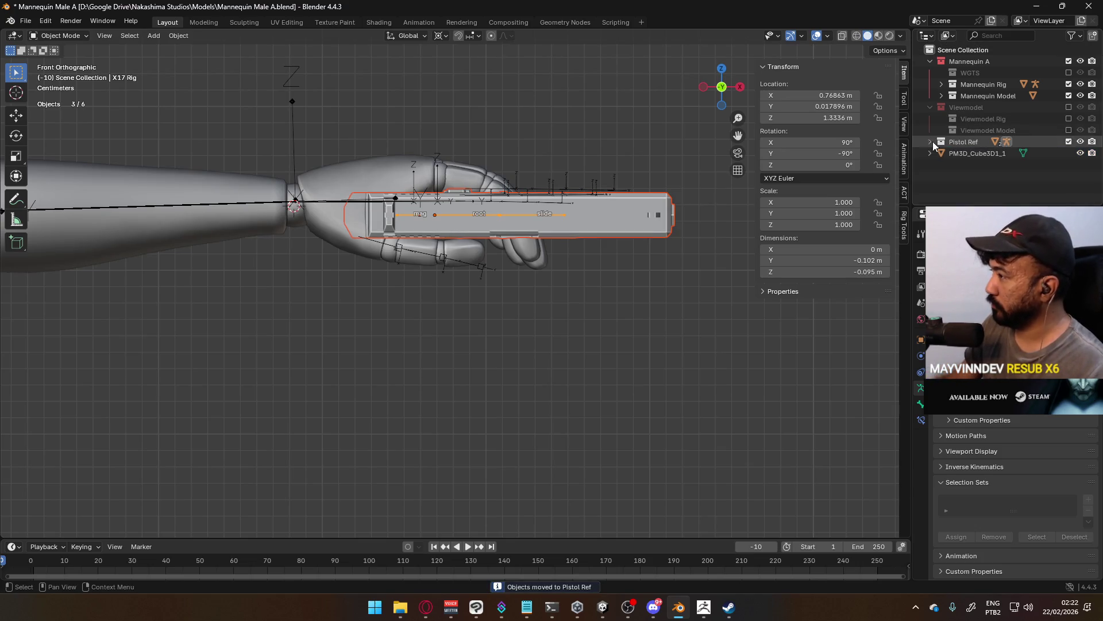
click(973, 153)
click(1068, 142)
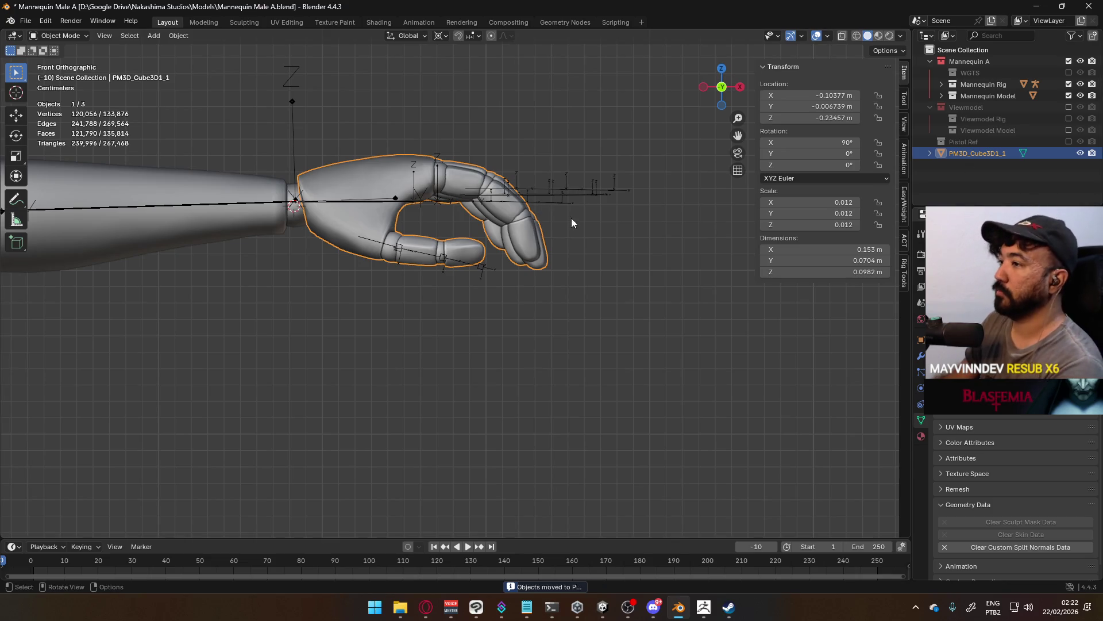
Select the mannequin armature and switch it into Edit Mode.
key(KP_7)
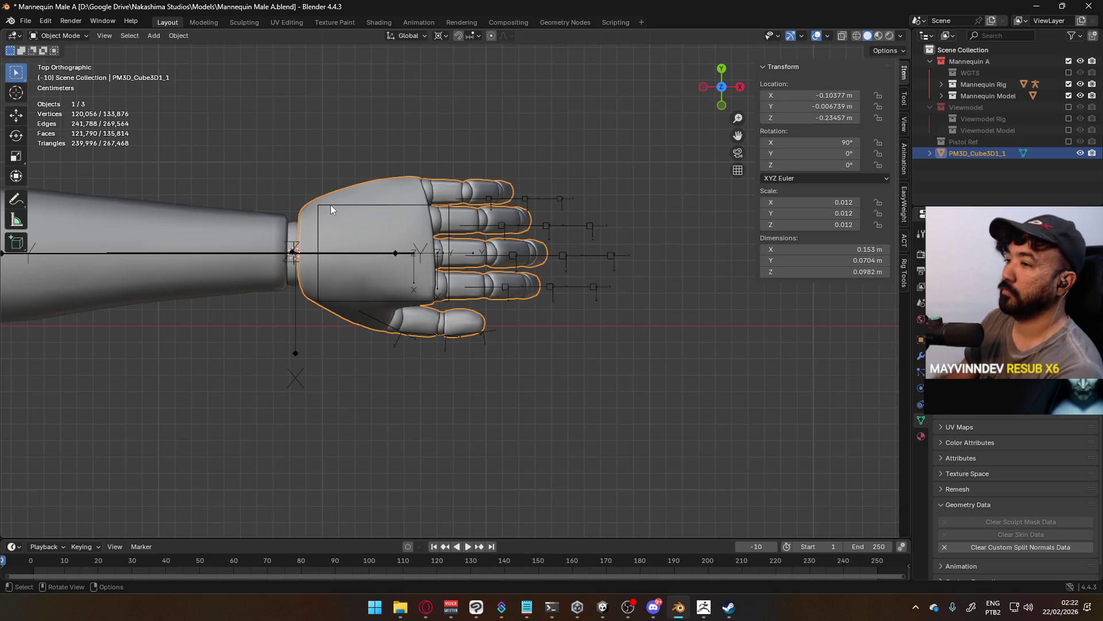
mouse_move(453, 291)
middle_down()
mouse_move(467, 154)
mouse_move(513, 76)
mouse_move(453, 139)
mouse_move(496, 211)
middle_up()
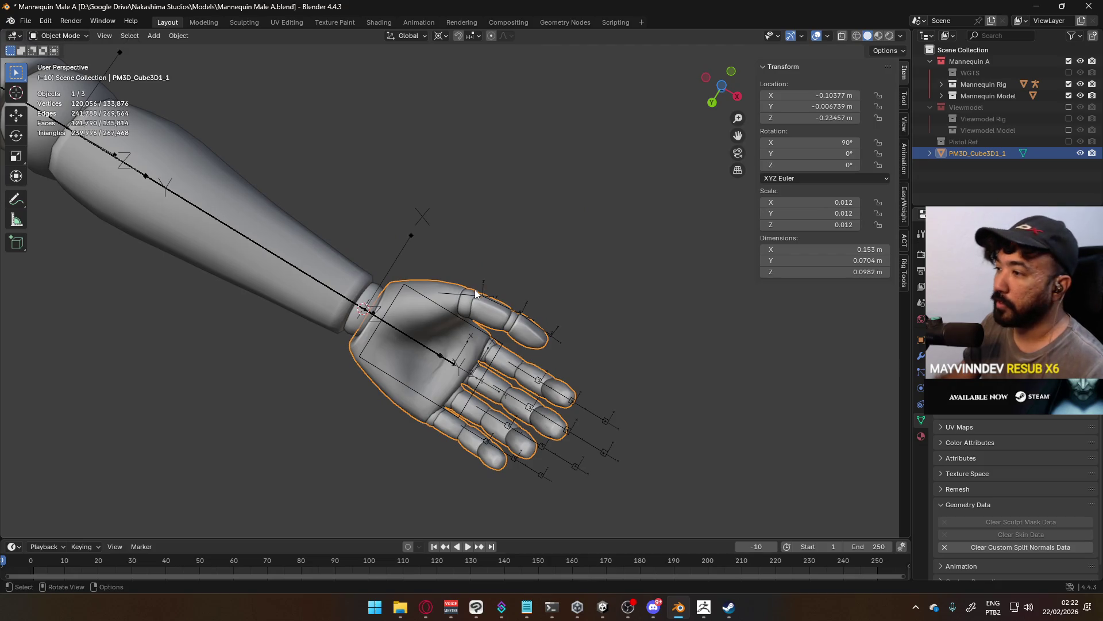
click(241, 234)
click(81, 36)
click(63, 62)
Select the Thumb0.L head joint and move it to 0.69672, 0.030141, 1.3318 m.
click(460, 296)
mouse_move(460, 296)
middle_down()
mouse_move(460, 228)
mouse_move(554, 320)
mouse_move(505, 419)
mouse_move(546, 291)
mouse_move(536, 274)
mouse_move(571, 253)
mouse_move(591, 258)
mouse_move(463, 303)
mouse_move(433, 201)
mouse_move(482, 218)
mouse_move(517, 247)
mouse_move(521, 270)
middle_up()
key(g)
key(Escape)
key(alt+a)
drag(613, 327, 442, 273)
mouse_move(442, 273)
middle_down()
mouse_move(537, 286)
mouse_move(557, 305)
mouse_move(579, 116)
mouse_move(531, 240)
mouse_move(369, 202)
mouse_move(414, 195)
mouse_move(368, 197)
middle_up()
Move the Thumb0.L head joint up toward the thumb mesh.
key(g)
click(569, 190)
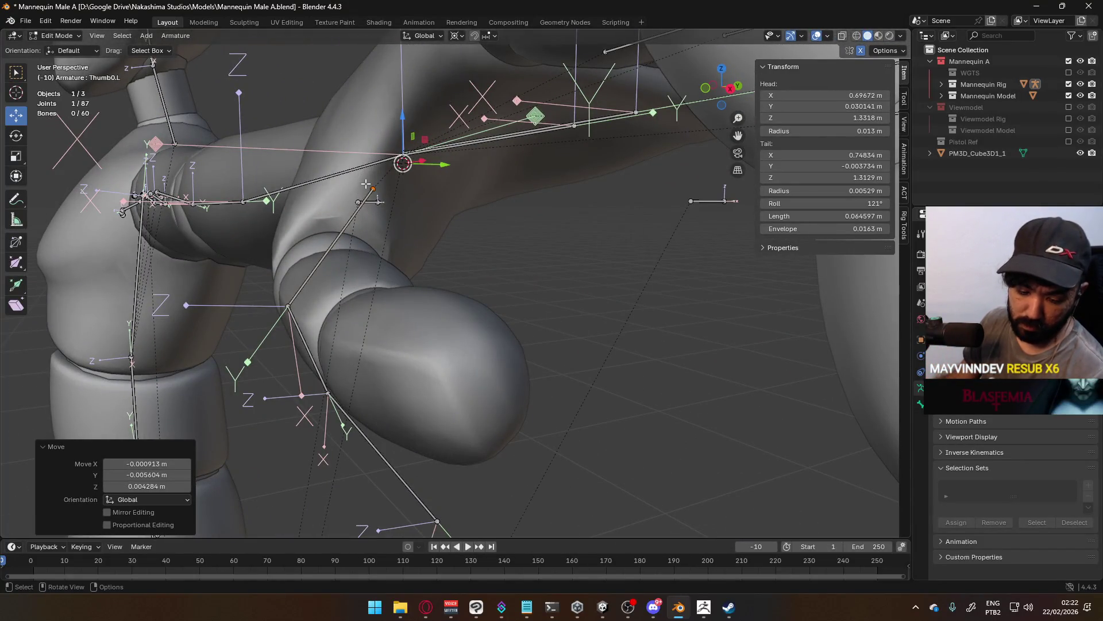
middle_drag(365, 183, 505, 184)
drag(512, 176, 504, 170)
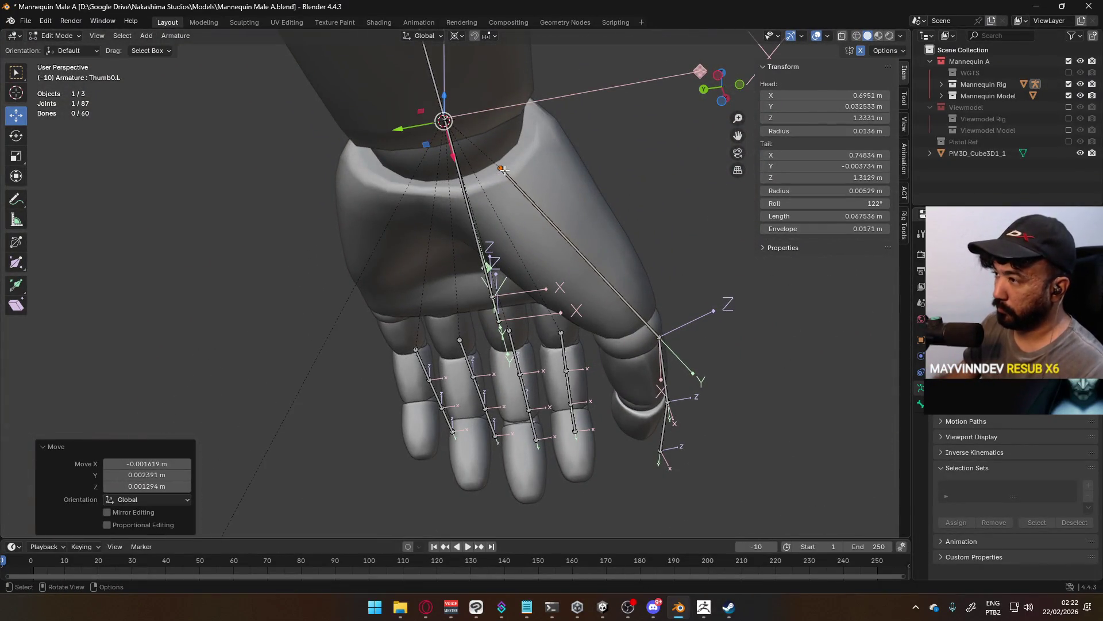
In Right view, place the Thumb0.L head inside the thumb at 0.6951, 0.038173, 1.3354 m.
key(KP_1)
key(KP_3)
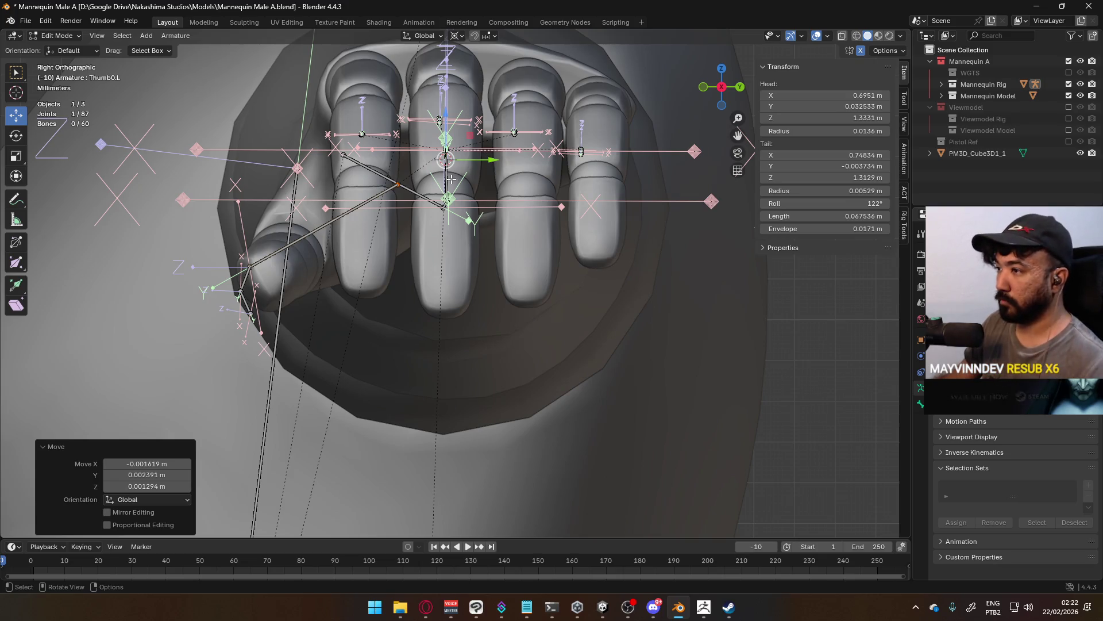
key(g)
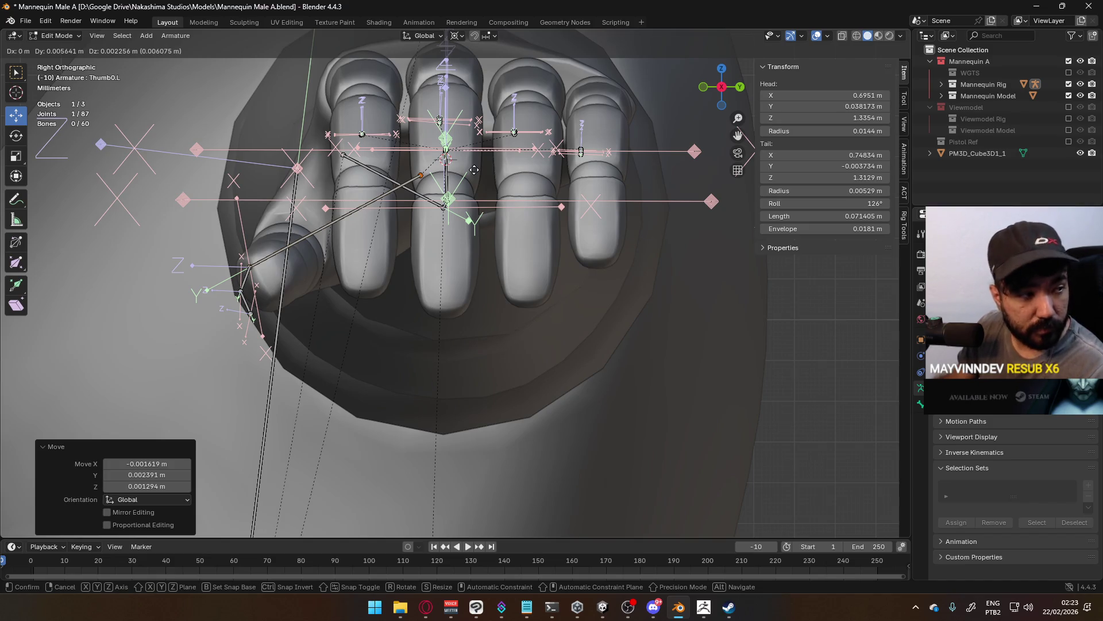
click(474, 170)
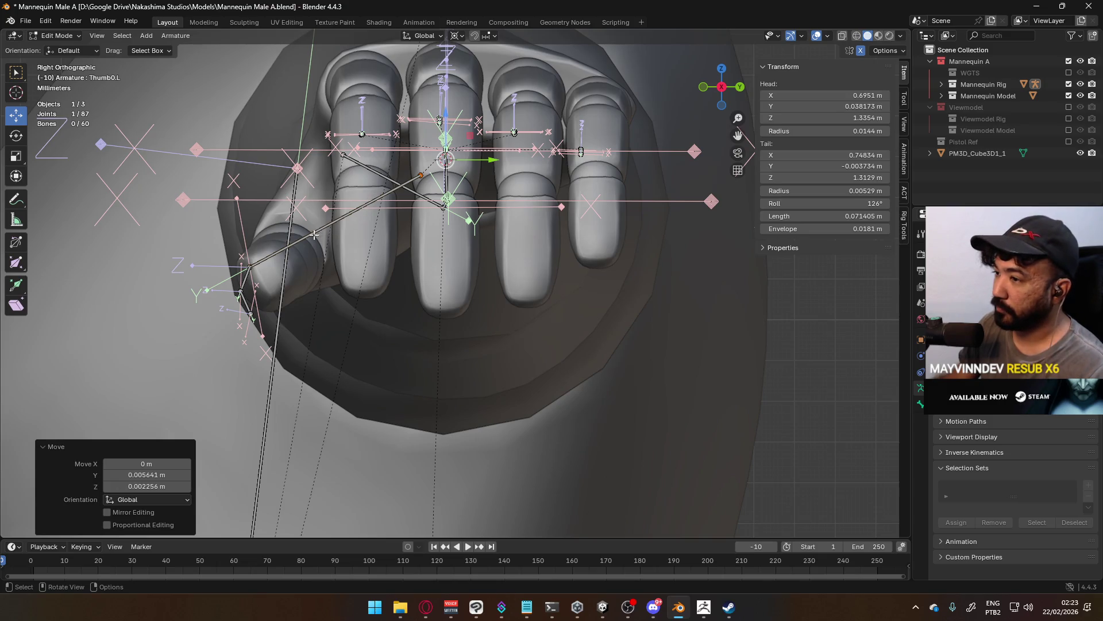
mouse_move(378, 211)
middle_down()
mouse_move(567, 205)
mouse_move(615, 98)
middle_up()
middle_drag(621, 244, 556, 246)
click(471, 384)
click(457, 35)
middle_drag(526, 56, 467, 36)
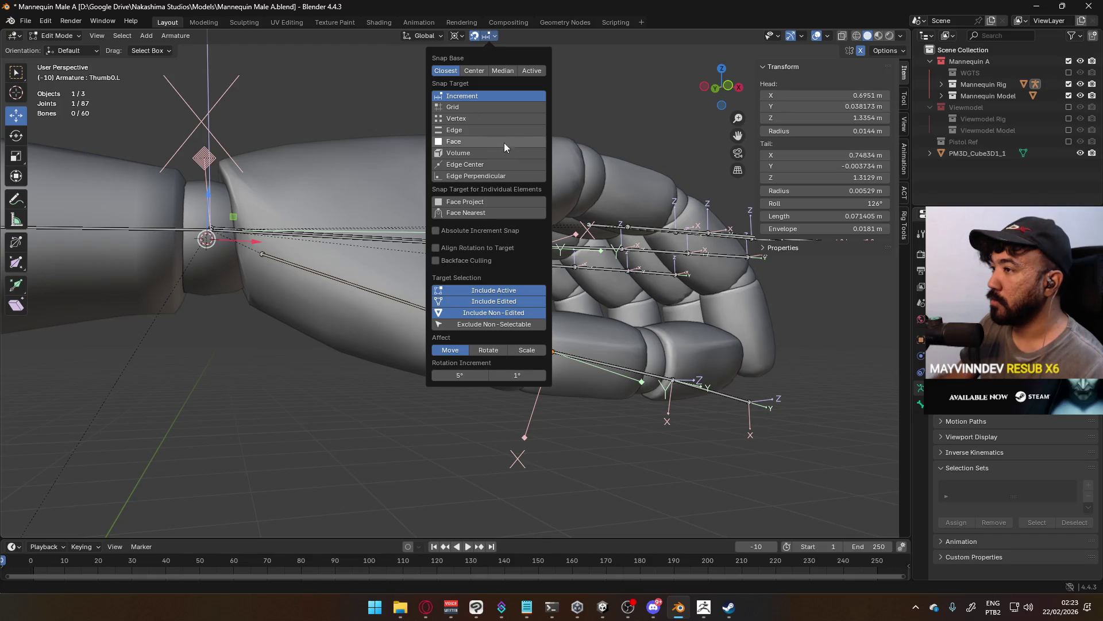
Set snapping to target Volume with Center as the snap base.
click(481, 153)
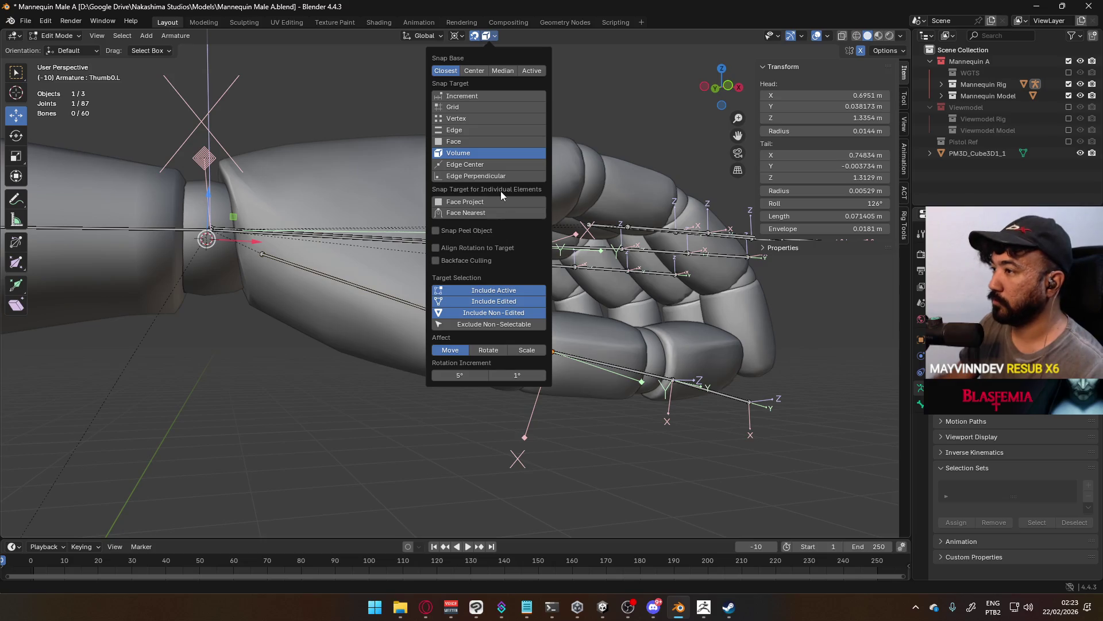
middle_drag(603, 190, 659, 235)
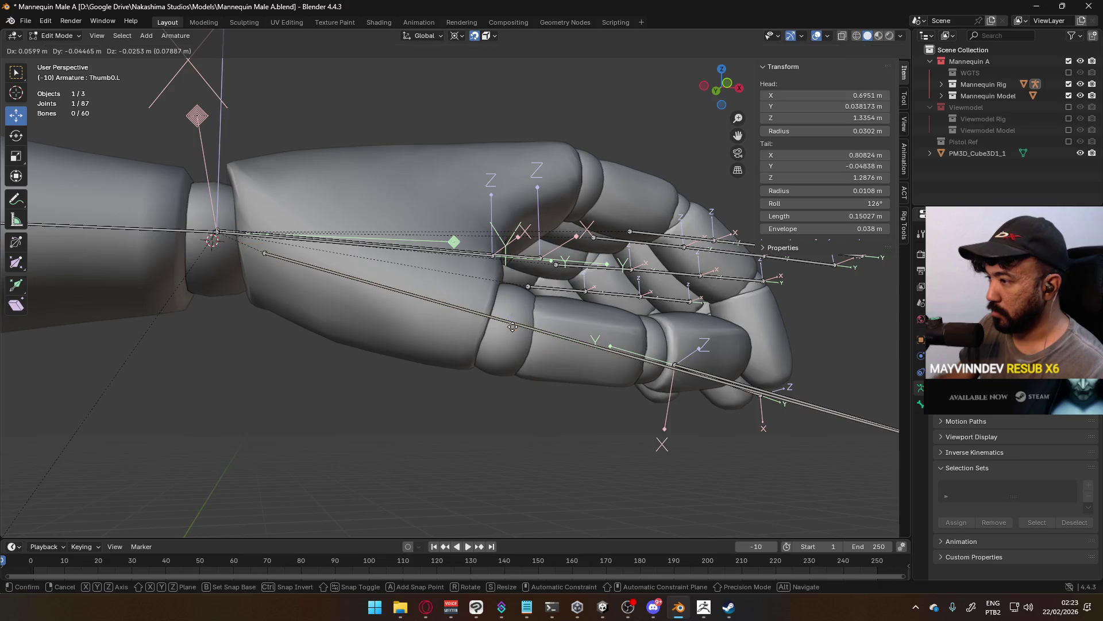
middle_drag(529, 327, 467, 305)
key(g)
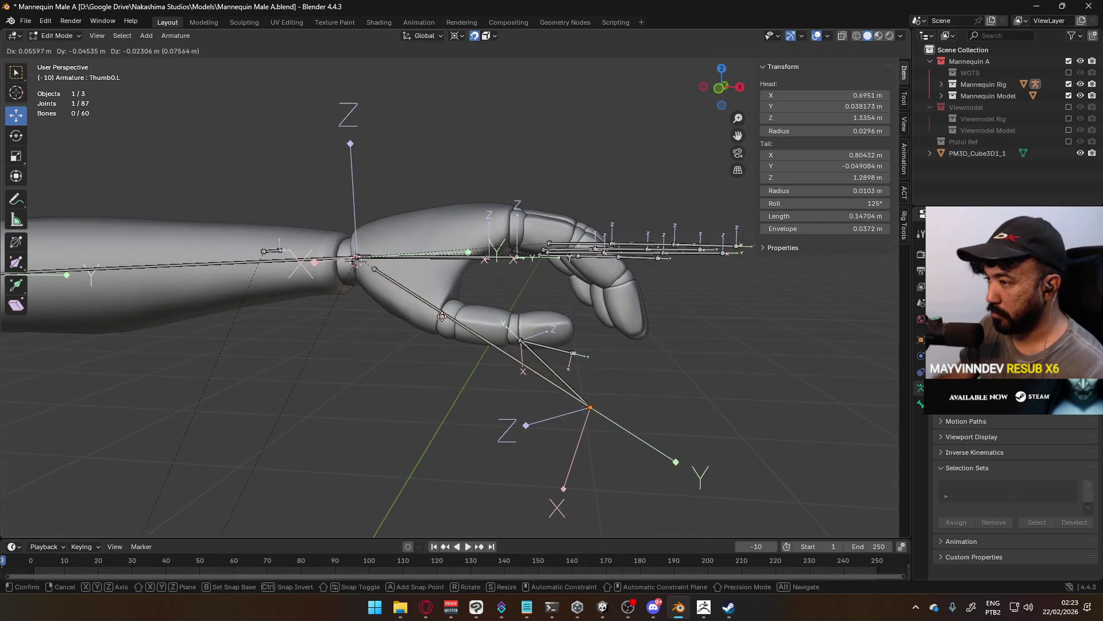
key(Escape)
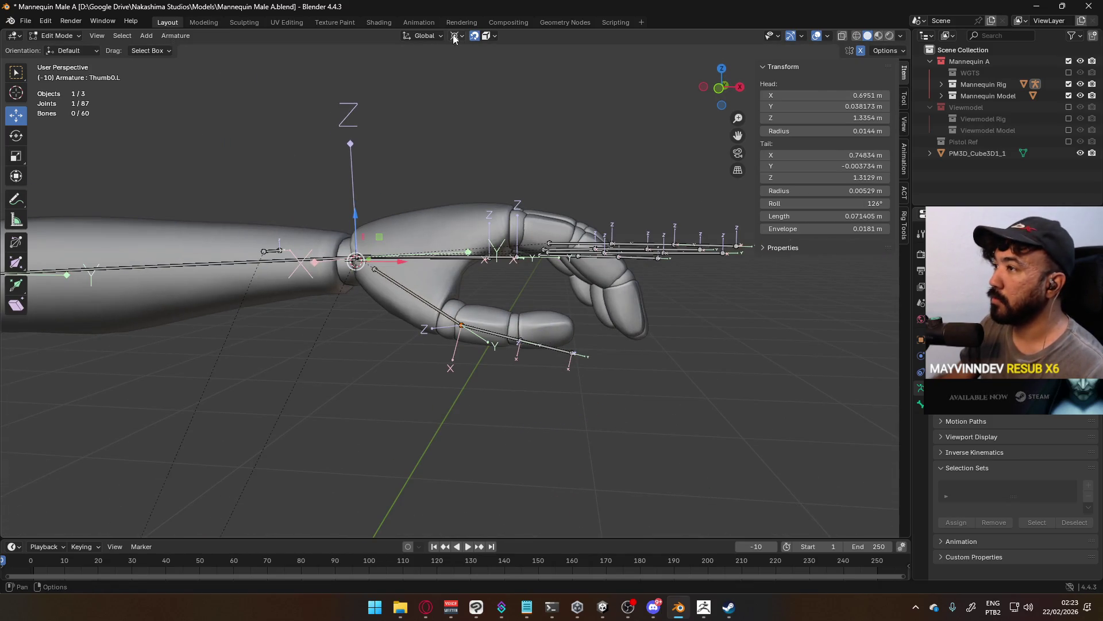
click(491, 38)
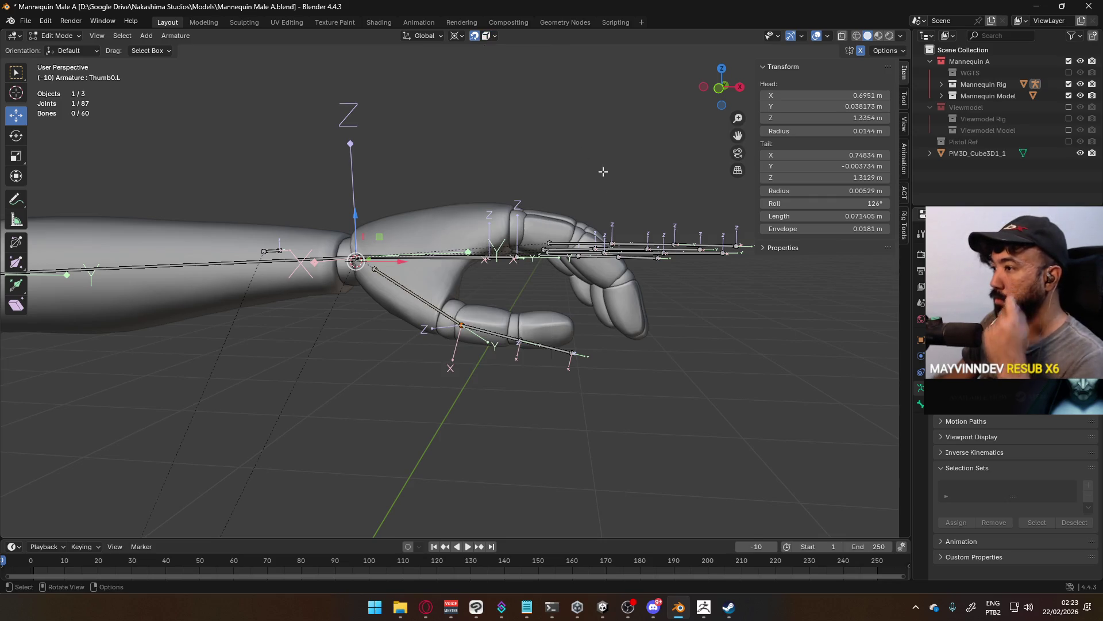
click(491, 38)
click(491, 38)
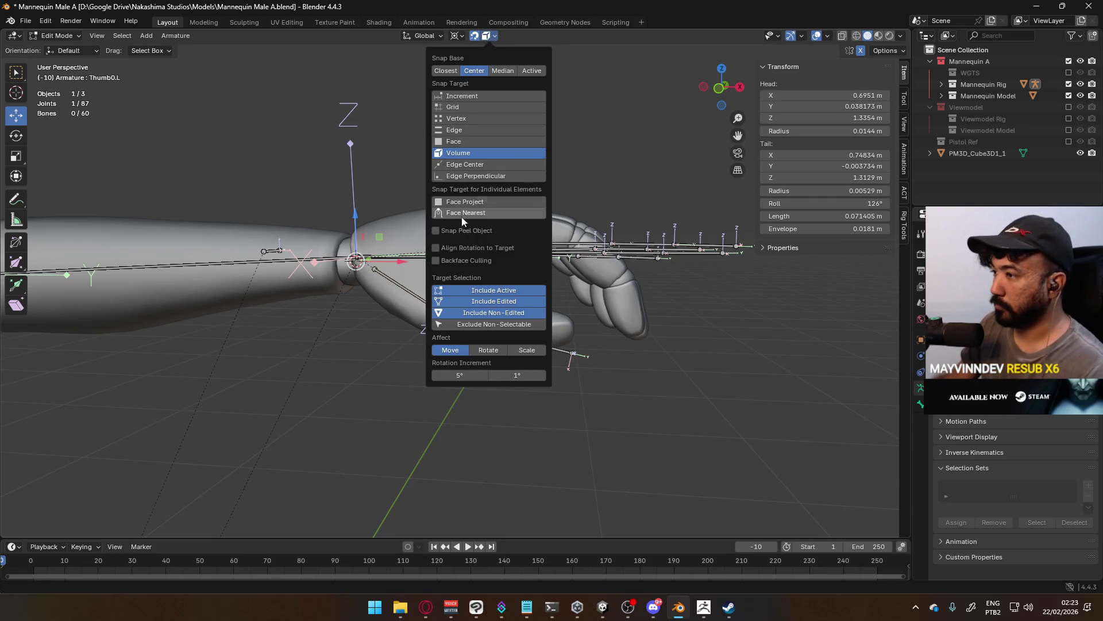
Snap the Thumb0.L tail inside the thumb at 0.74287, 0.004538, 1.3142 m.
mouse_move(402, 322)
middle_down()
mouse_move(446, 326)
mouse_move(488, 270)
mouse_move(601, 178)
mouse_move(532, 224)
mouse_move(517, 286)
mouse_move(622, 309)
mouse_move(555, 314)
middle_up()
key(g)
click(447, 326)
Re-place the Thumb0.L joint and the Thumb1.L tail joint inside the thumb.
key(g)
click(517, 286)
click(554, 314)
scroll(534, 355, up, 2)
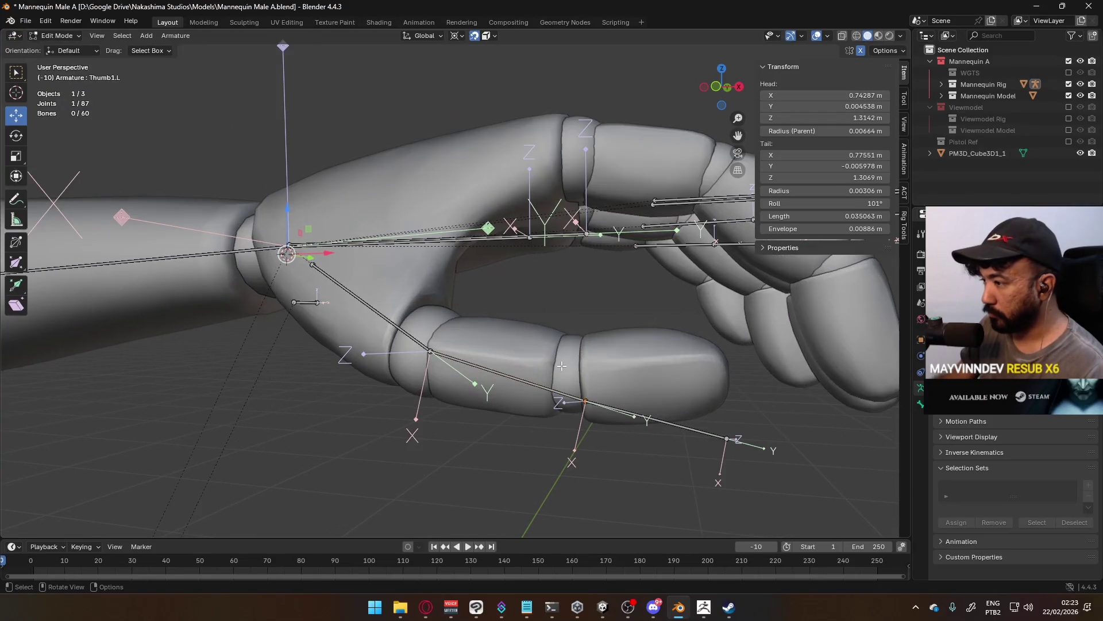
key(g)
click(541, 357)
mouse_move(540, 358)
middle_down()
mouse_move(591, 361)
mouse_move(528, 362)
middle_up()
Position the Thumb2.L joint and nudge the Thumb1.L–Thumb2.L joint into the thumb.
click(518, 390)
key(g)
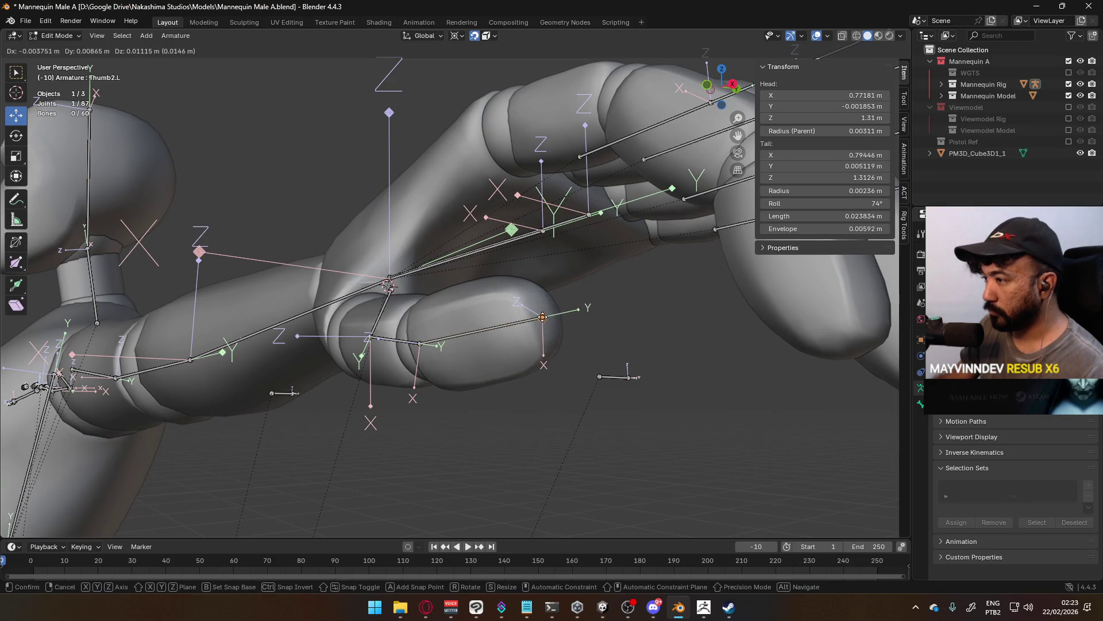
click(542, 317)
middle_drag(542, 317, 753, 308)
key(g)
click(632, 299)
mouse_move(632, 299)
middle_down()
mouse_move(617, 296)
mouse_move(583, 96)
mouse_move(517, 156)
middle_up()
click(498, 159)
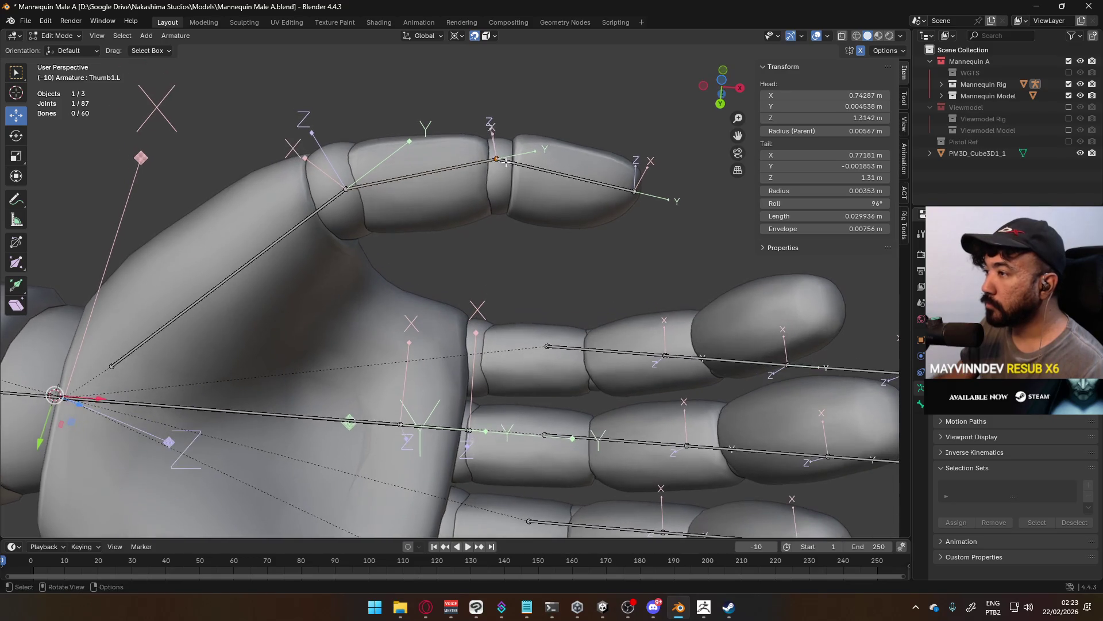
key(g)
click(508, 169)
mouse_move(508, 170)
middle_down()
mouse_move(504, 201)
mouse_move(609, 315)
mouse_move(665, 316)
mouse_move(666, 284)
mouse_move(580, 259)
mouse_move(511, 266)
mouse_move(503, 333)
mouse_move(436, 344)
middle_up()
Move the Pointer1, Middle1, Ring1 and Pinky1.L base joints onto their knuckles.
click(435, 344)
key(g)
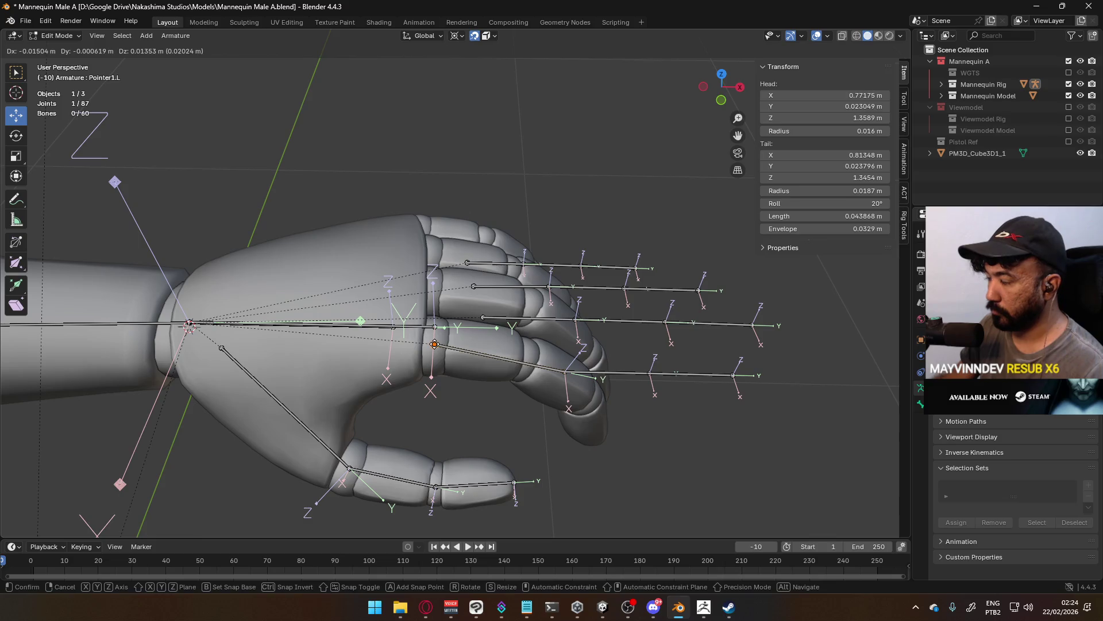
click(435, 343)
click(483, 317)
key(g)
click(502, 278)
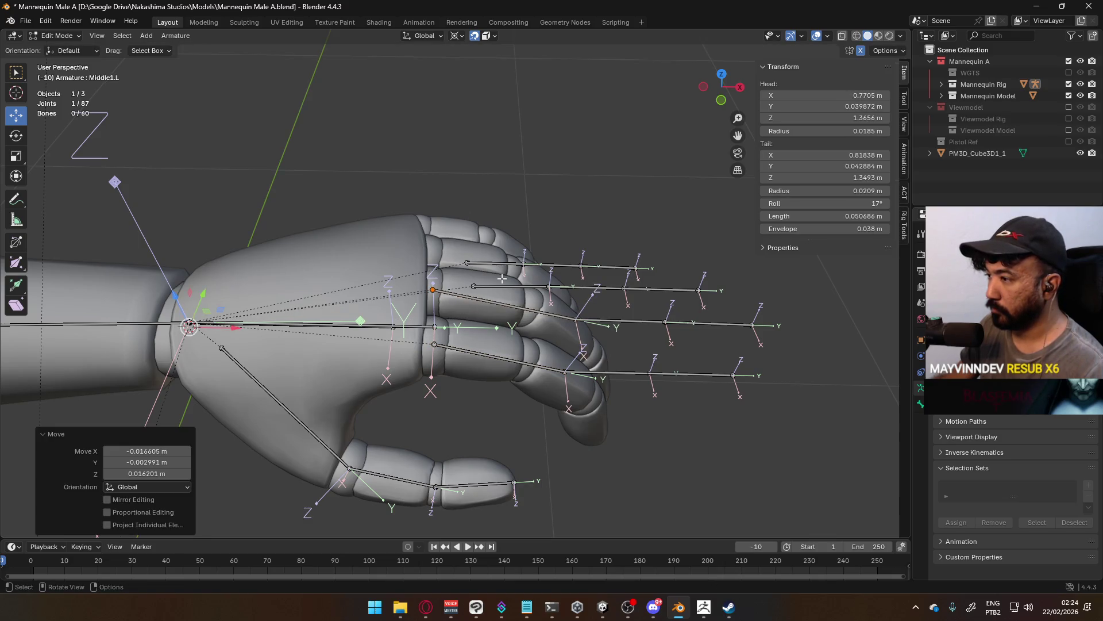
click(473, 287)
key(g)
click(486, 262)
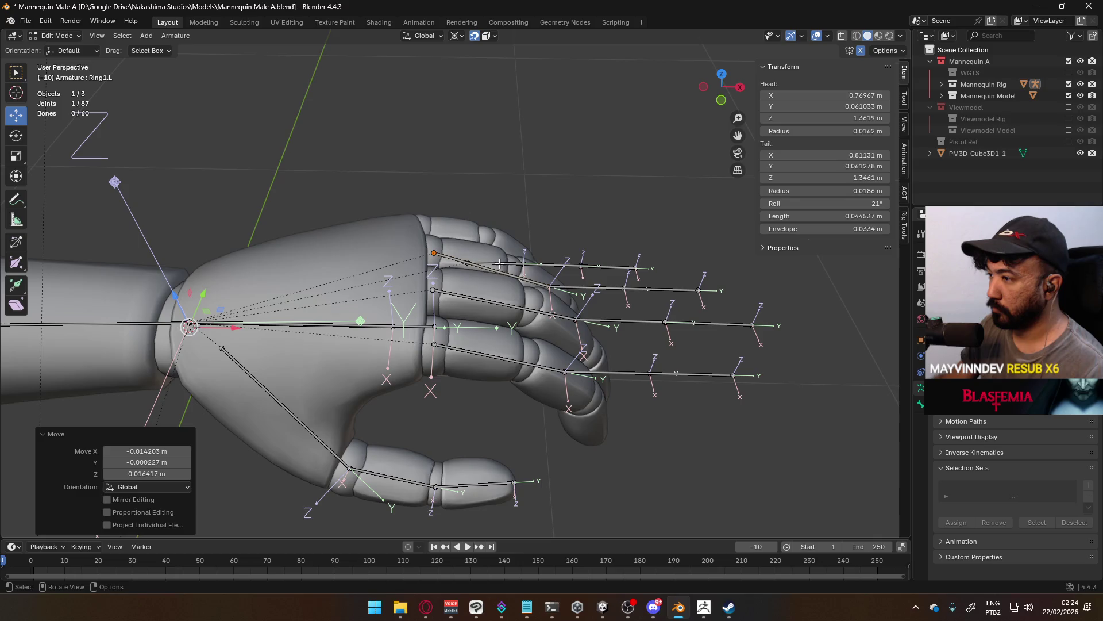
click(468, 261)
mouse_move(468, 261)
middle_down()
mouse_move(425, 219)
mouse_move(487, 170)
mouse_move(545, 251)
middle_up()
key(g)
click(420, 208)
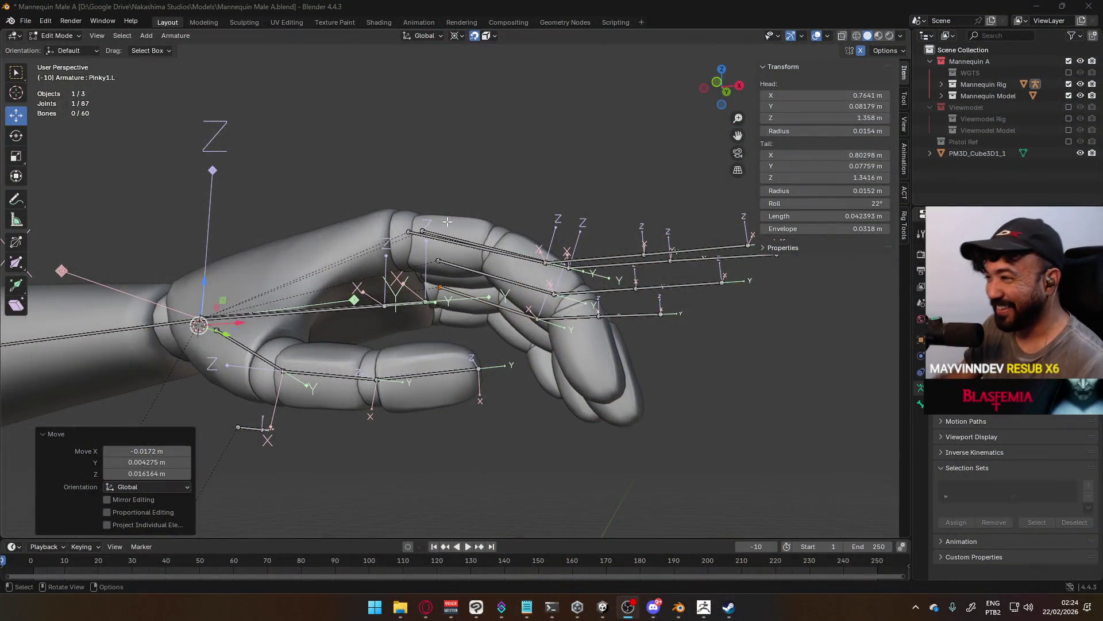
In top view, refine the ring, middle, pointer and pinky base joints onto their knuckles.
middle_drag(448, 221, 511, 305)
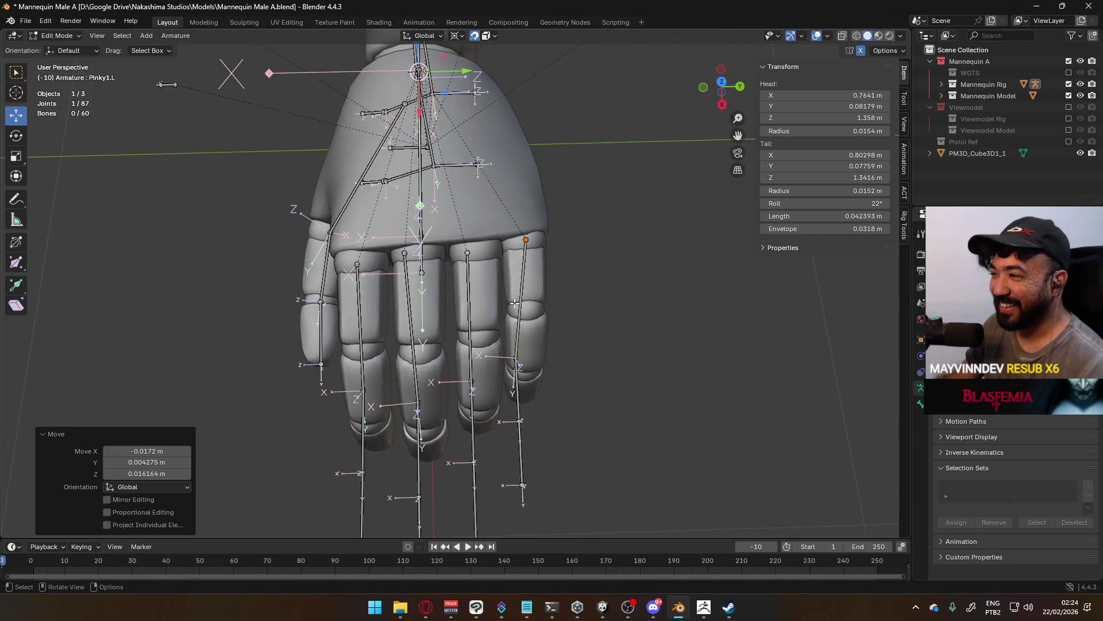
click(477, 258)
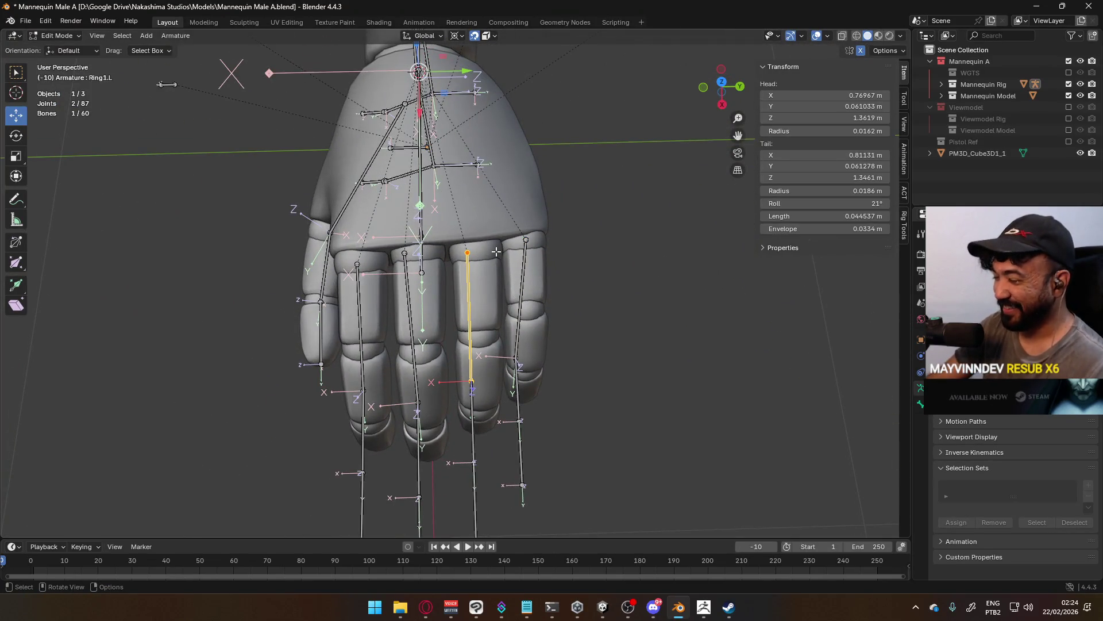
middle_drag(496, 251, 495, 252)
key(KP_7)
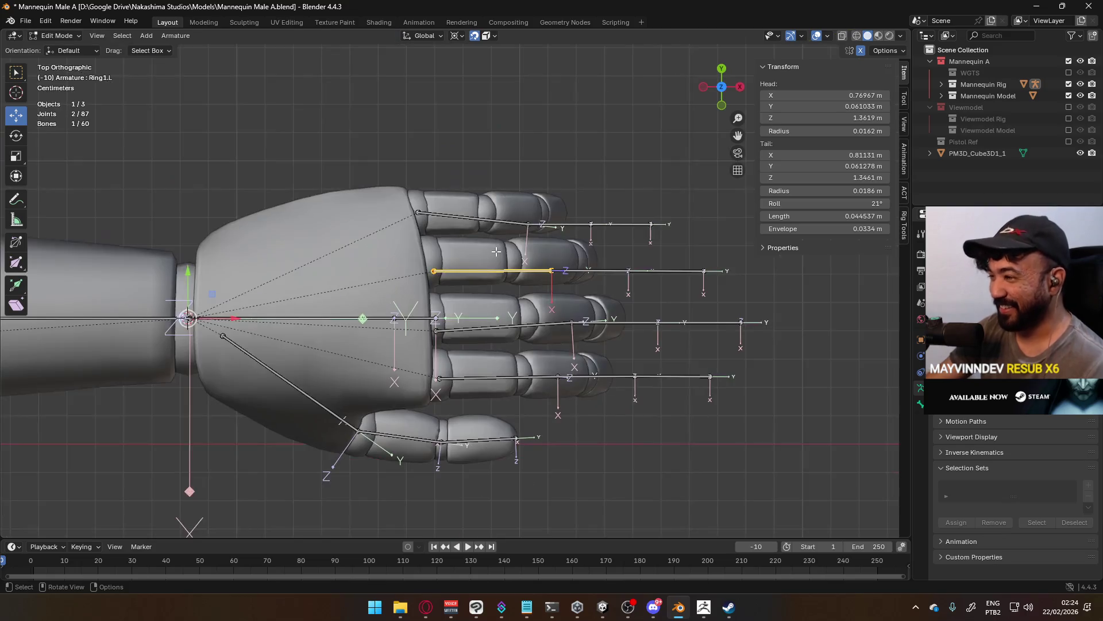
click(433, 274)
drag(434, 273, 430, 260)
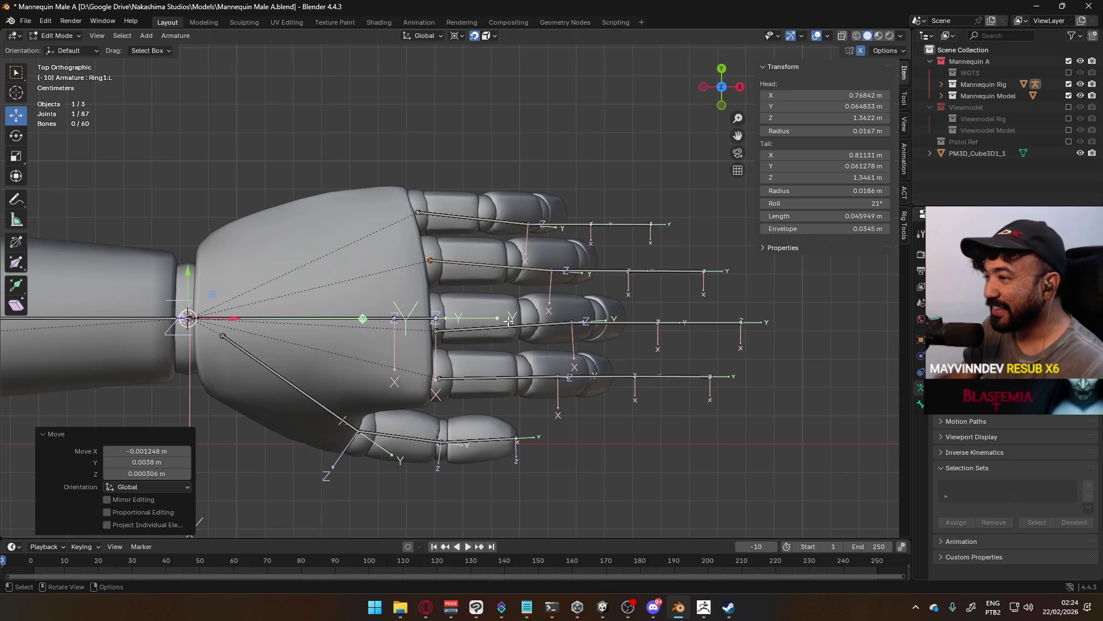
click(436, 331)
drag(435, 331, 436, 318)
drag(439, 378, 439, 376)
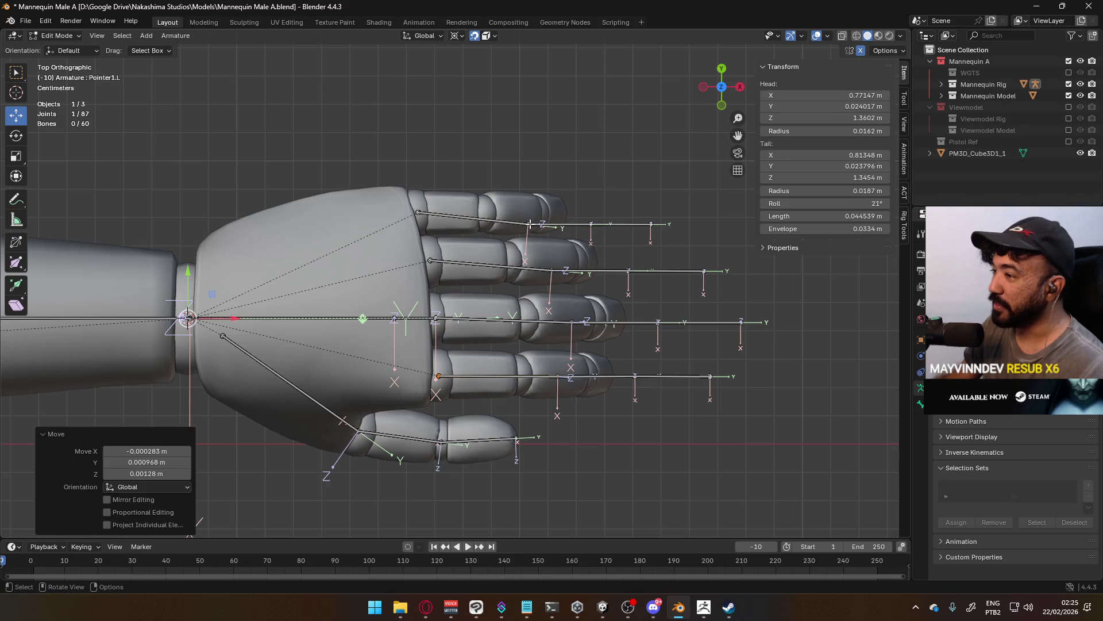
shift+middle_drag(529, 223, 530, 250)
scroll(529, 250, up, 1)
drag(525, 252, 476, 237)
Using side, back and top views, align the Pinky1.L tail joint along the pinky mesh.
middle_drag(476, 237, 405, 236)
scroll(446, 277, up, 2)
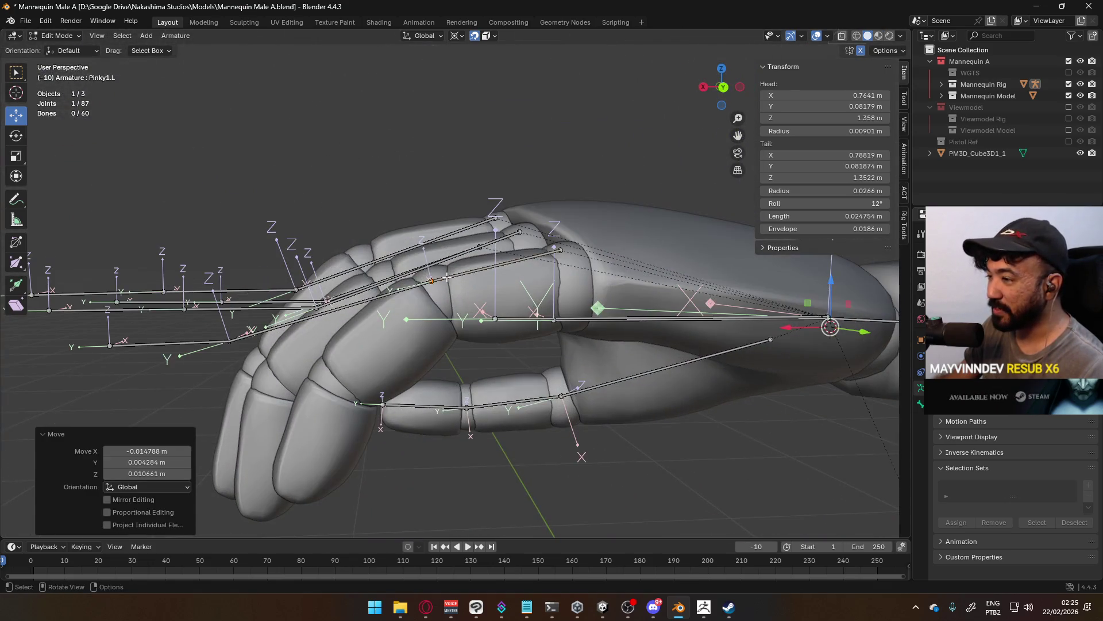
key(KP_3)
key(ctrl+KP_3)
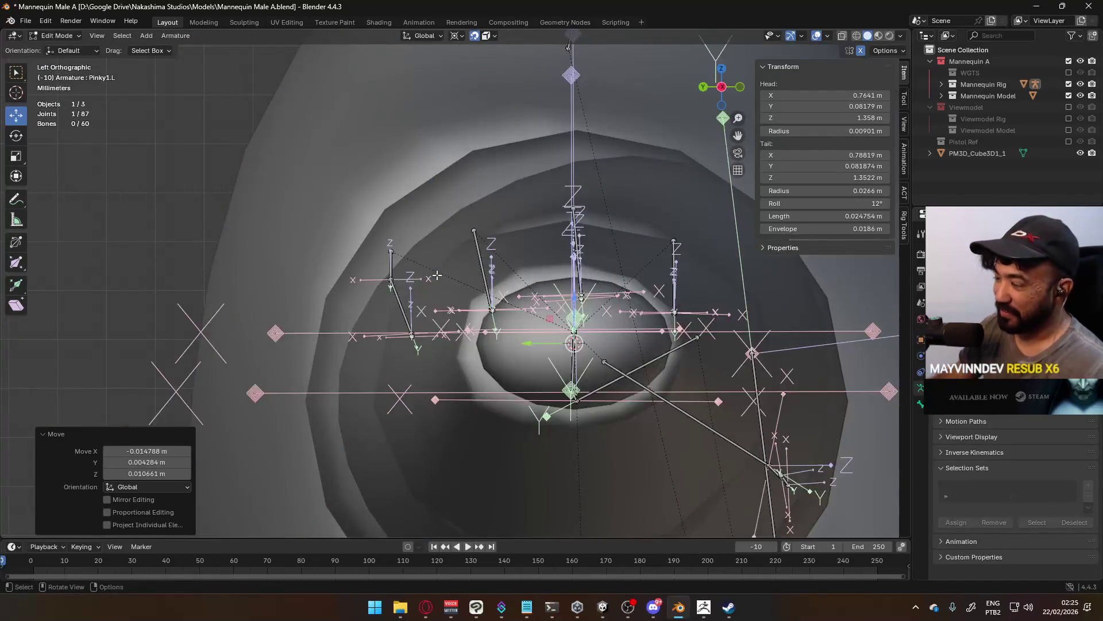
key(ctrl+KP_1)
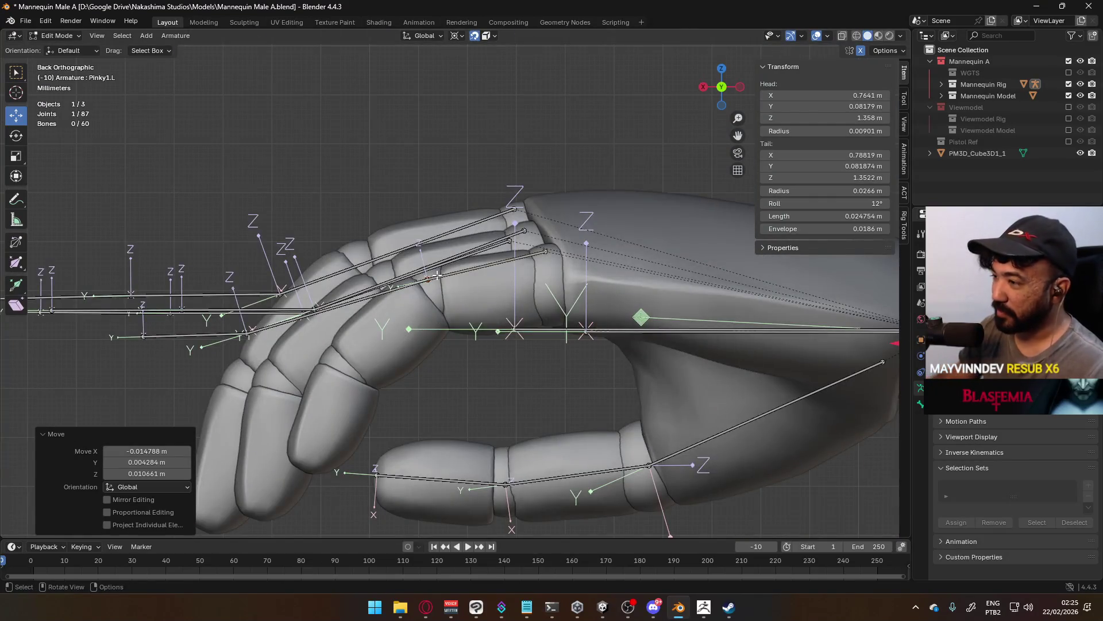
key(g)
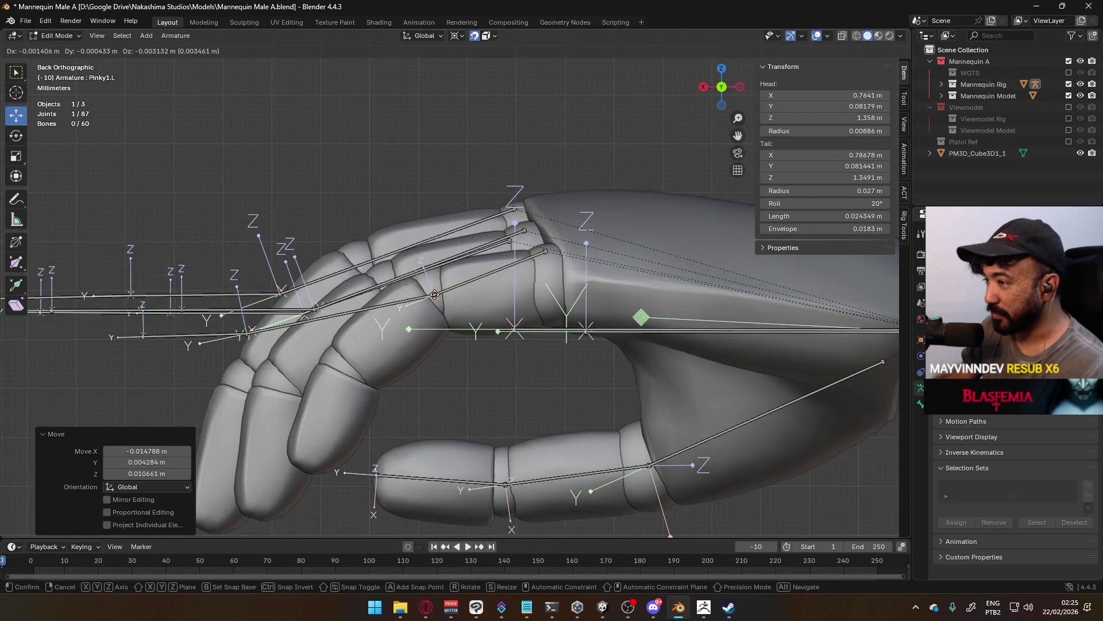
click(526, 283)
click(543, 251)
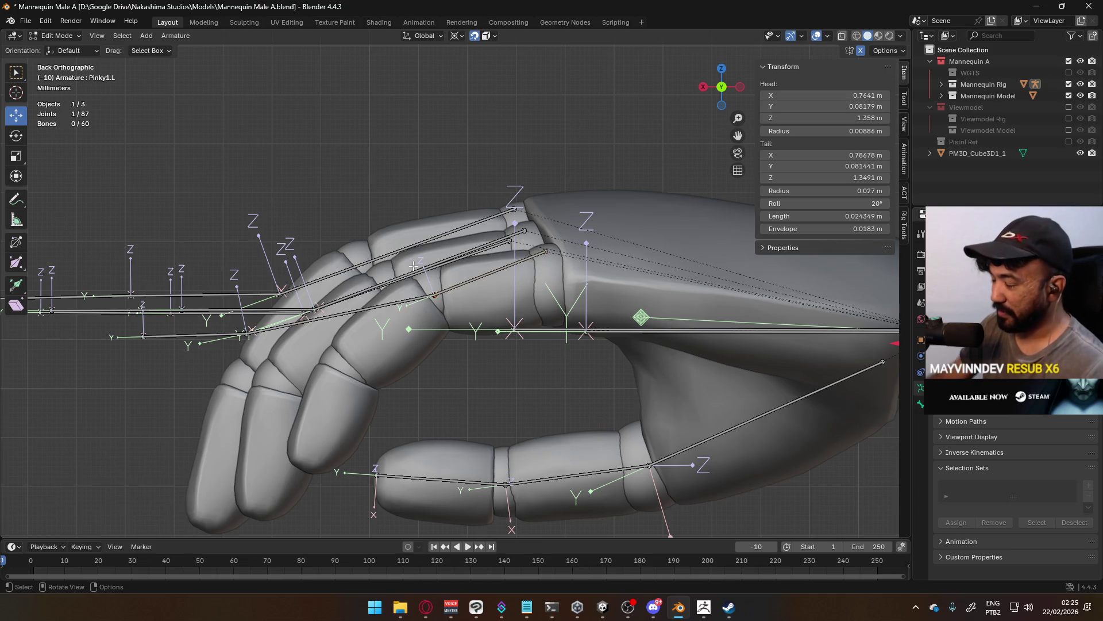
key(KP_7)
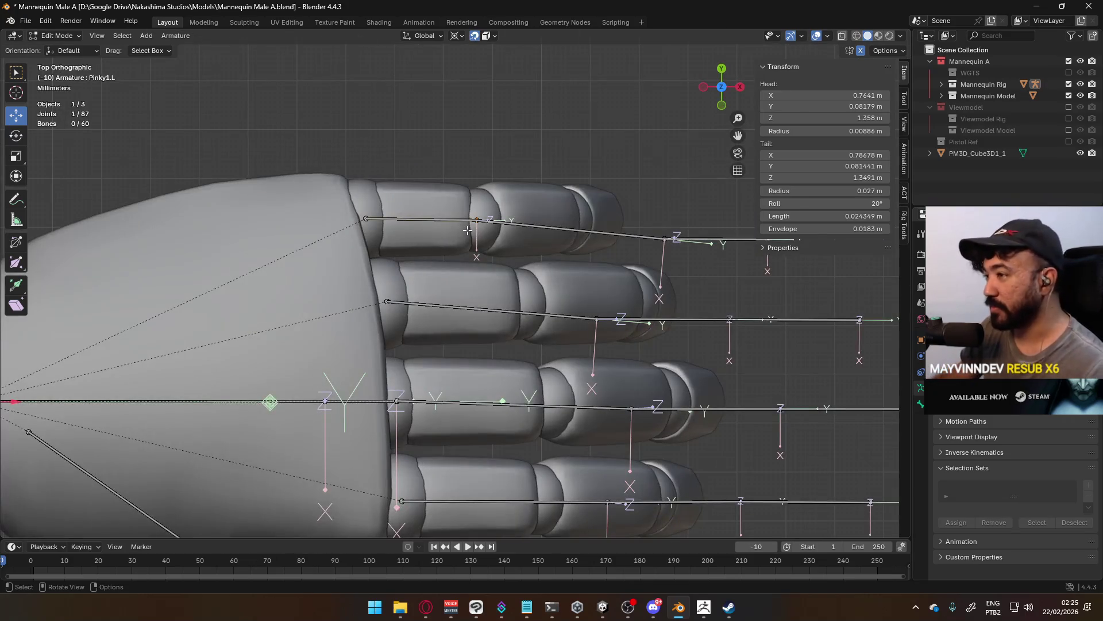
key(g)
click(500, 230)
Place the Pinky2.L tail, making it 0.025518 m, and move Pinky3.L's tip to the fingertip.
mouse_move(500, 230)
middle_down()
mouse_move(576, 268)
mouse_move(546, 192)
mouse_move(572, 408)
mouse_move(512, 388)
middle_up()
click(562, 419)
middle_drag(378, 399, 465, 396)
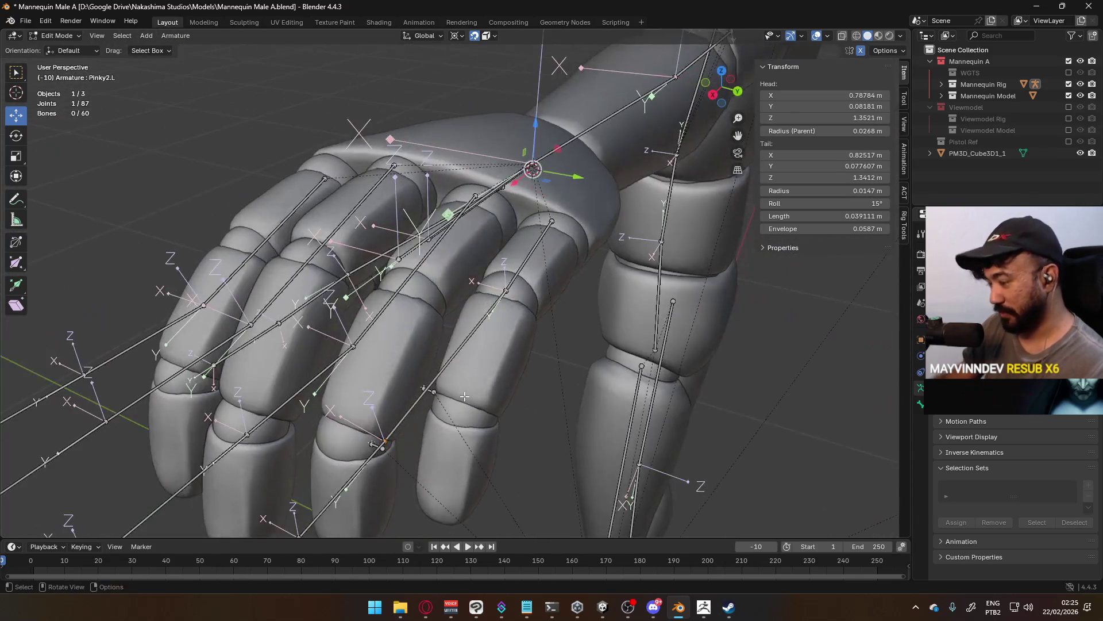
key(KP_1)
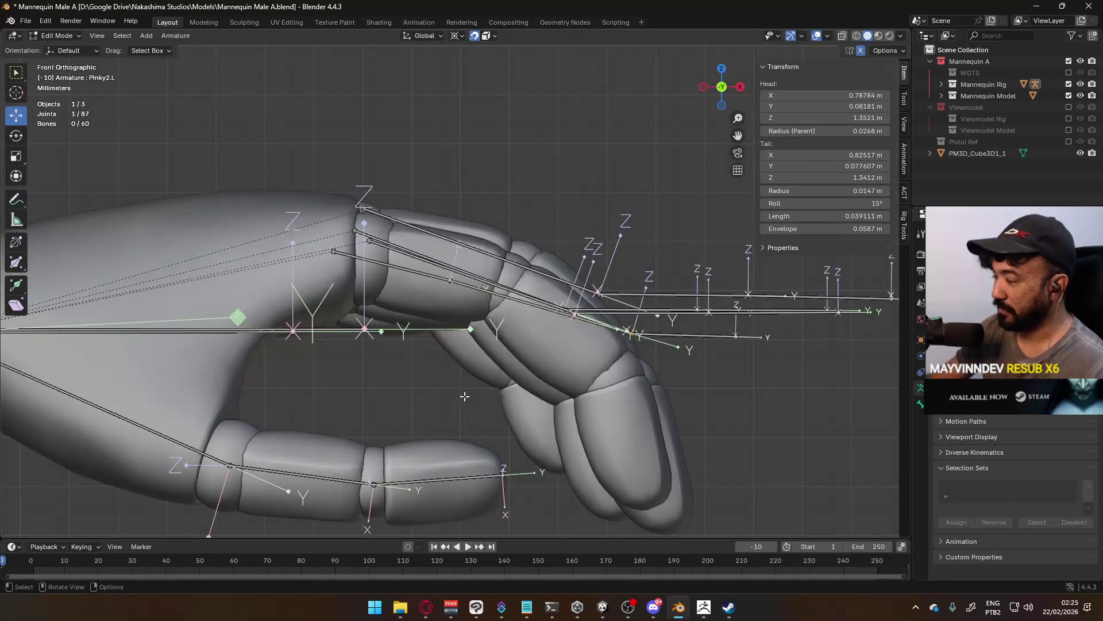
key(KP_3)
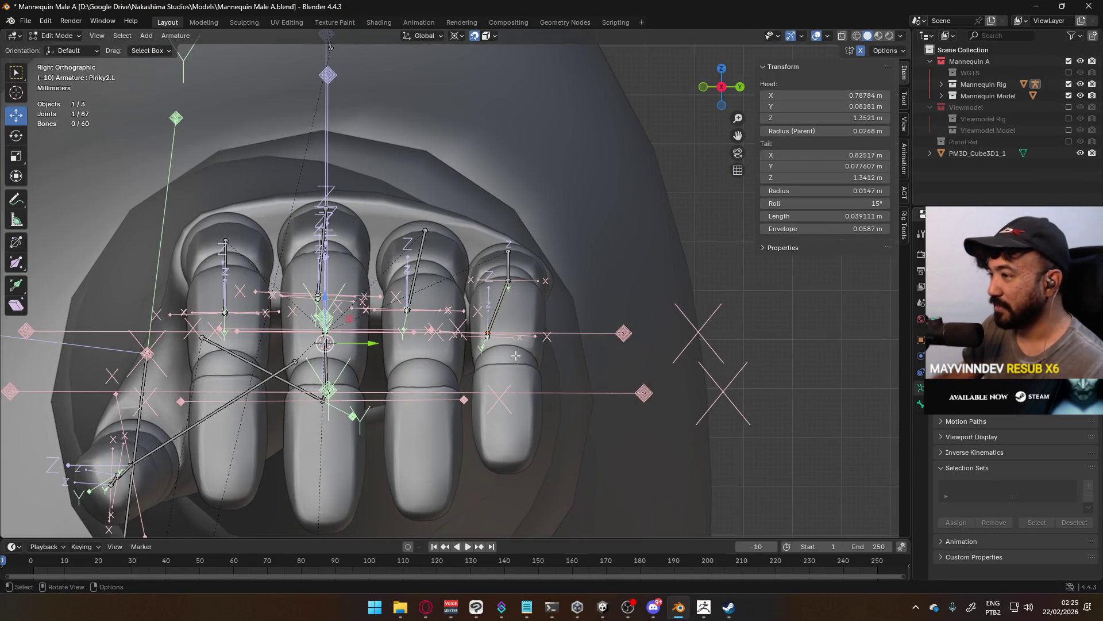
key(g)
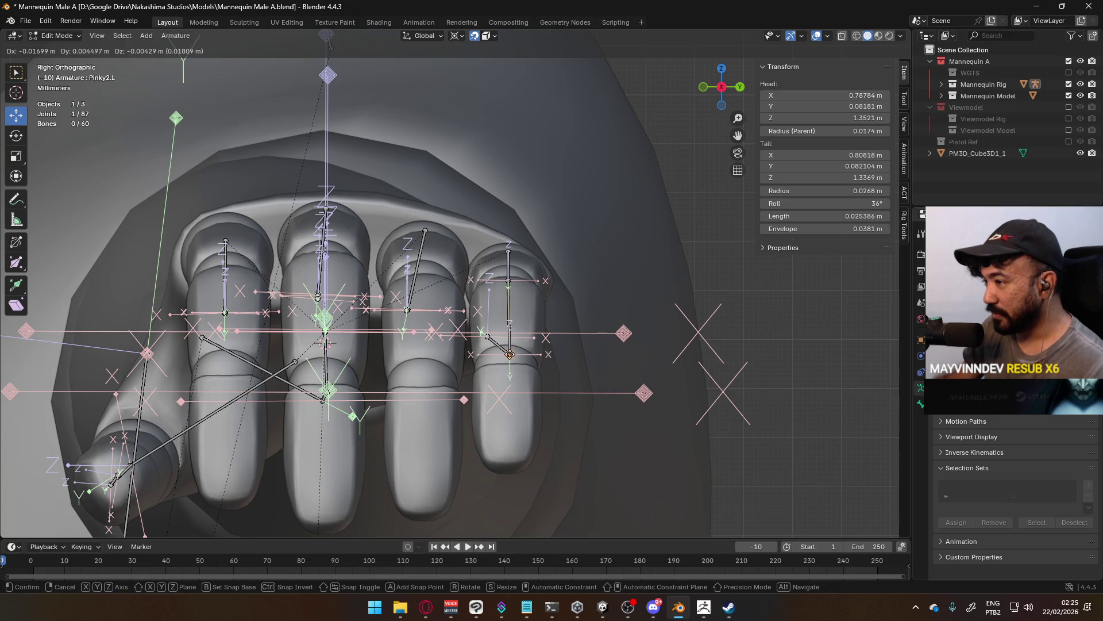
click(509, 355)
click(509, 389)
key(g)
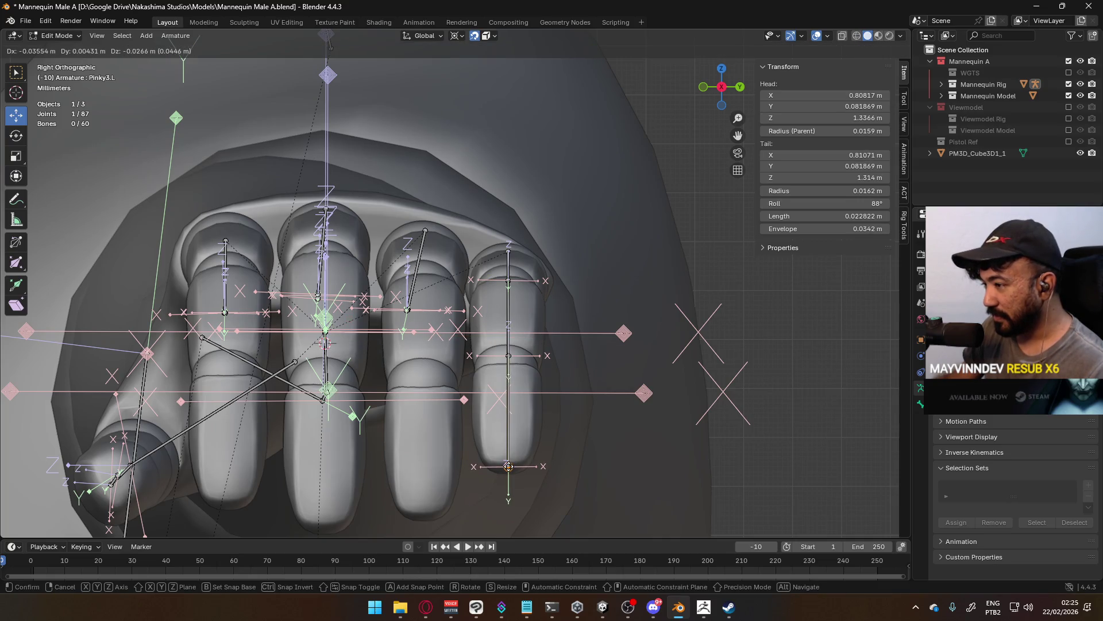
click(508, 466)
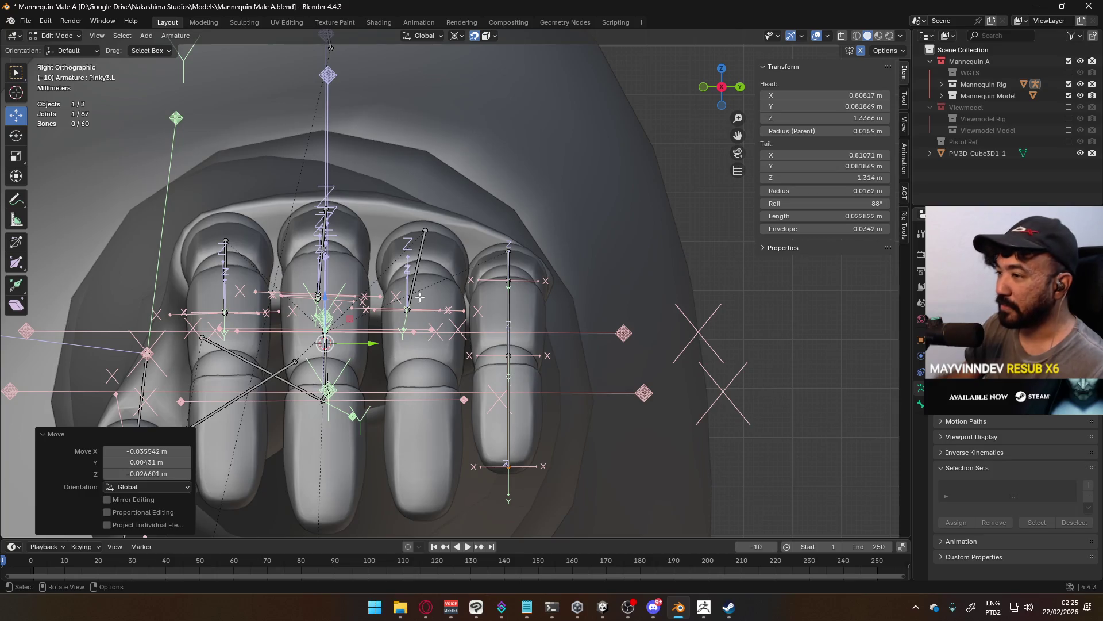
Move the Ring1.L joint into the ring finger's knuckle on the hand mesh.
click(413, 315)
middle_drag(413, 315, 424, 355)
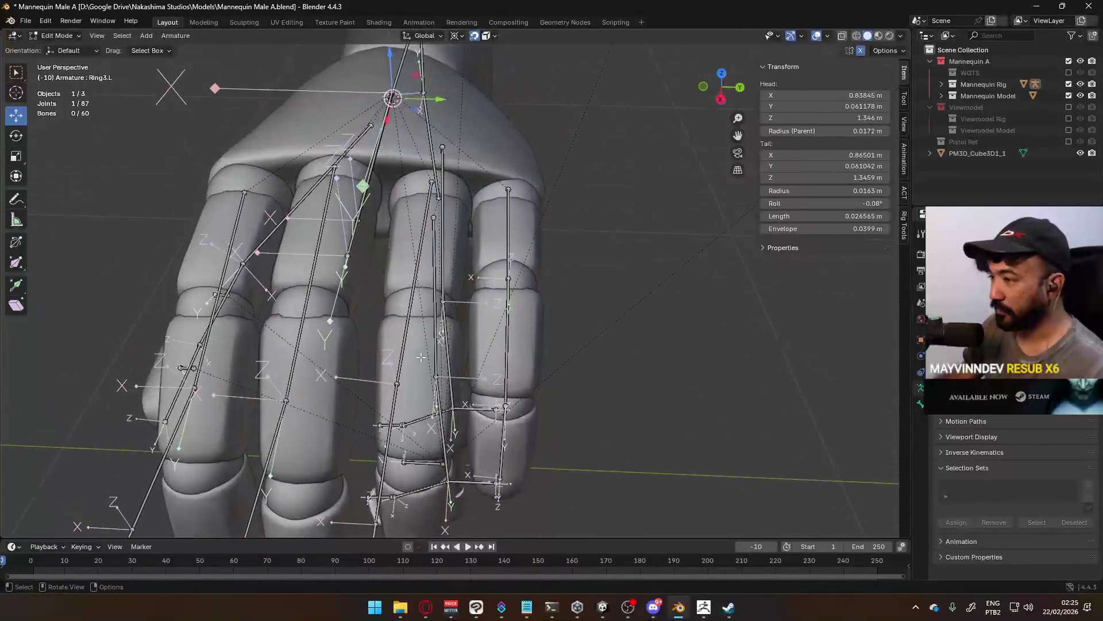
click(400, 382)
key(g)
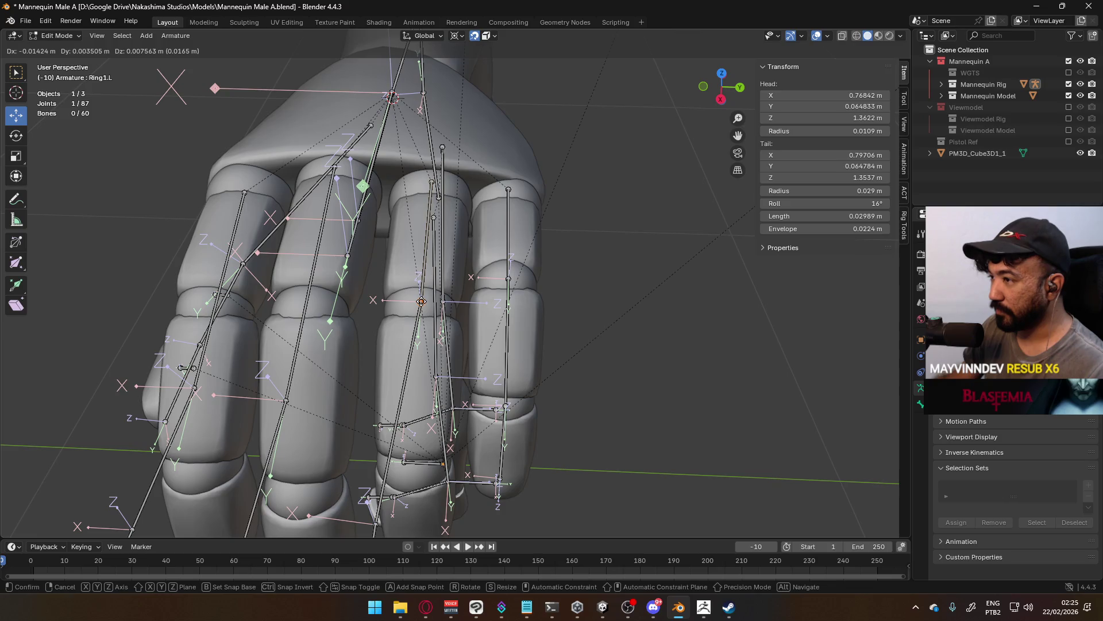
click(421, 301)
middle_drag(430, 339, 437, 336)
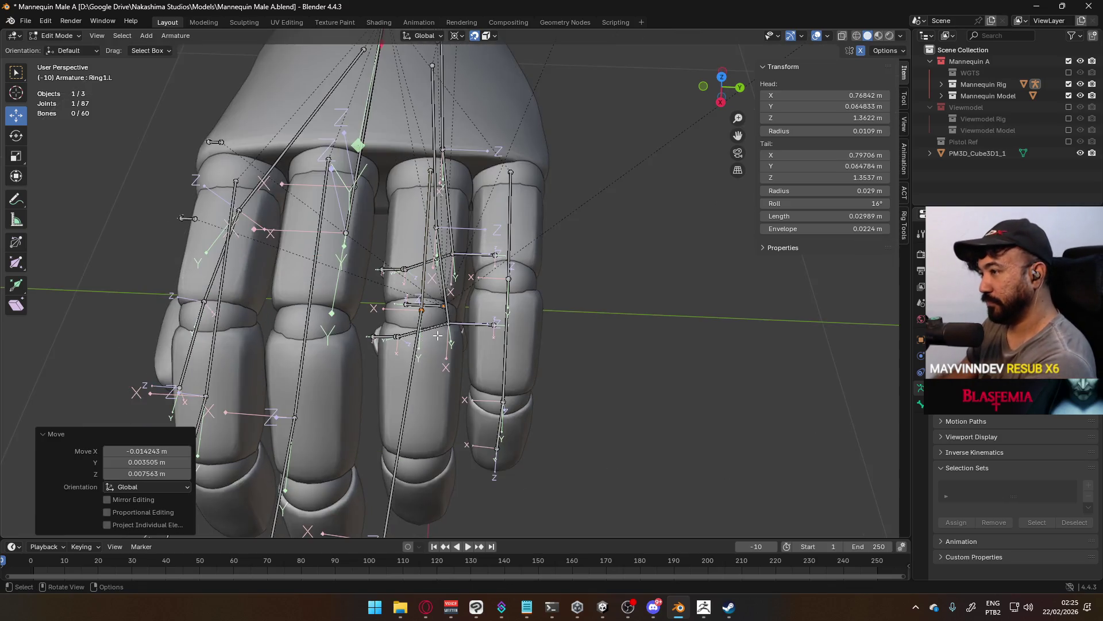
key(KP_7)
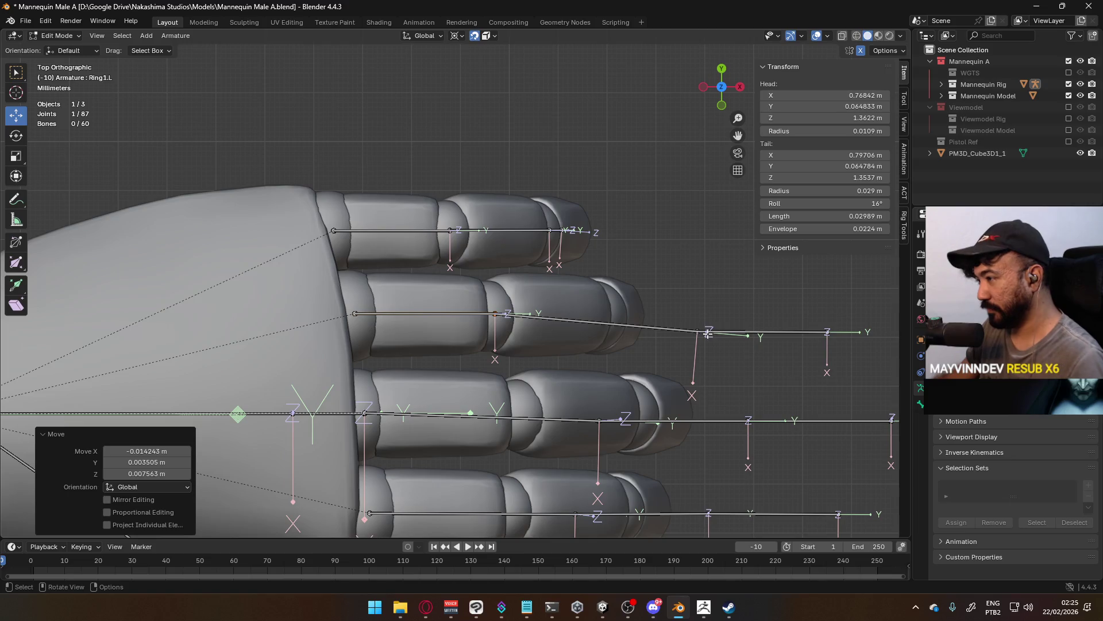
Reposition the Ring2.L joint and lower the ring fingertip joint into the finger.
click(762, 332)
key(g)
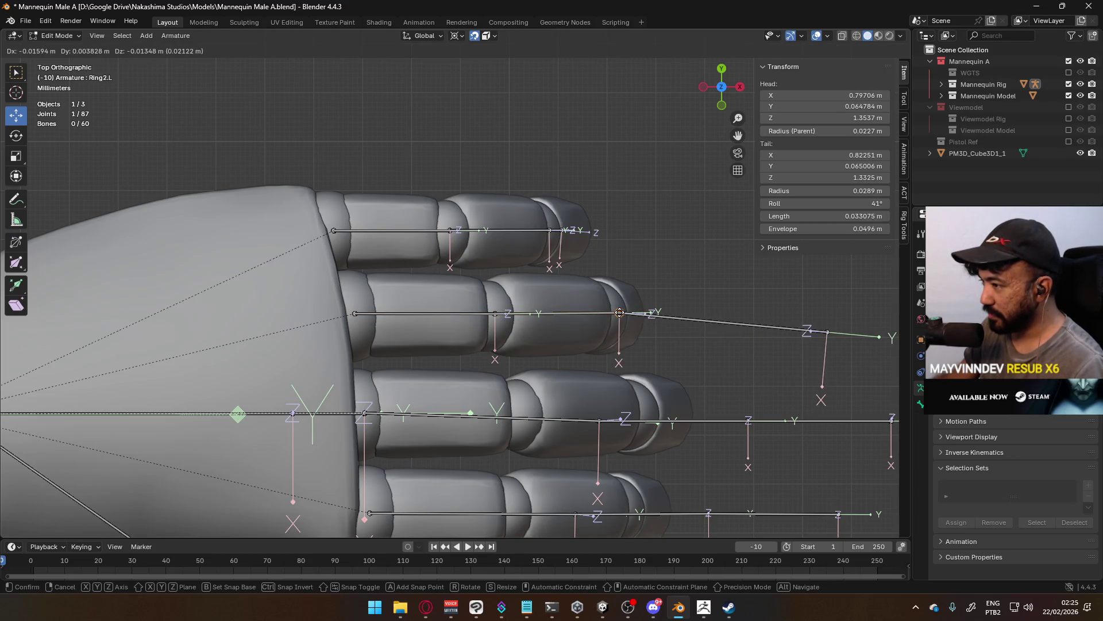
click(618, 314)
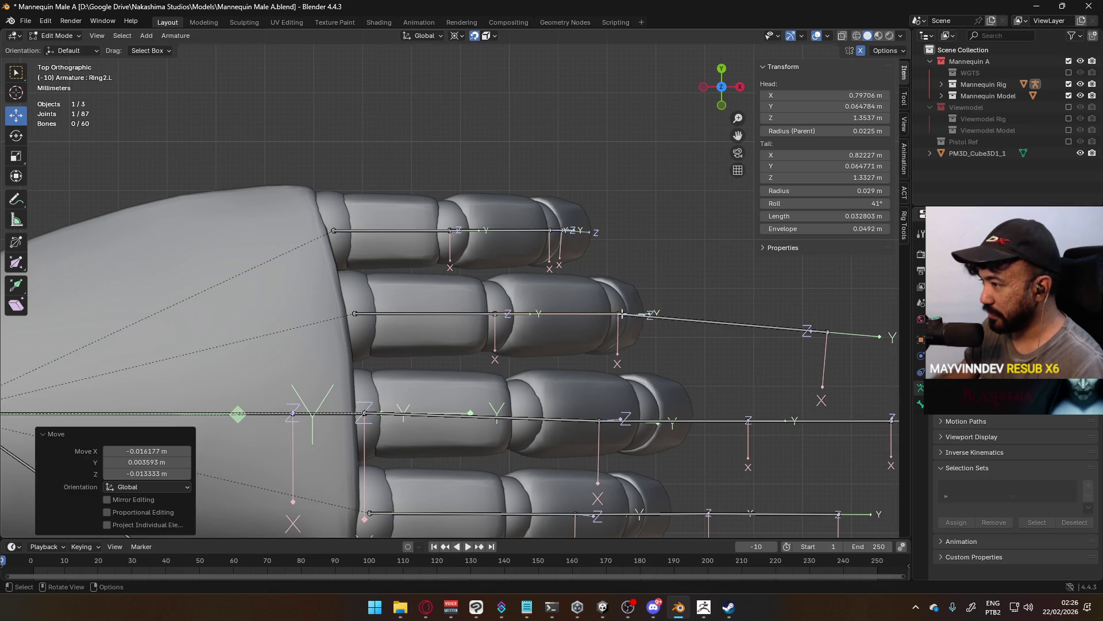
key(KP_3)
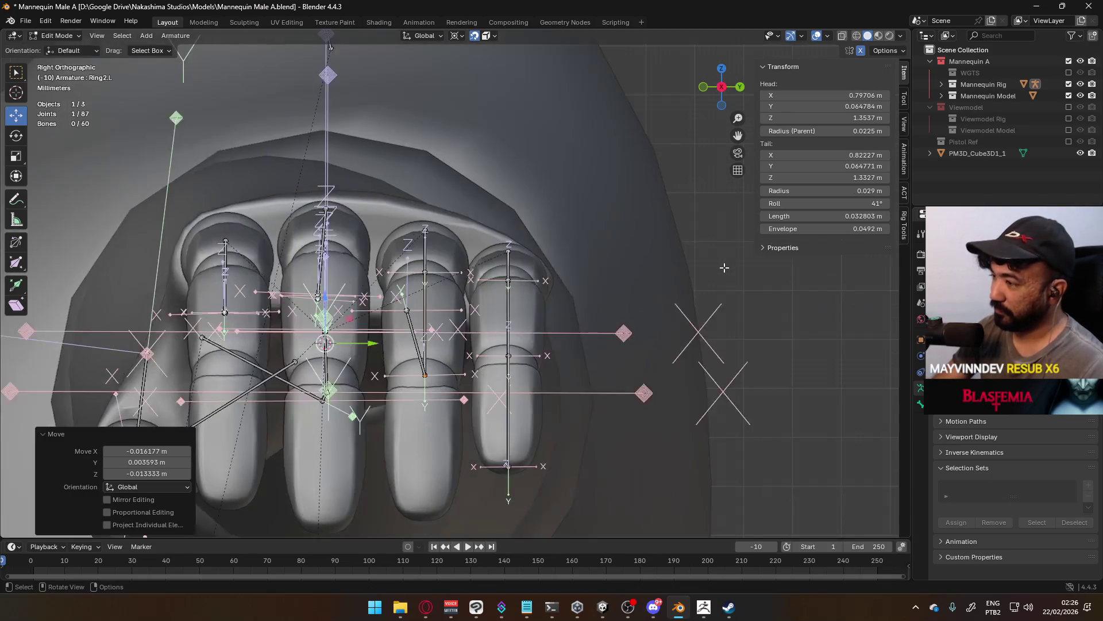
click(427, 345)
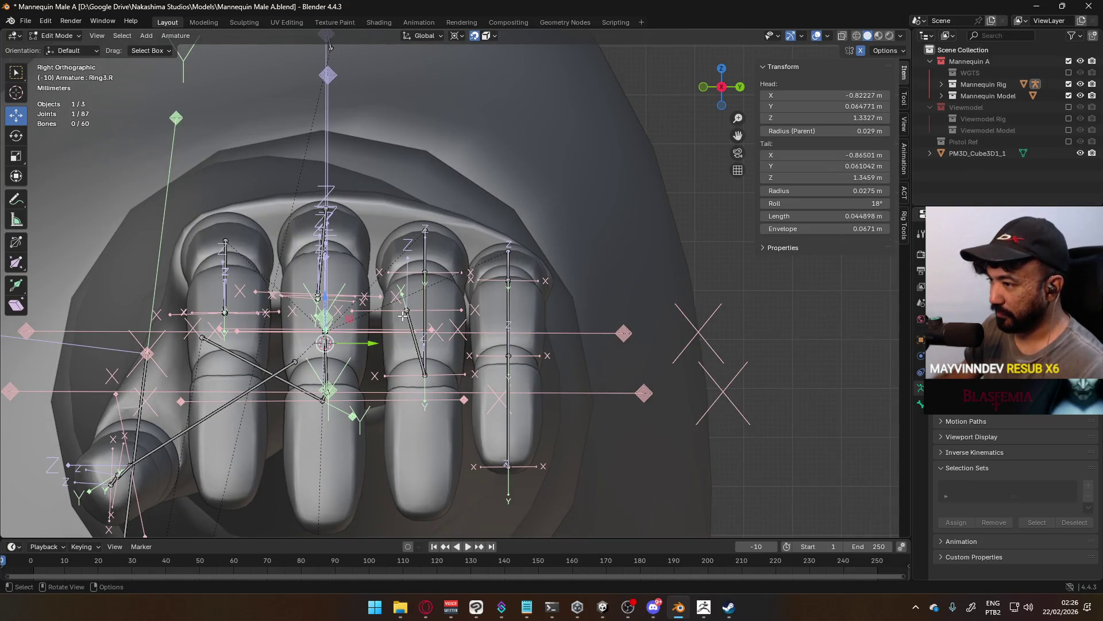
key(g)
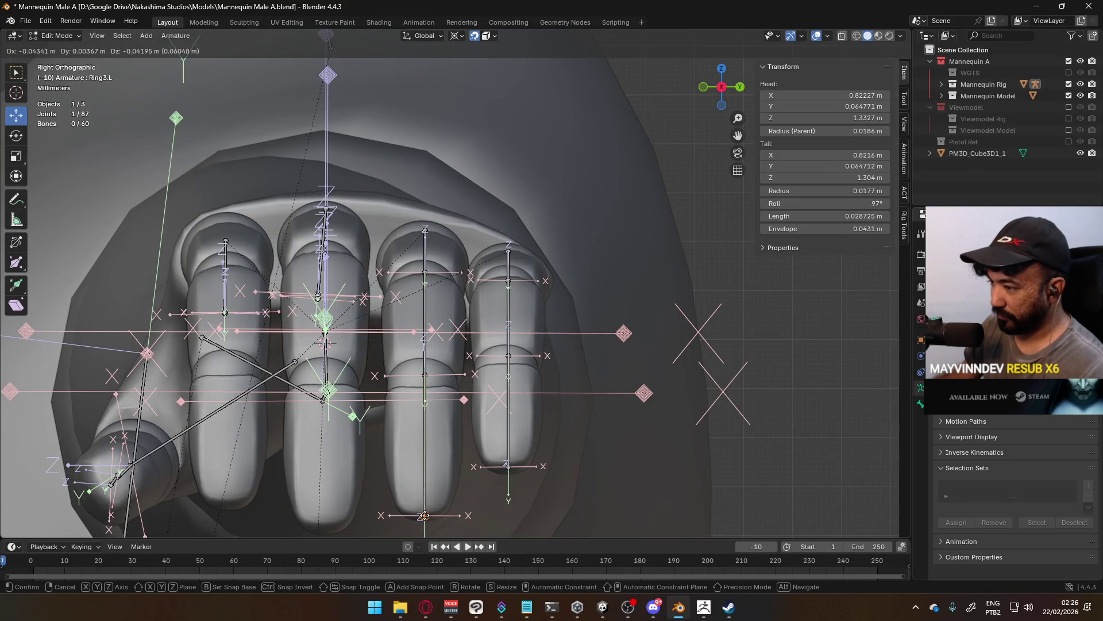
click(425, 515)
middle_drag(323, 374, 483, 330)
Move the Middle1.L joint into place along the middle finger.
click(390, 348)
key(g)
click(375, 343)
middle_drag(375, 343, 374, 296)
click(448, 270)
middle_drag(448, 270, 495, 320)
Move the middle finger's tail joints so Middle3.L ends at the fingertip, 0.029193 m long.
click(609, 243)
click(614, 242)
key(g)
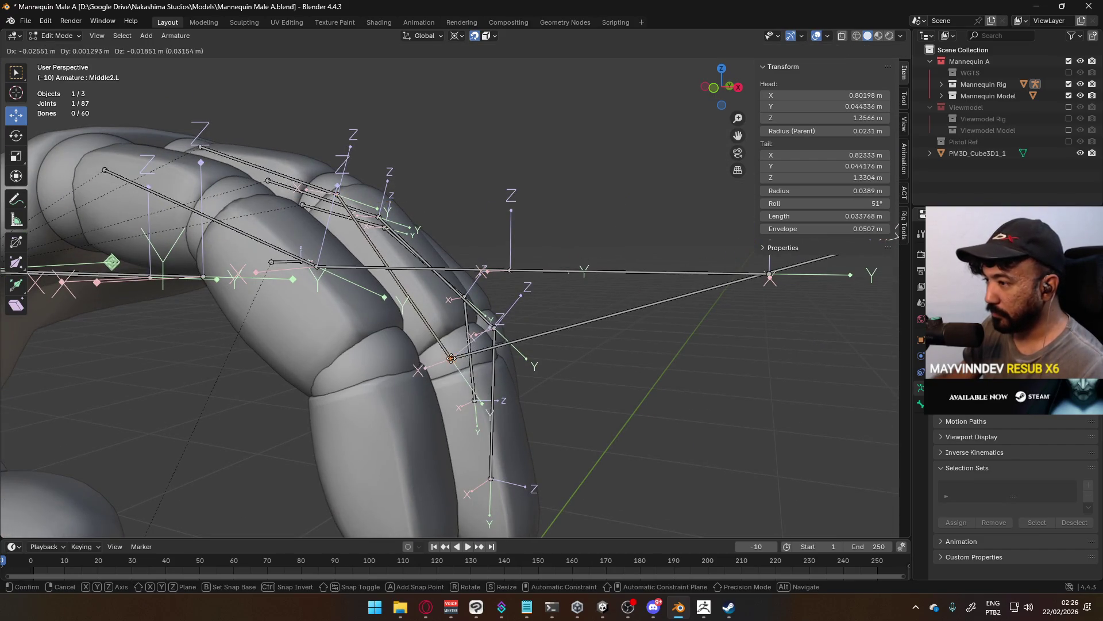
click(487, 347)
mouse_move(487, 347)
middle_down()
mouse_move(474, 348)
mouse_move(553, 194)
middle_up()
click(553, 194)
key(g)
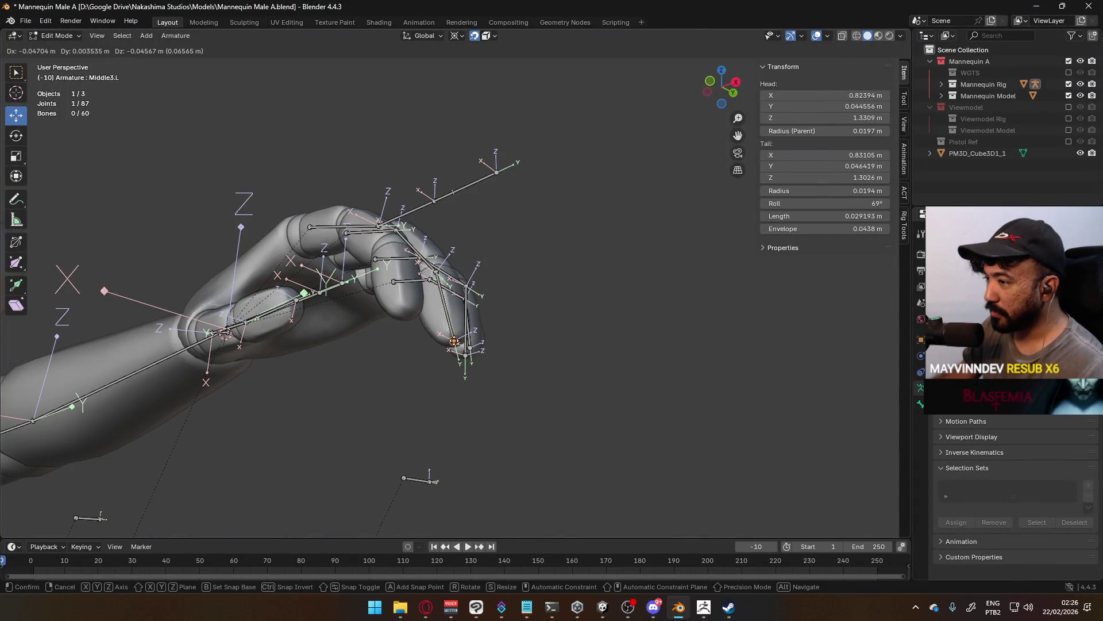
click(454, 354)
mouse_move(454, 353)
middle_down()
mouse_move(445, 371)
mouse_move(472, 365)
mouse_move(558, 286)
middle_up()
click(531, 253)
Slide the selected index finger joint along the finger in top view, cancelling a stray move.
key(g)
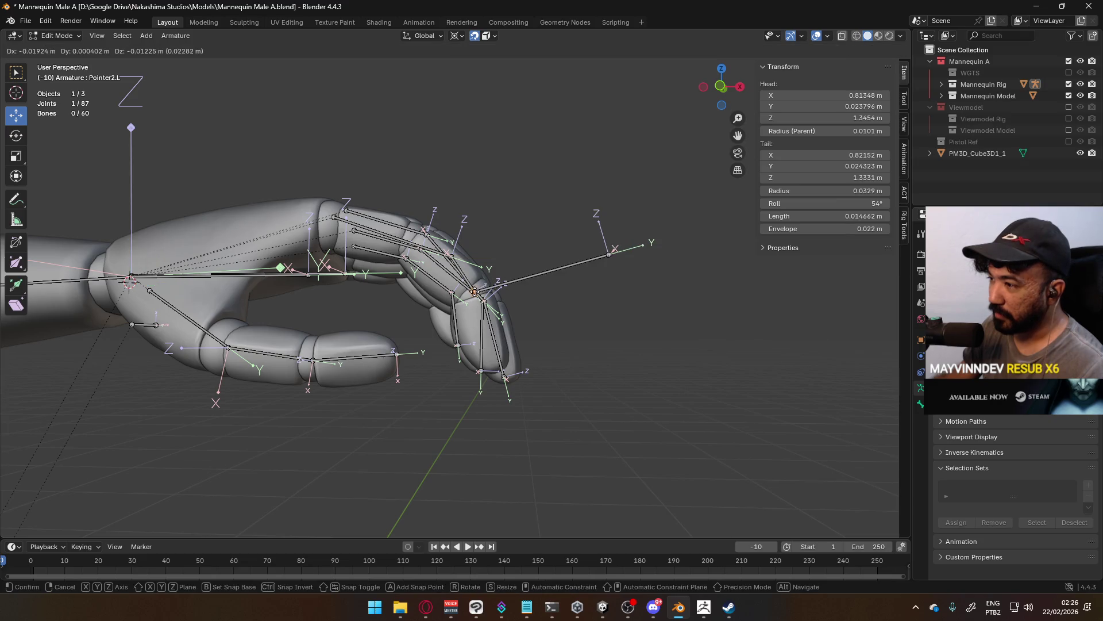
click(480, 288)
mouse_move(480, 287)
middle_down()
mouse_move(336, 322)
mouse_move(348, 321)
middle_up()
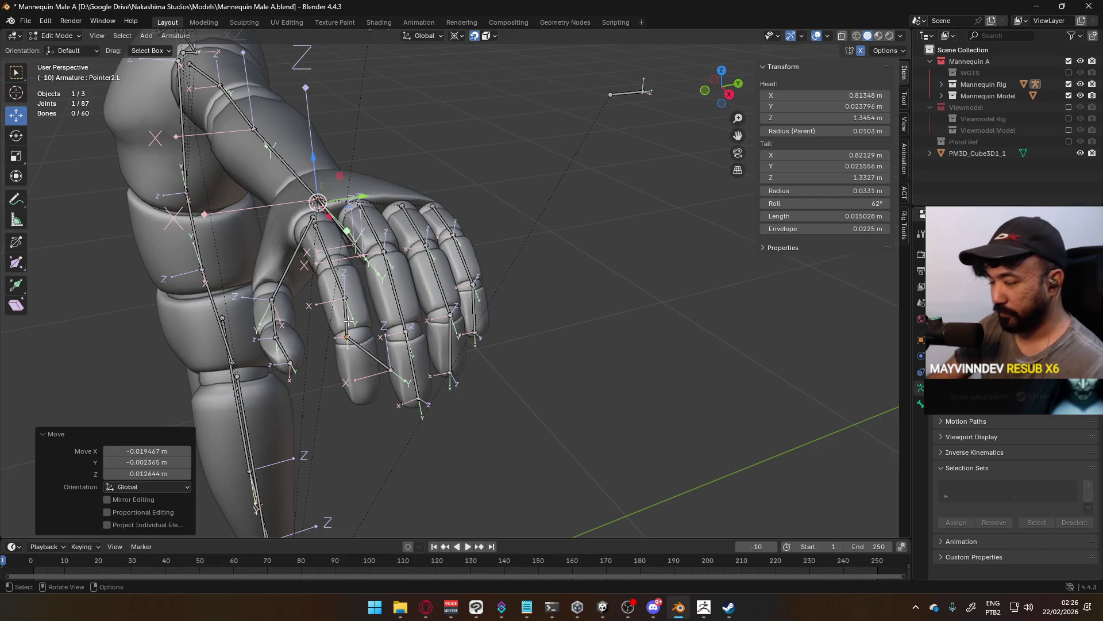
key(KP_7)
scroll(475, 382, up, 6)
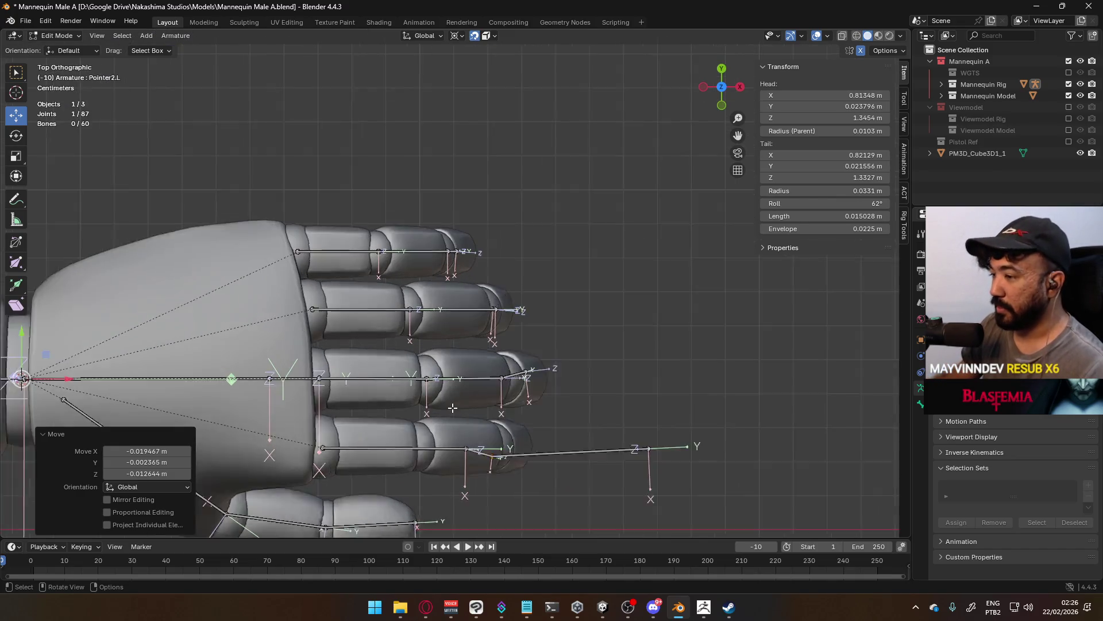
drag(491, 395, 487, 398)
drag(383, 398, 377, 397)
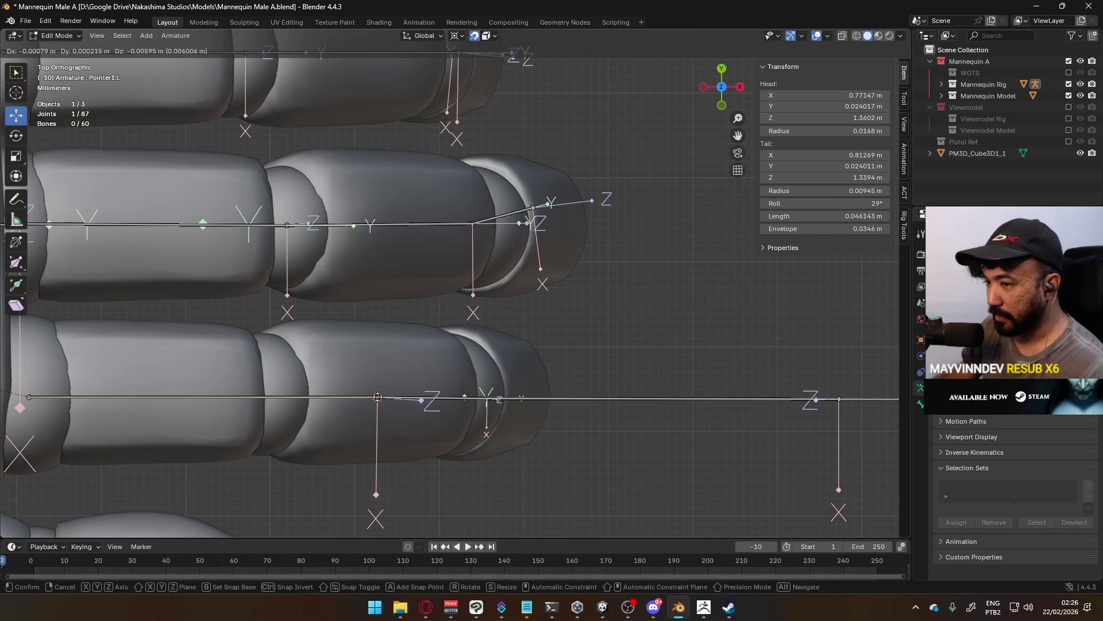
key(Escape)
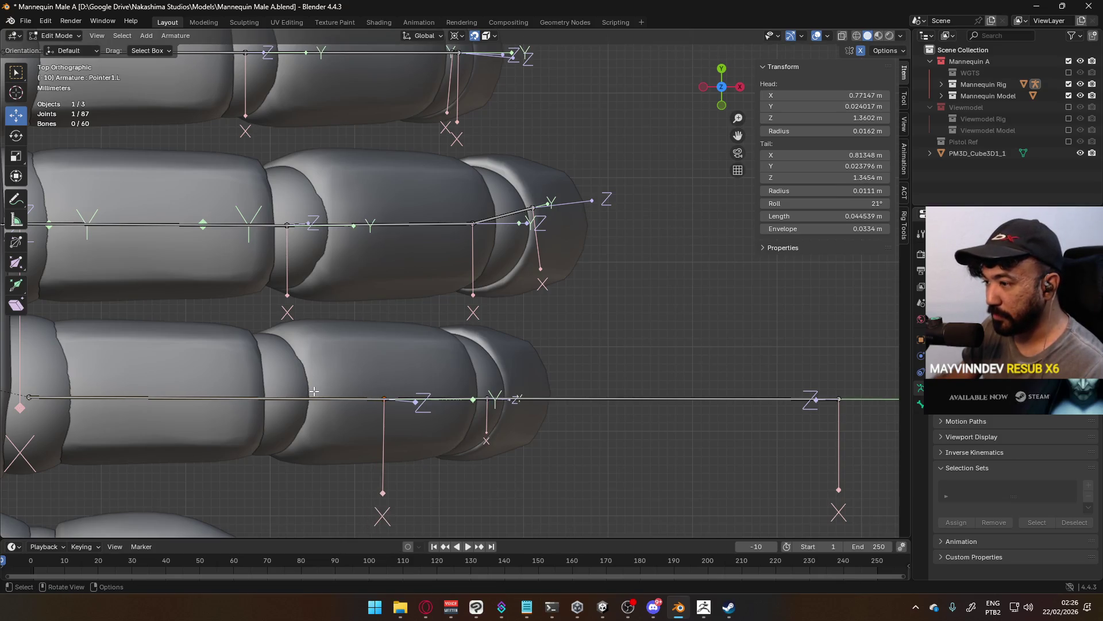
Reposition another index joint, then place the Pointer3.L tip at 0.82775, 0.028176, 1.3085 m.
middle_drag(320, 395, 325, 360)
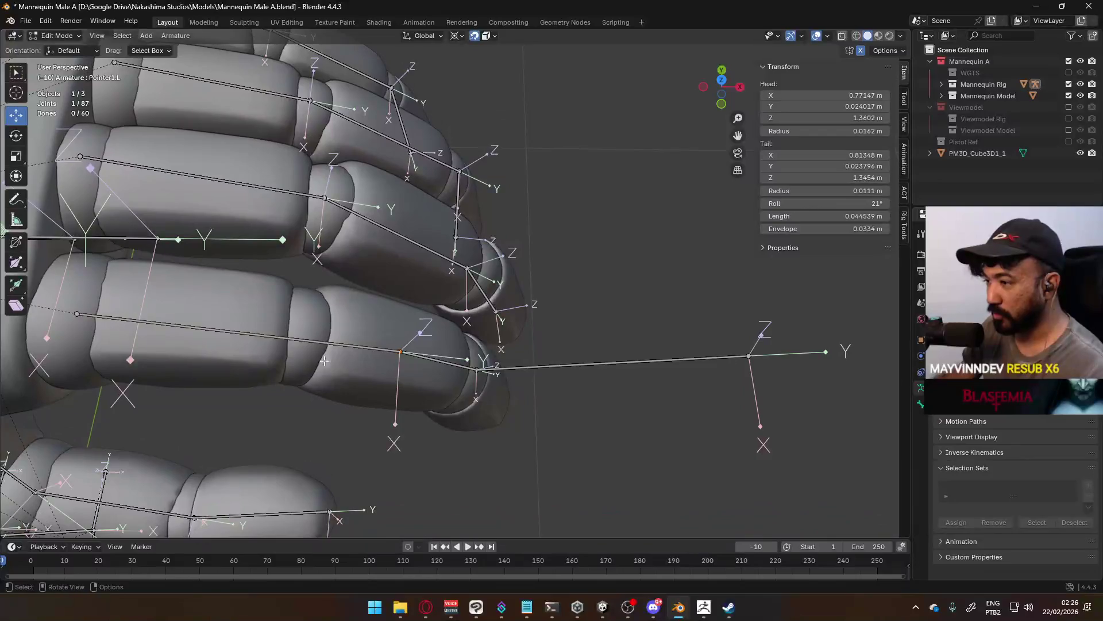
key(KP_7)
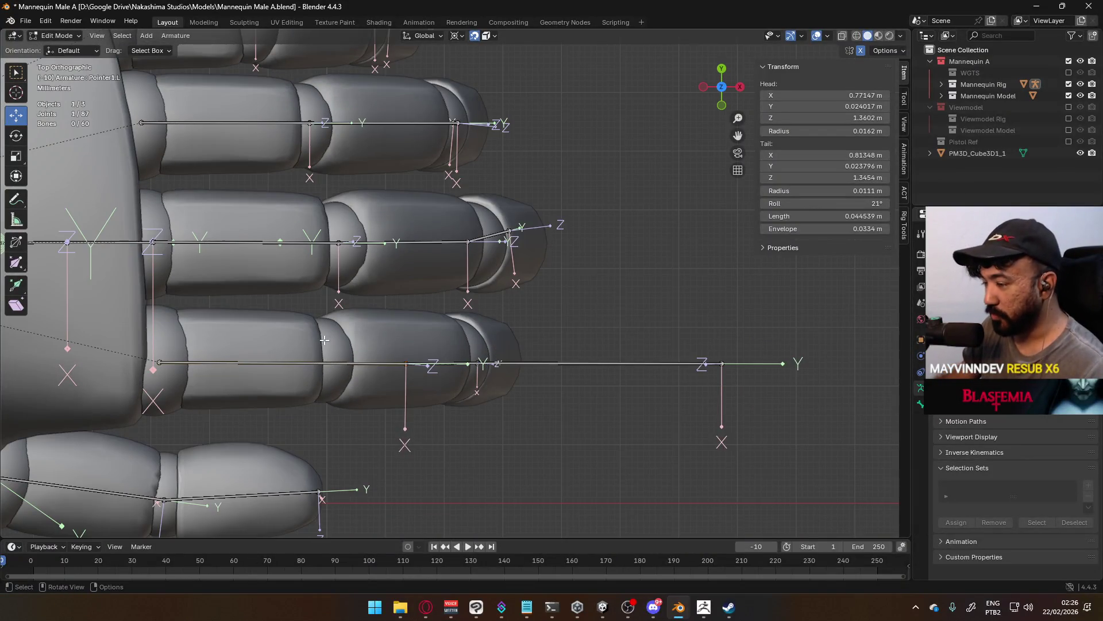
key(g)
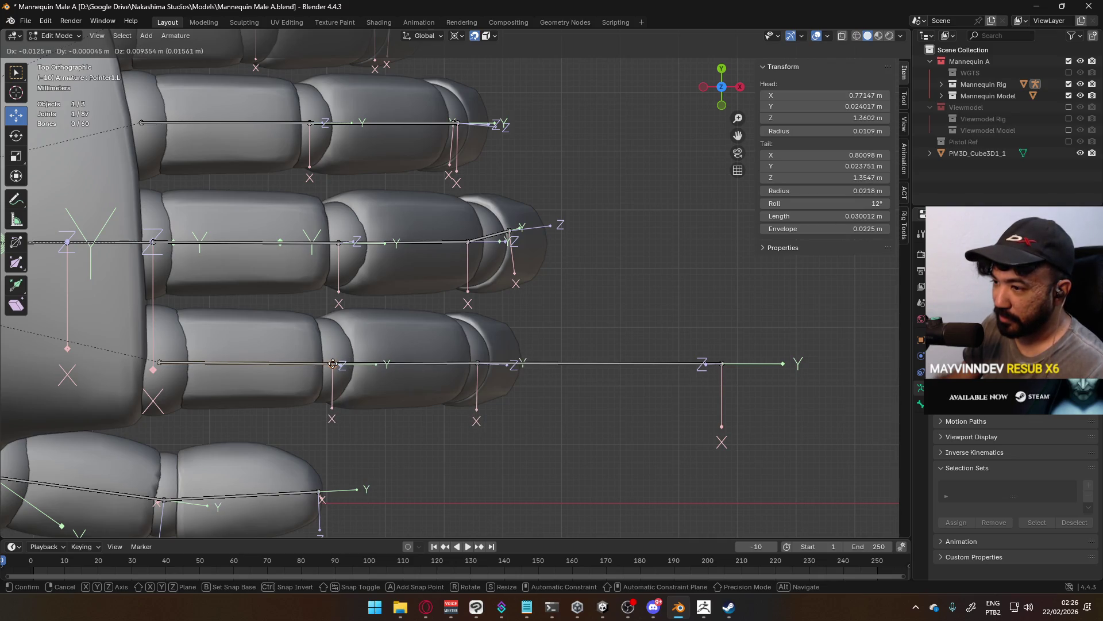
click(333, 363)
click(720, 384)
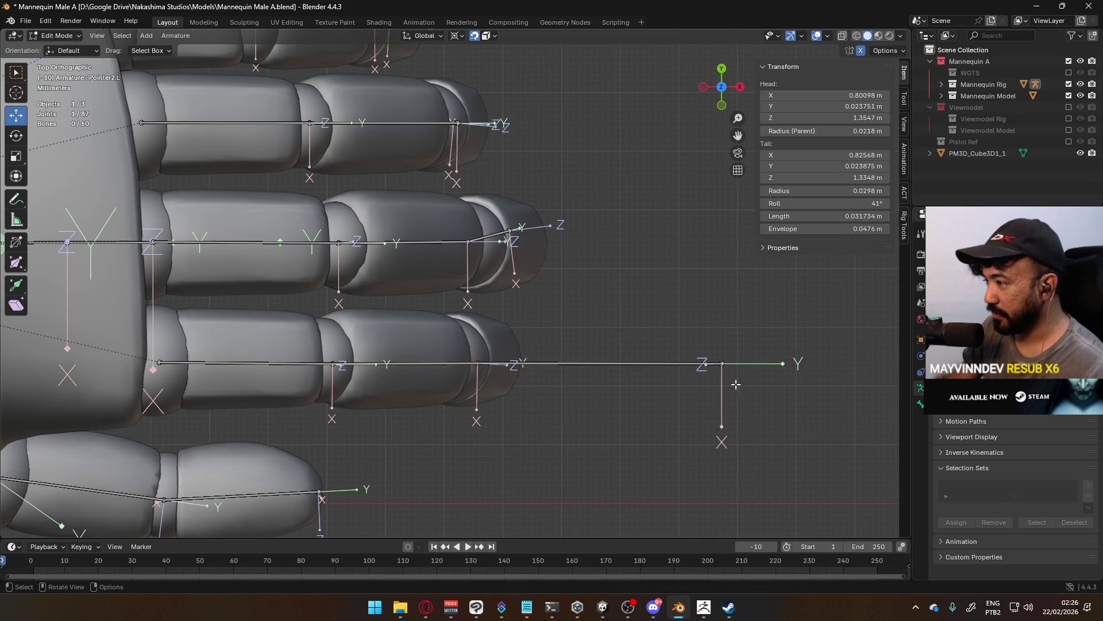
click(744, 353)
mouse_move(698, 386)
middle_down()
mouse_move(574, 288)
mouse_move(635, 247)
mouse_move(517, 345)
middle_up()
key(g)
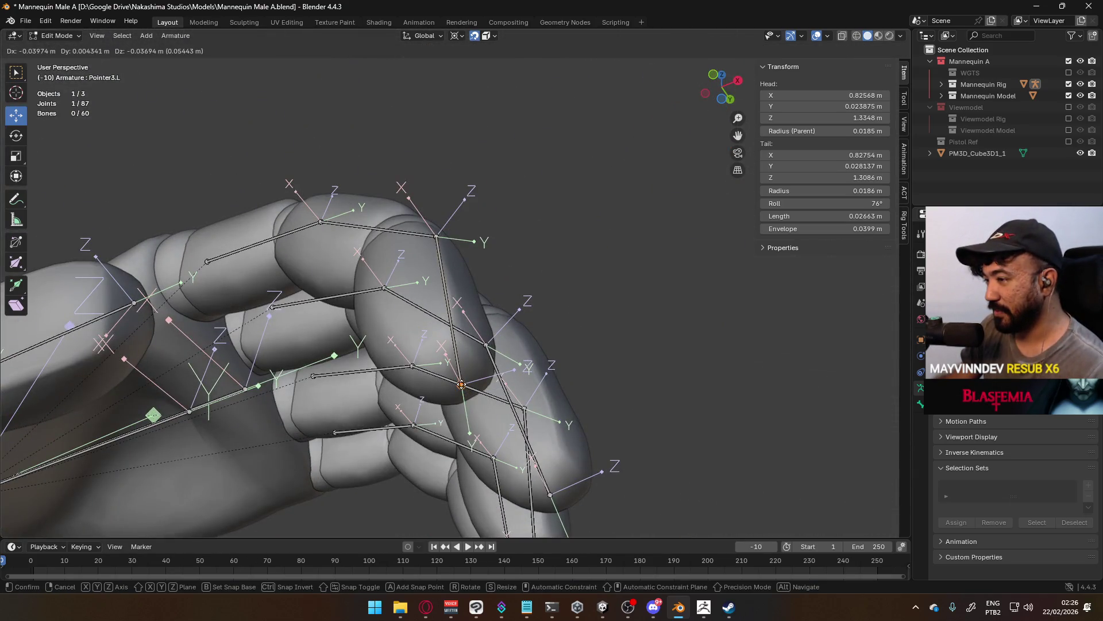
key(Return)
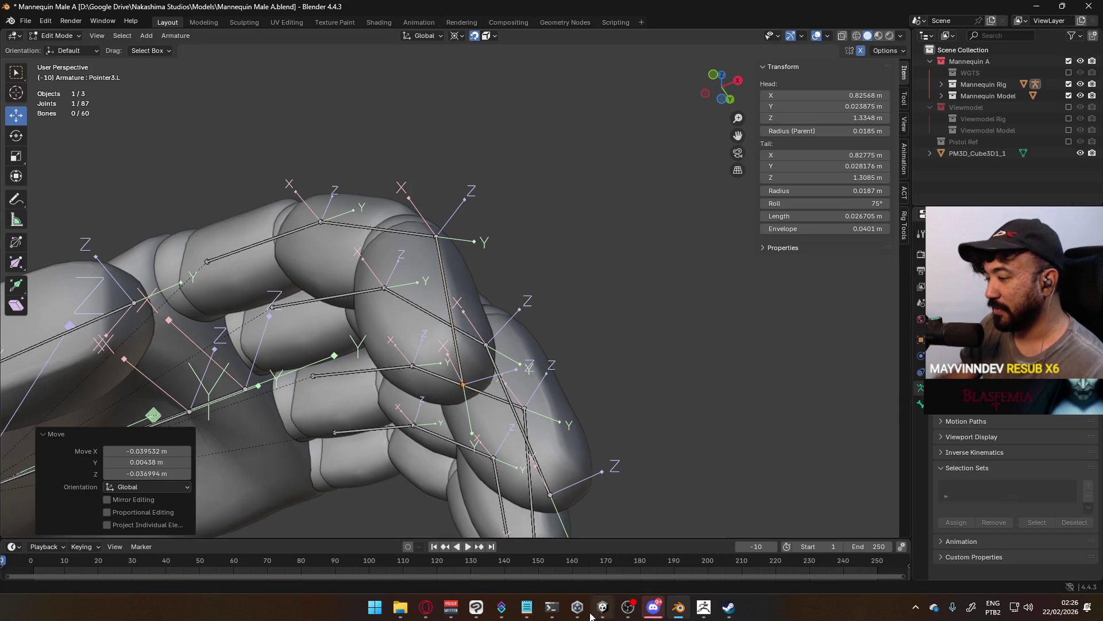
Glance at the Discord server chat, then return to the hand rig in Blender.
click(657, 607)
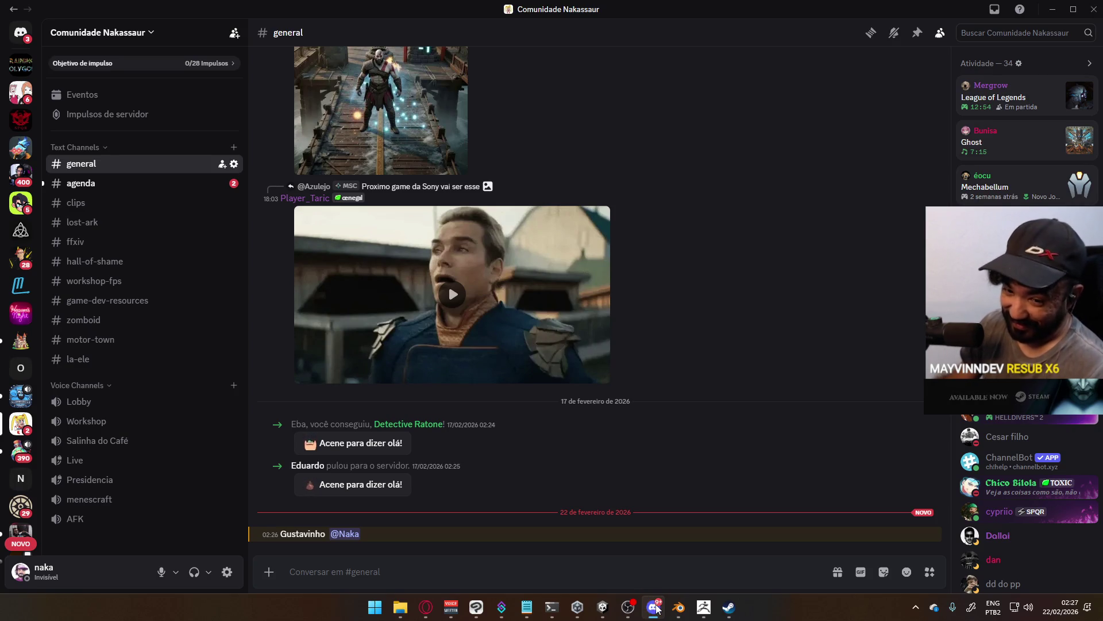
click(657, 607)
mouse_move(632, 313)
middle_down()
mouse_move(574, 345)
mouse_move(442, 473)
middle_up()
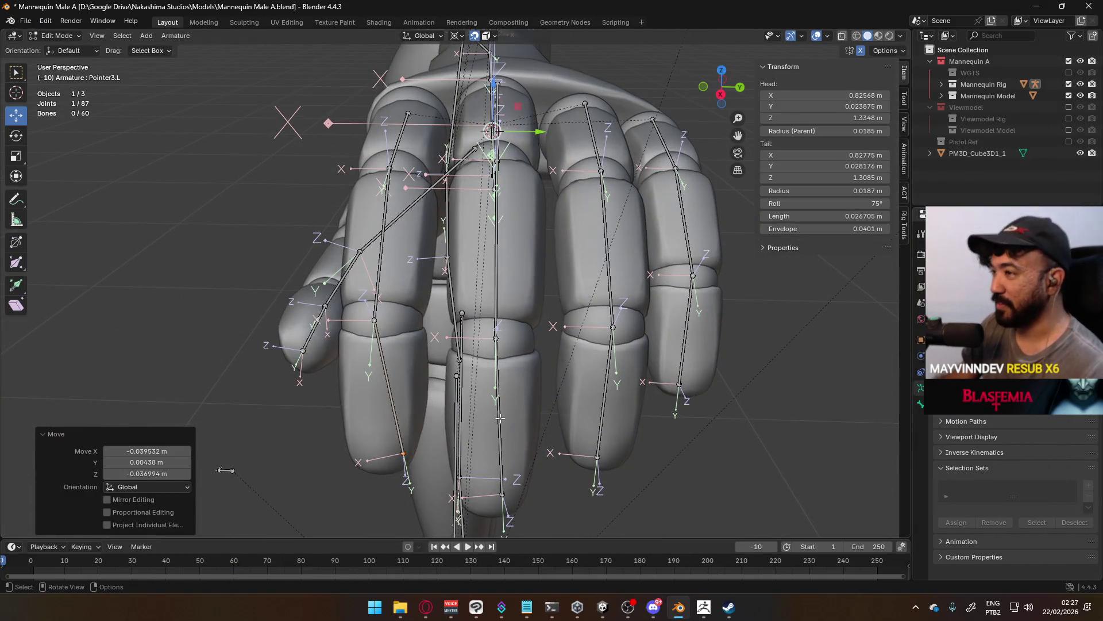
In top view, move the Pointer3.L tail inside the fingertip to 0.83013, 0.024095, 1.3085 m.
key(KP_7)
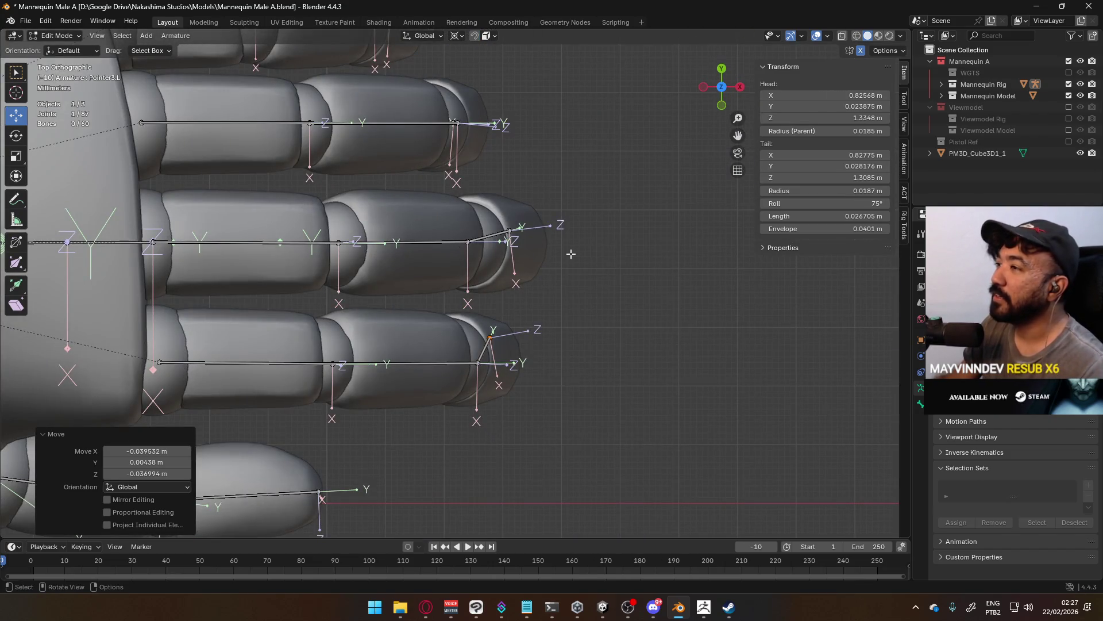
scroll(558, 222, up, 2)
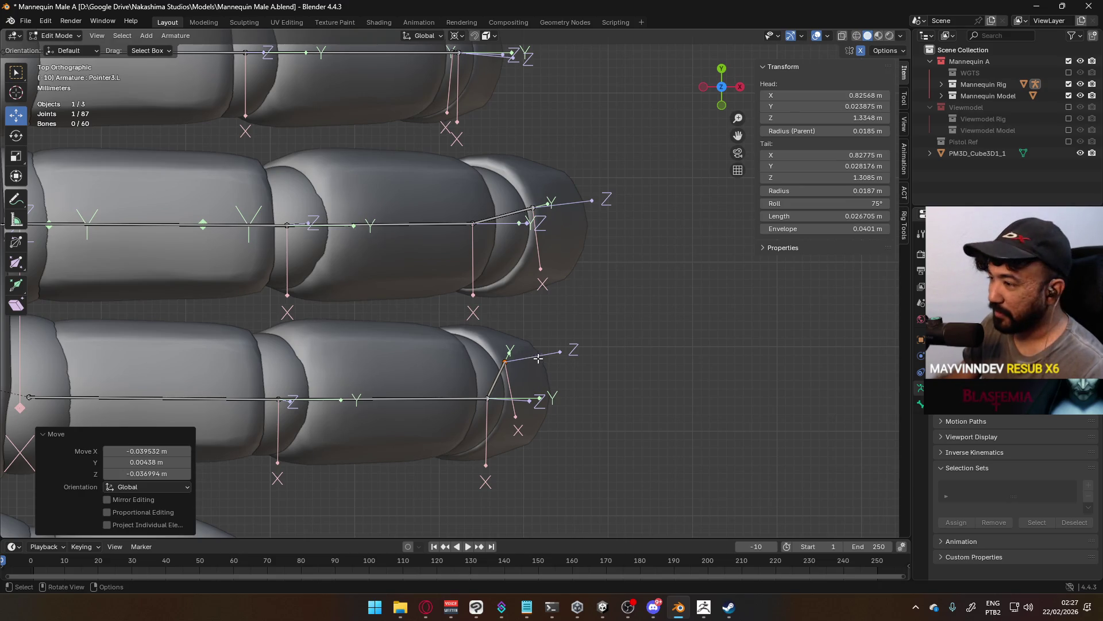
key(g)
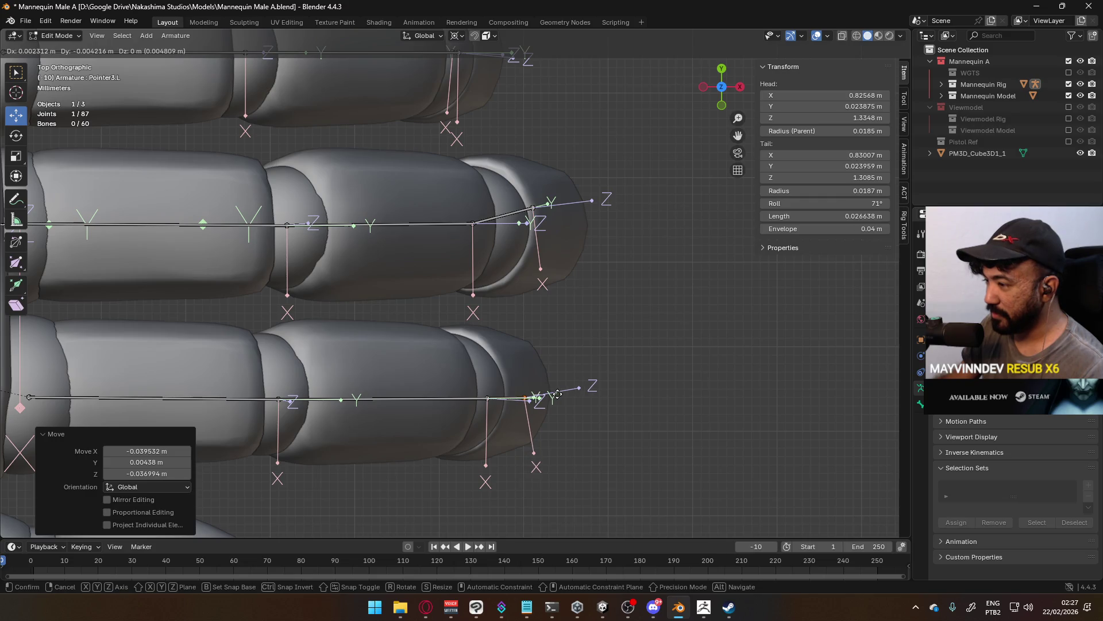
click(557, 395)
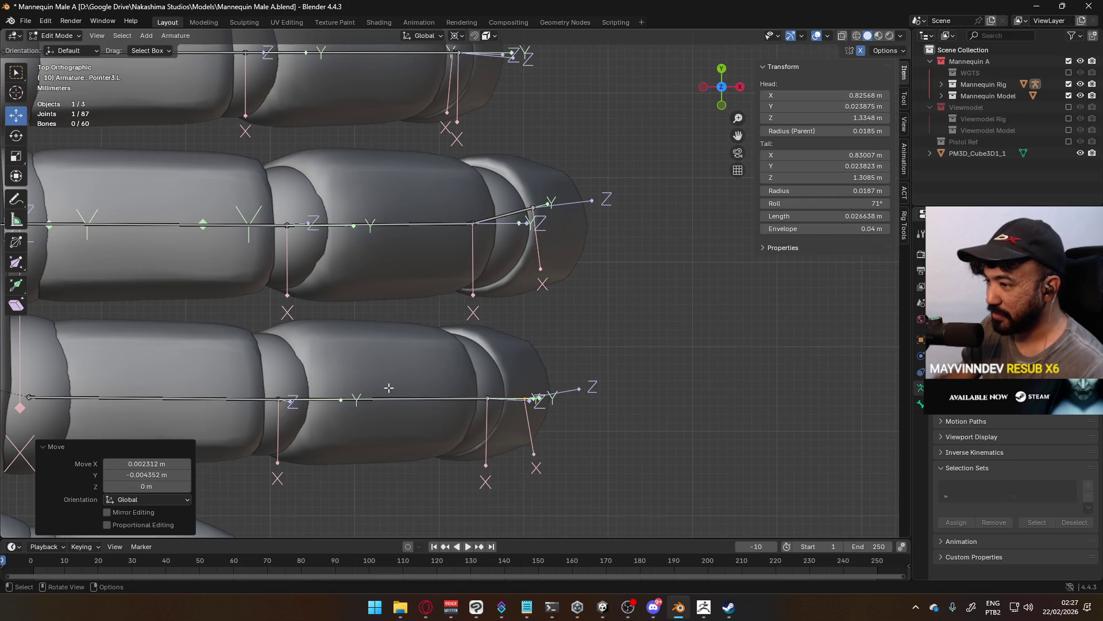
Shift Pointer2.L and Pointer3.L sideways onto the finger's centre line and check them in perspective.
click(280, 398)
shift+click(536, 395)
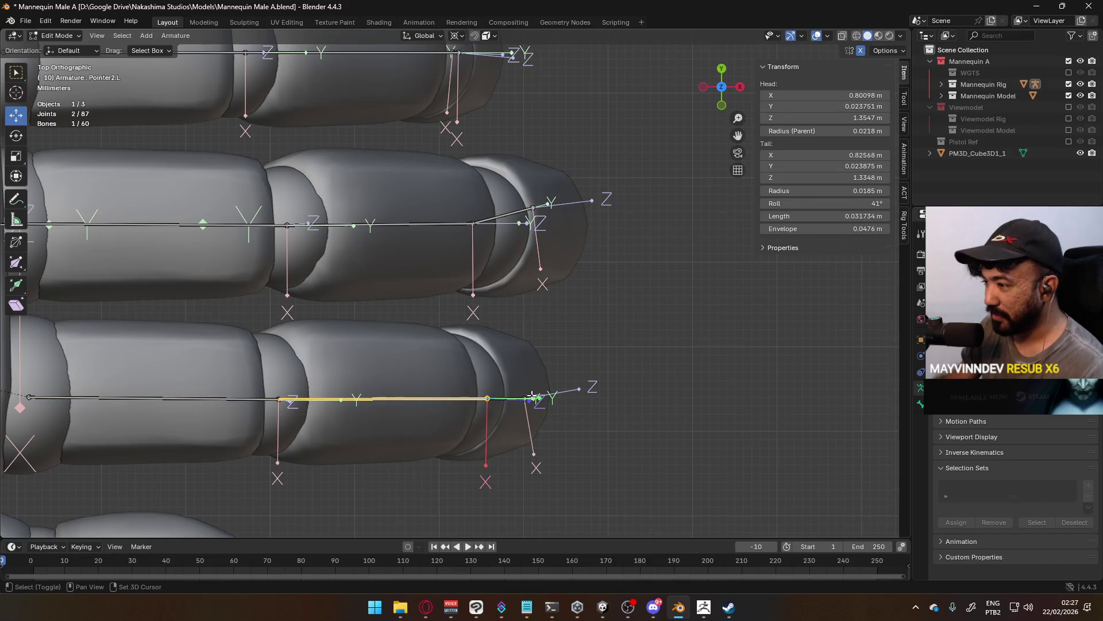
key(g)
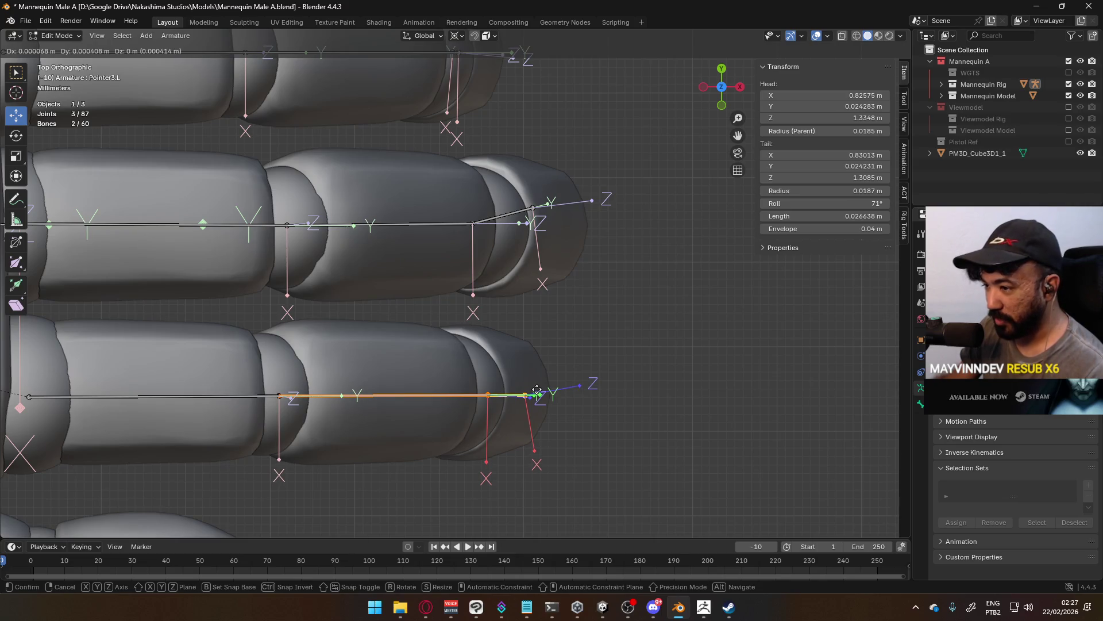
click(537, 393)
click(636, 369)
scroll(610, 404, down, 3)
mouse_move(609, 404)
middle_down()
mouse_move(586, 273)
mouse_move(596, 261)
mouse_move(621, 310)
mouse_move(553, 352)
mouse_move(608, 276)
mouse_move(563, 246)
mouse_move(358, 255)
mouse_move(338, 266)
mouse_move(572, 366)
mouse_move(809, 330)
middle_up()
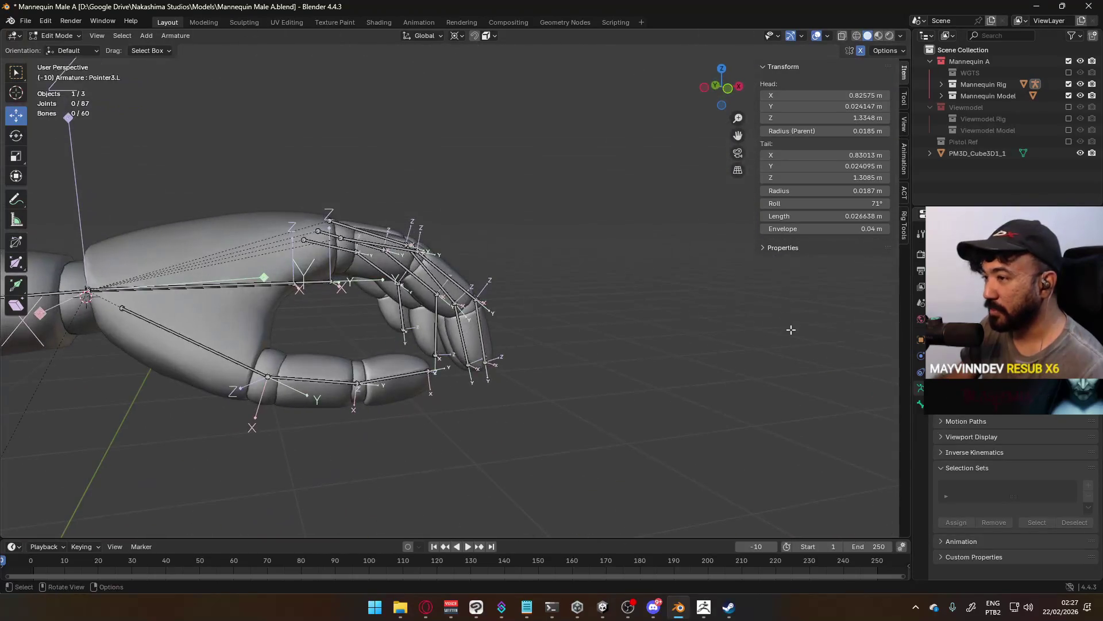
mouse_move(284, 352)
middle_down()
mouse_move(356, 322)
mouse_move(404, 285)
mouse_move(395, 305)
mouse_move(379, 293)
mouse_move(364, 319)
mouse_move(359, 294)
middle_up()
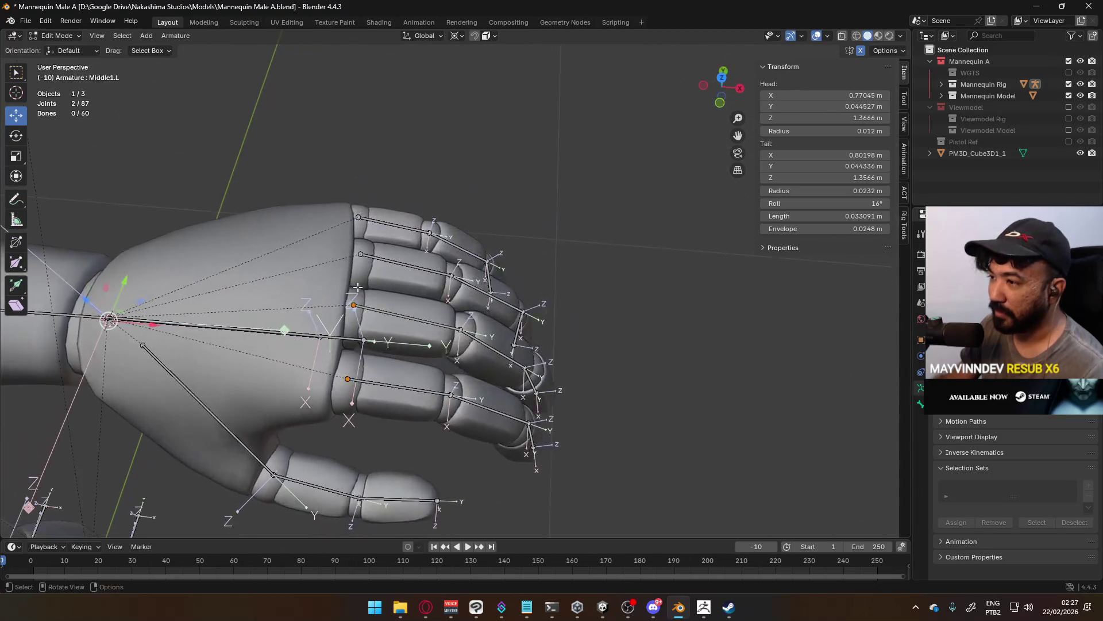
shift+click(362, 218)
key(KP_3)
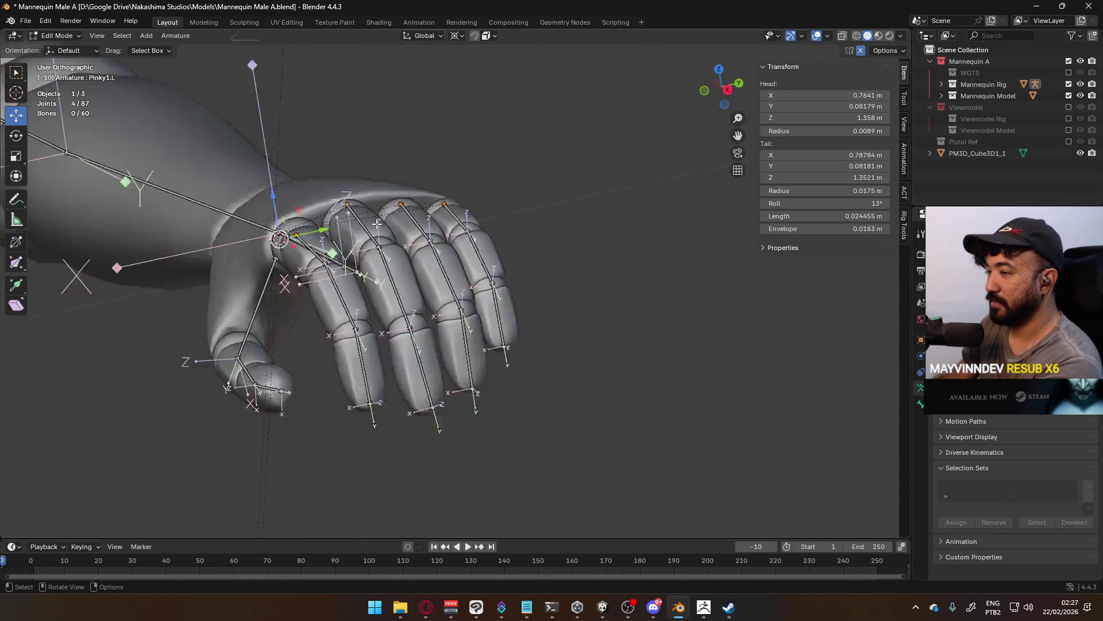
key(KP_1)
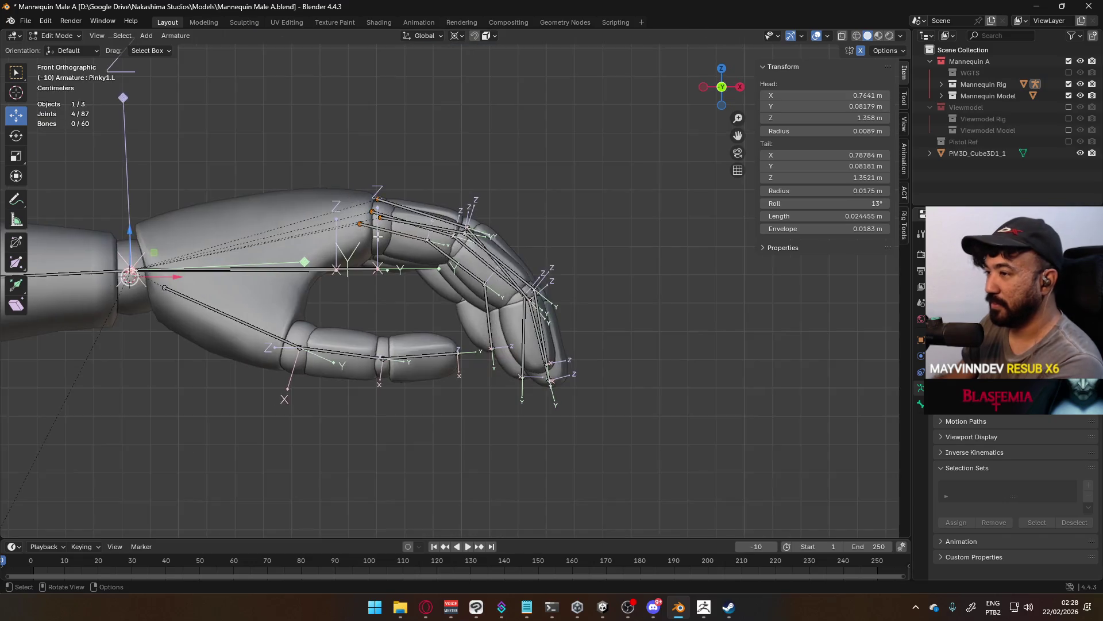
scroll(307, 267, up, 6)
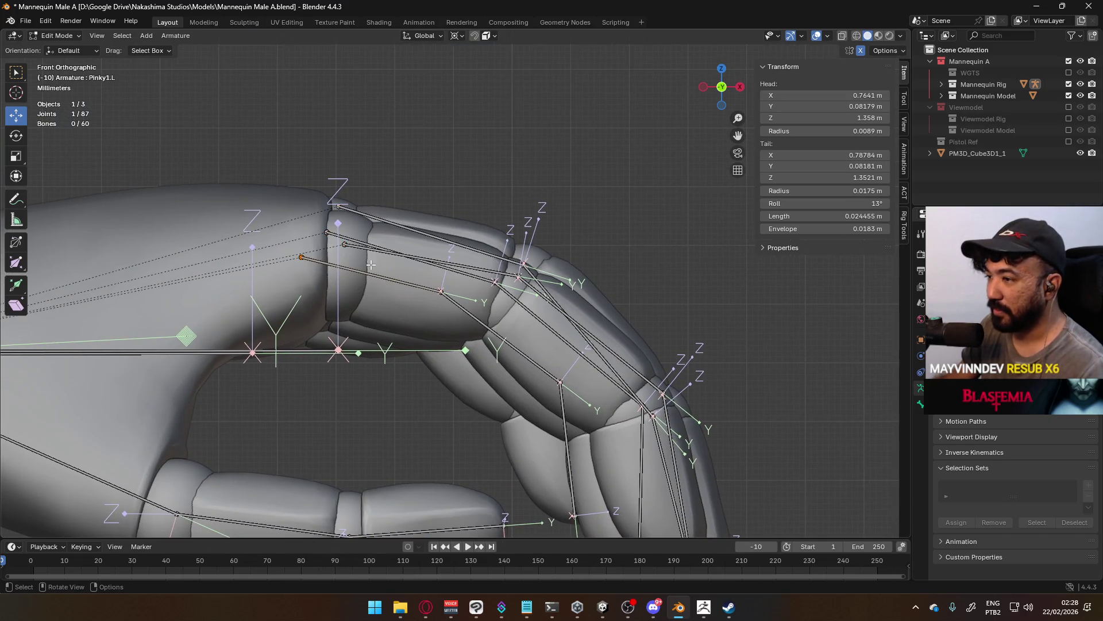
key(g)
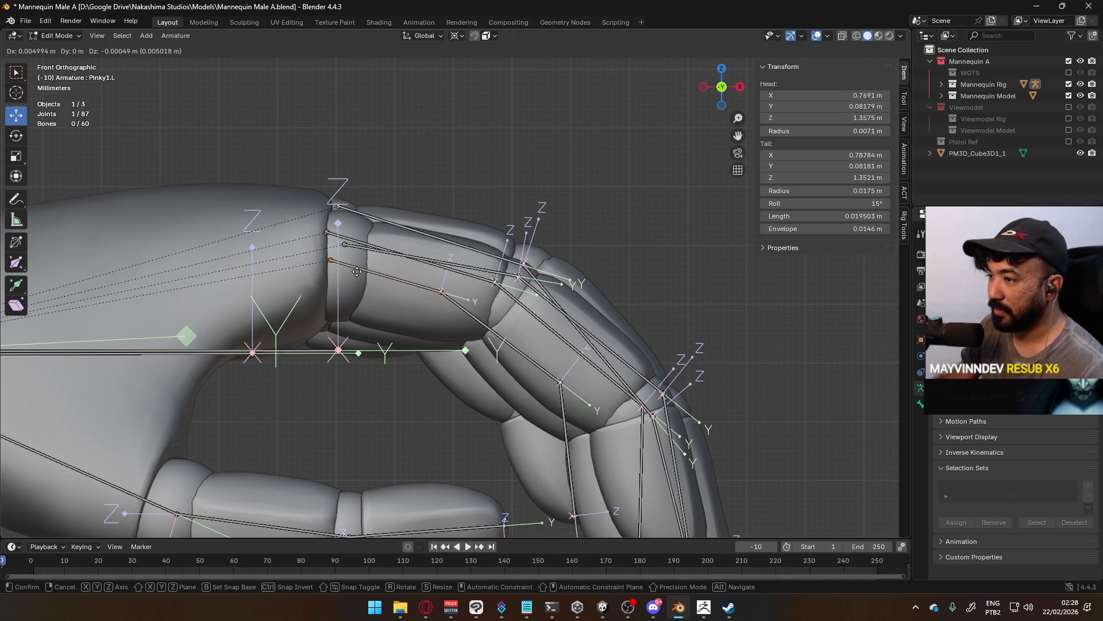
click(365, 276)
middle_drag(352, 212, 351, 330)
key(ctrl+z)
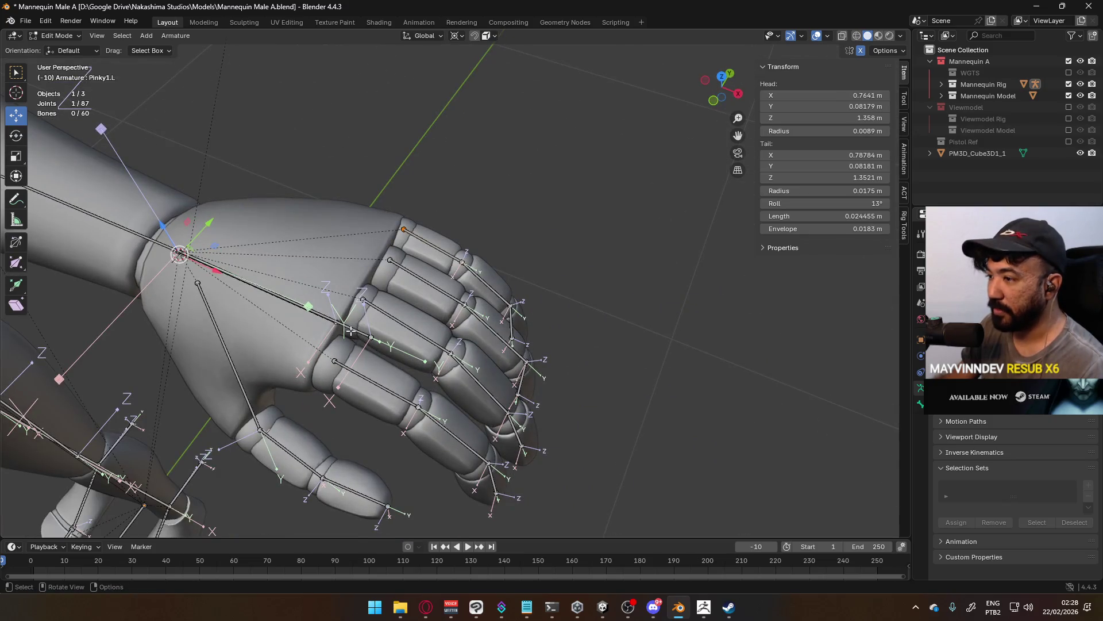
key(KP_1)
scroll(381, 250, up, 5)
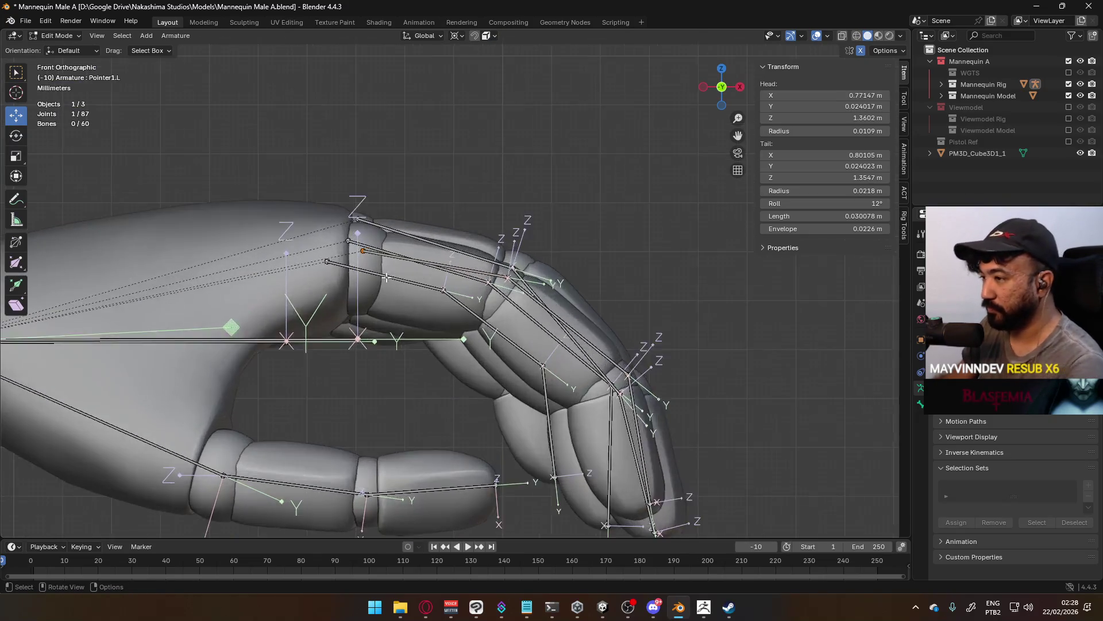
Lower the index finger's base joint onto its knuckle, refining it in front view.
key(g)
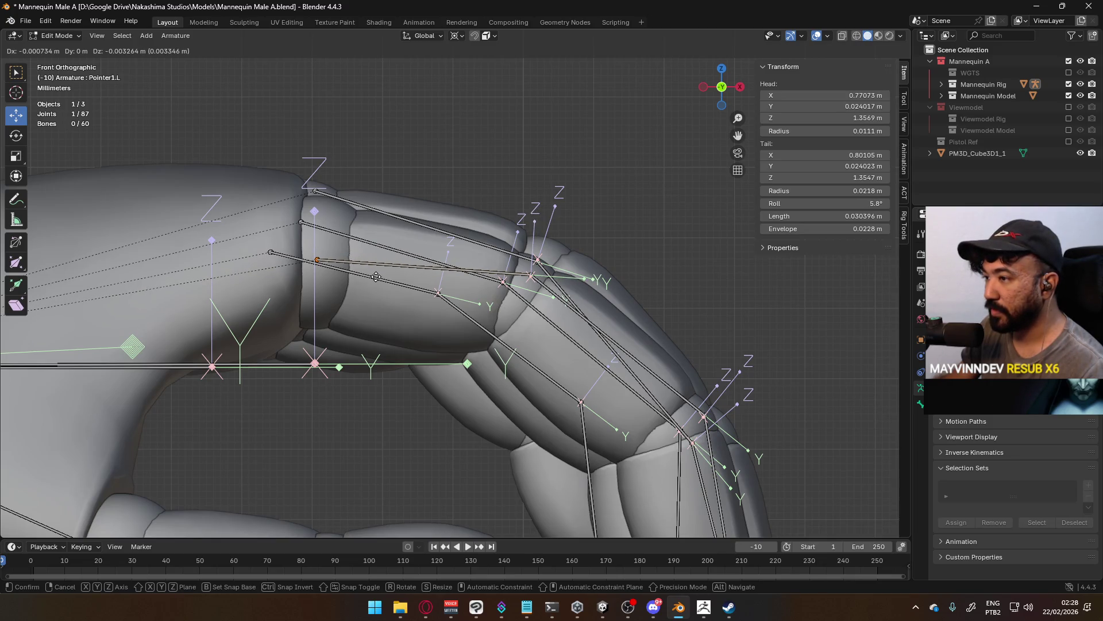
click(376, 277)
mouse_move(555, 279)
middle_down()
mouse_move(404, 221)
mouse_move(377, 268)
middle_up()
middle_drag(410, 337, 481, 311)
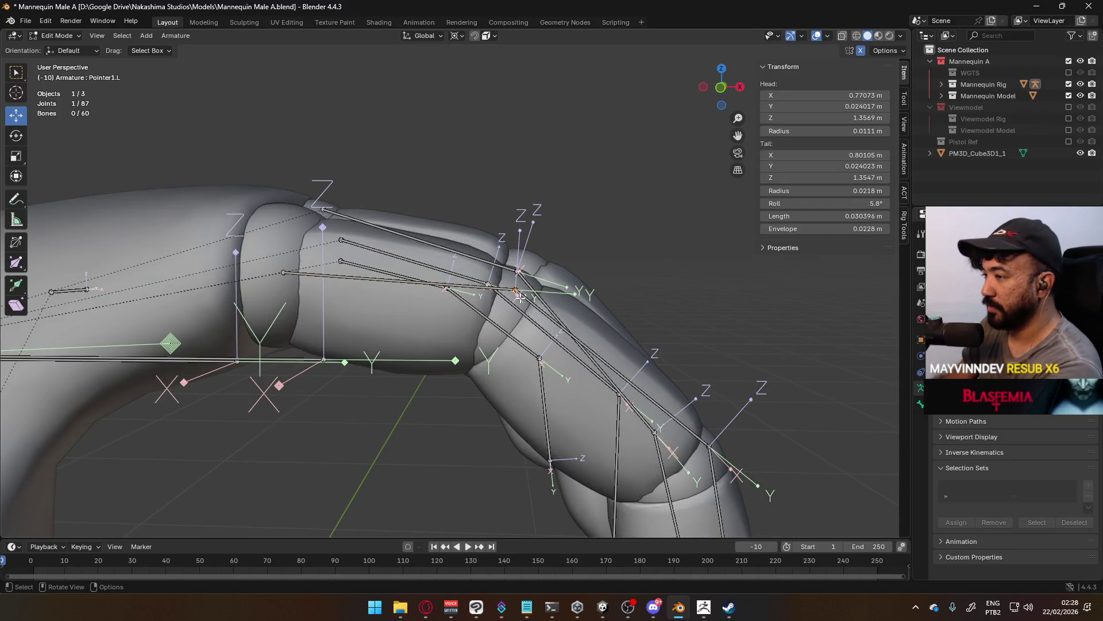
key(KP_3)
key(KP_1)
scroll(531, 301, up, 3)
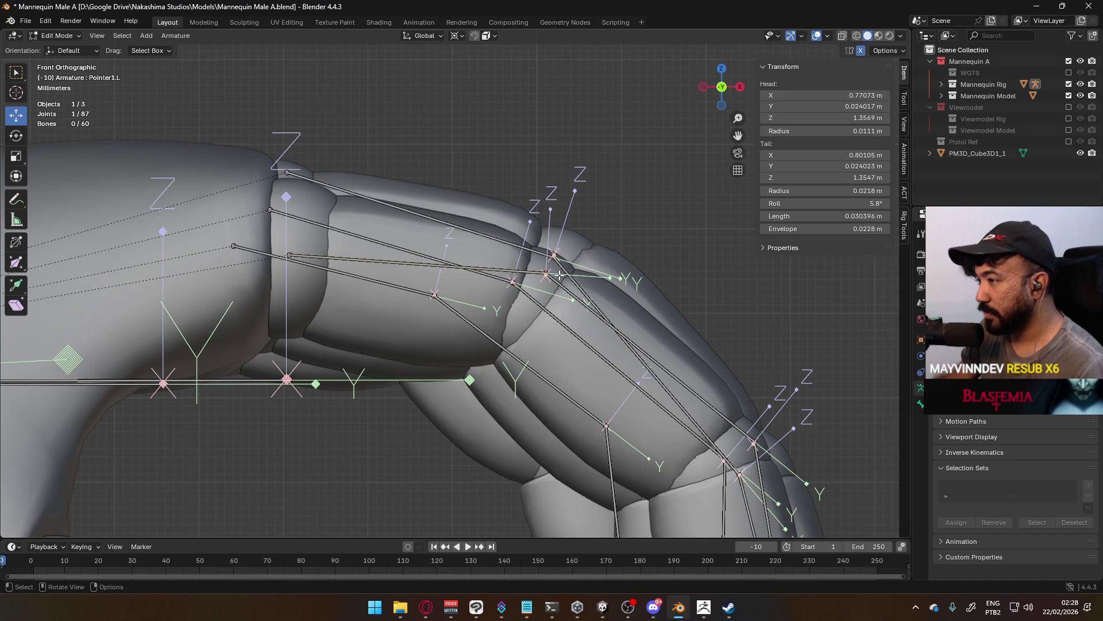
key(g)
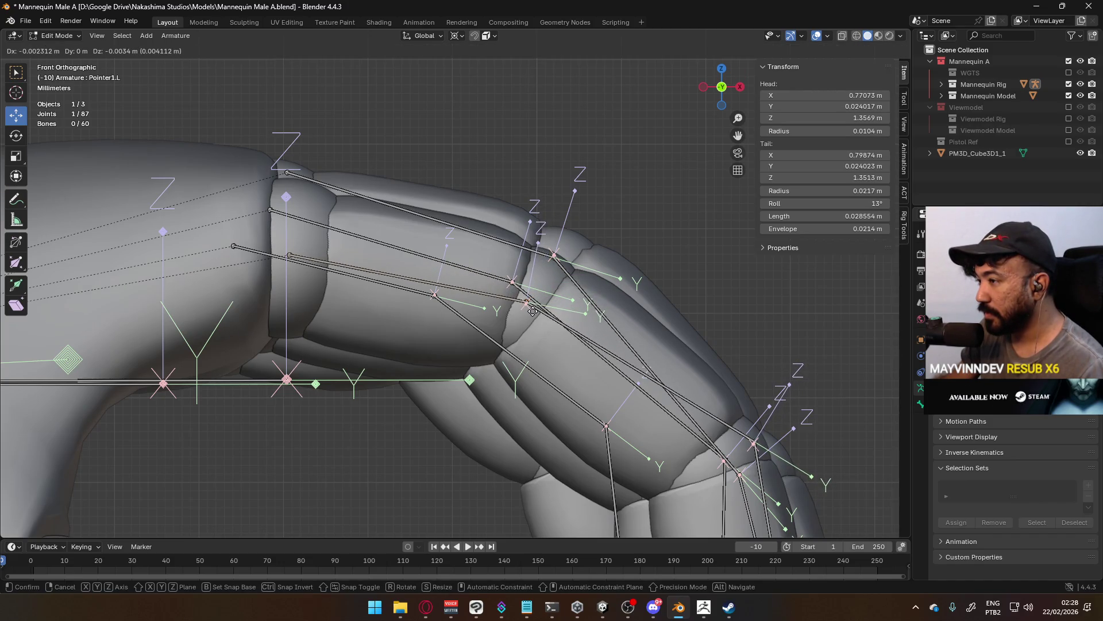
click(533, 311)
middle_drag(533, 310, 498, 309)
Move the Pointer2.L joint onto the knuckle, shortening the bone to 0.02959 m.
click(428, 398)
key(KP_1)
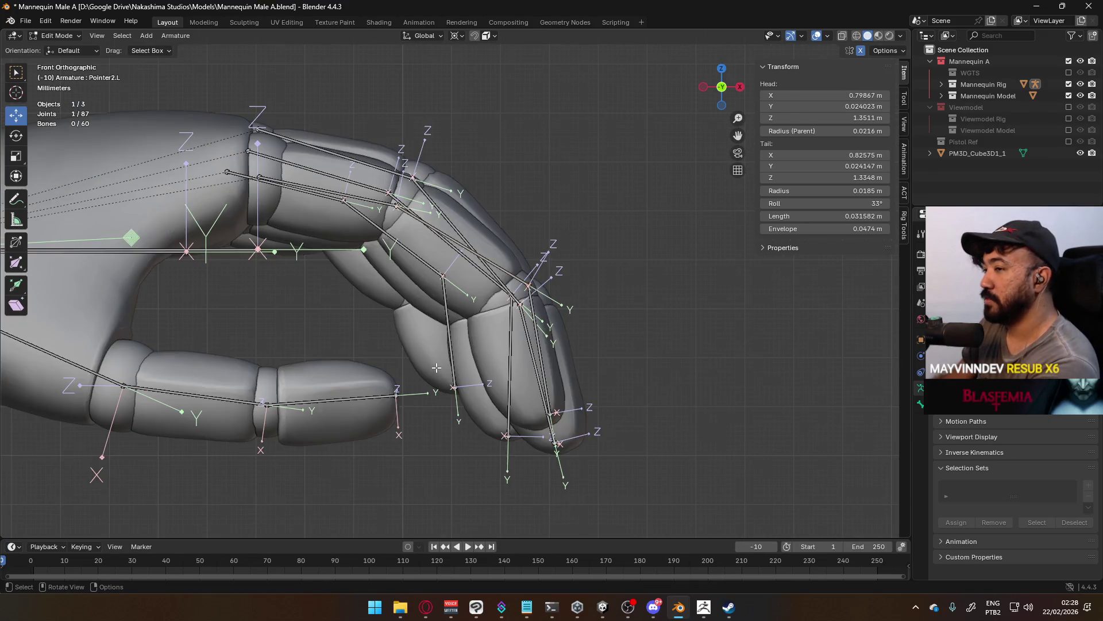
scroll(543, 317, up, 3)
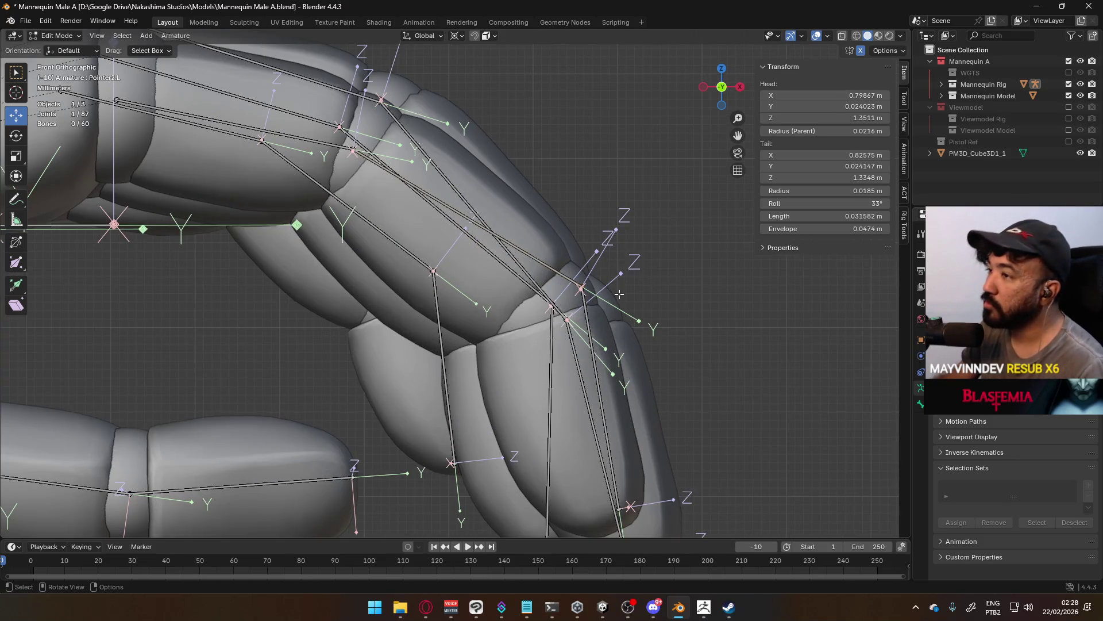
key(g)
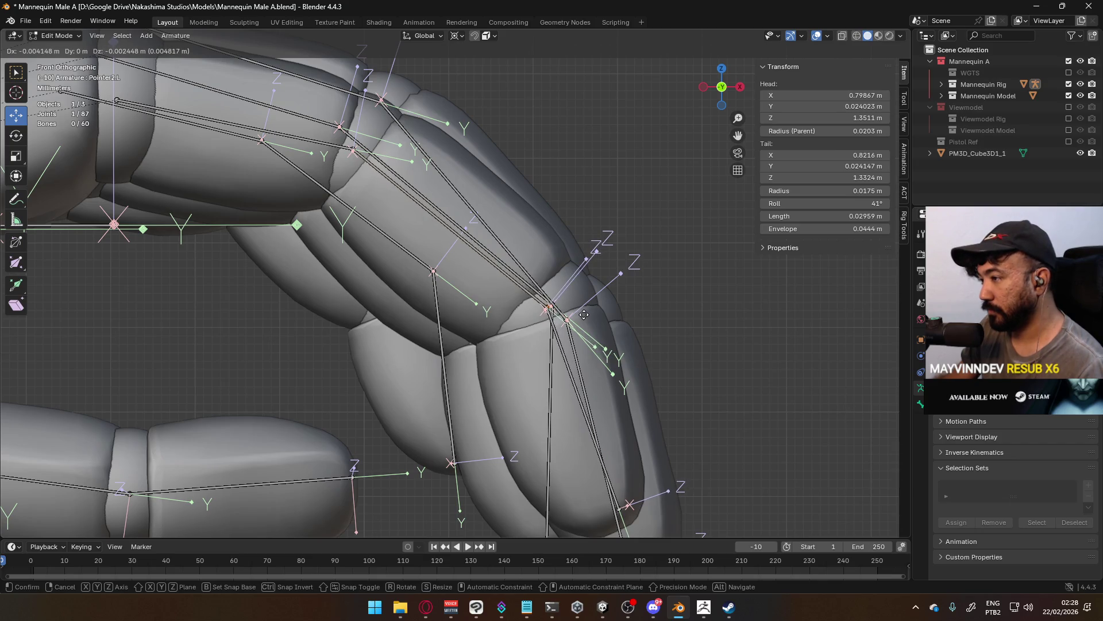
click(584, 314)
scroll(630, 314, down, 5)
mouse_move(633, 312)
middle_down()
mouse_move(521, 333)
mouse_move(635, 201)
mouse_move(389, 451)
mouse_move(368, 344)
mouse_move(352, 327)
mouse_move(551, 313)
mouse_move(615, 344)
mouse_move(455, 308)
middle_up()
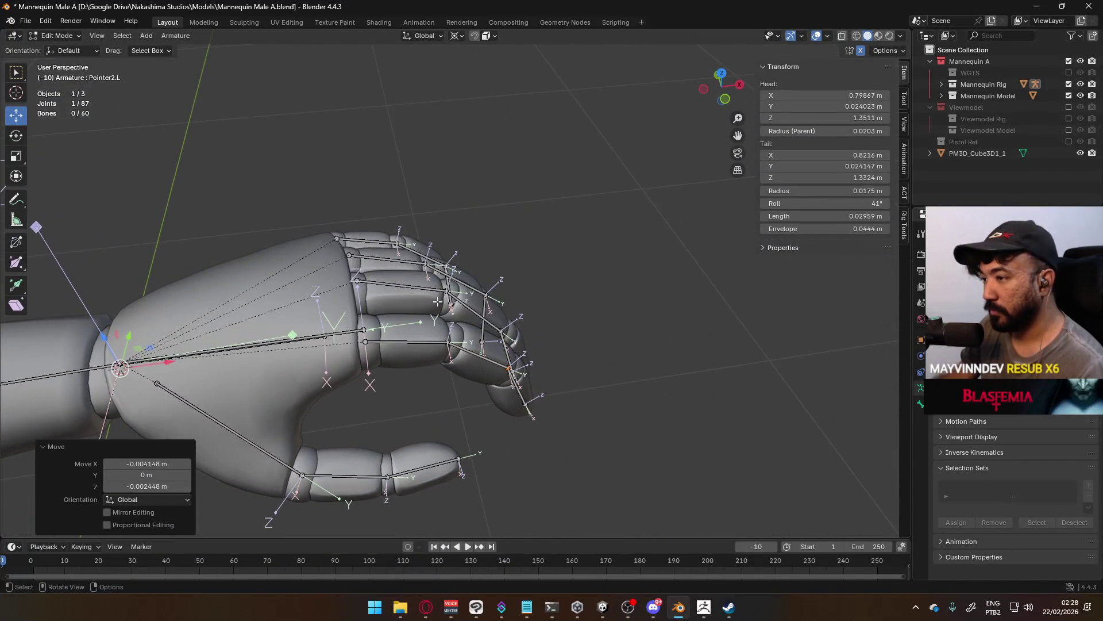
click(358, 281)
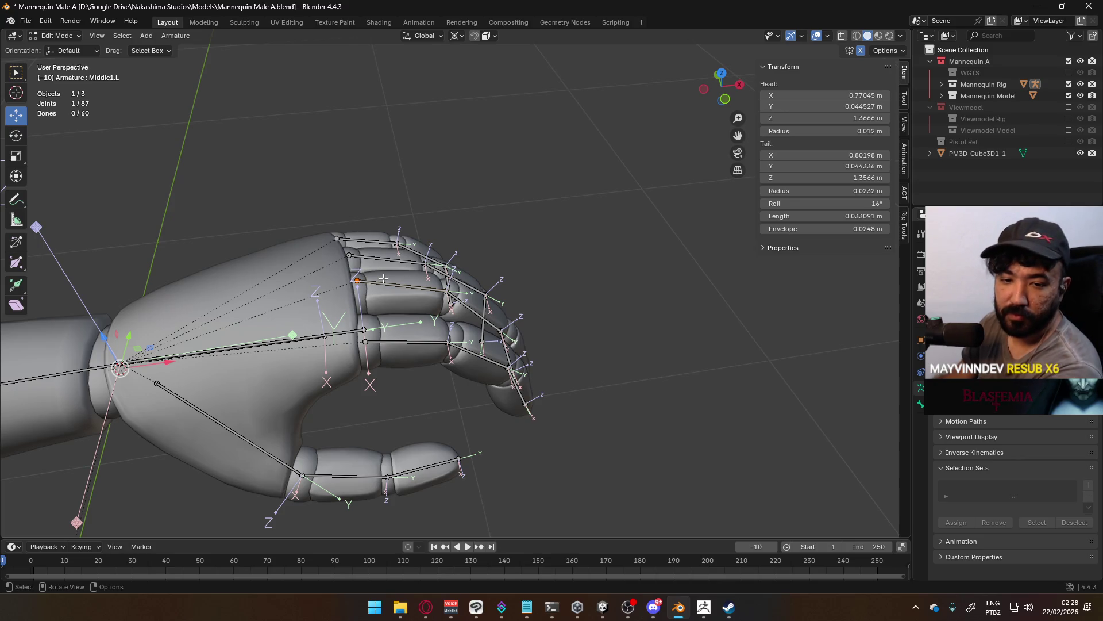
Lower the selected middle finger joint vertically into its knuckle.
key(KP_3)
key(KP_1)
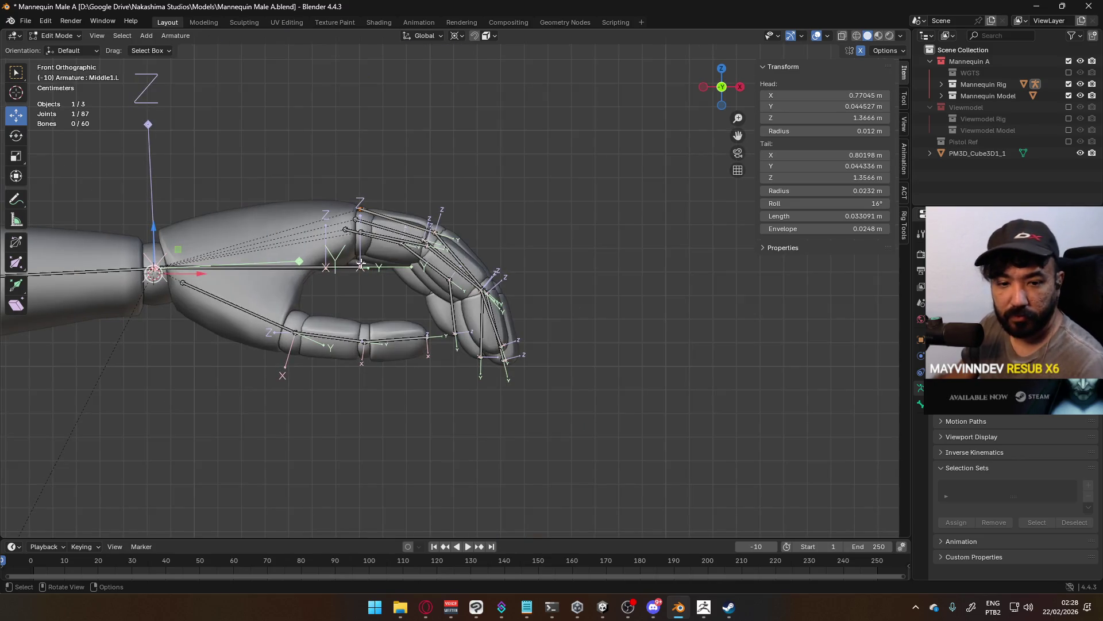
scroll(315, 250, up, 7)
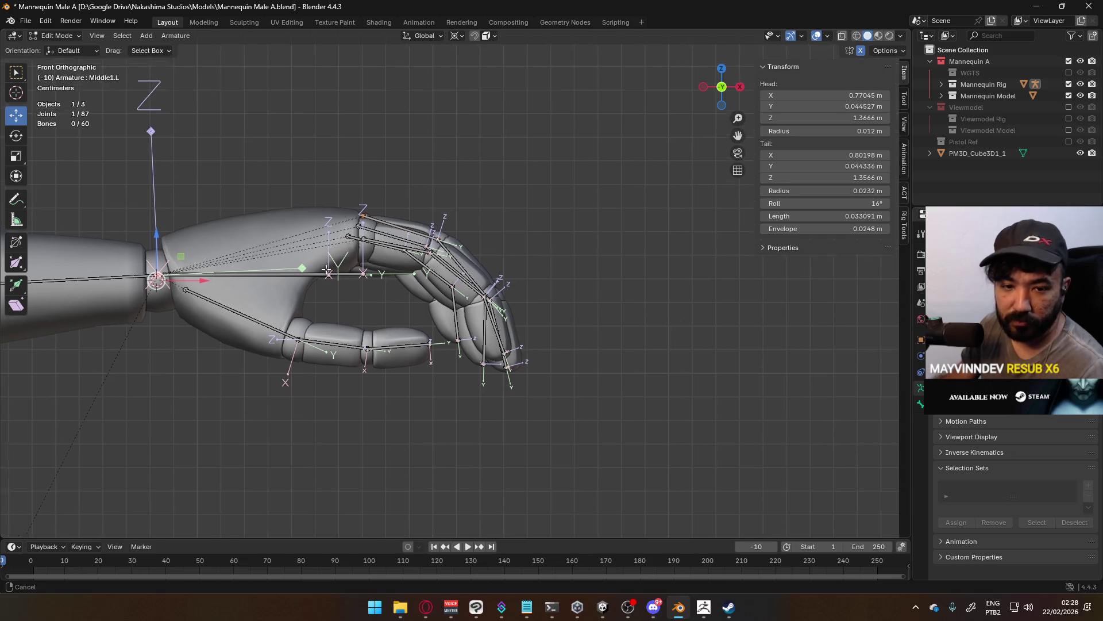
mouse_move(356, 271)
middle_down()
mouse_move(366, 270)
mouse_move(356, 291)
mouse_move(360, 267)
mouse_move(454, 288)
middle_up()
key(g)
key(z)
click(354, 299)
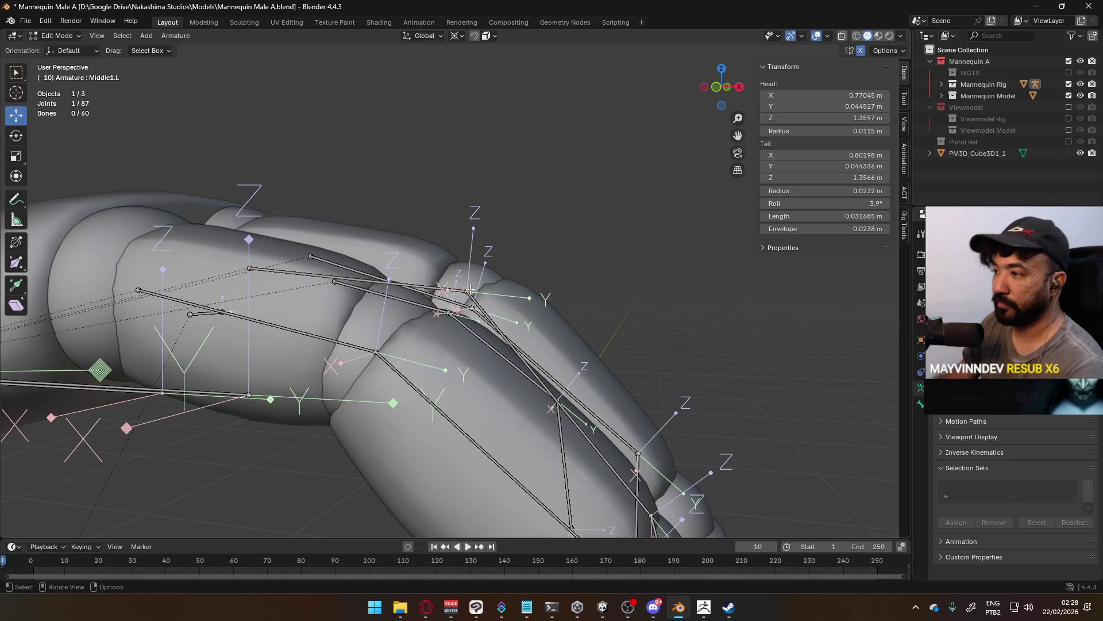
Reposition another middle finger joint in front view and check the Middle2.L bone.
key(KP_3)
key(KP_1)
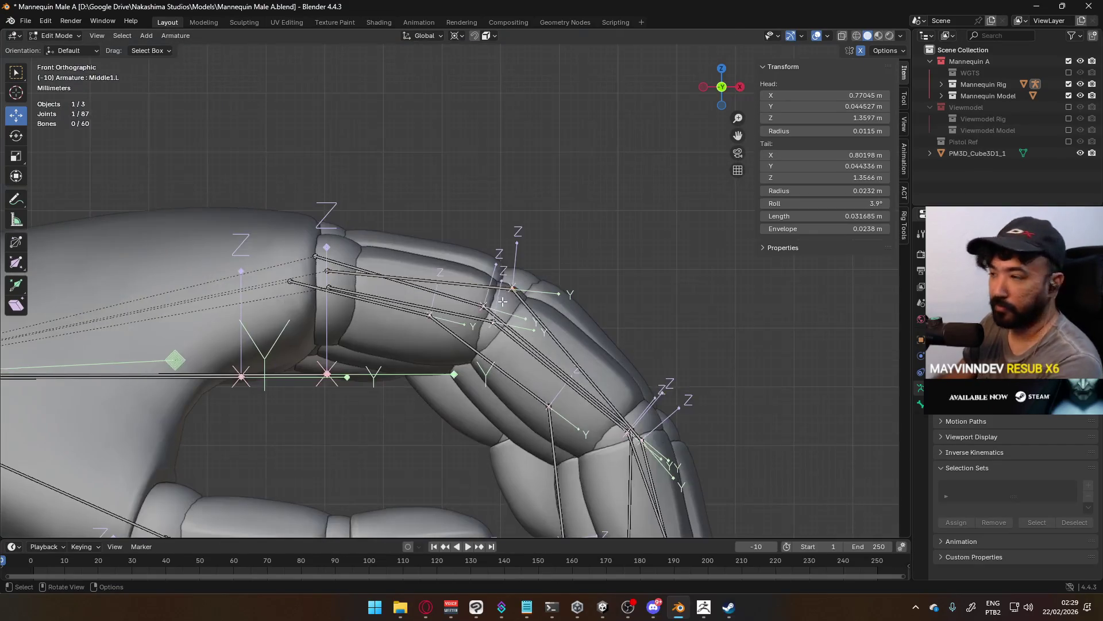
scroll(551, 298, up, 4)
key(g)
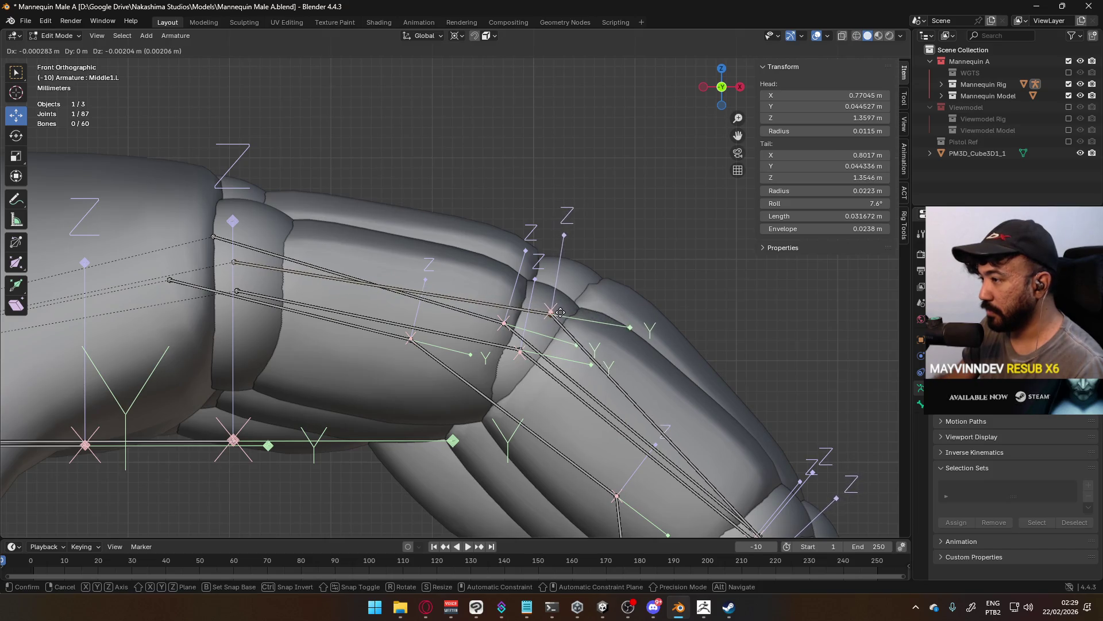
click(559, 313)
mouse_move(559, 313)
middle_down()
mouse_move(471, 332)
mouse_move(569, 386)
mouse_move(455, 380)
mouse_move(315, 413)
middle_up()
click(572, 389)
scroll(572, 390, down, 5)
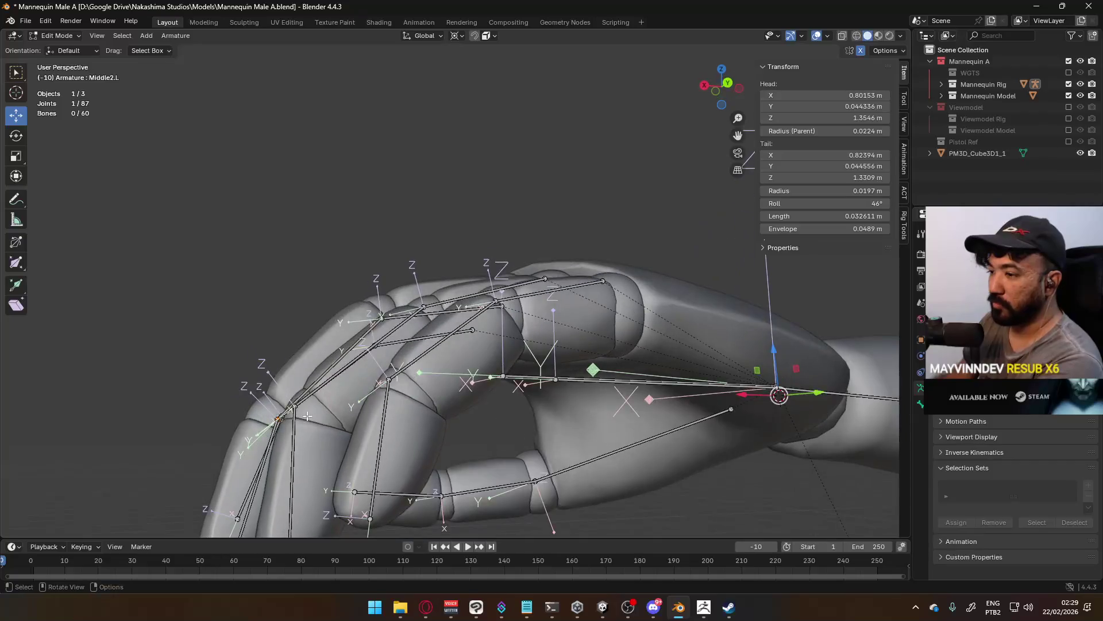
key(KP_3)
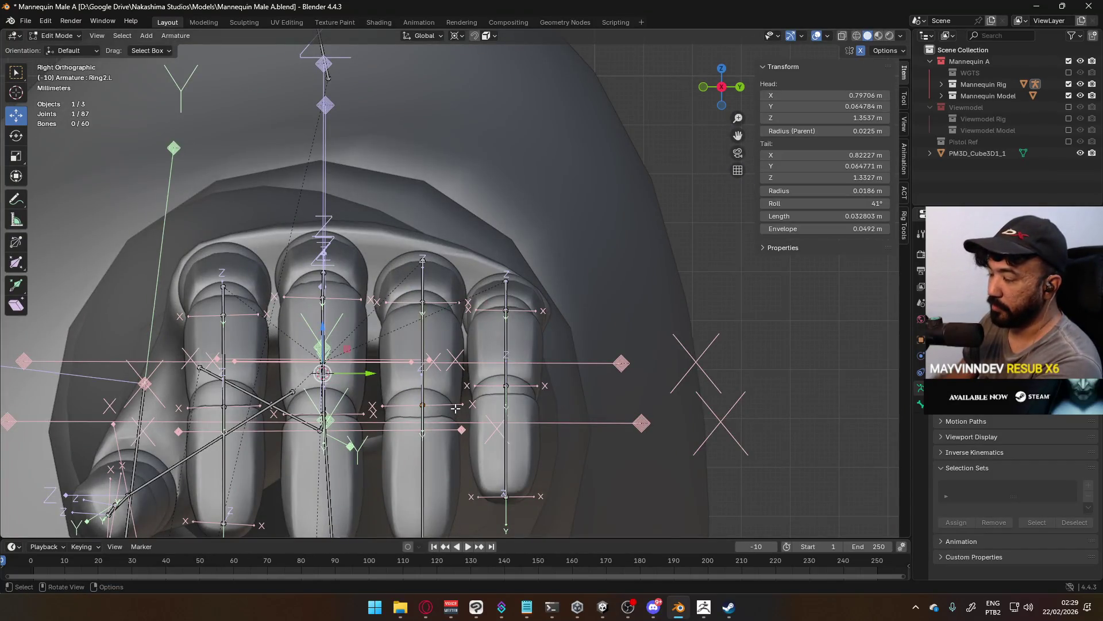
mouse_move(203, 364)
middle_down()
mouse_move(335, 361)
mouse_move(378, 414)
mouse_move(241, 372)
mouse_move(121, 384)
mouse_move(463, 315)
mouse_move(494, 293)
mouse_move(574, 278)
mouse_move(638, 281)
mouse_move(638, 290)
middle_up()
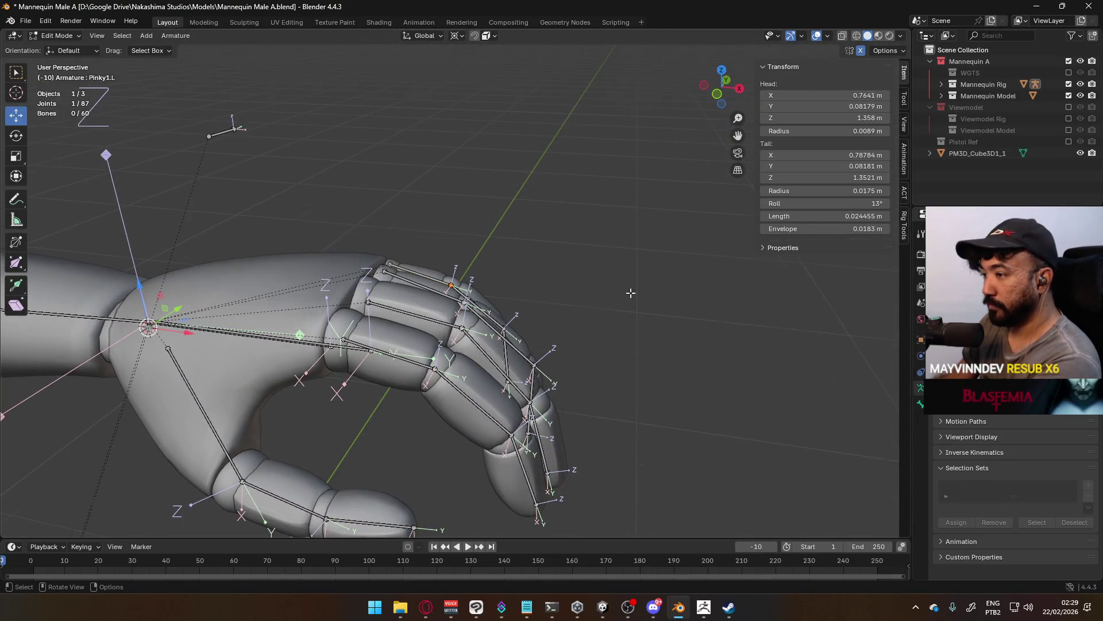
Lower the Middle1.L tail along Z to 1.3533 m, making the bone 0.031731 m long.
click(454, 332)
key(KP_3)
key(KP_1)
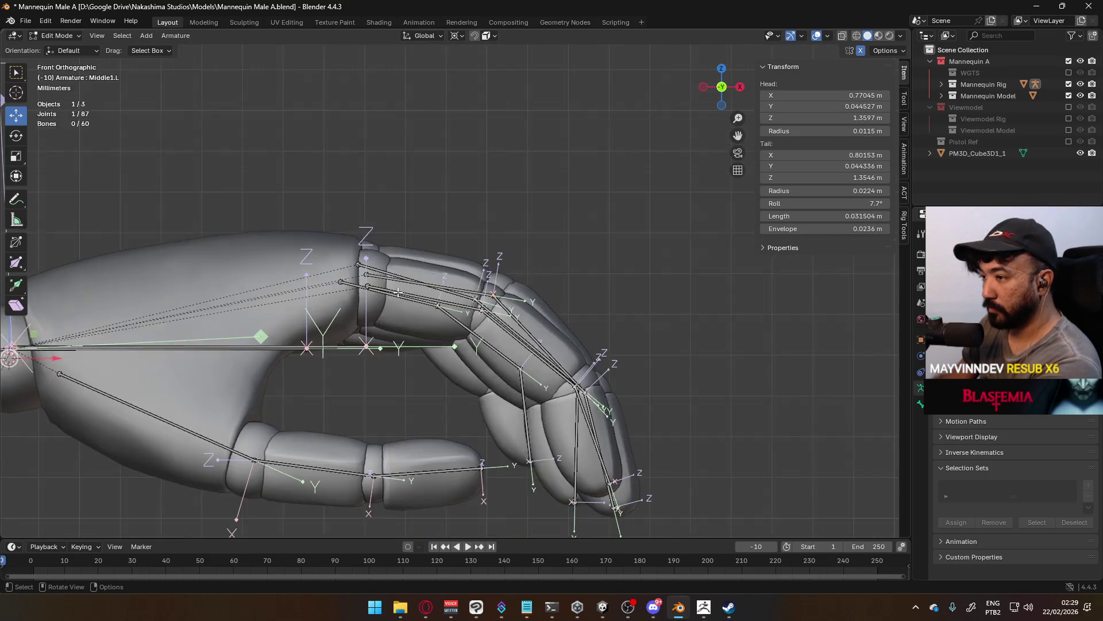
scroll(398, 294, up, 3)
key(KP_3)
middle_drag(329, 306, 424, 311)
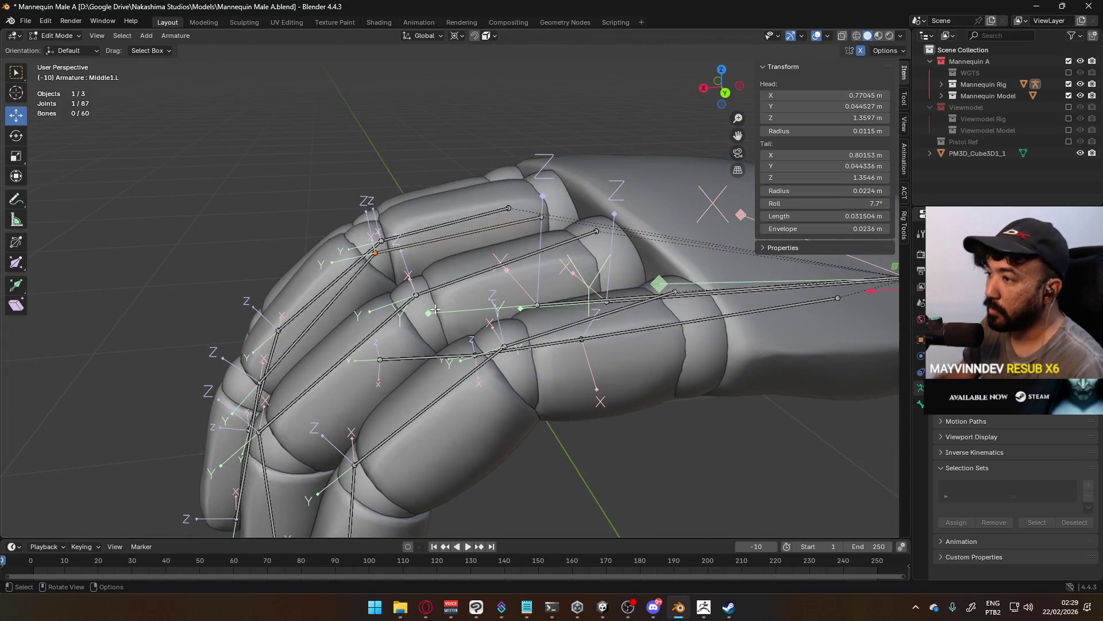
key(g)
key(z)
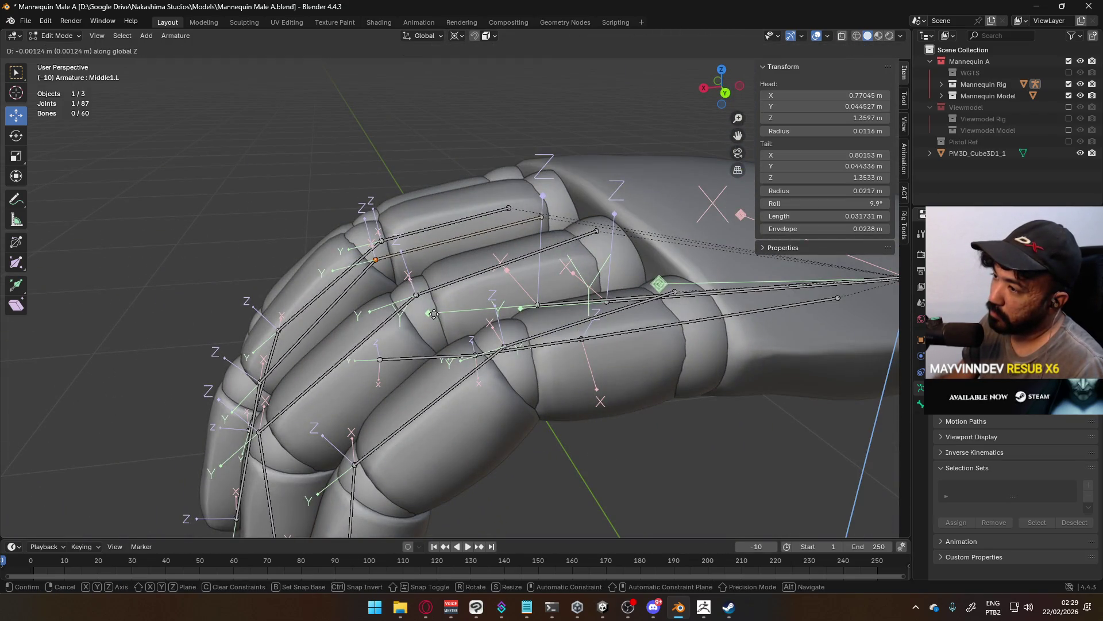
click(434, 314)
middle_drag(434, 314, 426, 294)
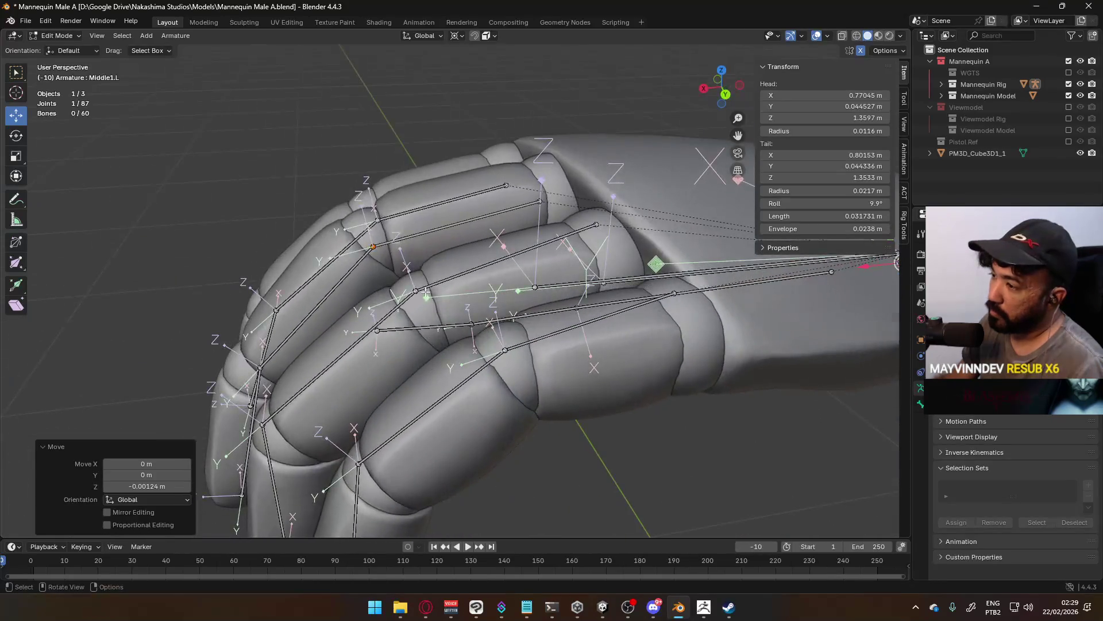
click(419, 286)
Lower the Ring1.L bone vertically toward the ring finger's knuckle.
key(g)
key(z)
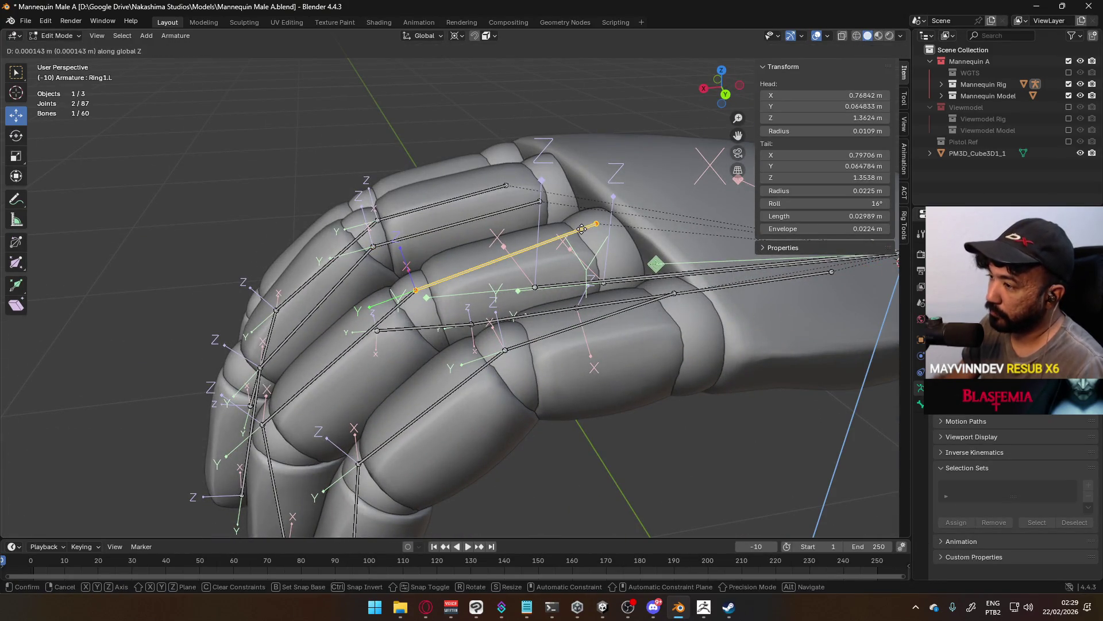
click(580, 255)
mouse_move(610, 250)
middle_down()
mouse_move(634, 228)
mouse_move(635, 261)
mouse_move(667, 258)
mouse_move(587, 328)
middle_up()
click(635, 266)
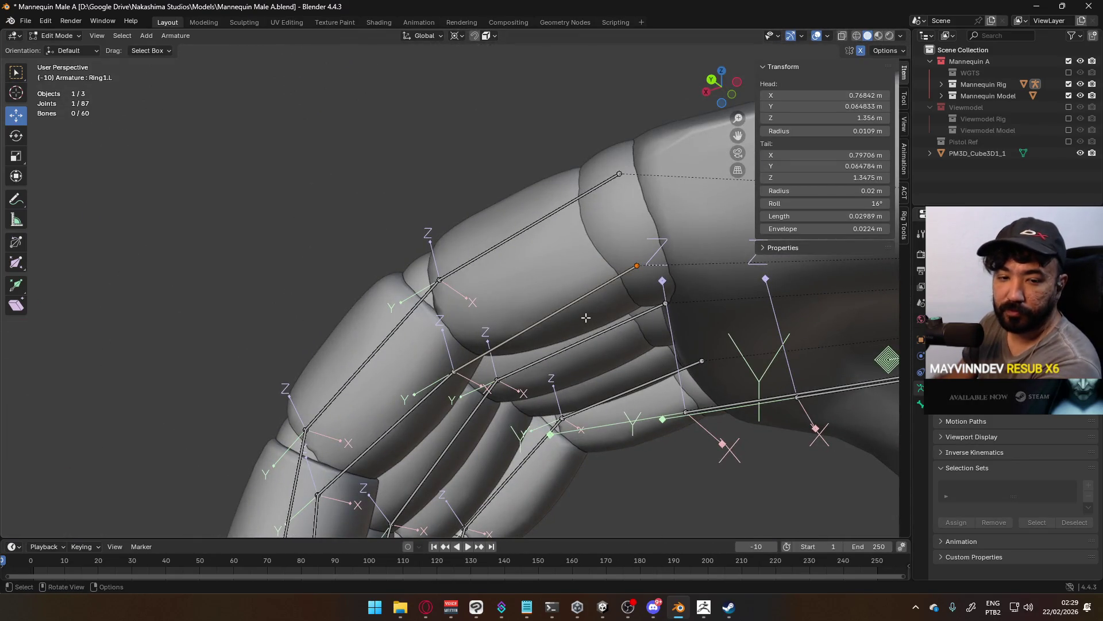
From the back view, reposition the selected Ring1.L joint onto the knuckle.
key(KP_3)
key(KP_1)
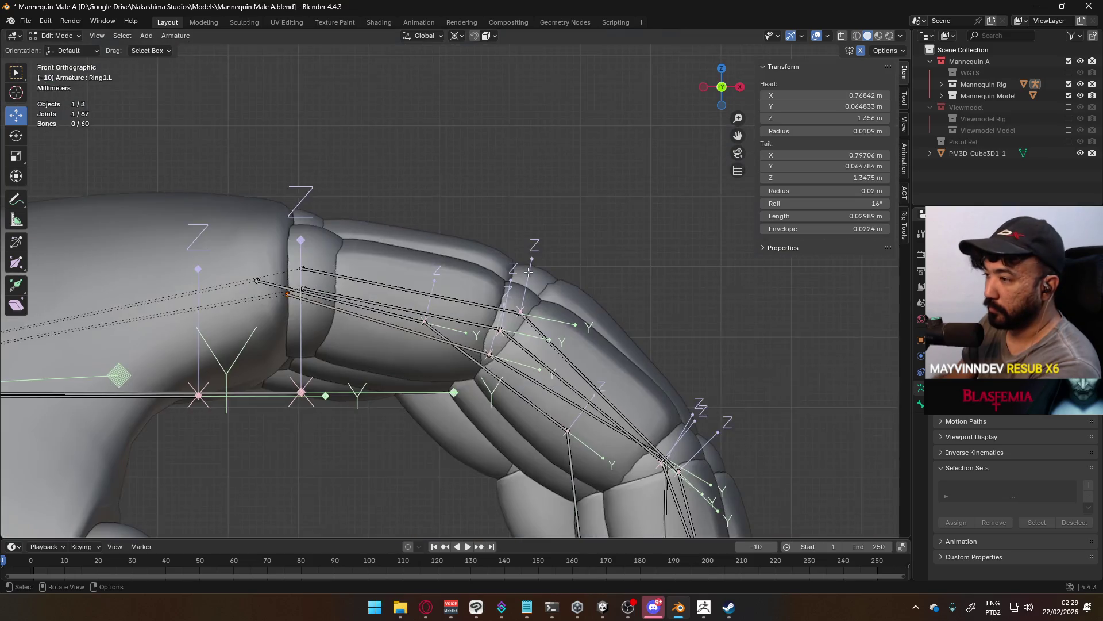
key(KP_3)
key(KP_1)
key(ctrl+KP_1)
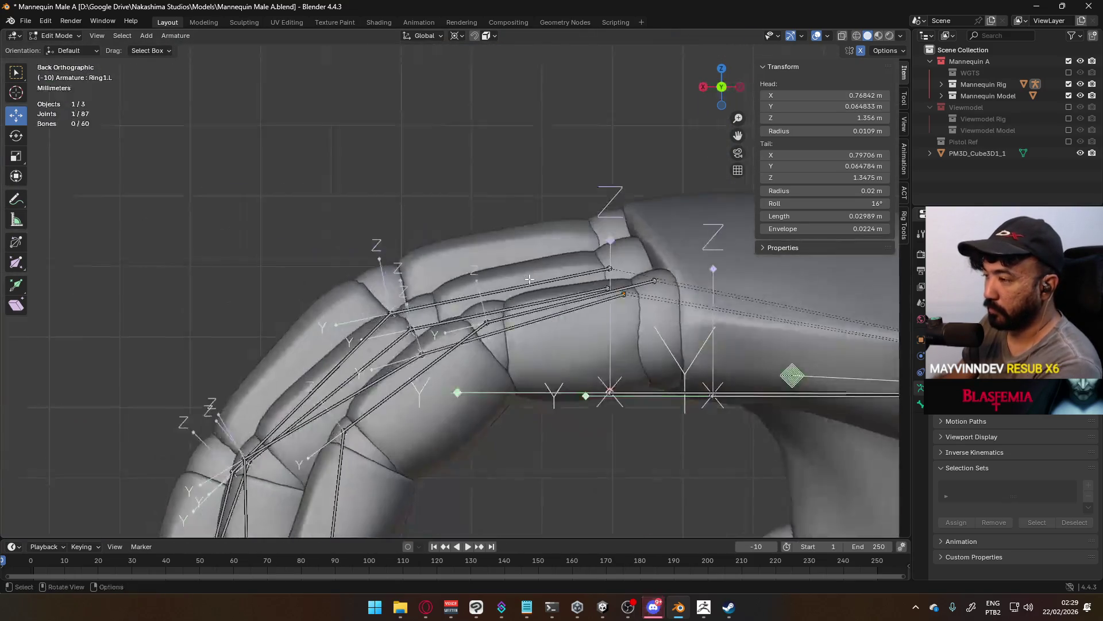
key(g)
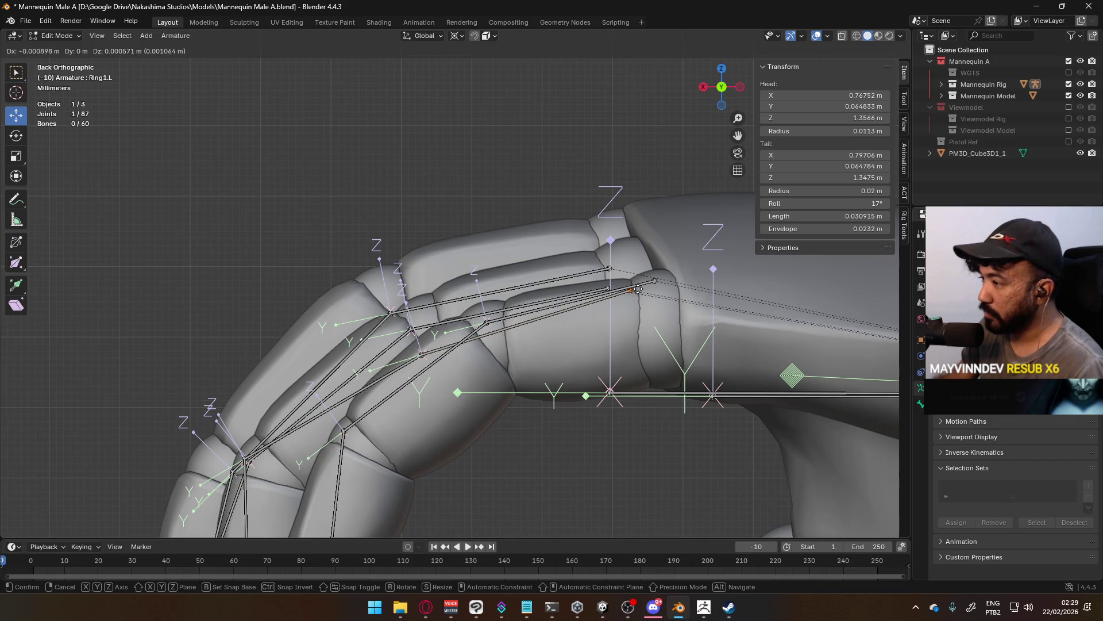
click(639, 289)
Refine the ring joint again from the back view, leaving Ring1.L 0.029336 m long.
middle_drag(421, 355, 489, 355)
key(KP_3)
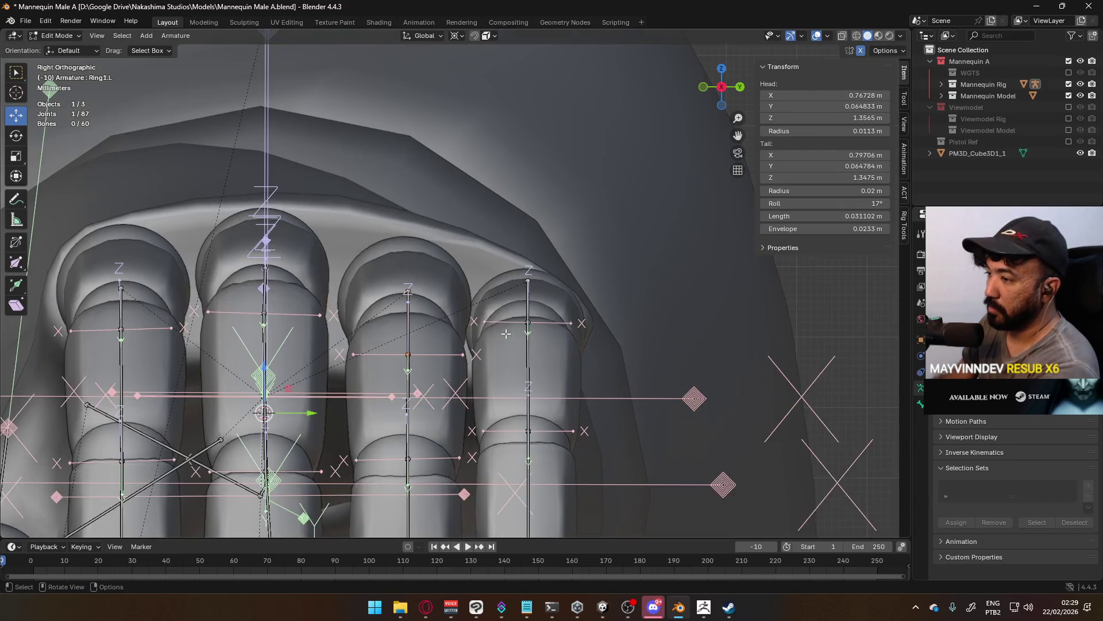
key(KP_1)
key(KP_8)
key(ctrl+KP_1)
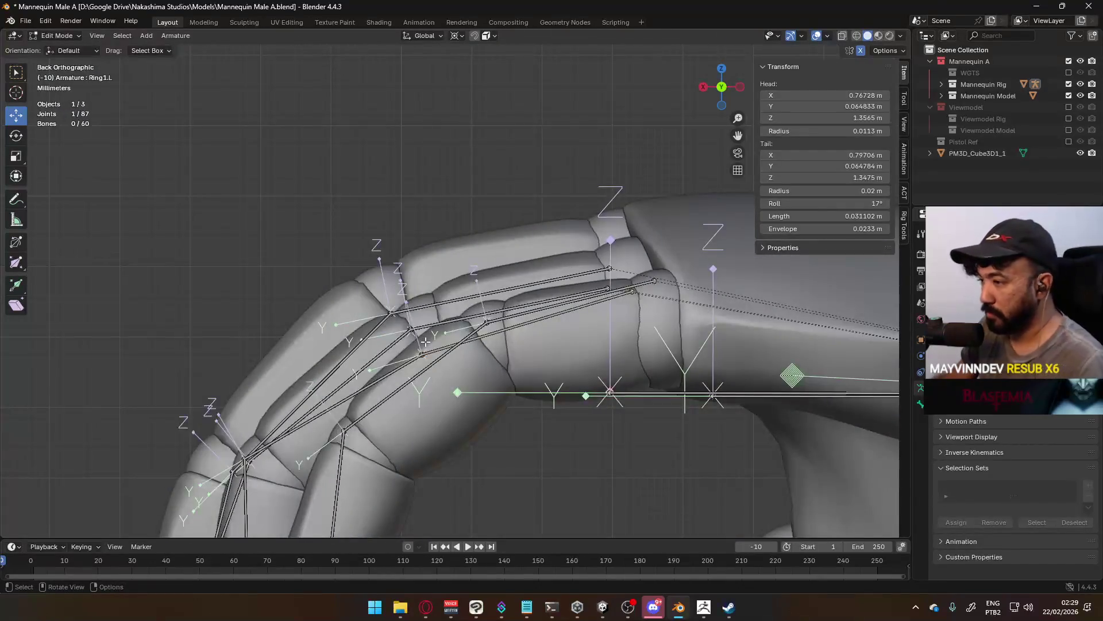
key(g)
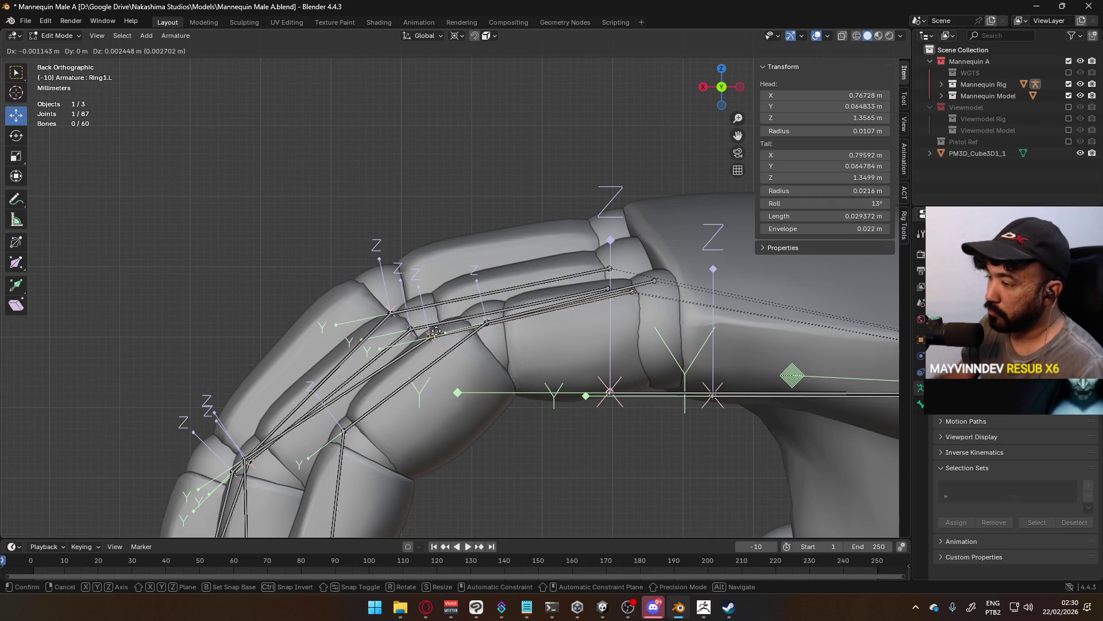
click(437, 331)
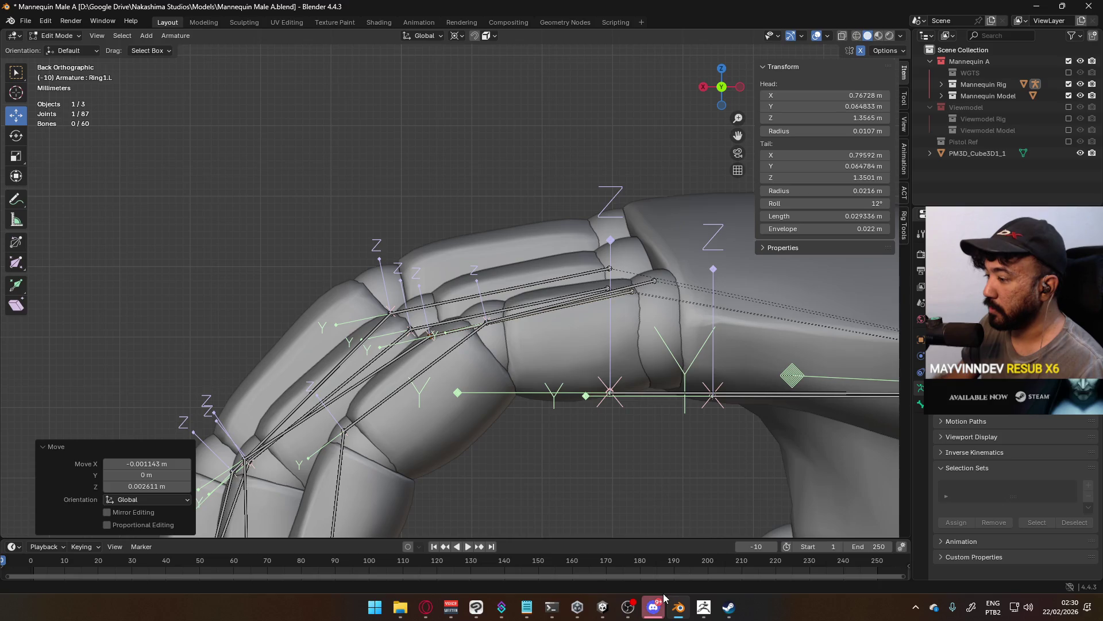
click(654, 607)
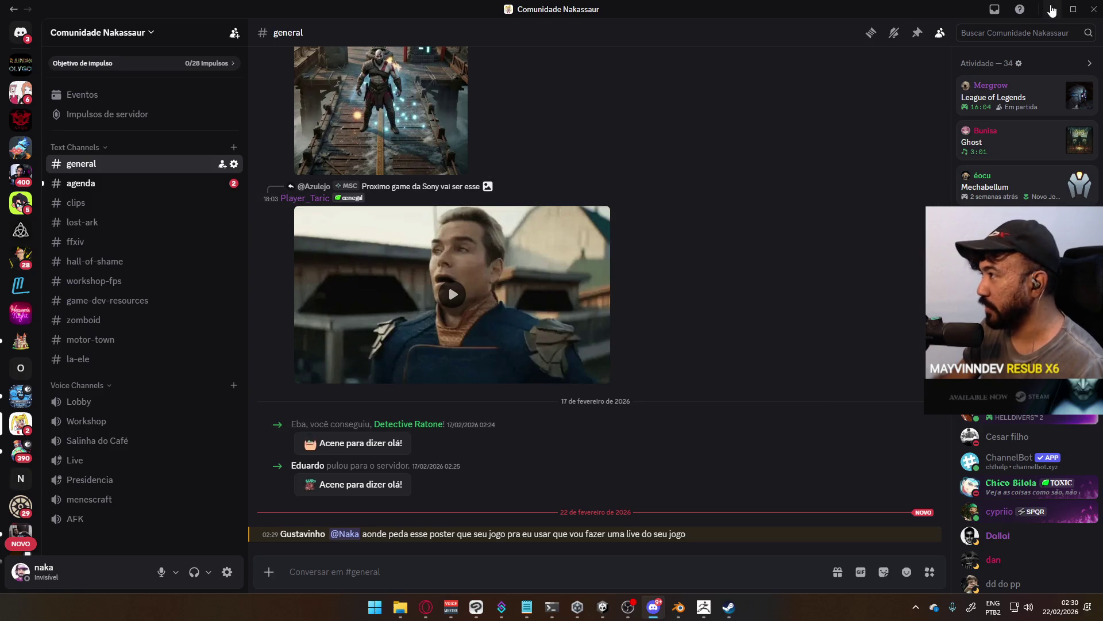
Minimize Discord and orbit around the hand rig back in Blender.
click(1052, 10)
scroll(572, 321, down, 3)
mouse_move(609, 322)
middle_down()
mouse_move(572, 321)
mouse_move(619, 264)
mouse_move(489, 311)
mouse_move(384, 366)
mouse_move(391, 348)
mouse_move(397, 368)
mouse_move(379, 351)
mouse_move(372, 363)
middle_up()
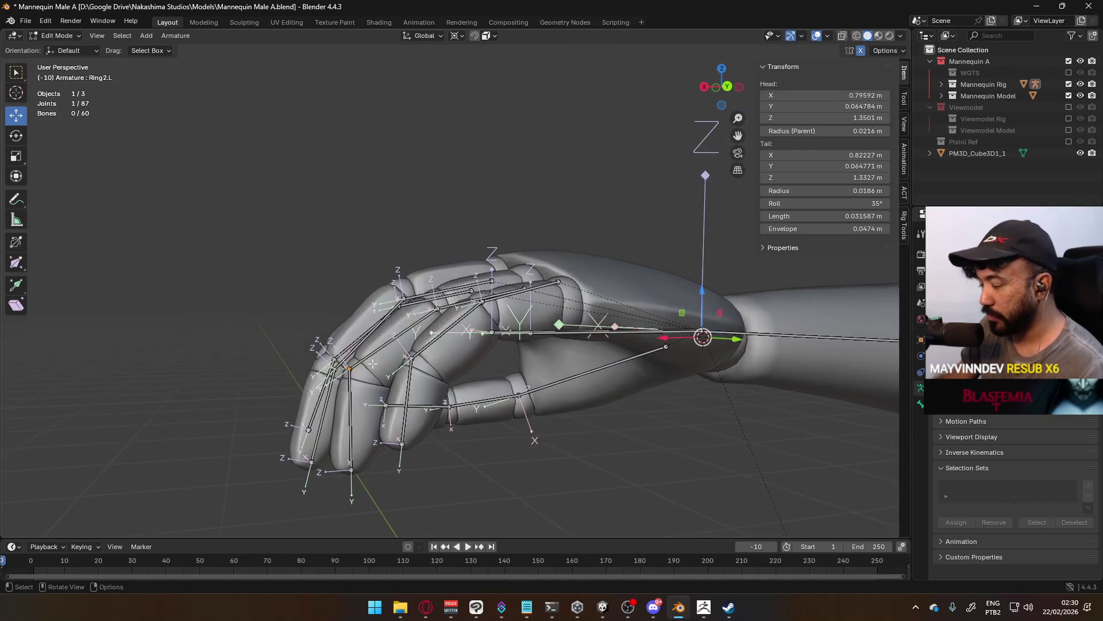
Move the Ring2.L joint so it sits centred inside the ring finger mesh.
key(KP_3)
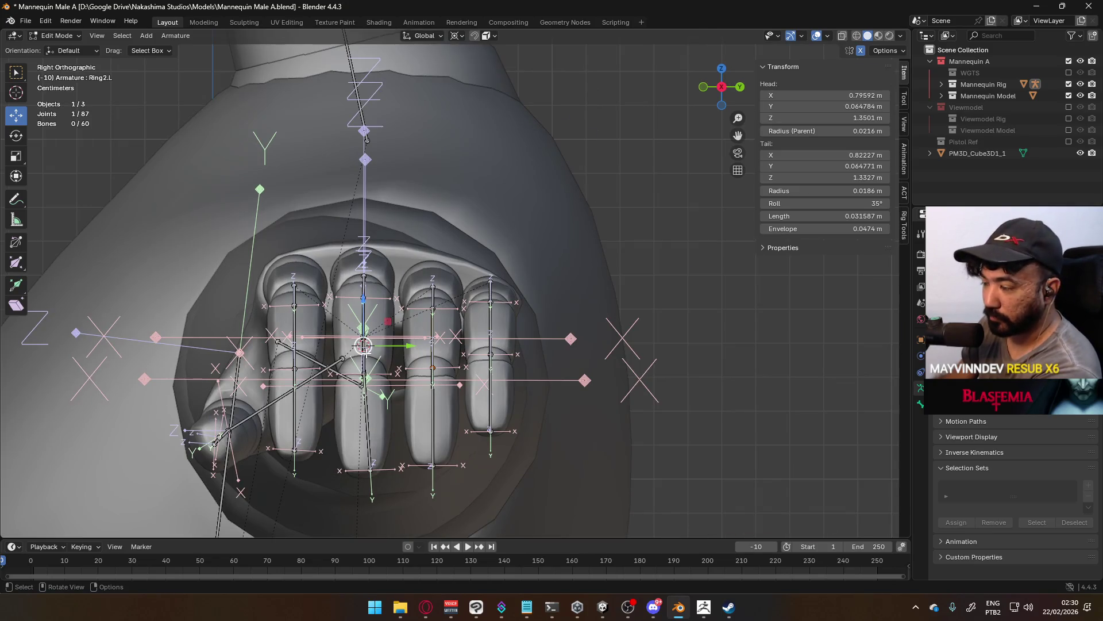
key(KP_1)
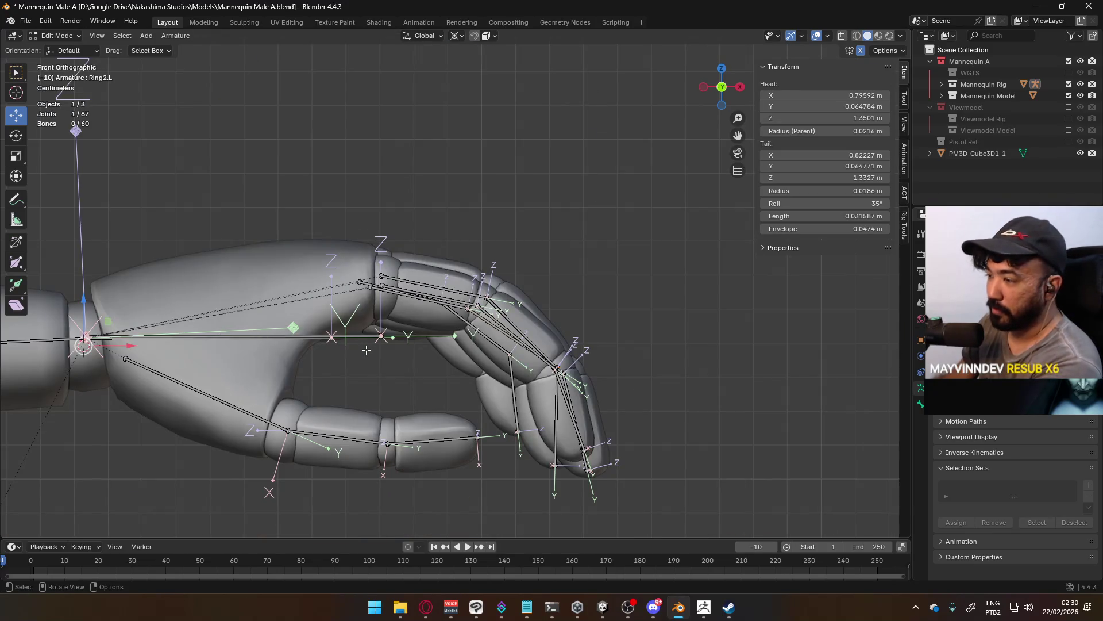
key(ctrl+KP_1)
scroll(352, 408, up, 4)
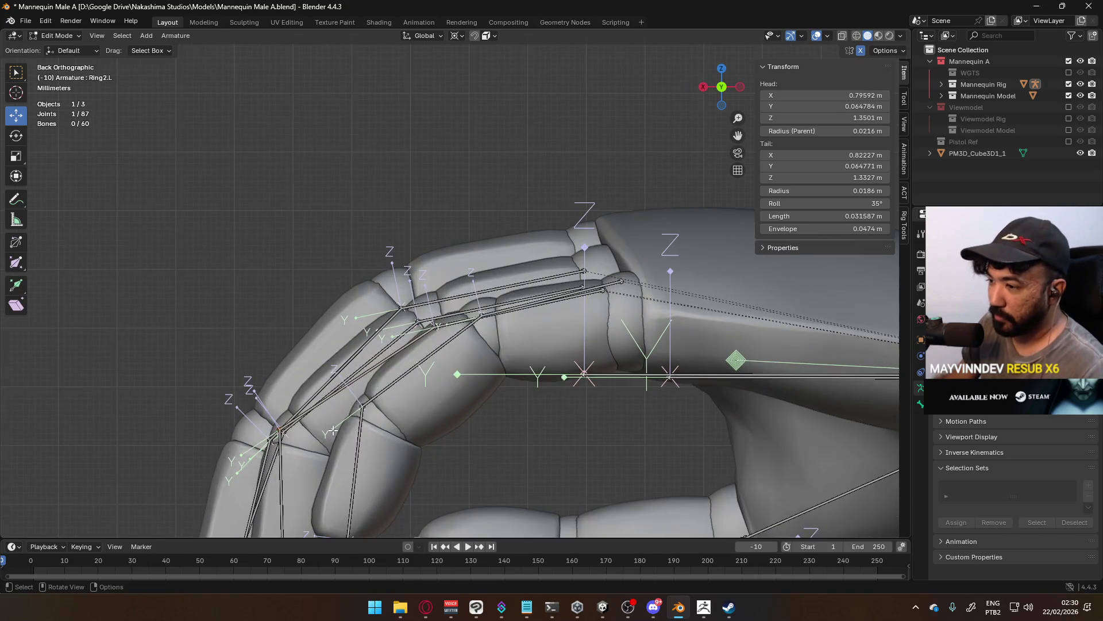
key(g)
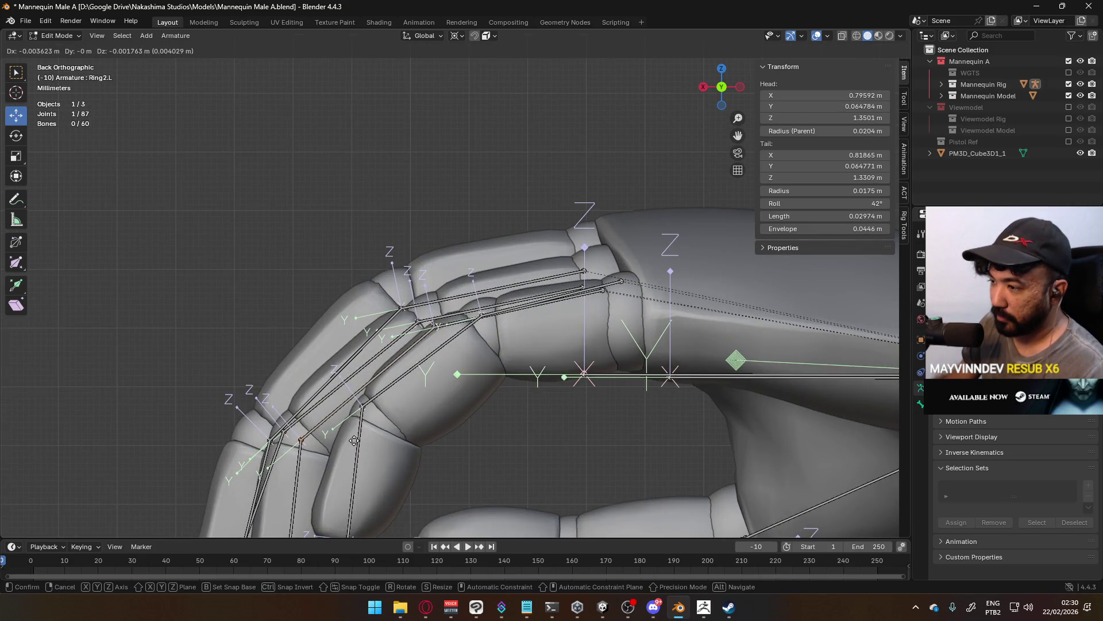
click(361, 430)
Reposition the Pinky3.L and Pinky2.L joints inside the pinky mesh.
scroll(363, 426, down, 3)
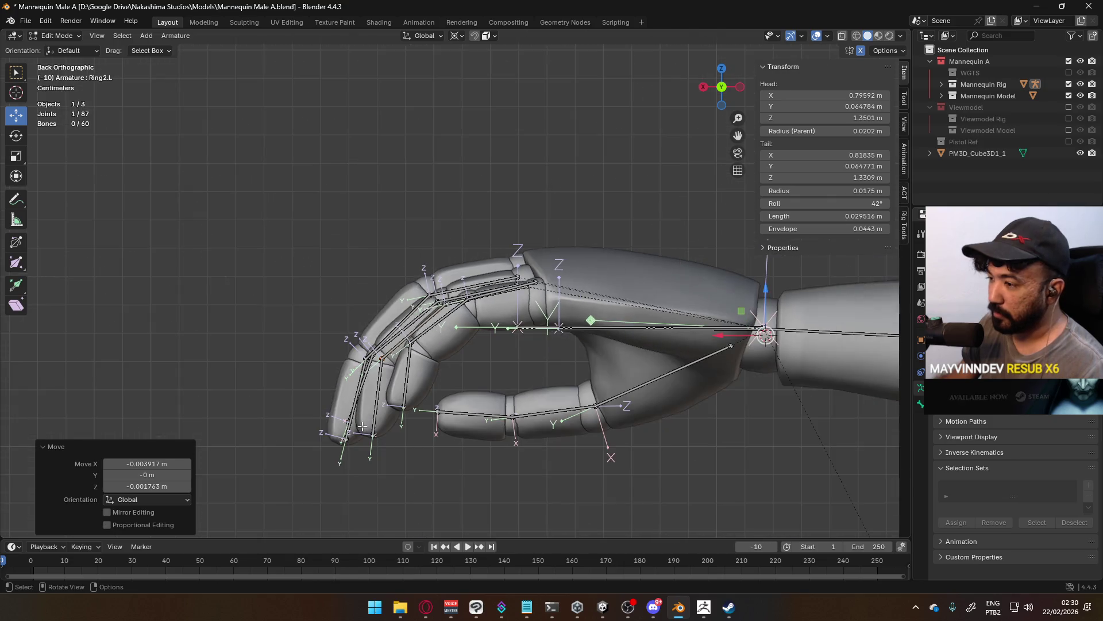
click(401, 408)
scroll(406, 411, up, 5)
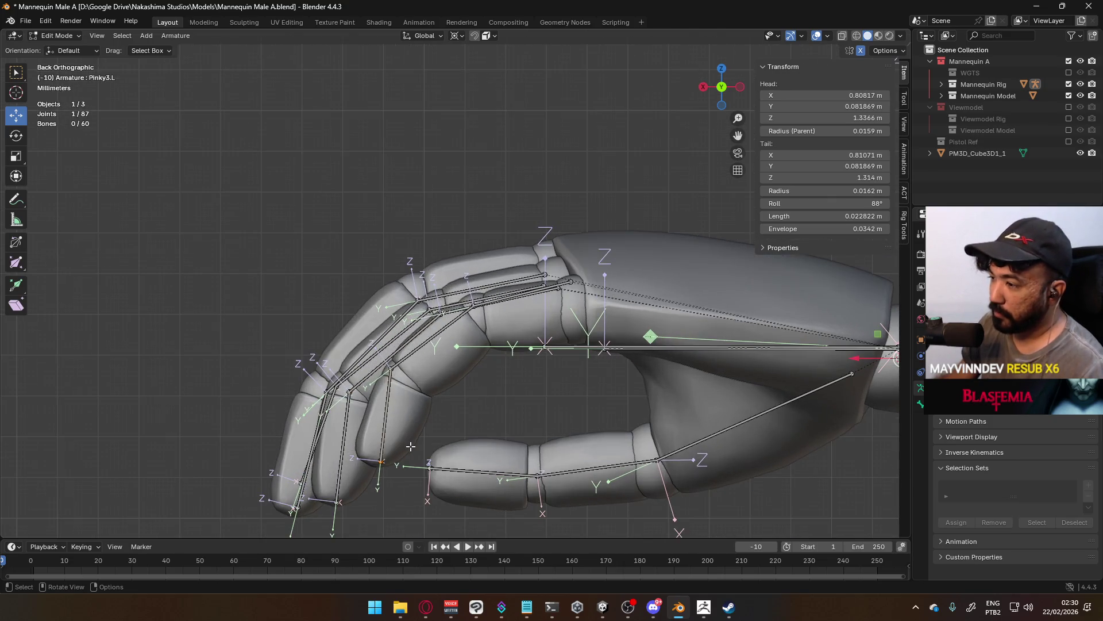
key(g)
click(426, 422)
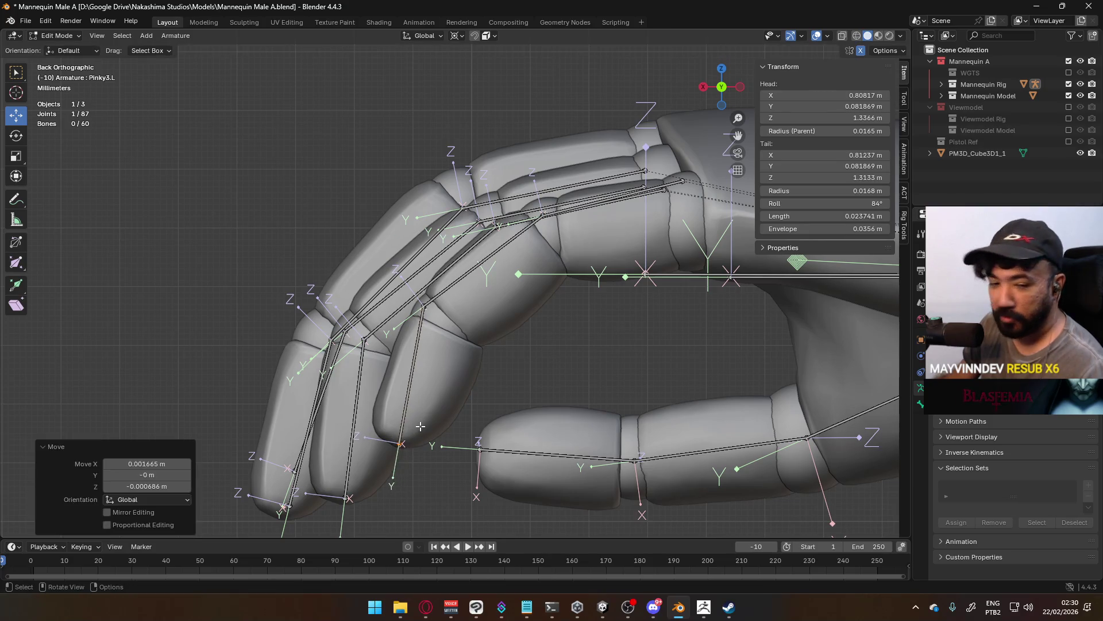
click(423, 307)
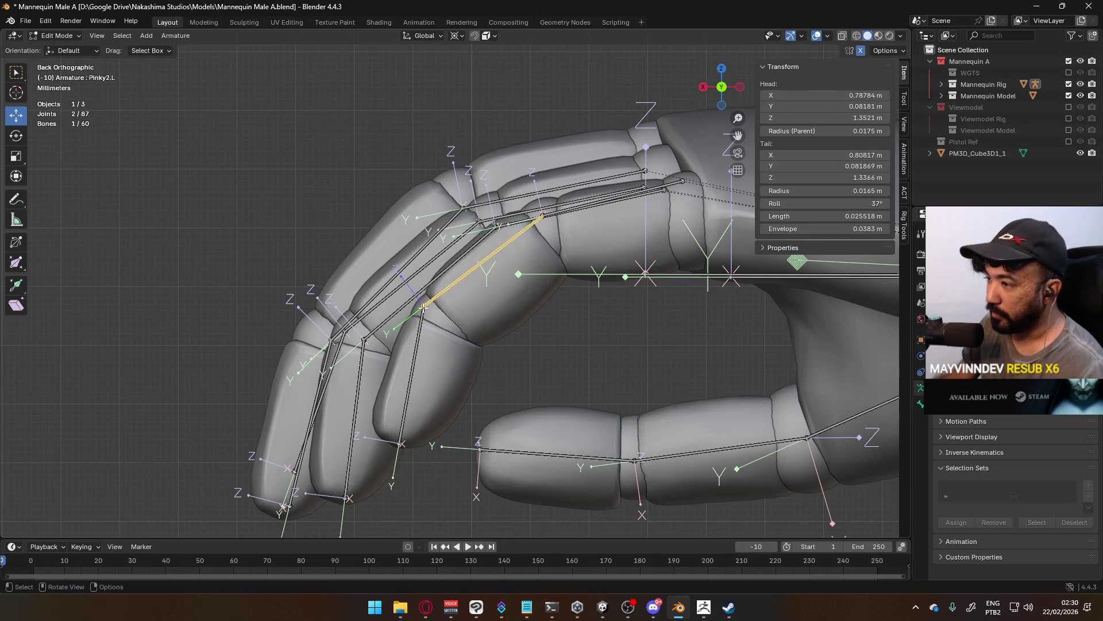
key(g)
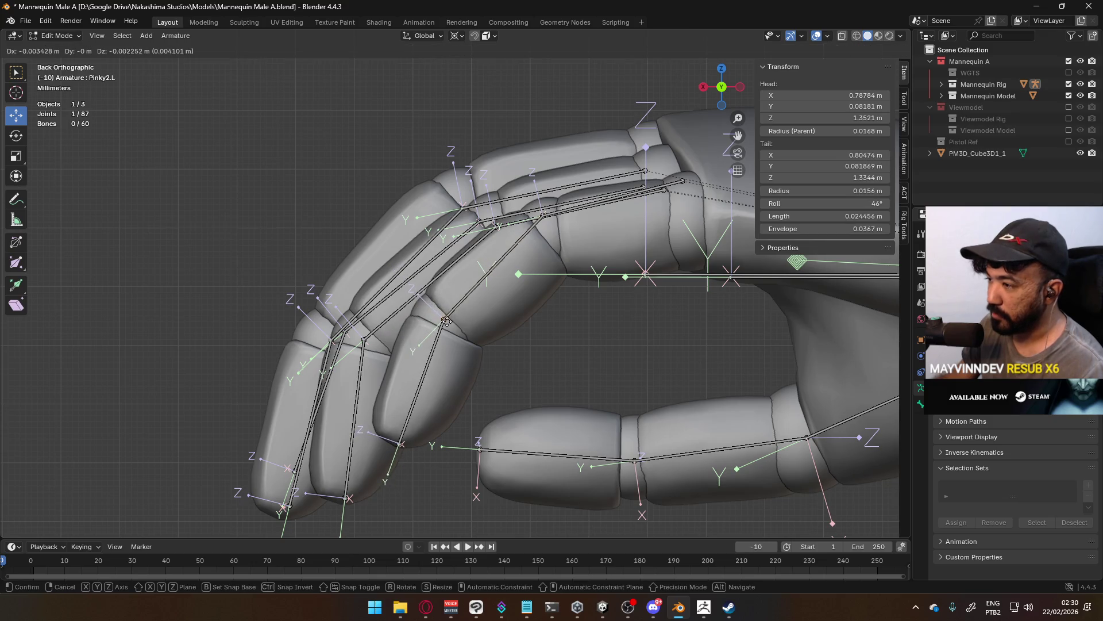
click(443, 322)
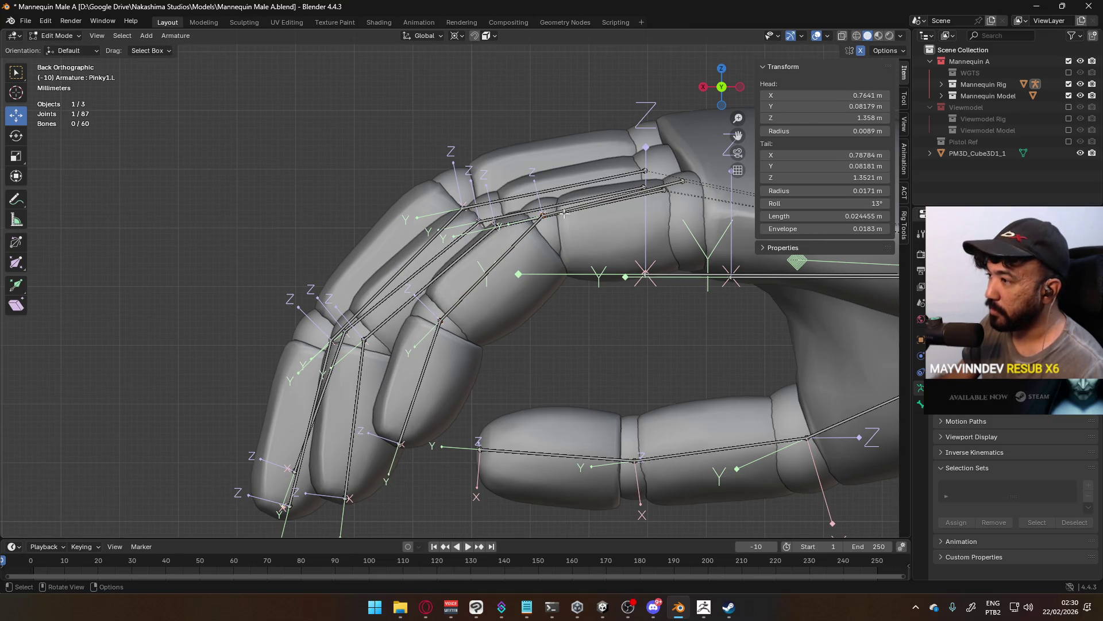
Move the Pinky1.L joint and the pinky base joint down into the finger.
click(543, 215)
shift+middle_drag(583, 217, 518, 260)
key(g)
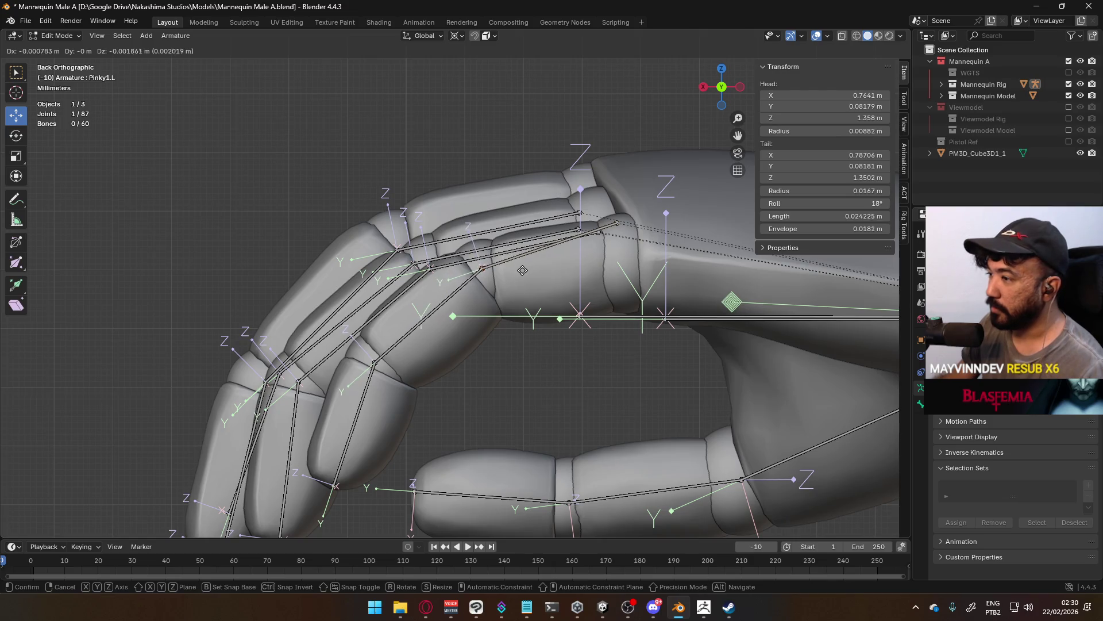
click(523, 275)
click(617, 223)
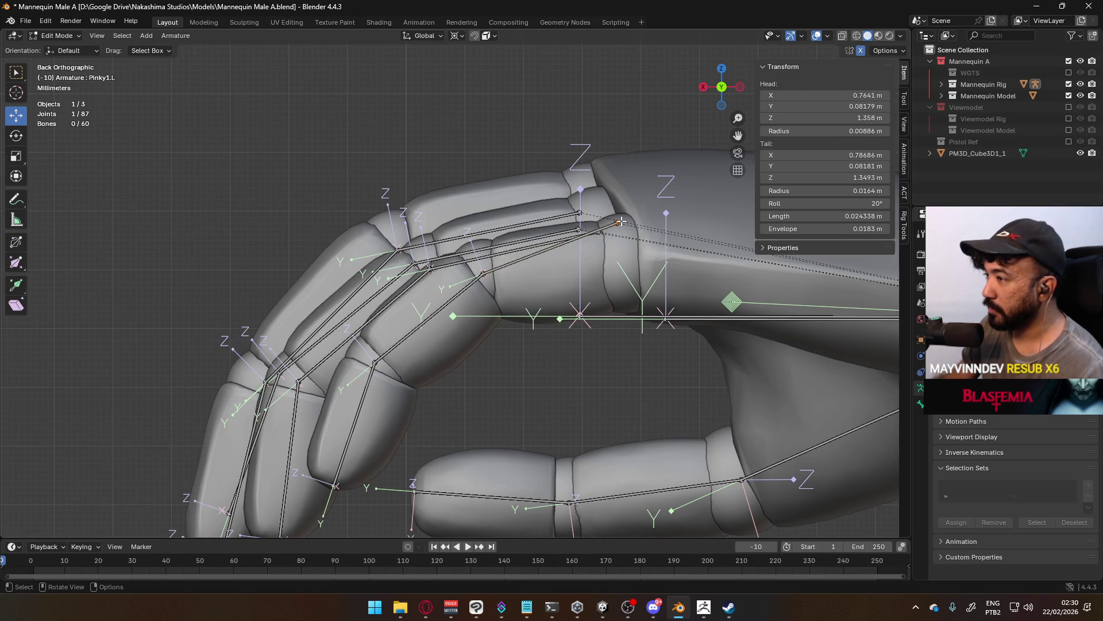
key(g)
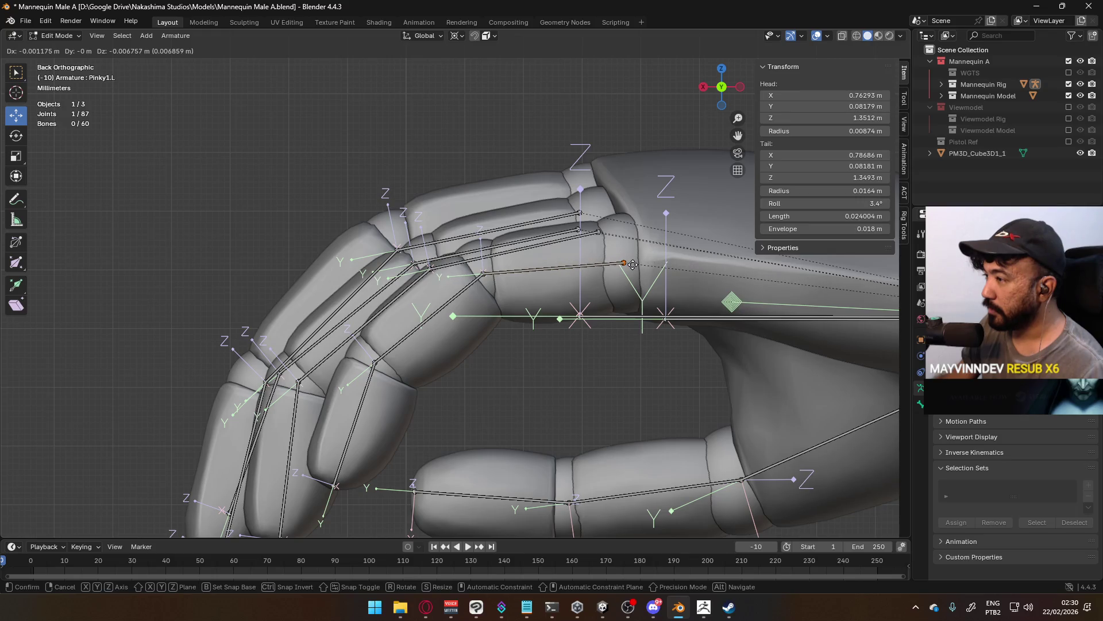
click(632, 266)
Adjust a pinky joint along Z only, then lower Thumb0.L's roll slightly to 139°.
mouse_move(606, 230)
middle_down()
mouse_move(781, 266)
mouse_move(776, 230)
mouse_move(793, 229)
mouse_move(632, 264)
mouse_move(451, 327)
mouse_move(747, 207)
middle_up()
key(g)
key(z)
click(696, 246)
click(451, 327)
drag(810, 204, 805, 203)
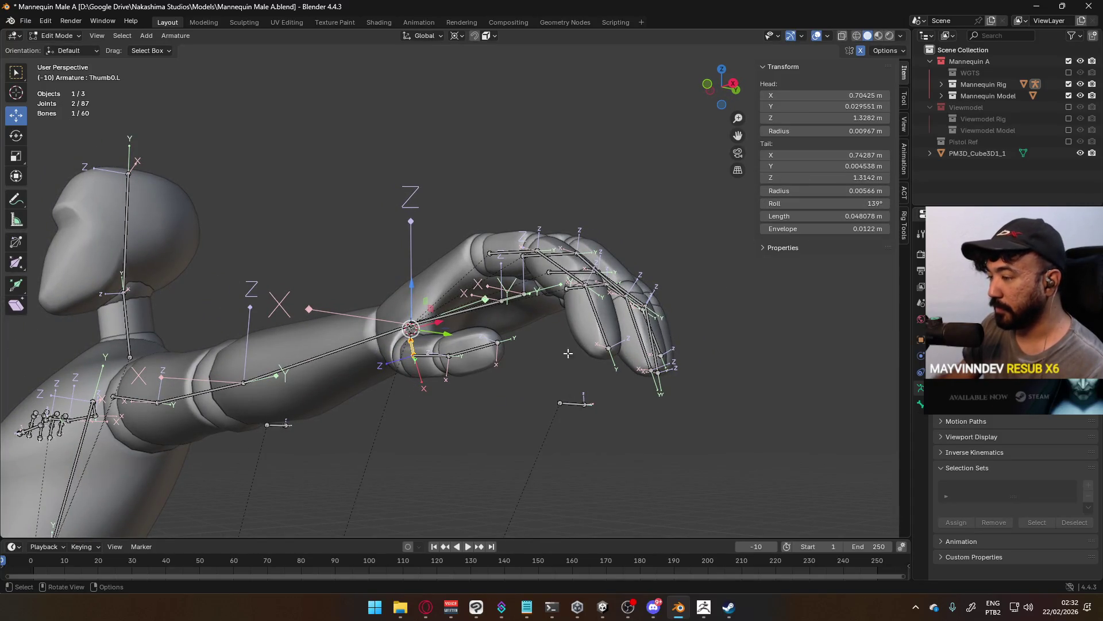
Set the Thumb1.L roll to 120° and the Thumb0.L roll to 149°.
click(432, 355)
mouse_move(432, 355)
middle_down()
mouse_move(537, 336)
mouse_move(478, 343)
mouse_move(479, 405)
middle_up()
click(483, 343)
click(520, 408)
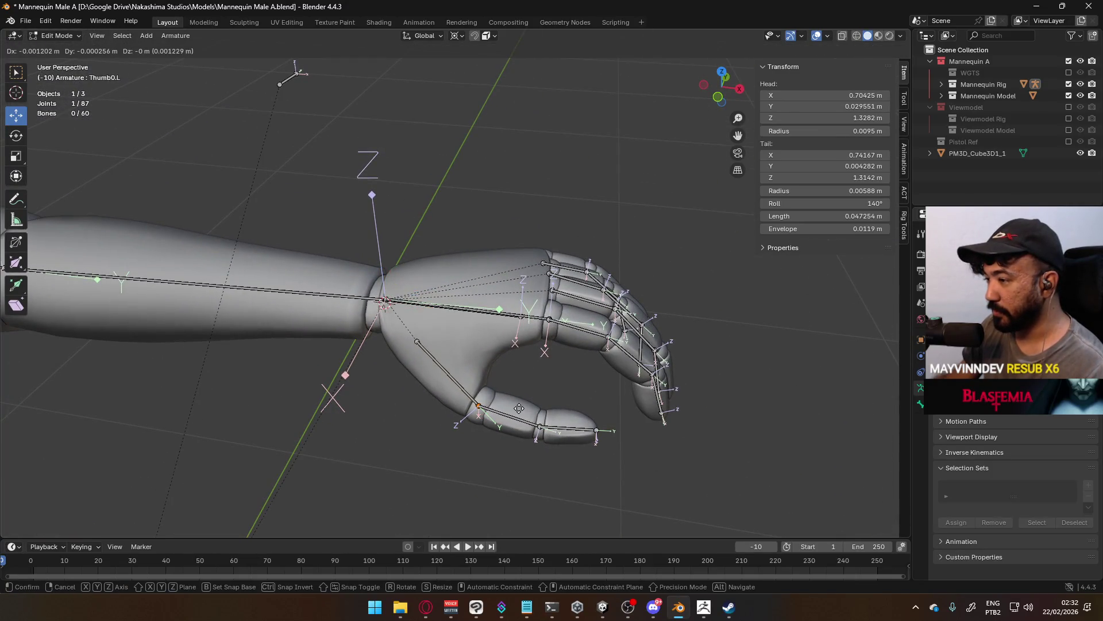
middle_drag(526, 422, 533, 316)
drag(832, 205, 827, 206)
mouse_move(548, 241)
middle_down()
mouse_move(546, 157)
mouse_move(484, 283)
mouse_move(437, 344)
middle_up()
click(425, 354)
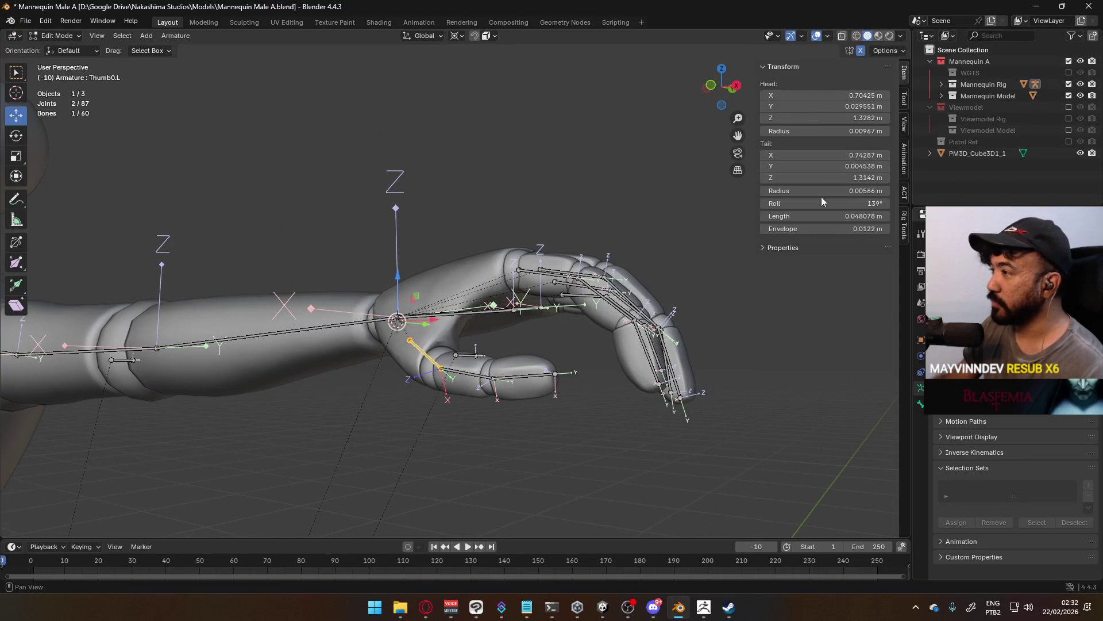
drag(827, 203, 831, 203)
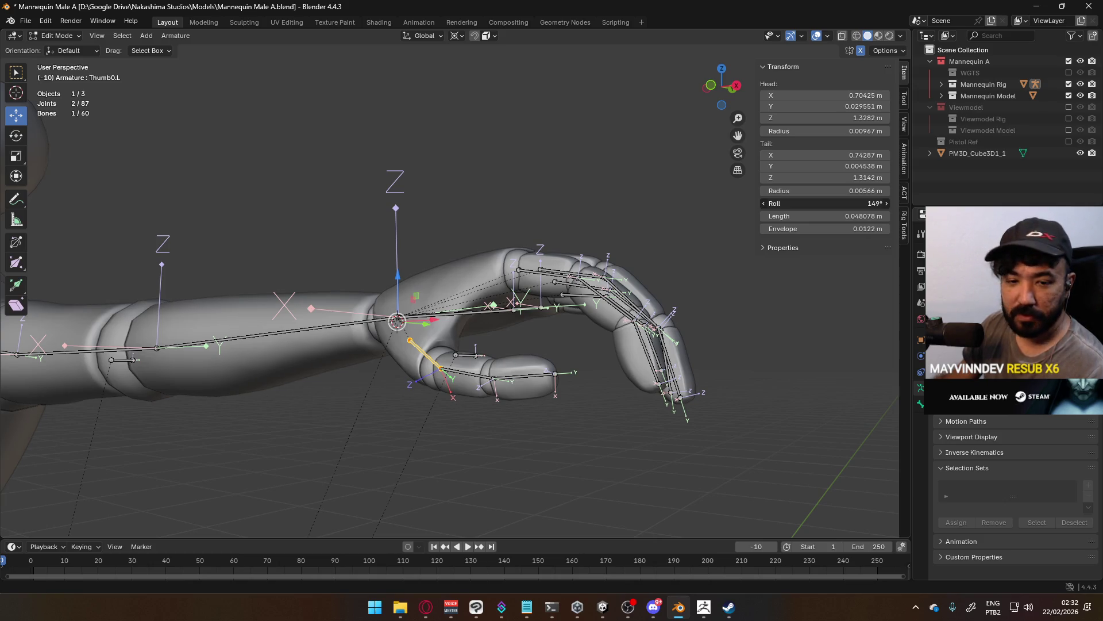
drag(831, 204, 831, 204)
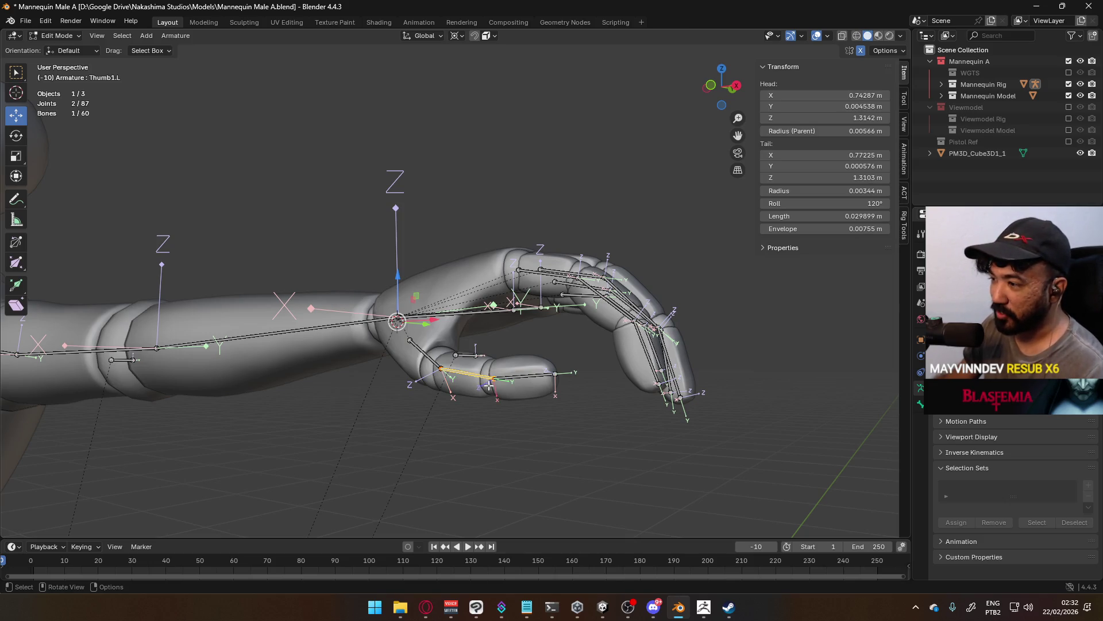
Raise the Thumb2.L roll, checking its alignment from front and side views.
click(463, 375)
middle_drag(463, 375, 417, 322)
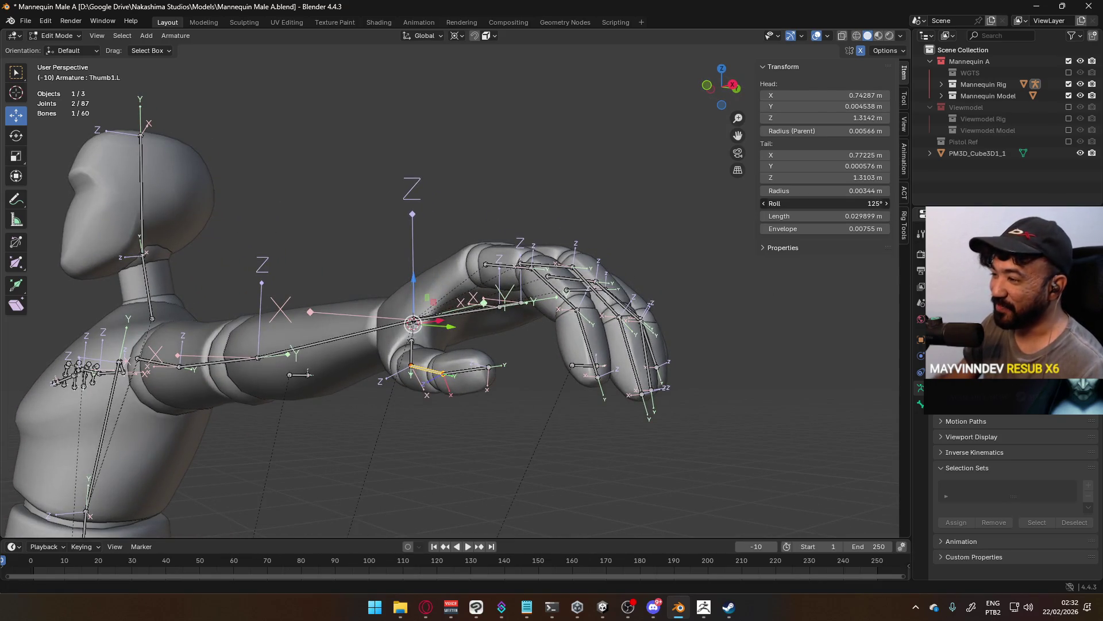
click(463, 375)
middle_drag(463, 374, 496, 382)
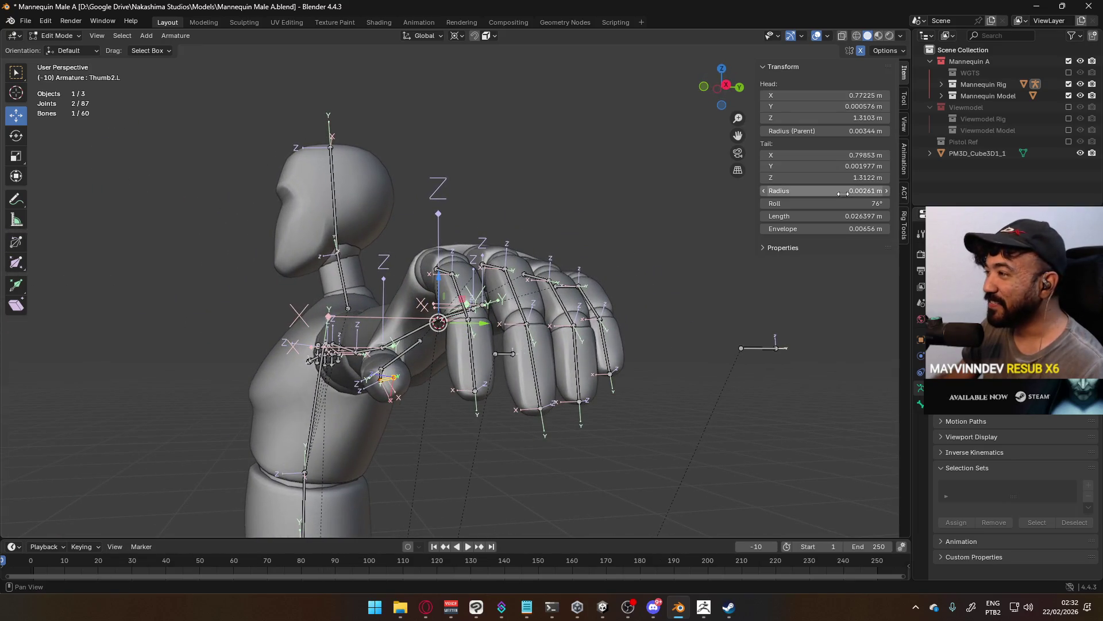
drag(838, 203, 851, 203)
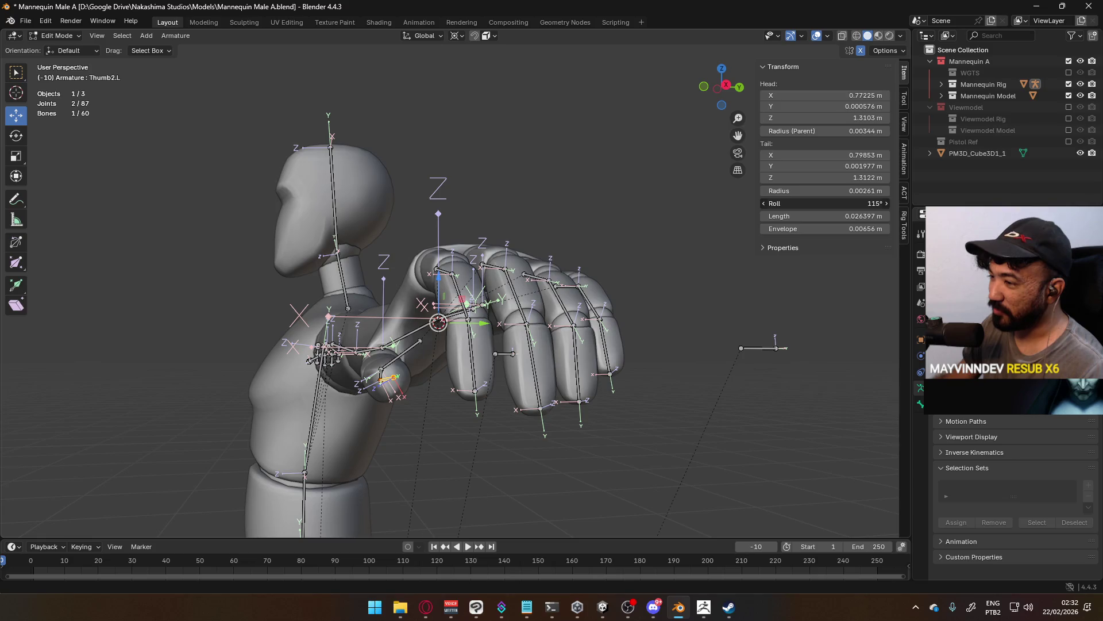
mouse_move(384, 311)
middle_down()
mouse_move(494, 126)
mouse_move(390, 383)
mouse_move(432, 384)
mouse_move(549, 260)
mouse_move(502, 219)
mouse_move(495, 185)
middle_up()
click(432, 383)
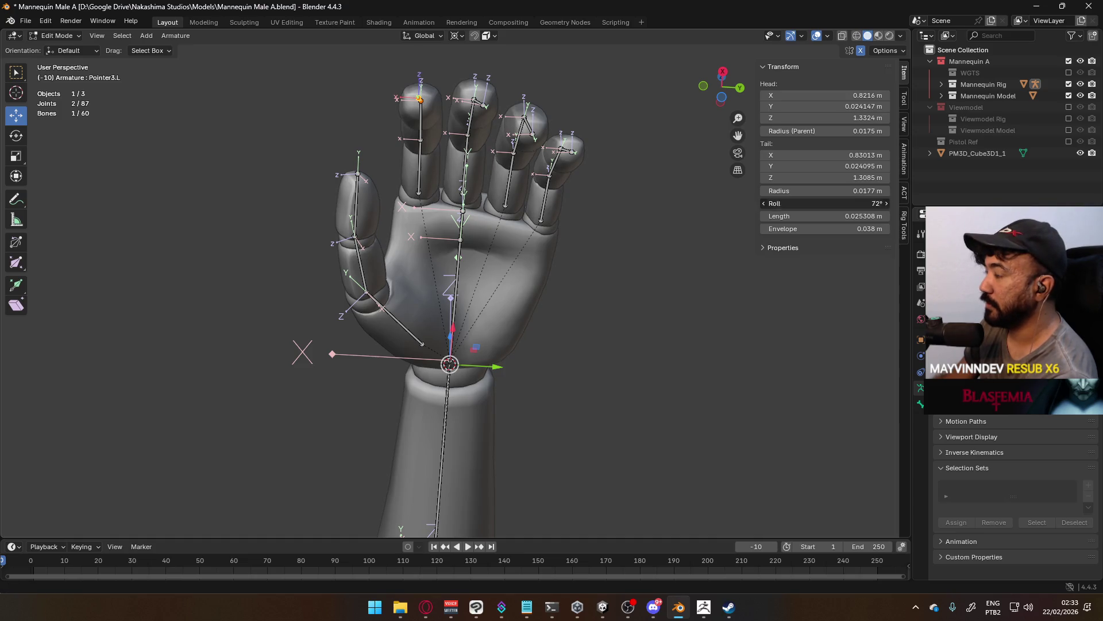
Lower Pointer3.L's roll from 72° to 70° and check it from behind the hand.
drag(855, 203, 855, 202)
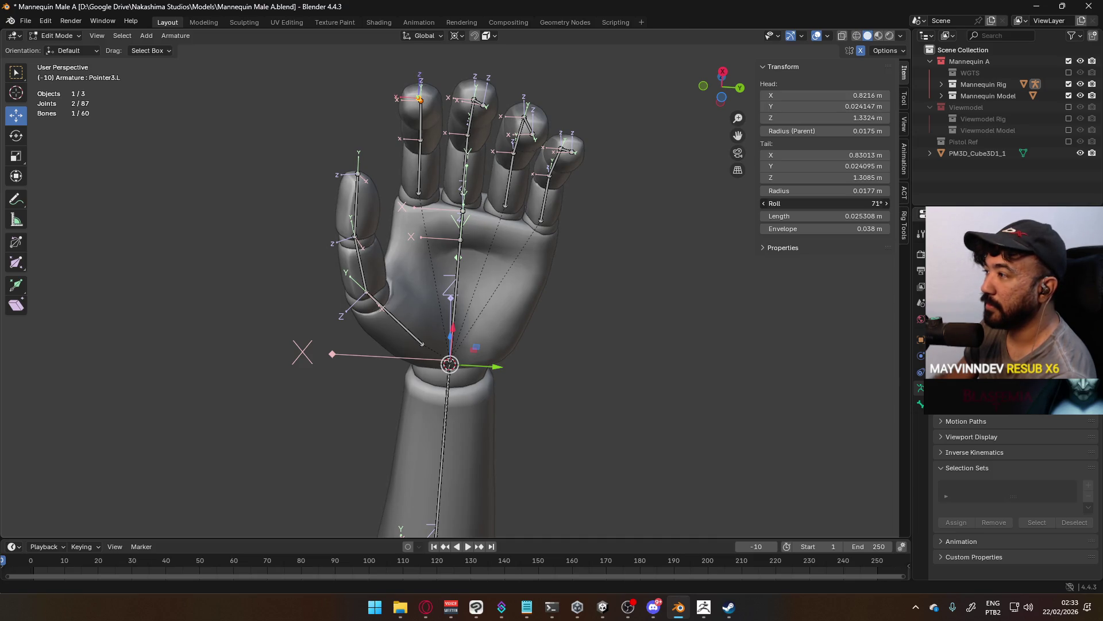
mouse_move(633, 164)
middle_down()
mouse_move(436, 127)
mouse_move(460, 167)
mouse_move(450, 187)
mouse_move(426, 184)
mouse_move(423, 139)
middle_up()
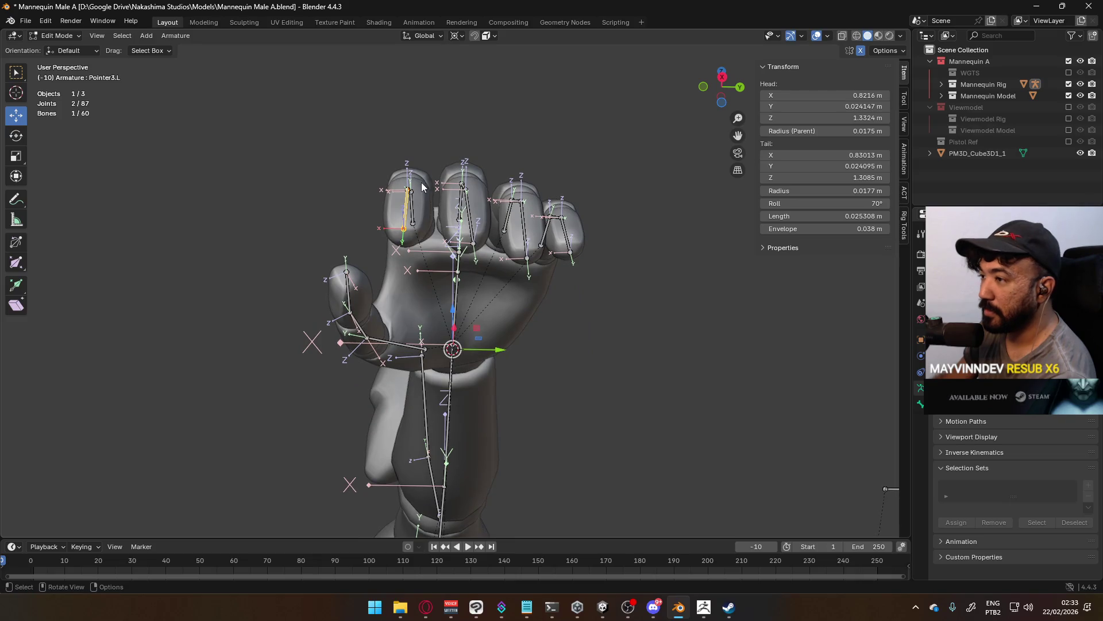
mouse_move(409, 229)
middle_down()
mouse_move(422, 218)
mouse_move(407, 221)
mouse_move(454, 371)
mouse_move(481, 364)
middle_up()
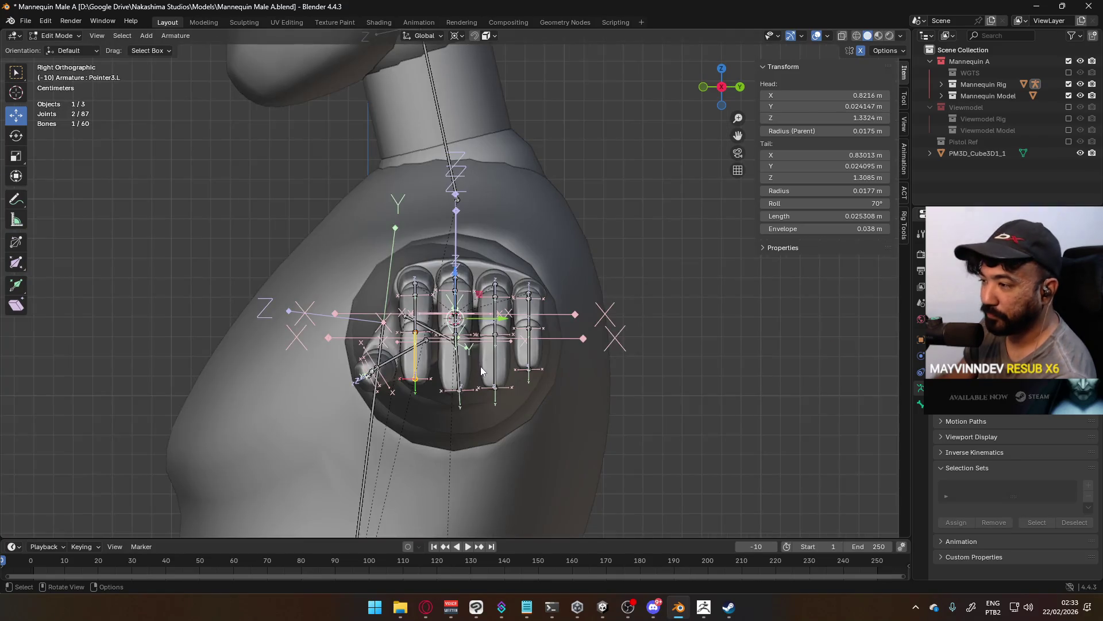
Nudge the Pointer2 finger joint slightly to centre it in the finger.
click(460, 394)
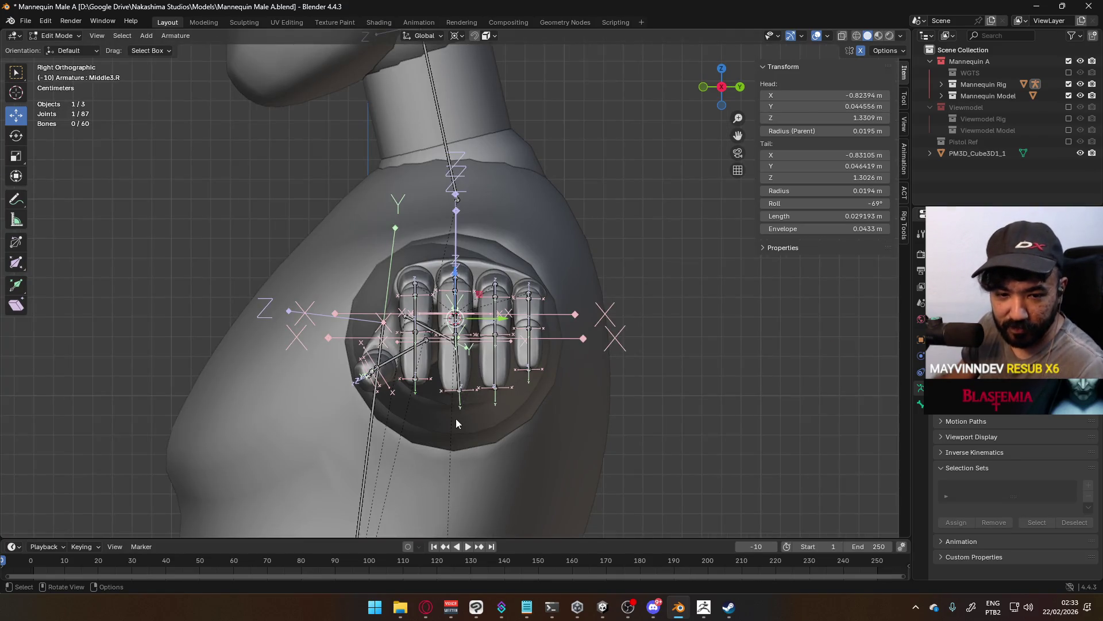
scroll(458, 423, up, 2)
mouse_move(458, 424)
shift+middle_down()
mouse_move(471, 343)
mouse_move(495, 343)
mouse_move(482, 318)
shift+middle_up()
scroll(428, 279, up, 3)
click(451, 265)
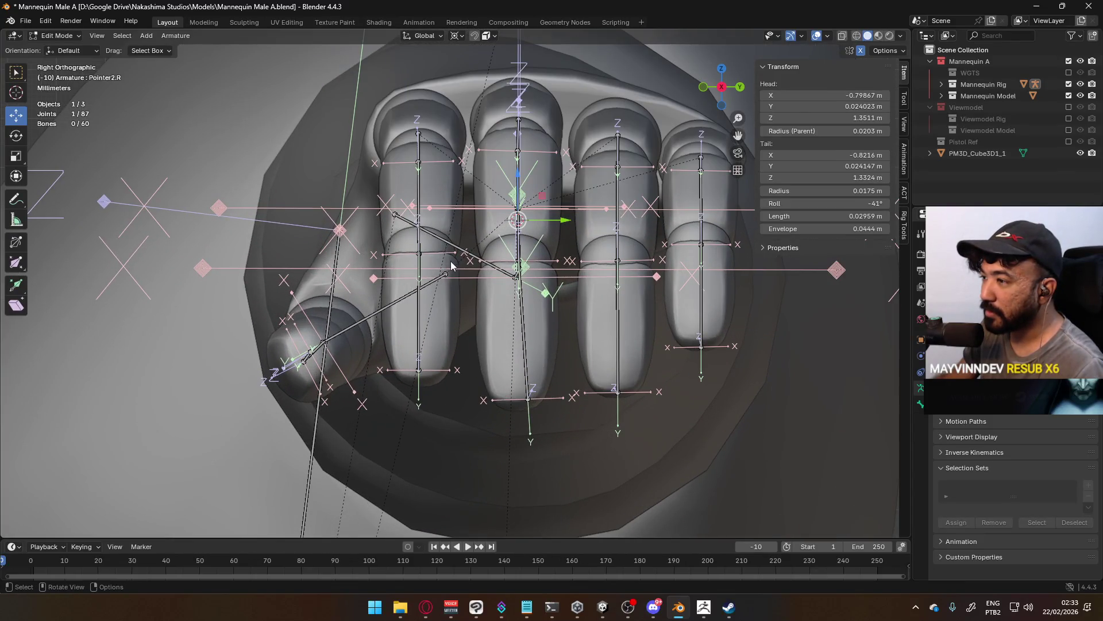
key(g)
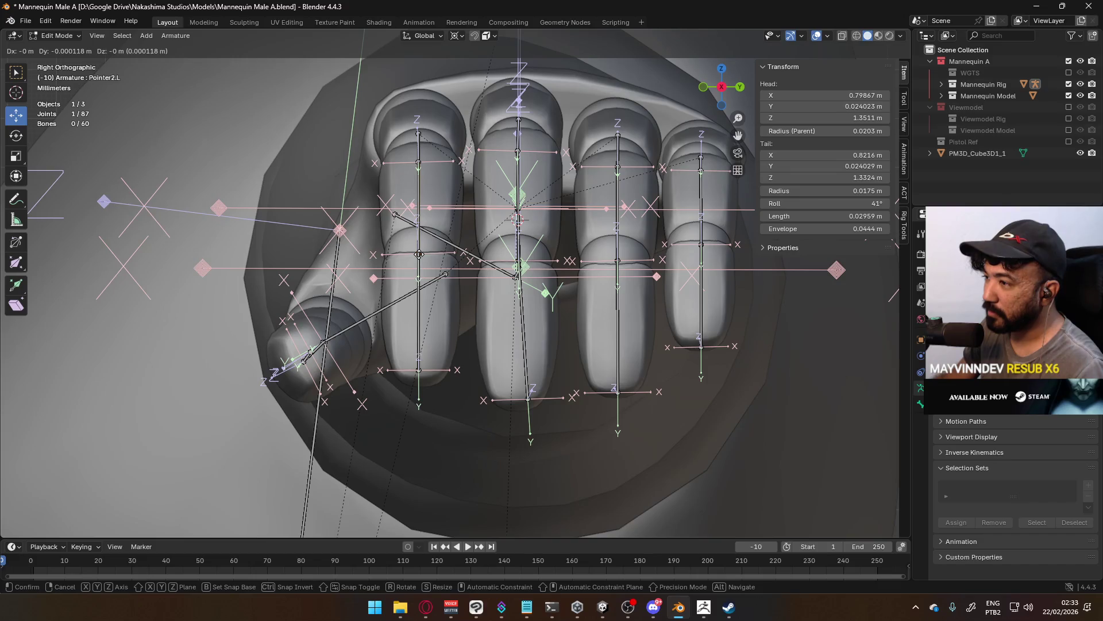
click(419, 255)
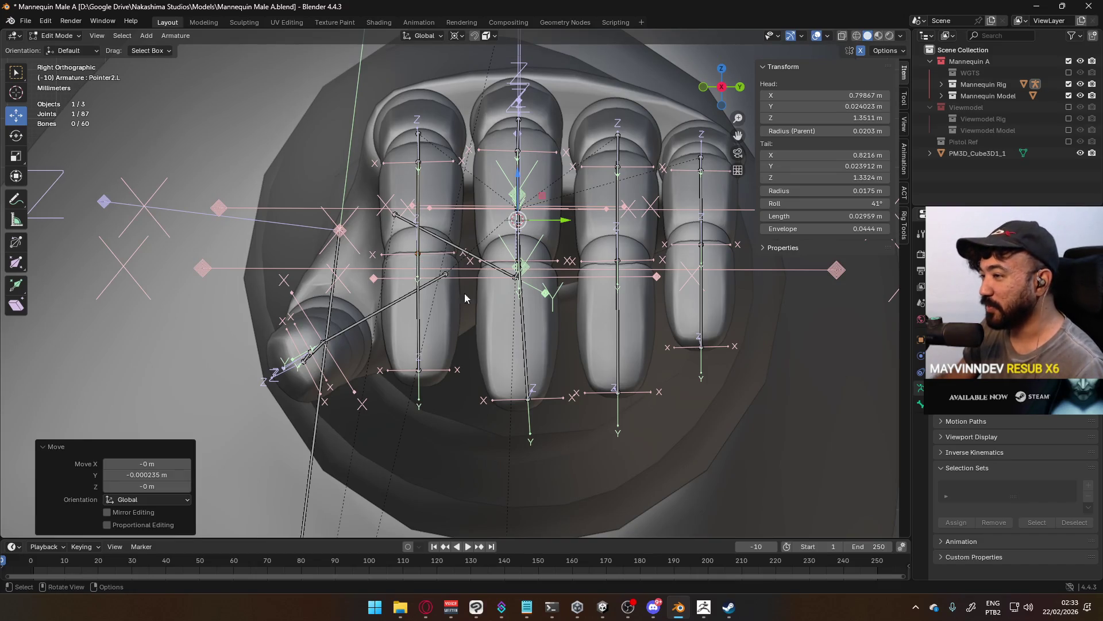
Reposition the Pointer3.L and middle fingertip joints inside the finger mesh.
click(419, 374)
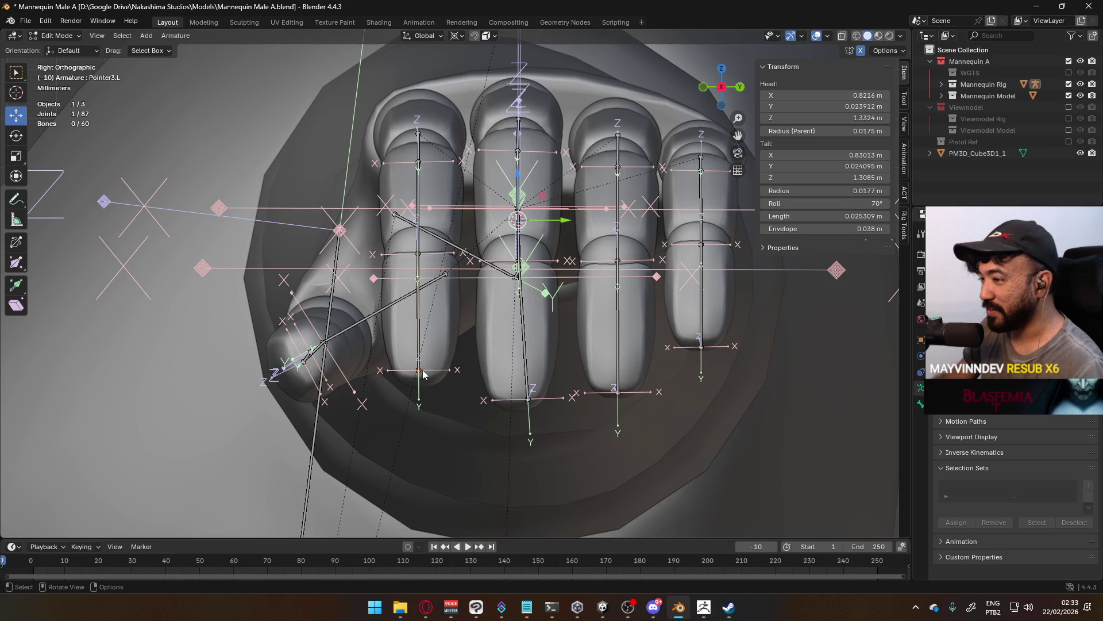
key(g)
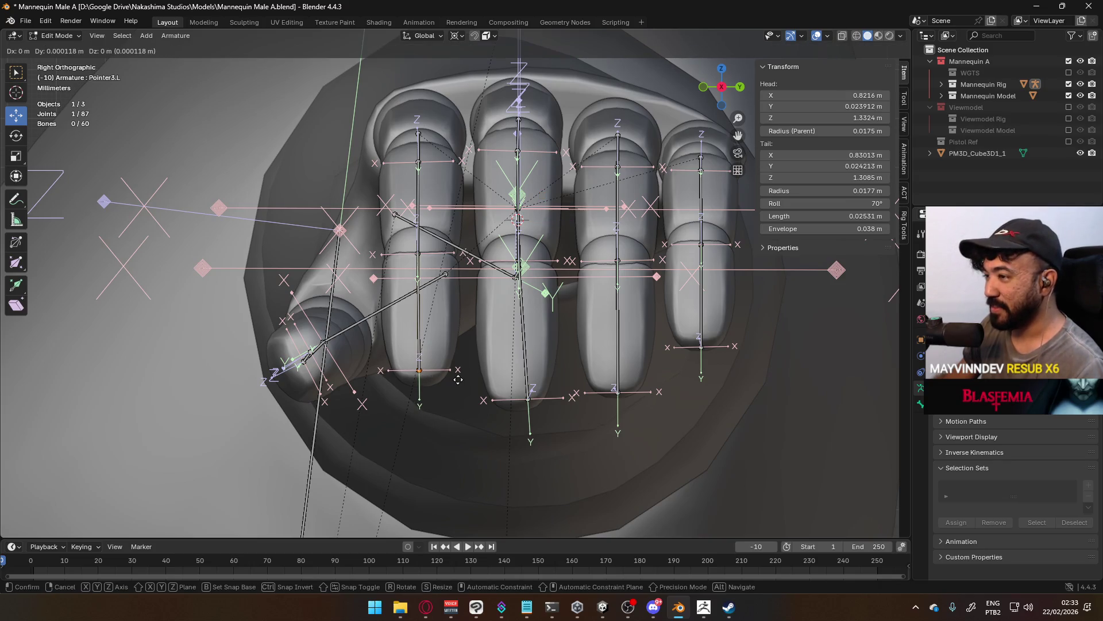
click(457, 379)
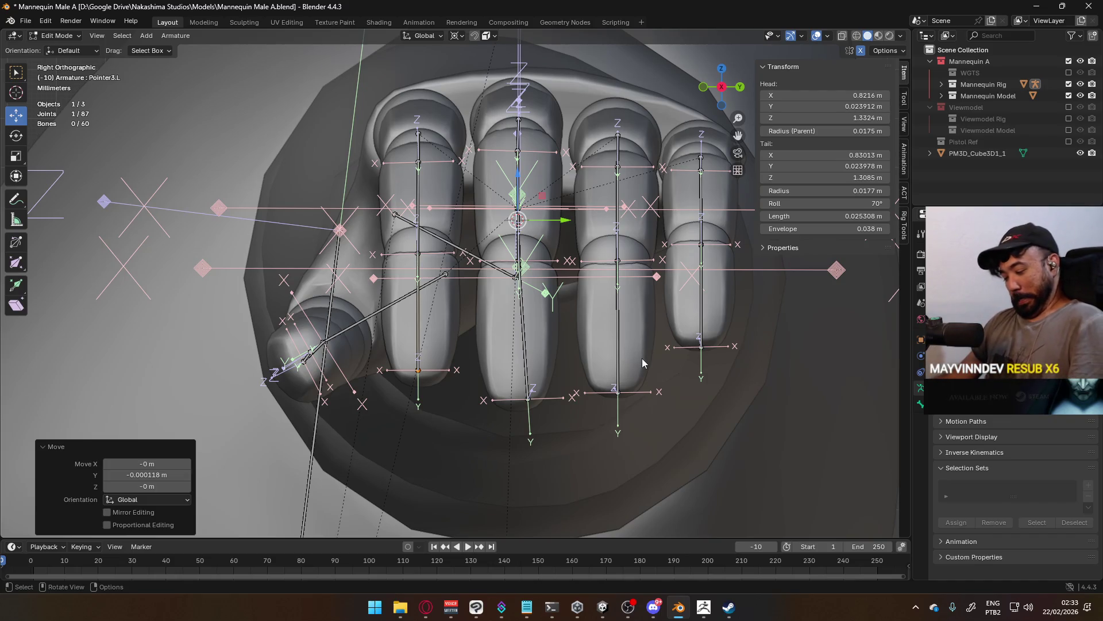
click(531, 403)
key(g)
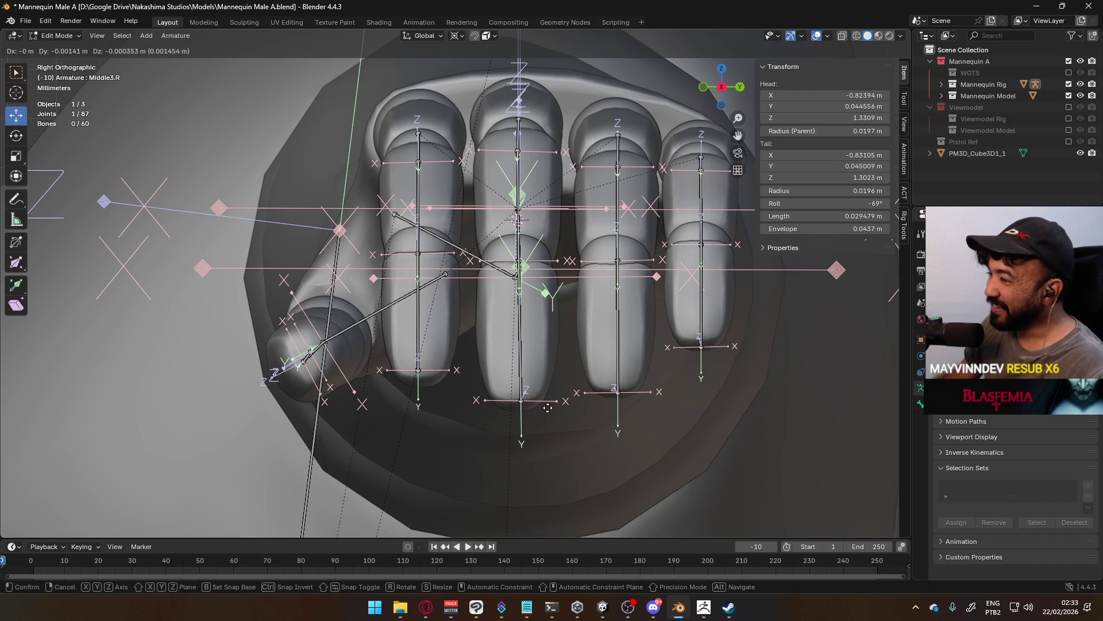
click(546, 407)
Select Middle3.L, Middle2.L and Middle1.L and frame them in Right Ortho view.
click(522, 339)
click(518, 326)
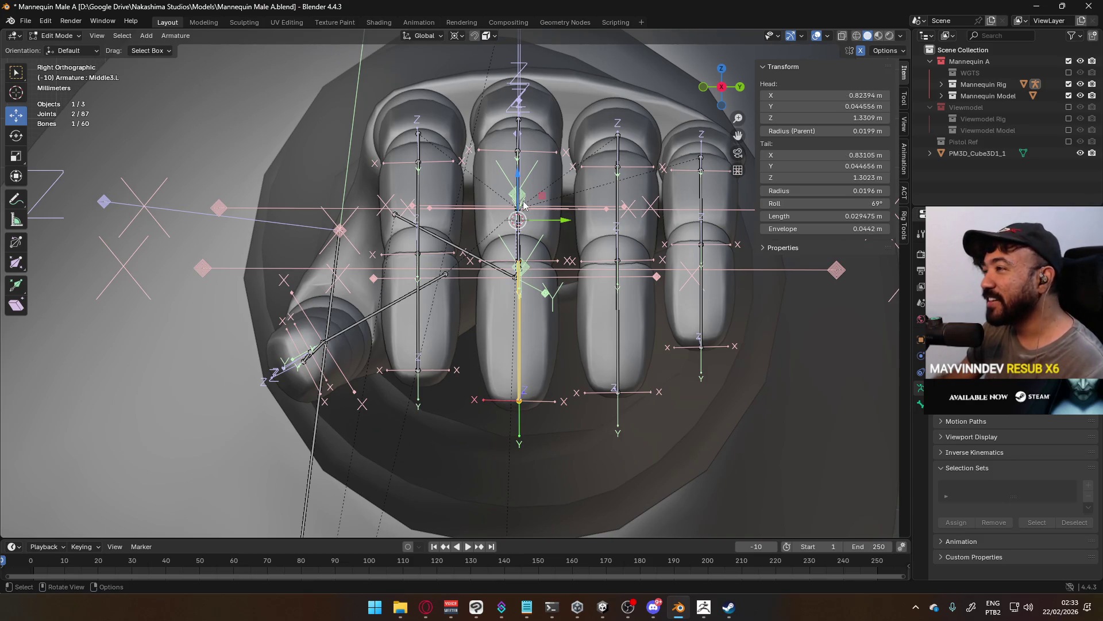
shift+click(519, 179)
shift+click(515, 174)
shift+click(515, 174)
shift+click(516, 174)
mouse_move(515, 174)
middle_down()
mouse_move(485, 181)
mouse_move(436, 230)
middle_up()
shift+click(388, 264)
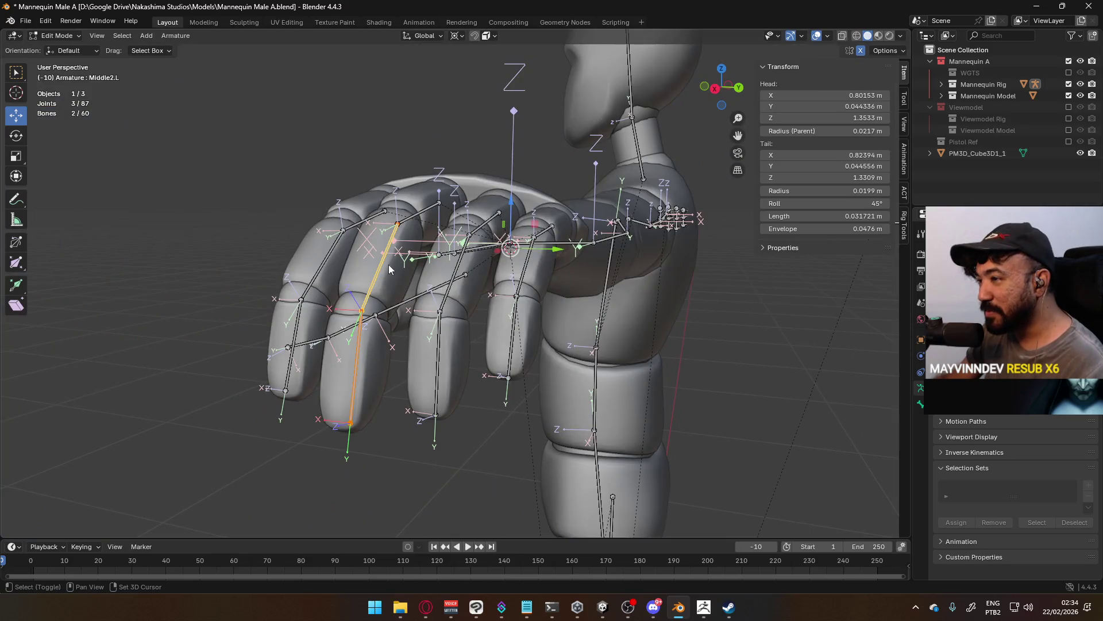
shift+click(424, 214)
key(Up)
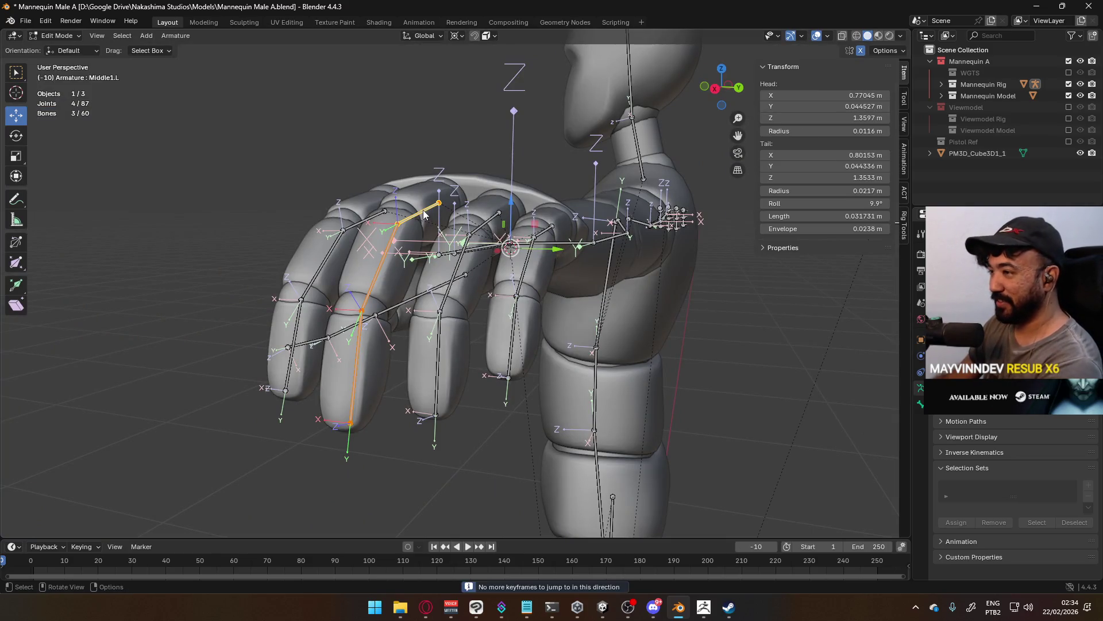
key(KP_3)
key(KP_Decimal)
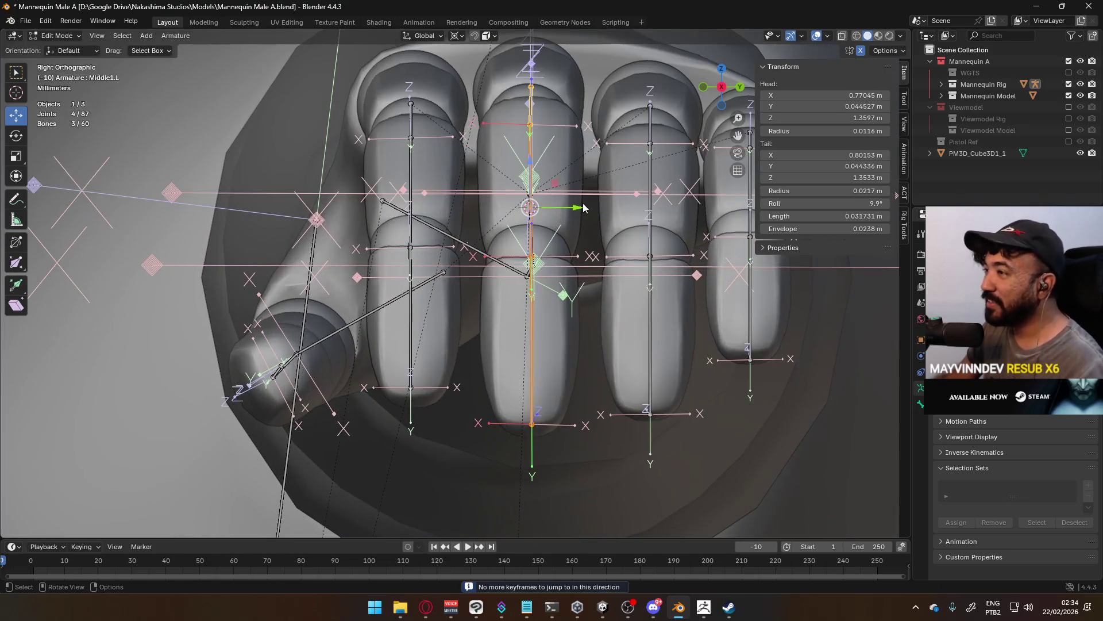
Nudge the middle finger's knuckle joint slightly.
shift+middle_drag(583, 206, 503, 249)
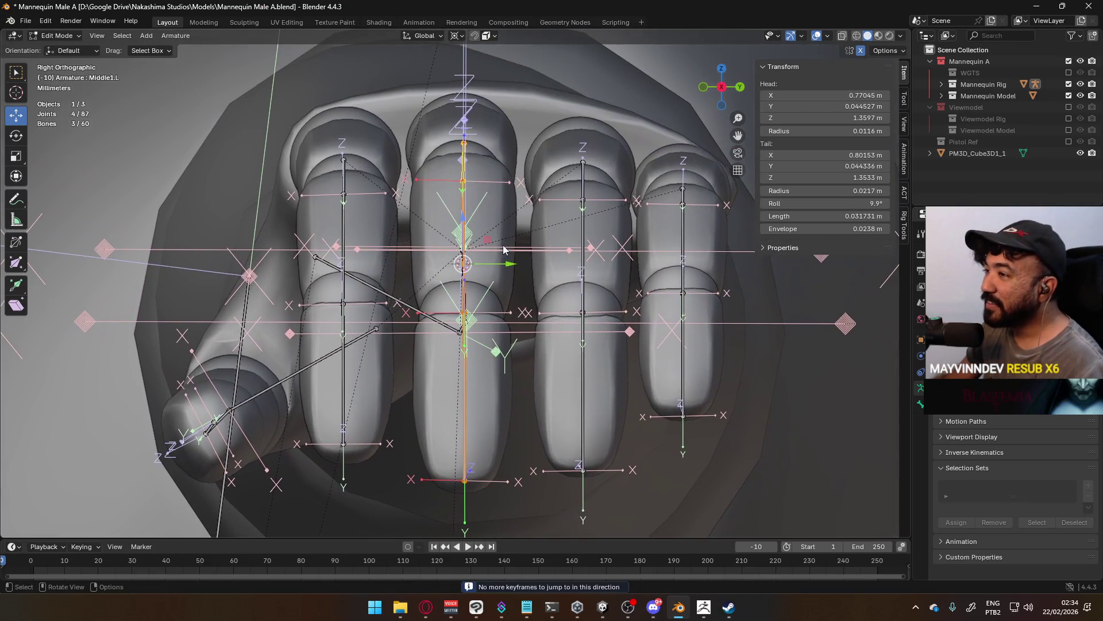
click(503, 248)
scroll(501, 183, up, 3)
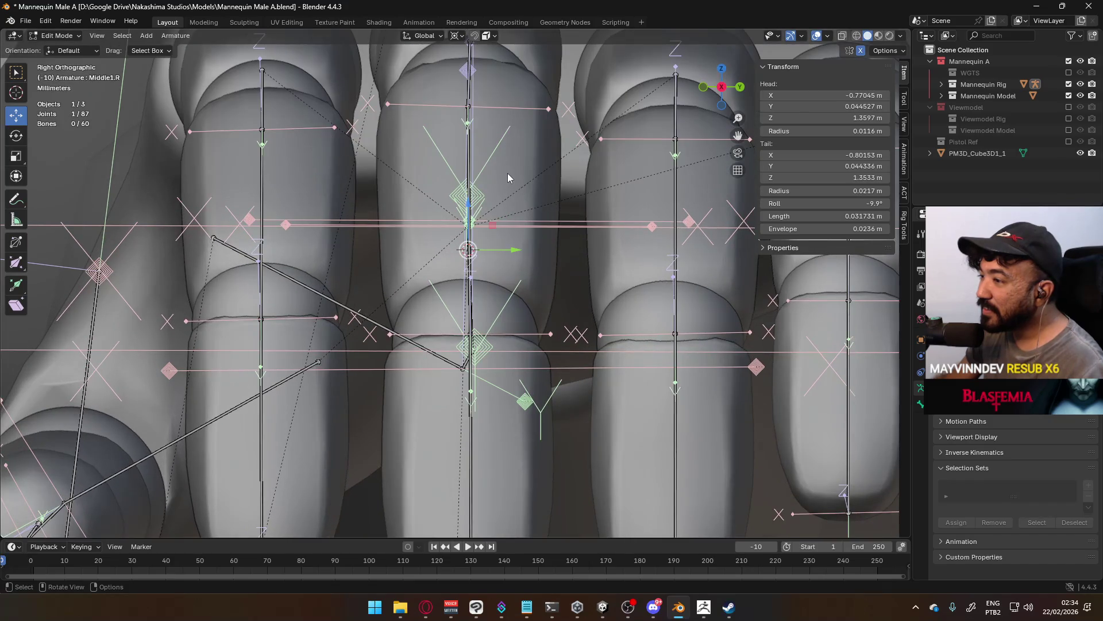
shift+middle_drag(486, 151, 446, 204)
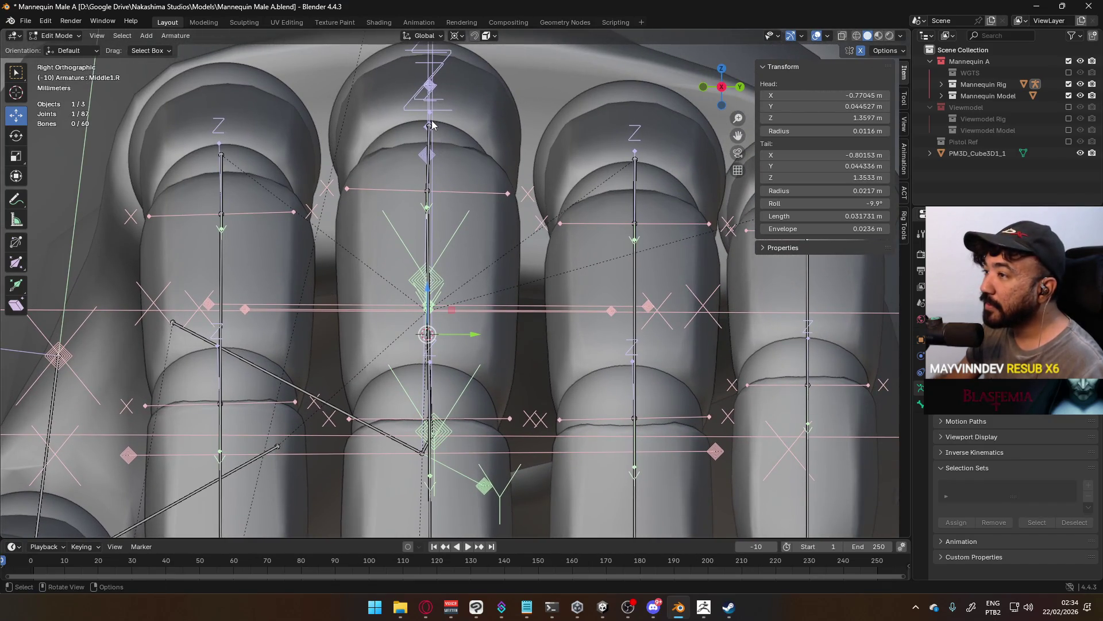
key(g)
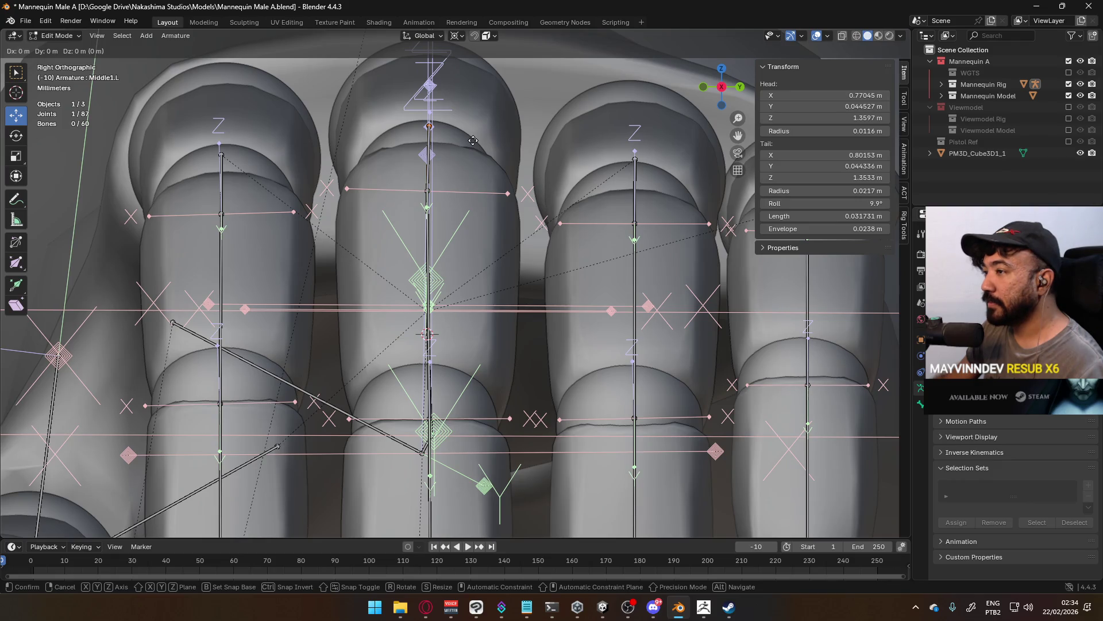
click(471, 141)
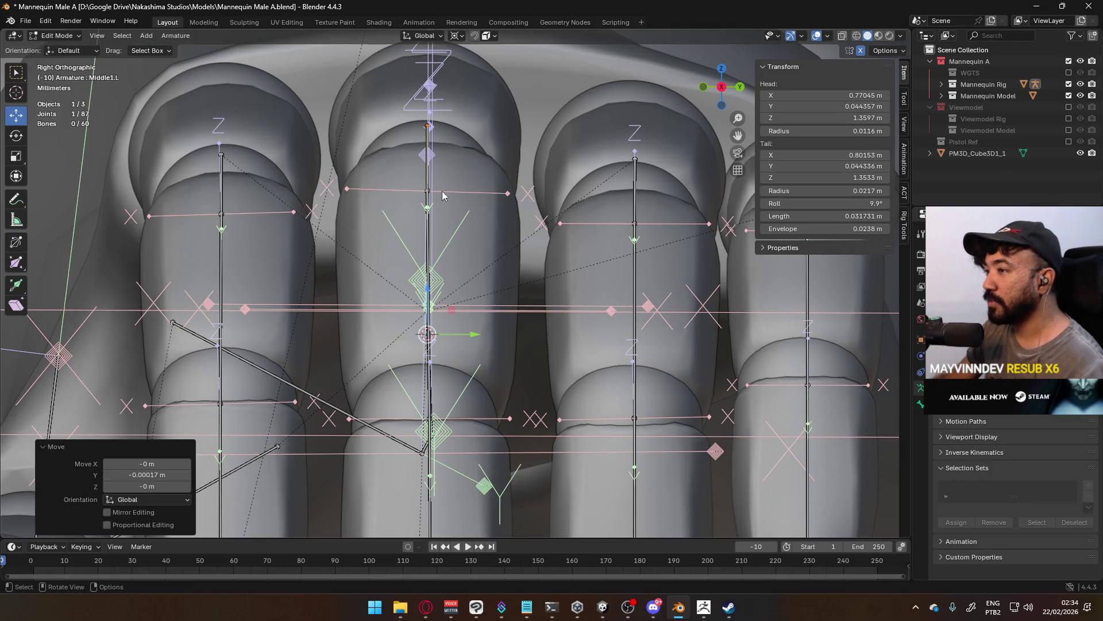
Move Middle1.L's tail along Y, raise its roll to 12°, then select Middle2.L and Middle3.L.
click(428, 204)
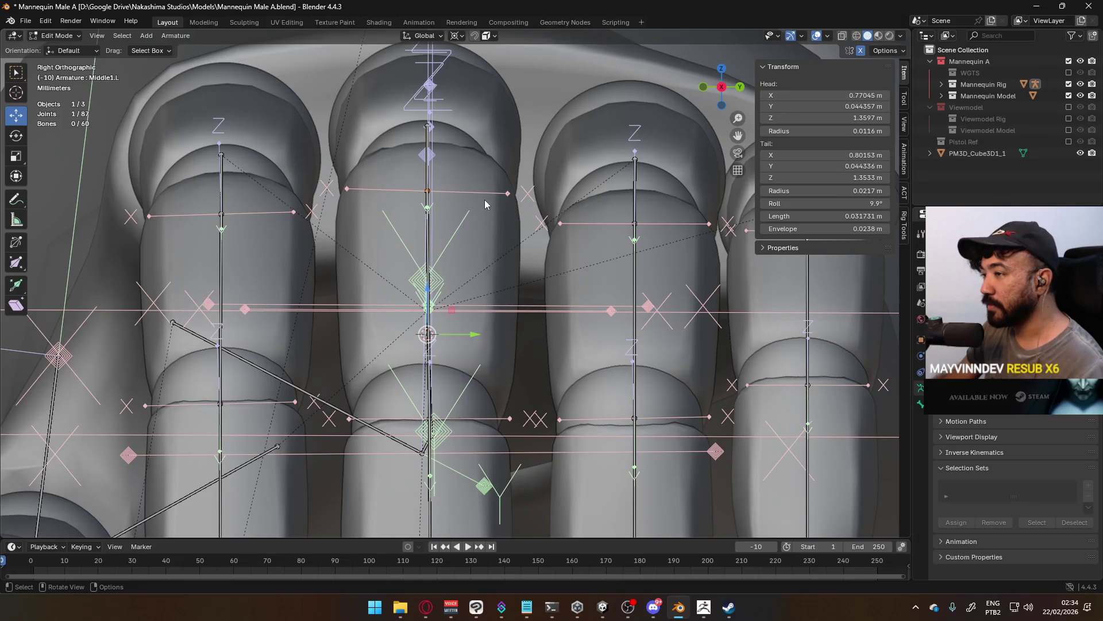
key(g)
click(486, 204)
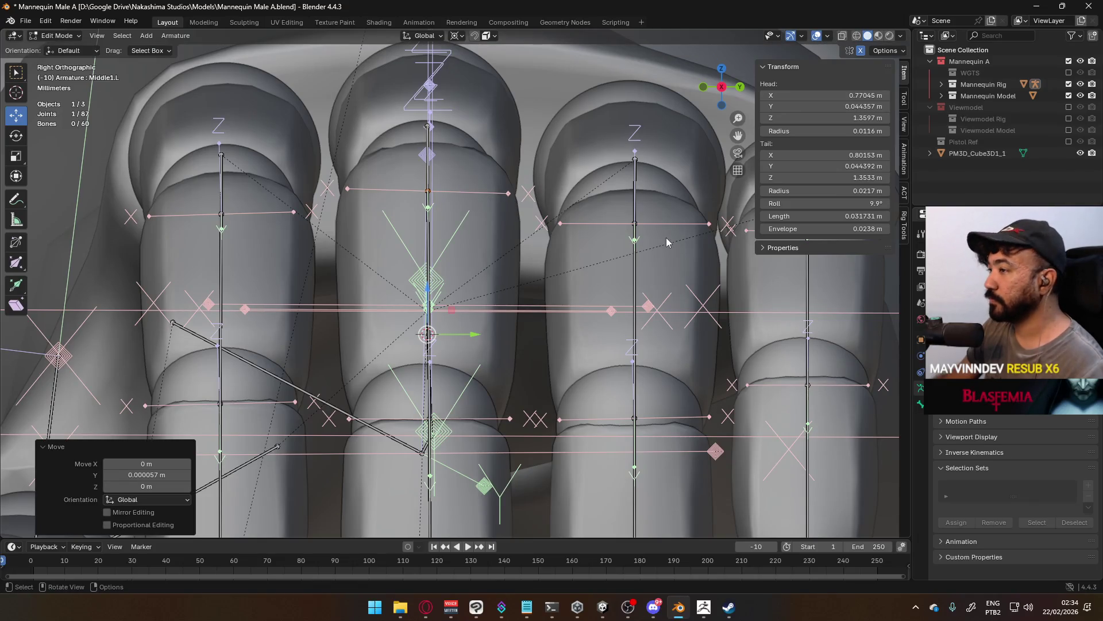
drag(828, 204, 838, 204)
click(429, 239)
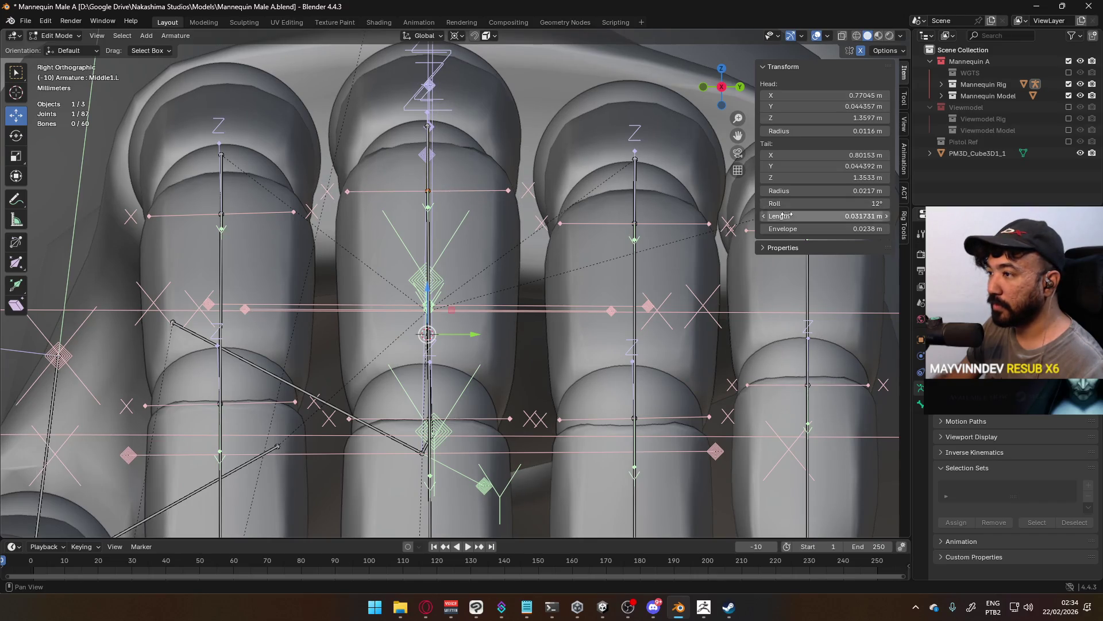
click(430, 239)
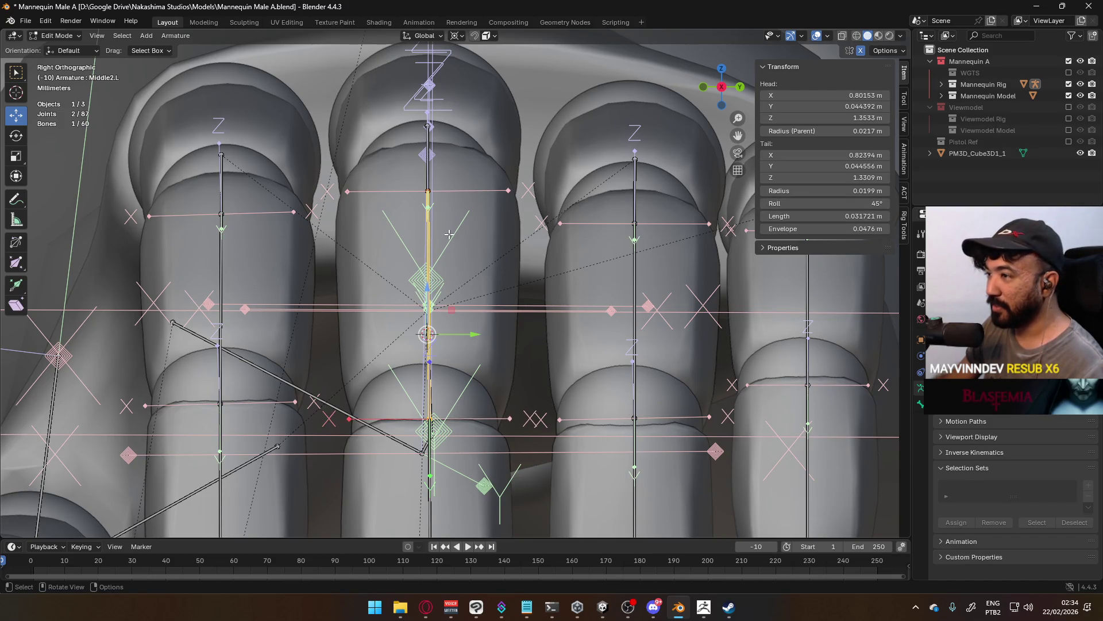
click(430, 450)
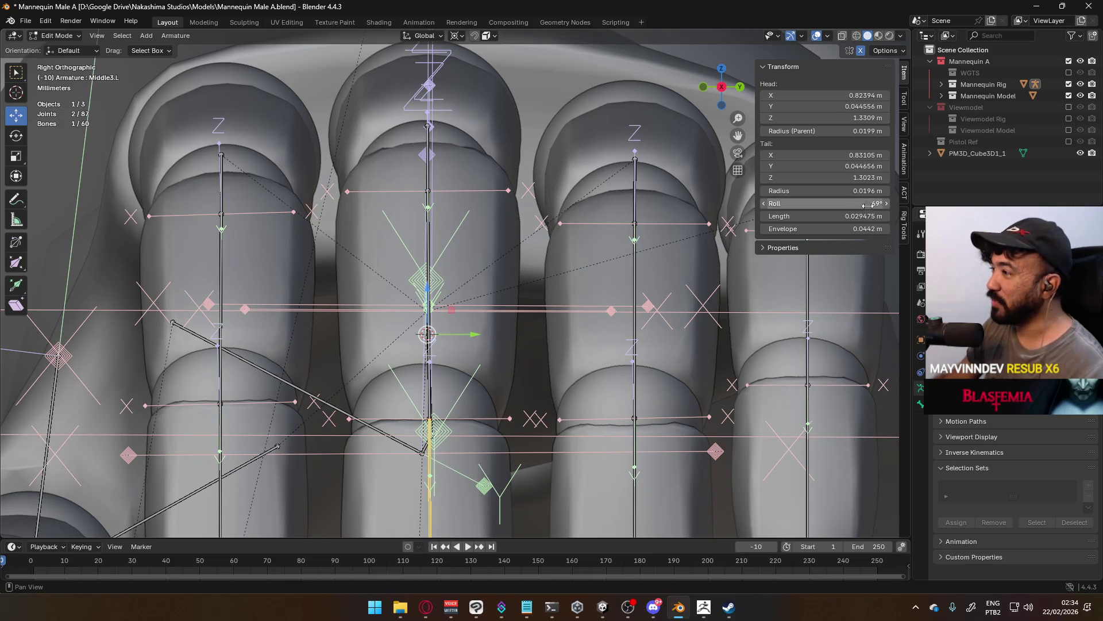
scroll(569, 336, down, 4)
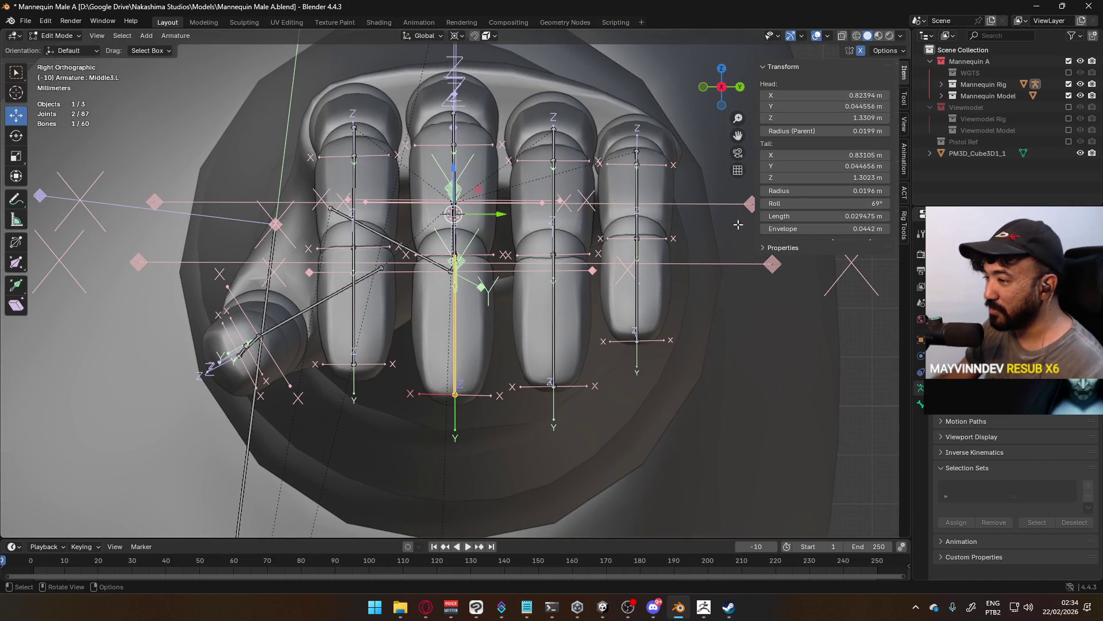
Raise the Middle3.L roll to about 75°, cancelling two trial moves along X.
drag(827, 203, 839, 203)
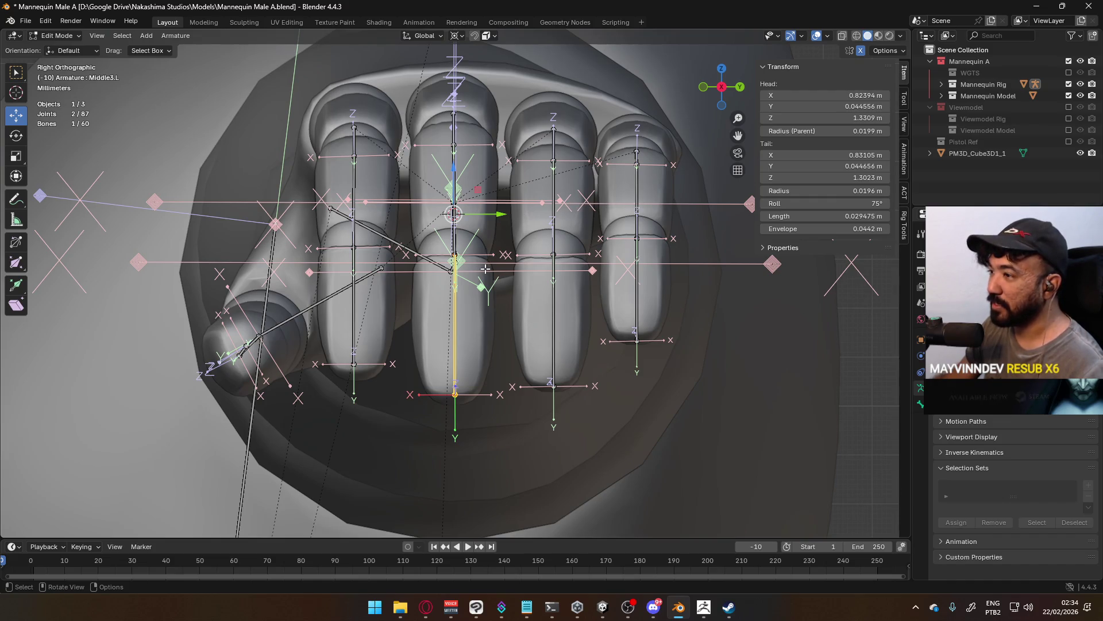
scroll(485, 268, up, 4)
key(g)
key(x)
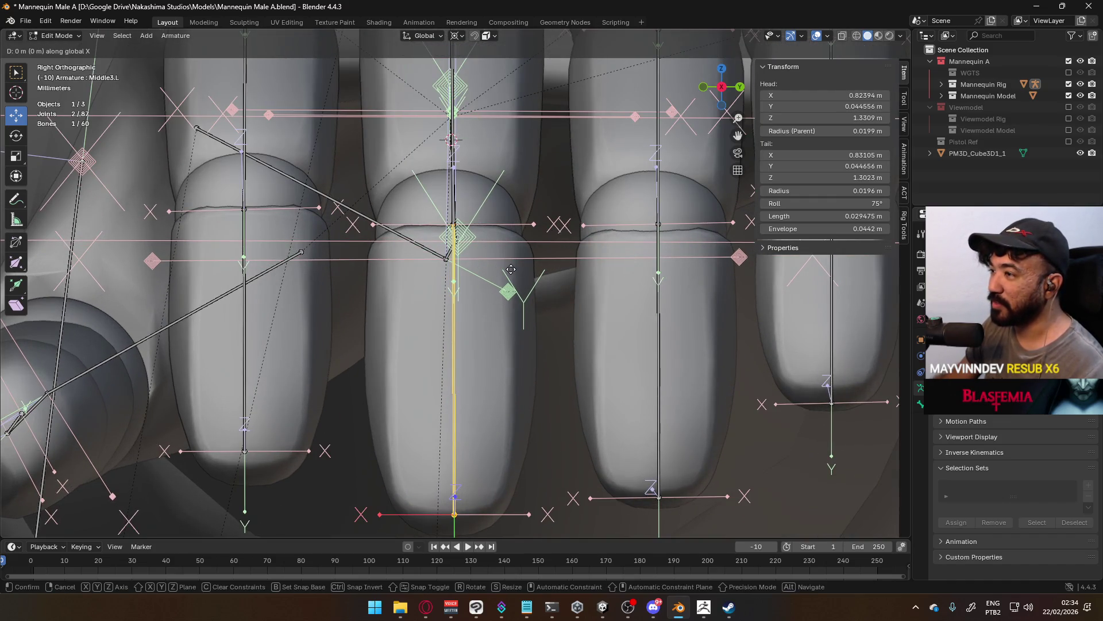
key(Escape)
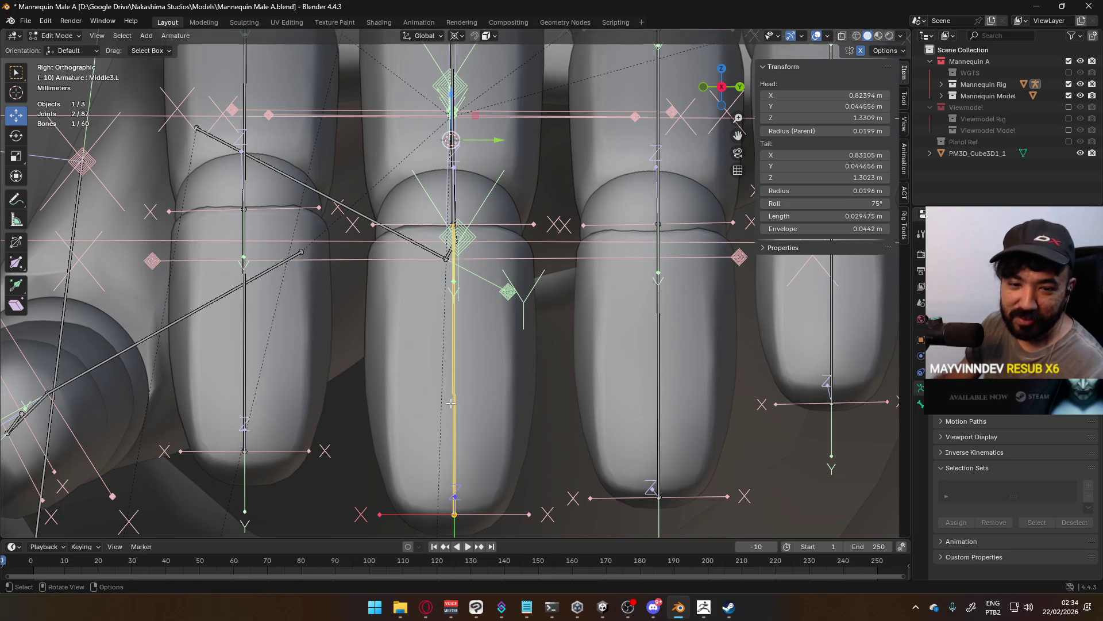
key(g)
key(x)
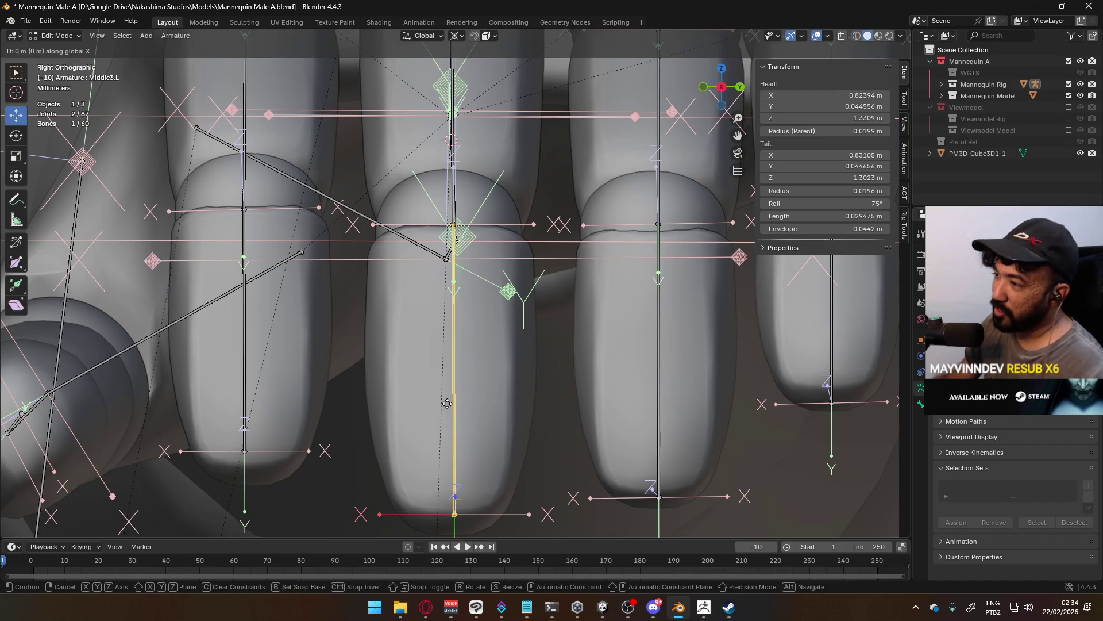
key(Escape)
Return to Right Ortho framed on the fingertip, cancelling another X move.
scroll(428, 382, down, 3)
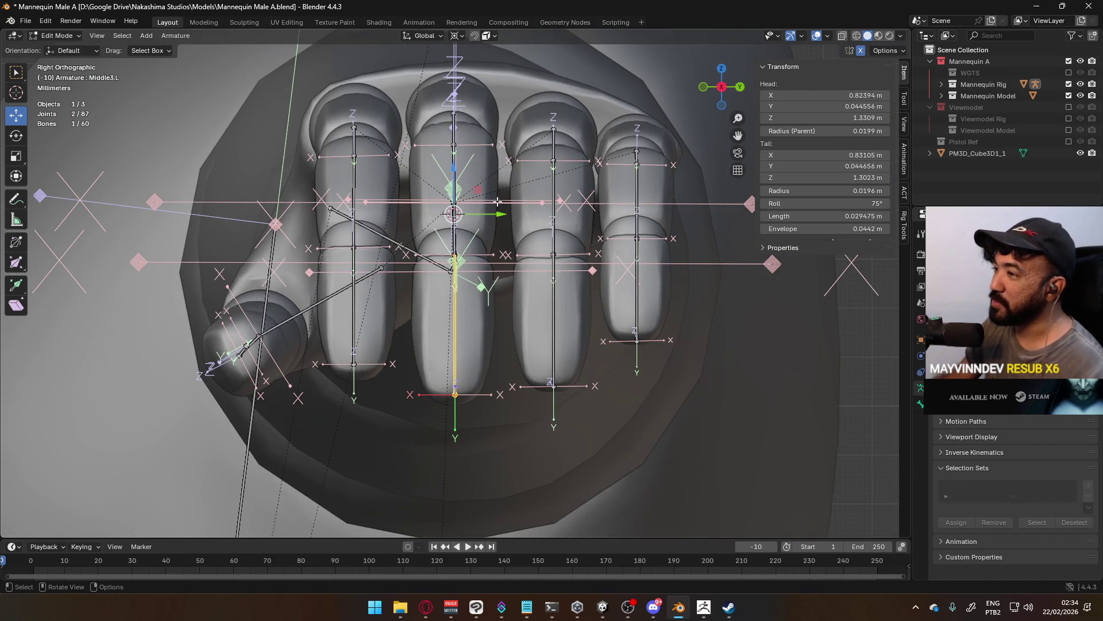
mouse_move(487, 259)
middle_down()
mouse_move(492, 288)
mouse_move(609, 299)
mouse_move(697, 261)
mouse_move(523, 297)
middle_up()
key(Up)
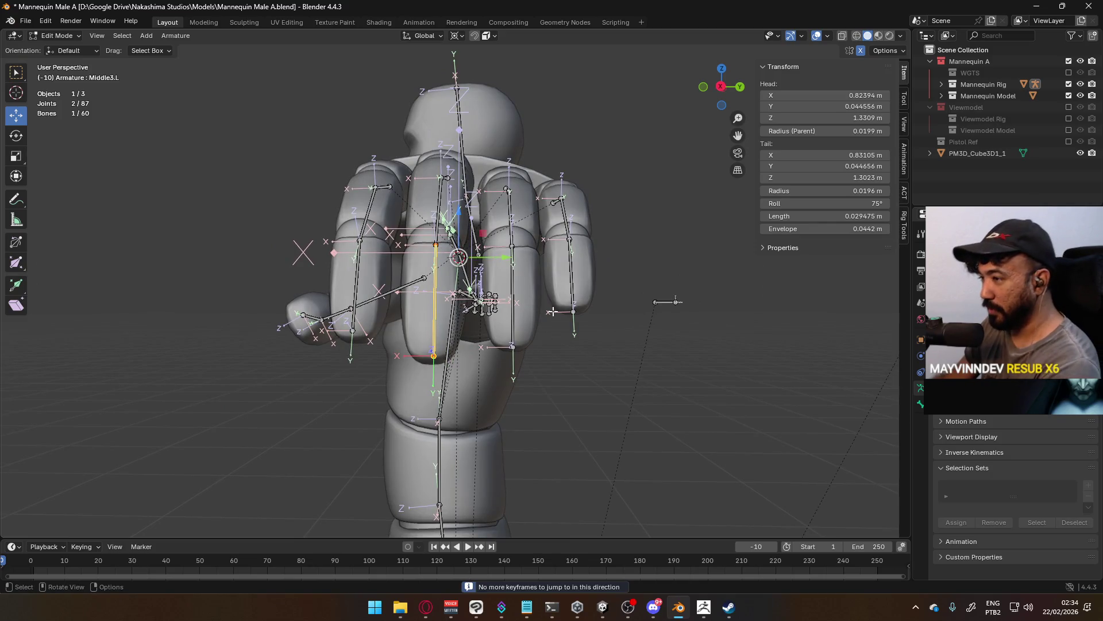
key(KP_Decimal)
key(KP_3)
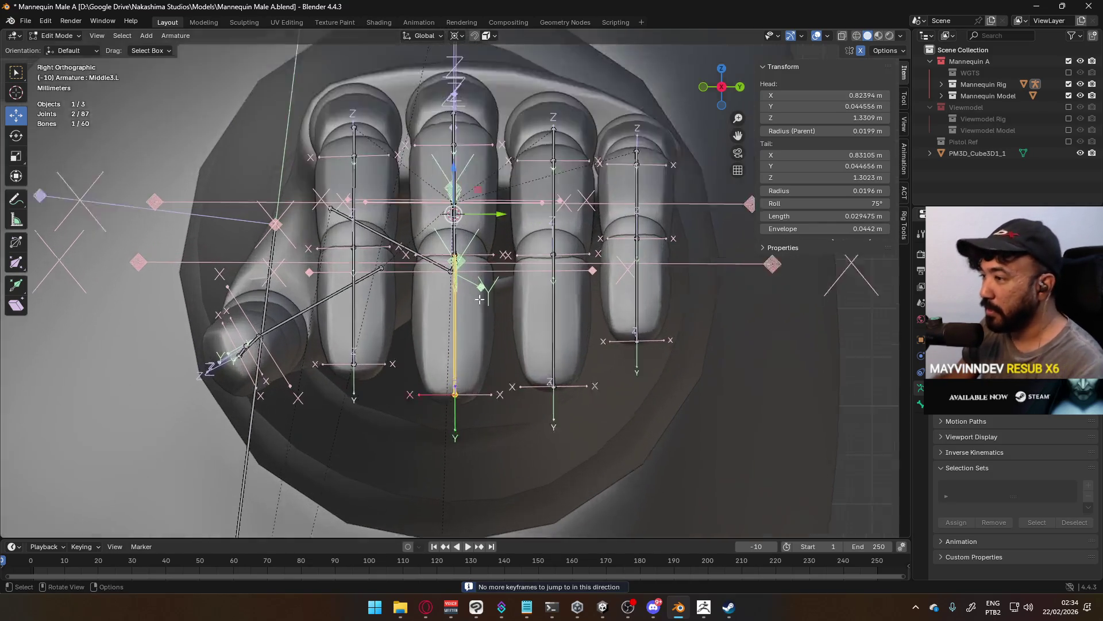
scroll(475, 297, up, 2)
key(g)
key(x)
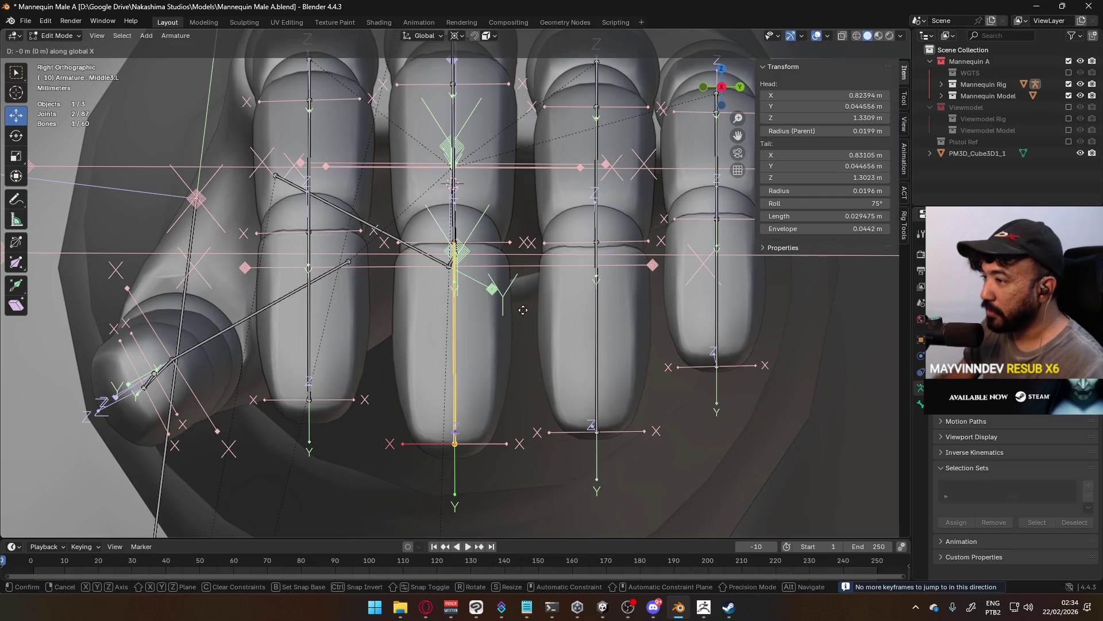
key(Escape)
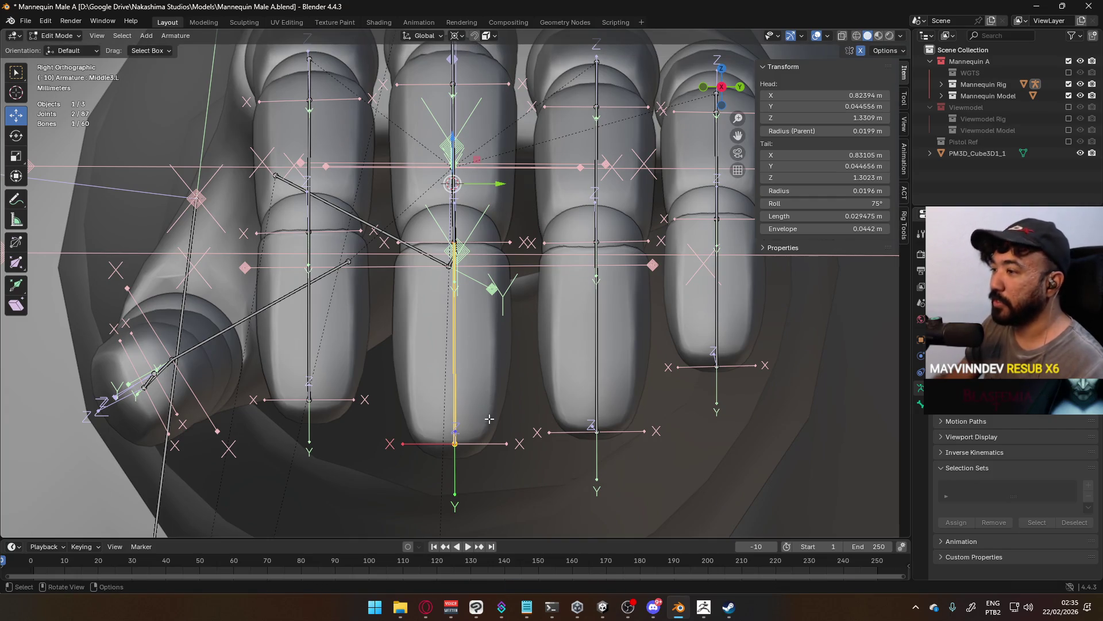
Change the selection tool and select the whole Middle3 fingertip bone.
key(w)
scroll(460, 358, down, 3)
scroll(463, 368, up, 3)
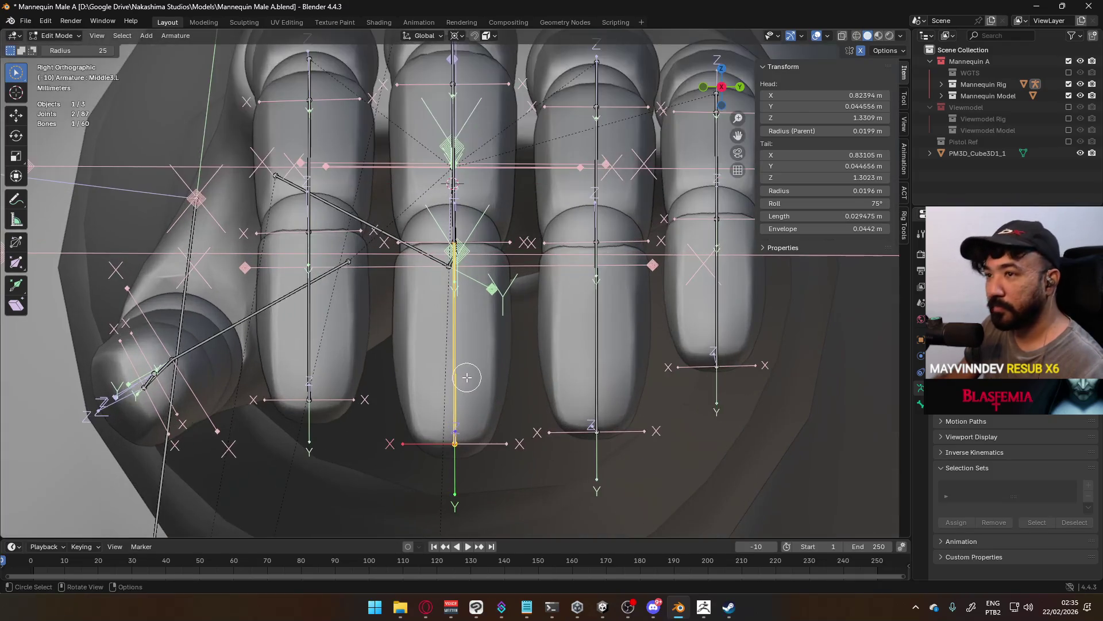
key(w)
click(455, 445)
click(458, 382)
key(a)
click(458, 382)
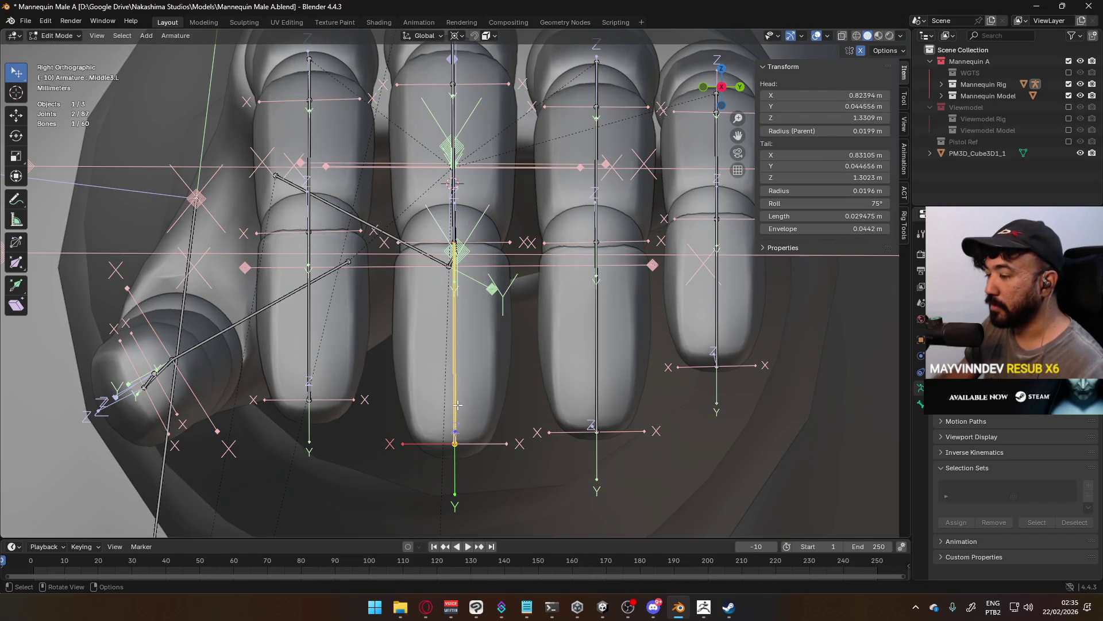
Move the Middle3.L tail joint slightly along Y.
click(459, 443)
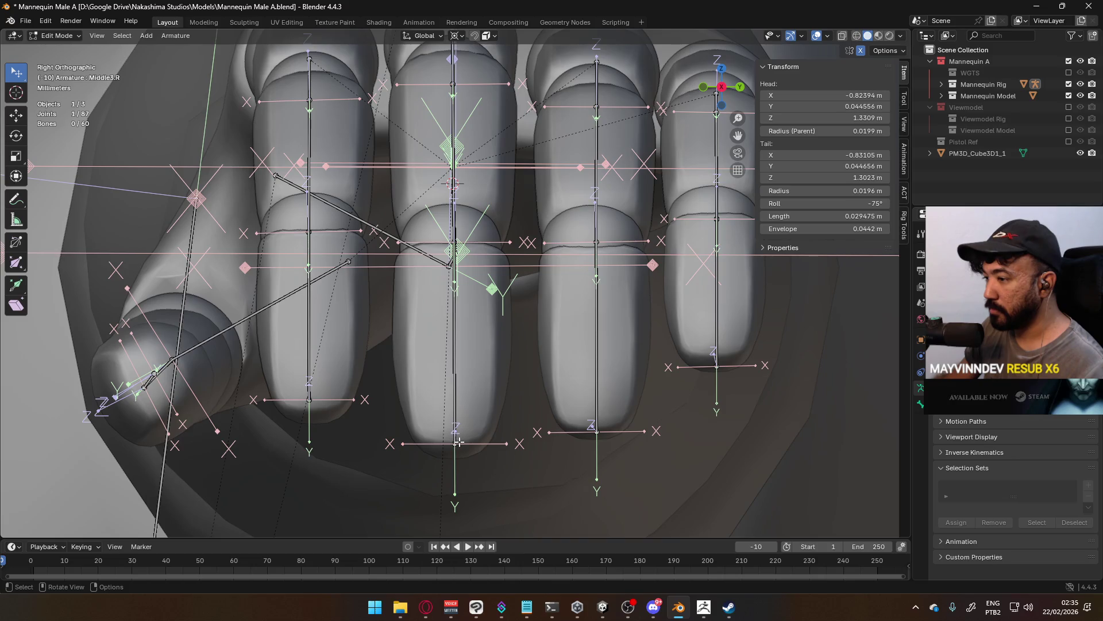
click(459, 443)
key(g)
key(x)
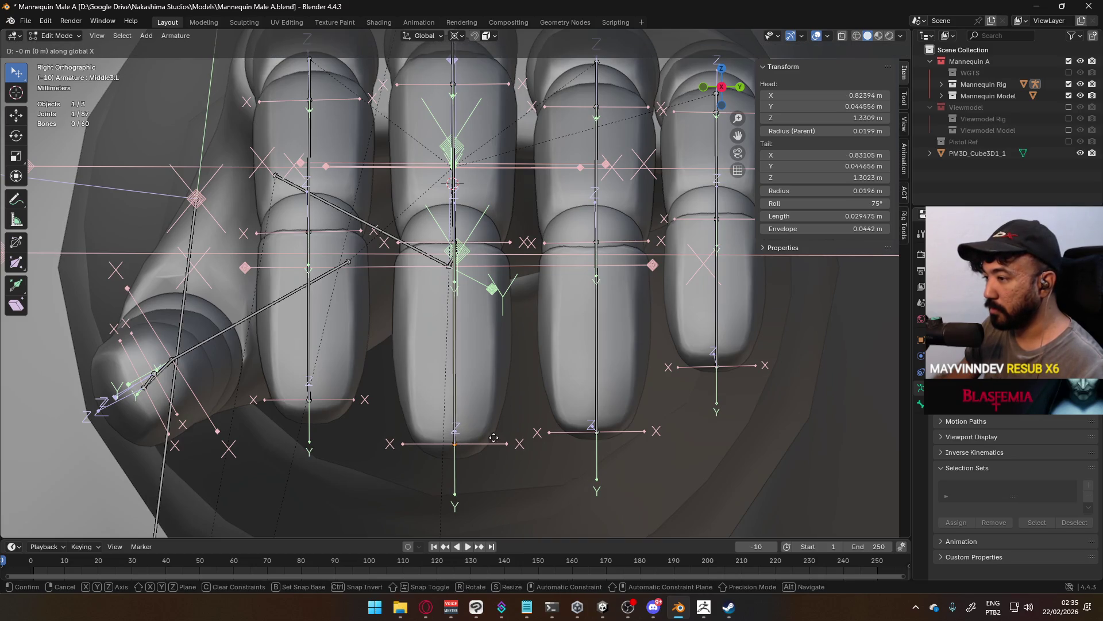
key(y)
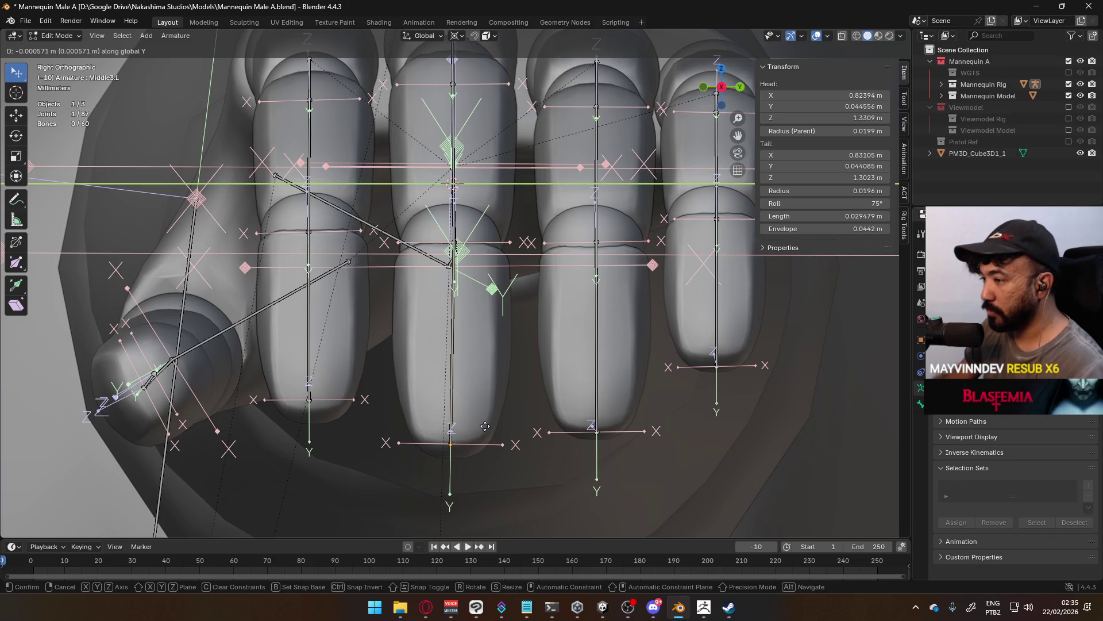
click(488, 427)
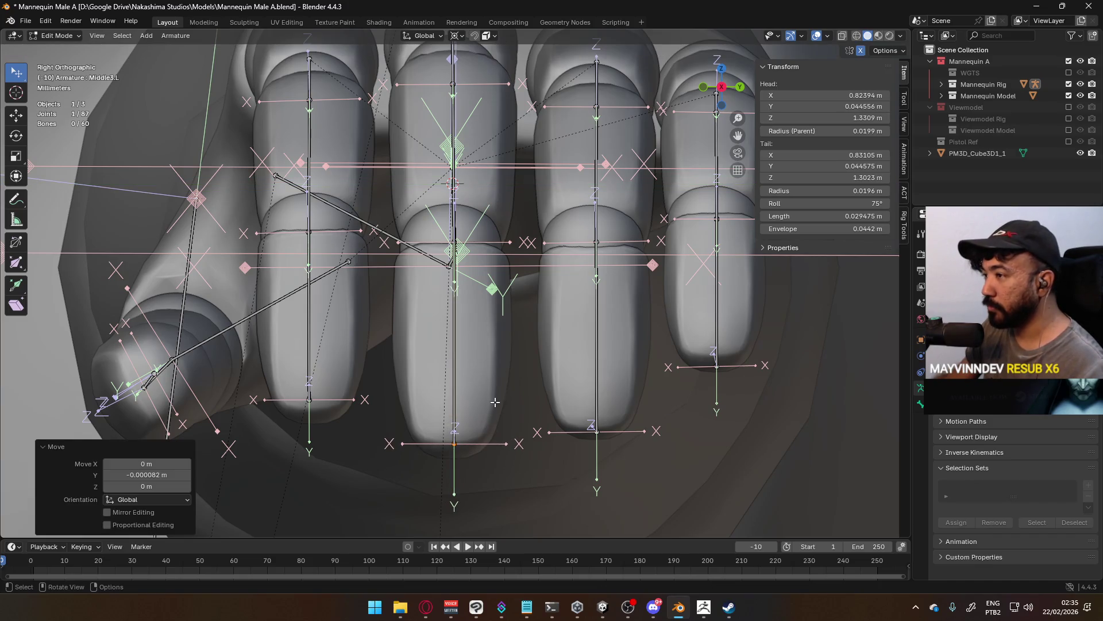
click(460, 338)
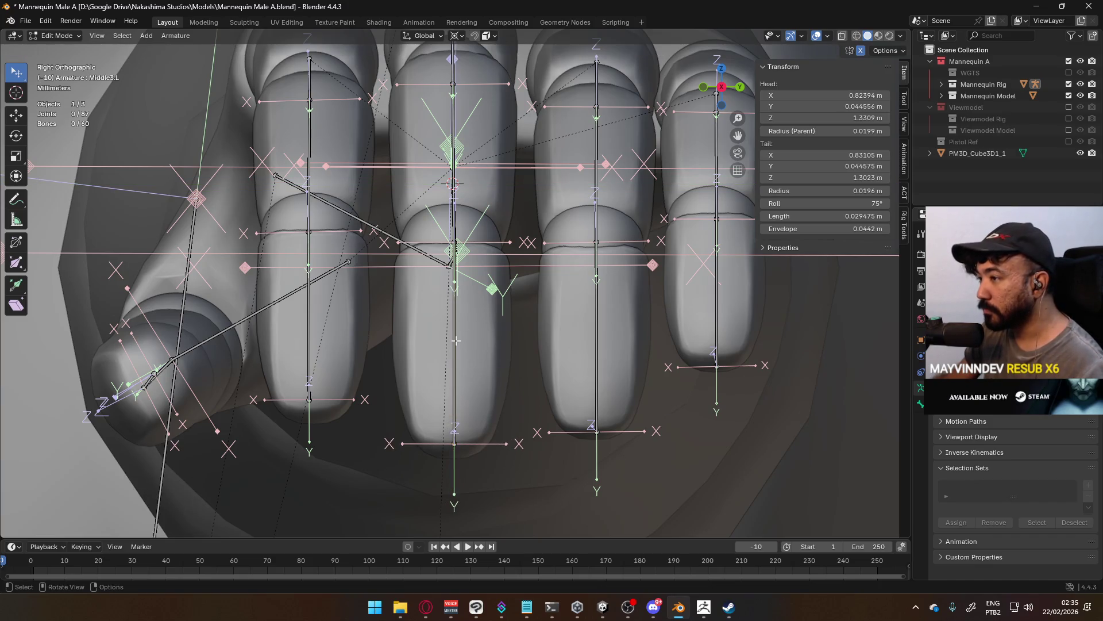
Nudge the Middle3.L bone along global Y in two fine adjustments.
click(456, 340)
key(g)
key(y)
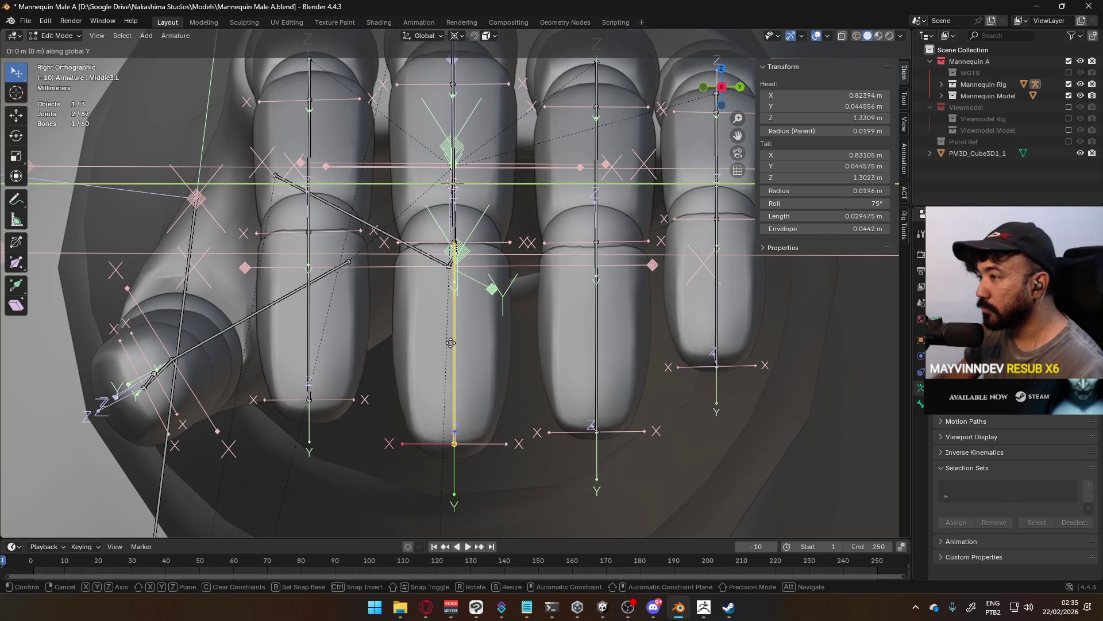
click(449, 342)
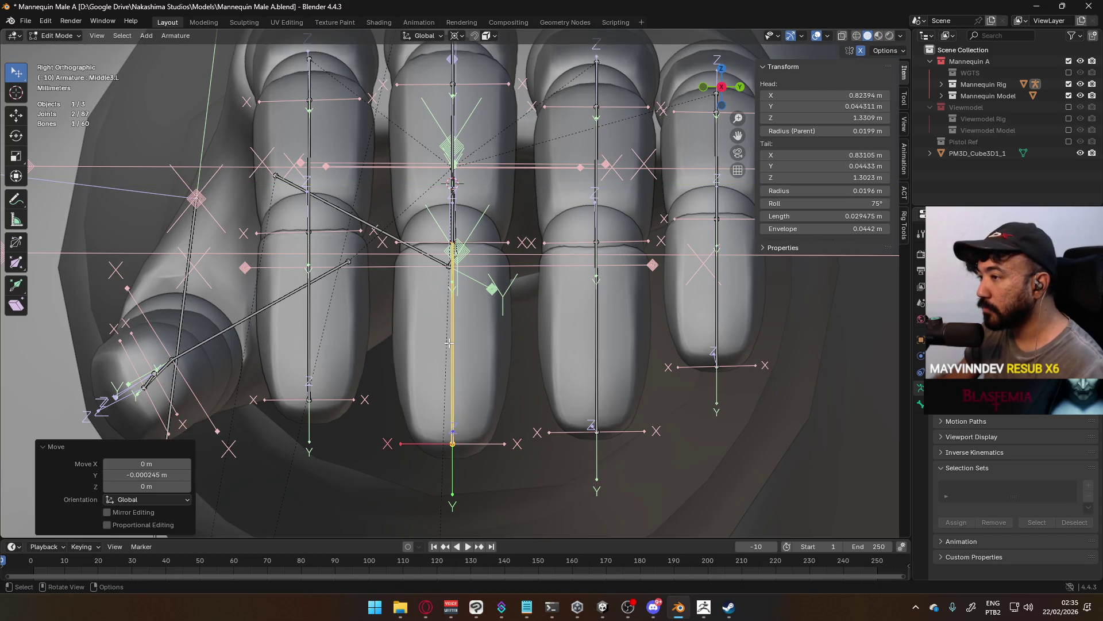
key(g)
key(y)
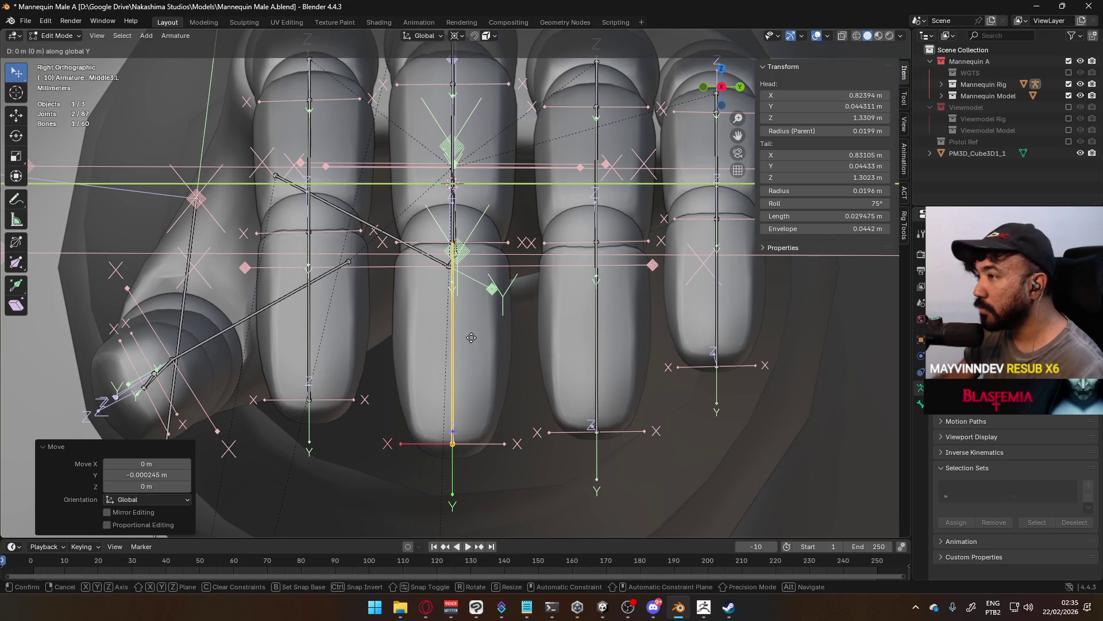
click(474, 337)
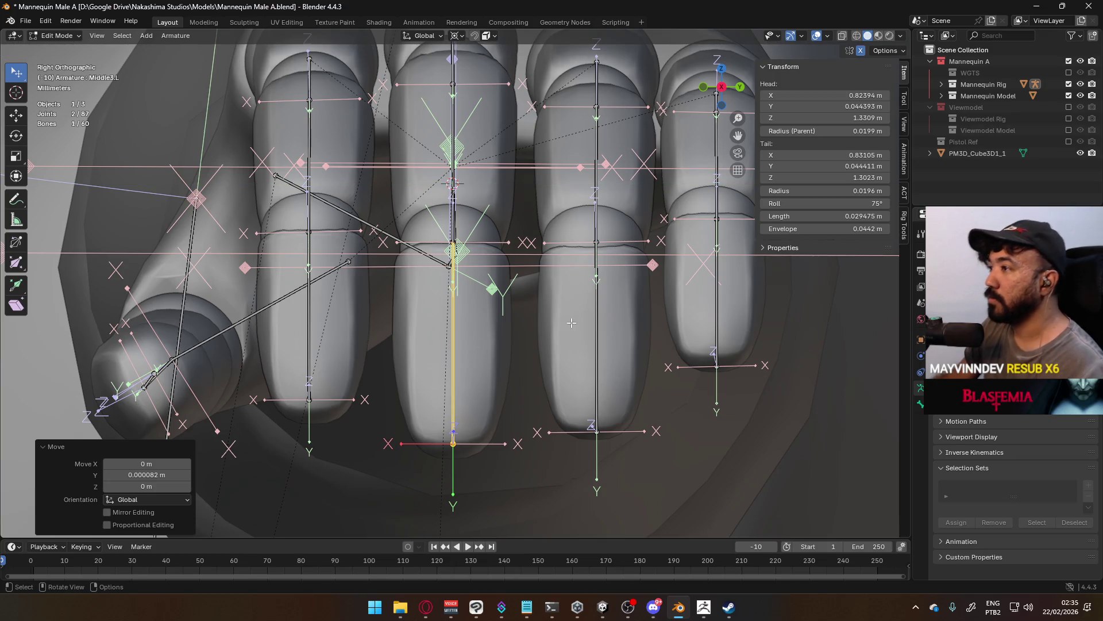
click(595, 350)
Nudge the Ring1.R joint along global Y to centre it in the ring finger.
shift+middle_drag(627, 139, 520, 198)
click(508, 190)
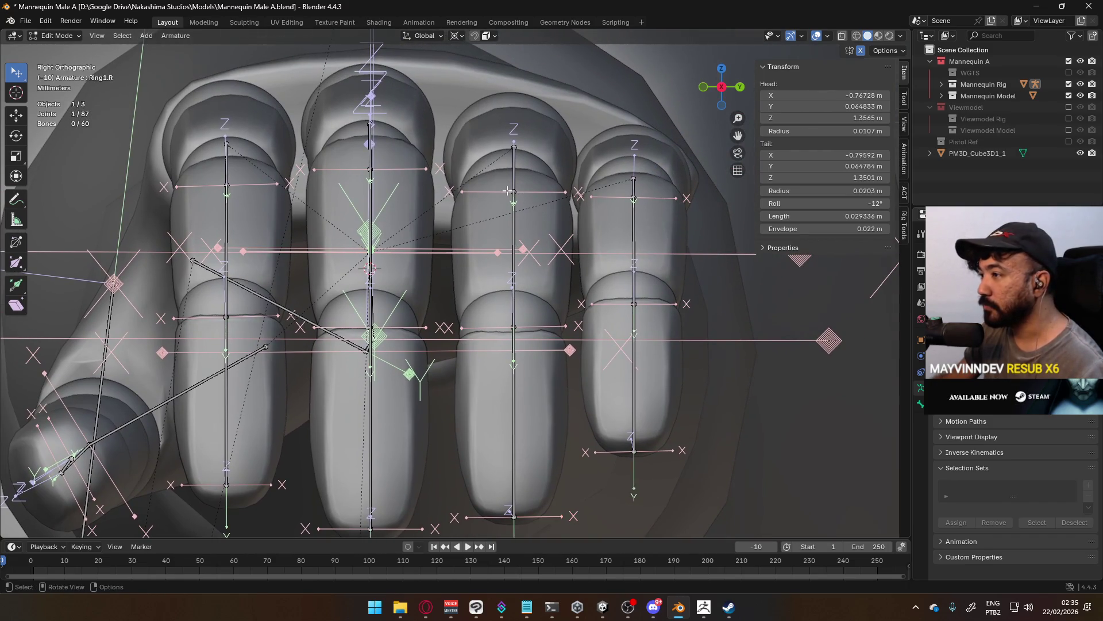
key(g)
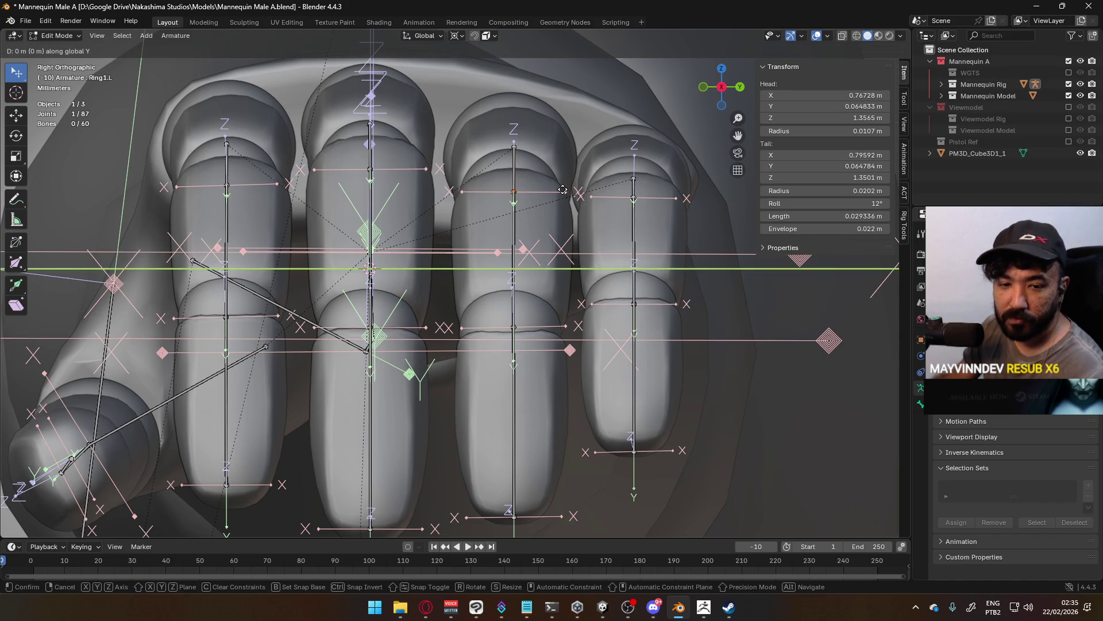
key(y)
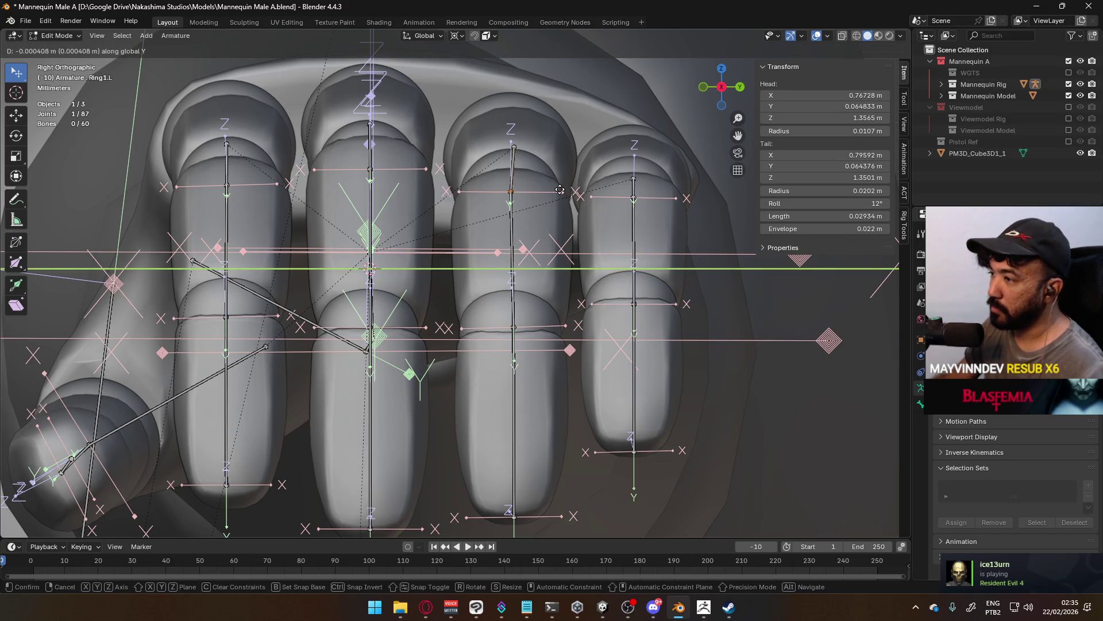
click(562, 190)
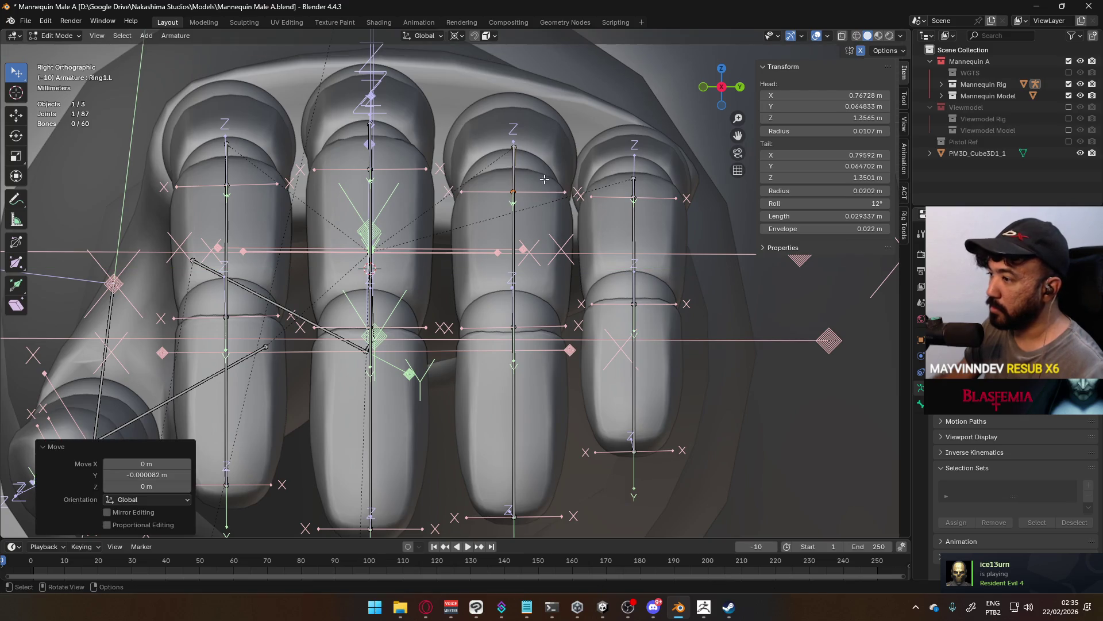
Select the Ring3.L fingertip joint and cancel an unwanted move.
click(515, 517)
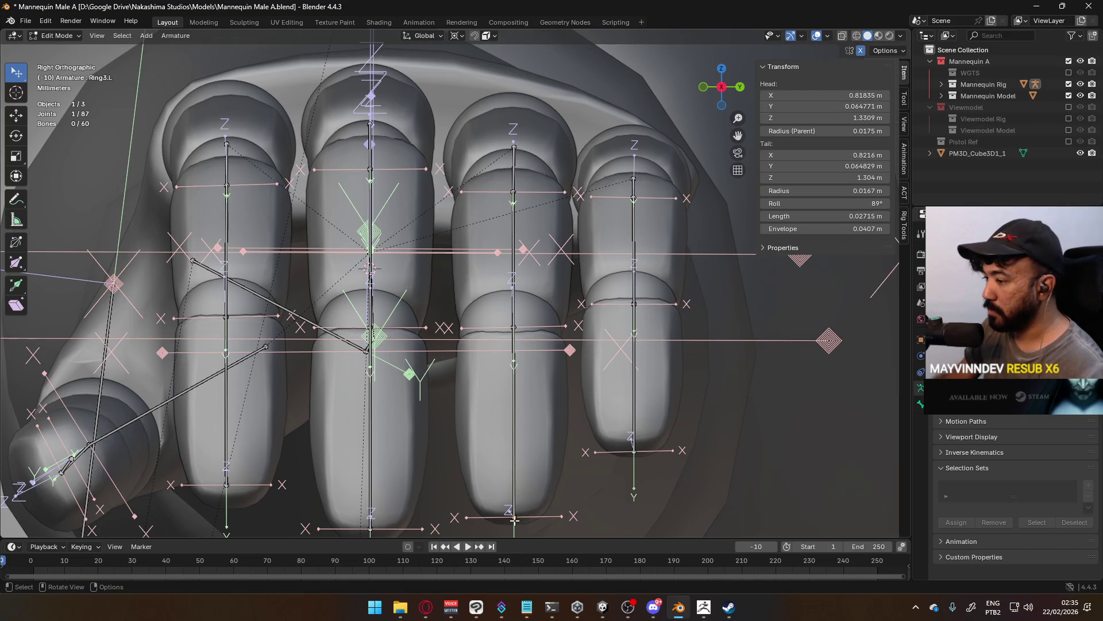
key(g)
key(y)
key(Escape)
Move Ring1.L's tail and head along Y to about 0.064702 m and 0.064691 m.
click(513, 147)
key(g)
key(y)
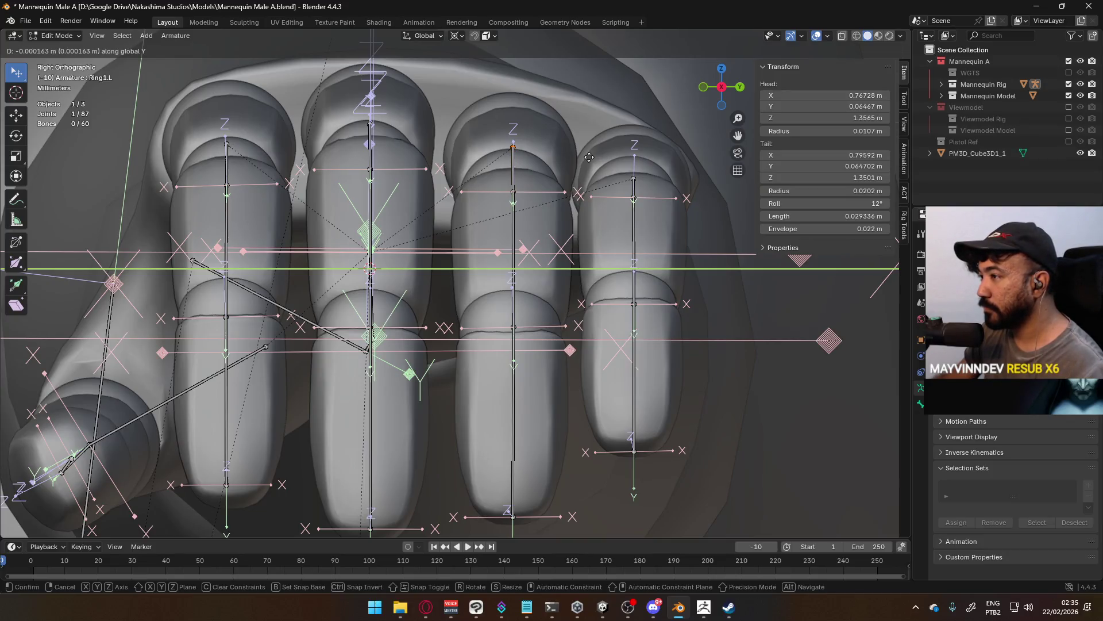
click(590, 157)
scroll(547, 199, up, 3)
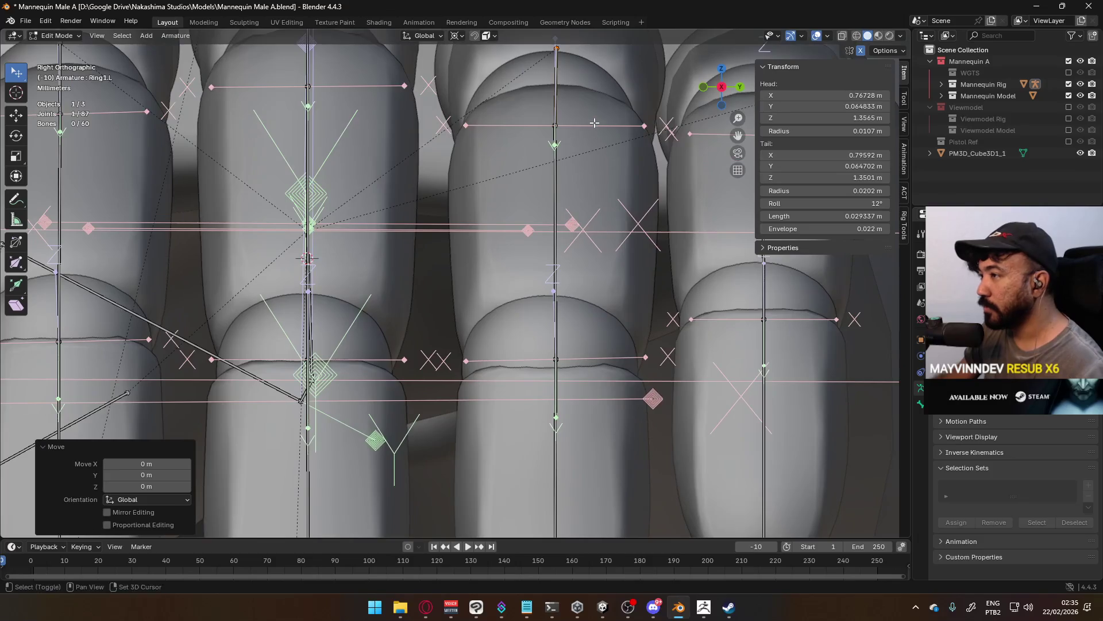
key(g)
key(y)
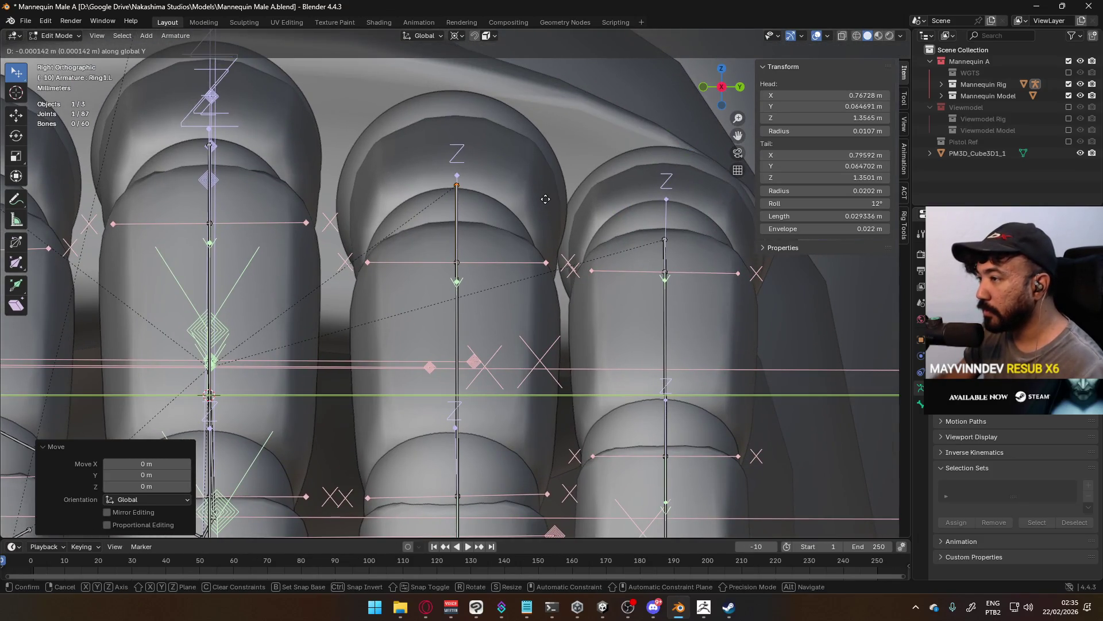
click(545, 200)
scroll(545, 200, down, 3)
scroll(500, 294, up, 2)
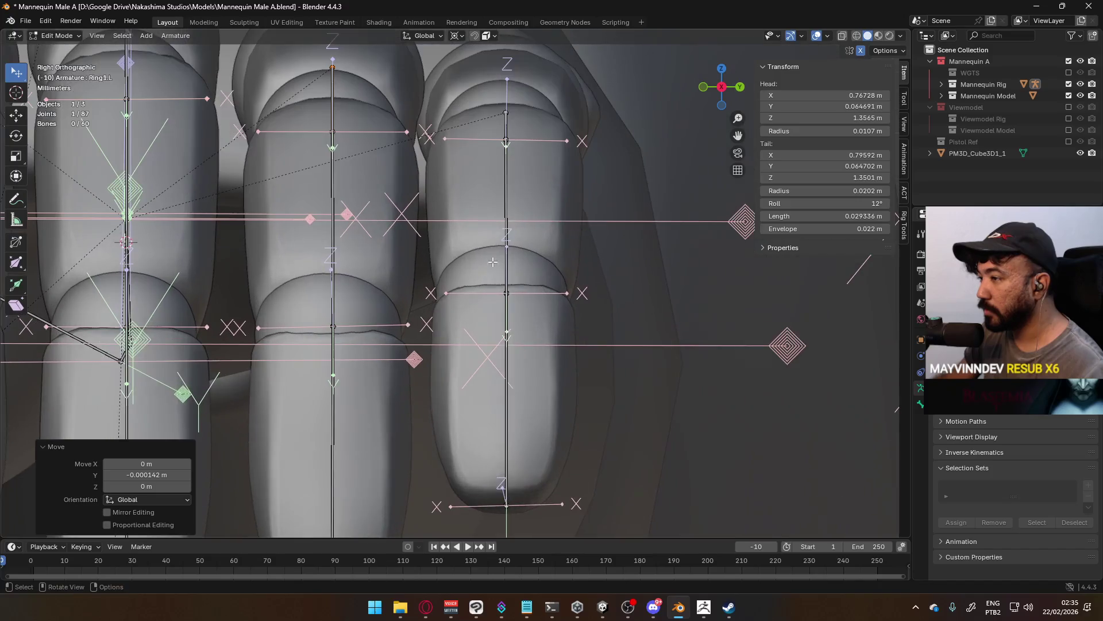
Select the Pinky3.L fingertip bone and begin moving it along global Y.
click(500, 293)
click(513, 382)
key(g)
key(y)
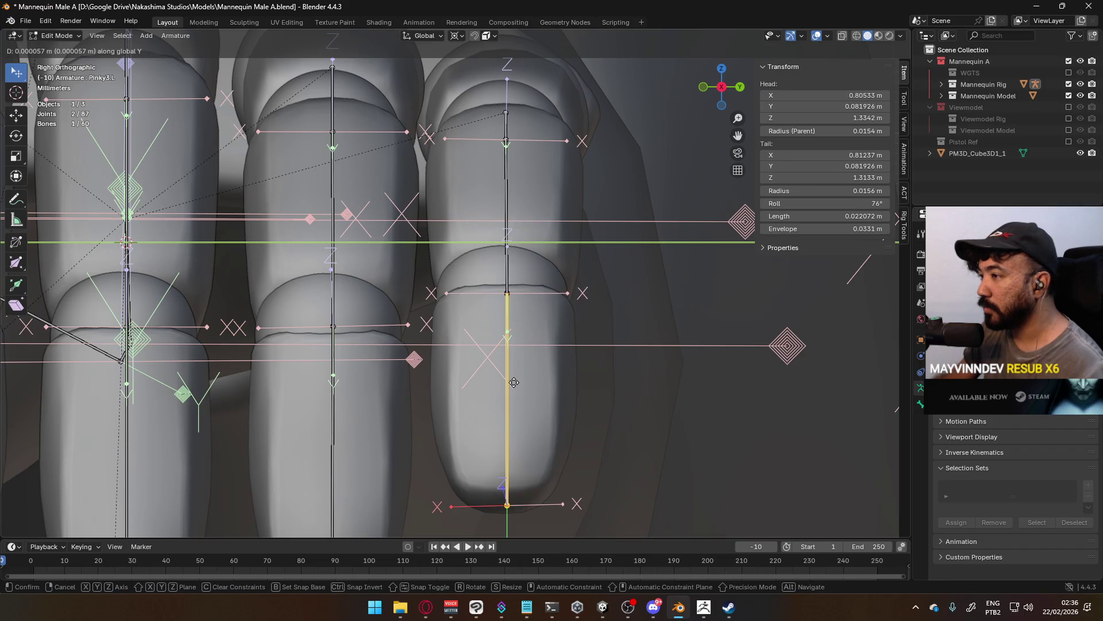
Centre the Pinky3.L bone in the little finger at Y 0.081814 m.
click(513, 382)
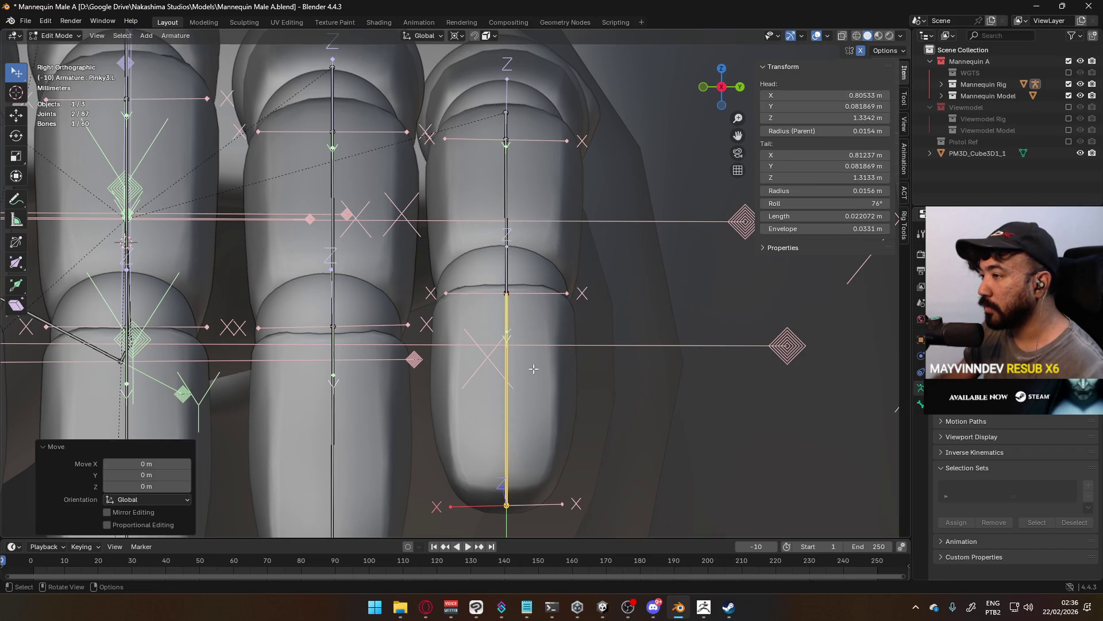
scroll(613, 353, up, 4)
key(g)
key(y)
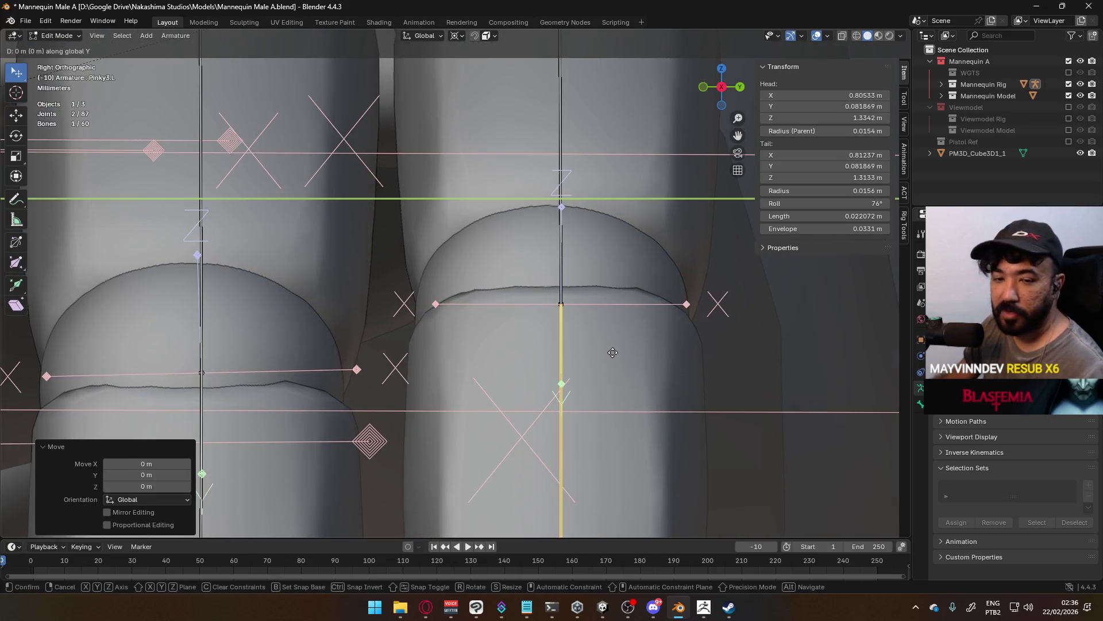
click(609, 351)
scroll(555, 222, down, 6)
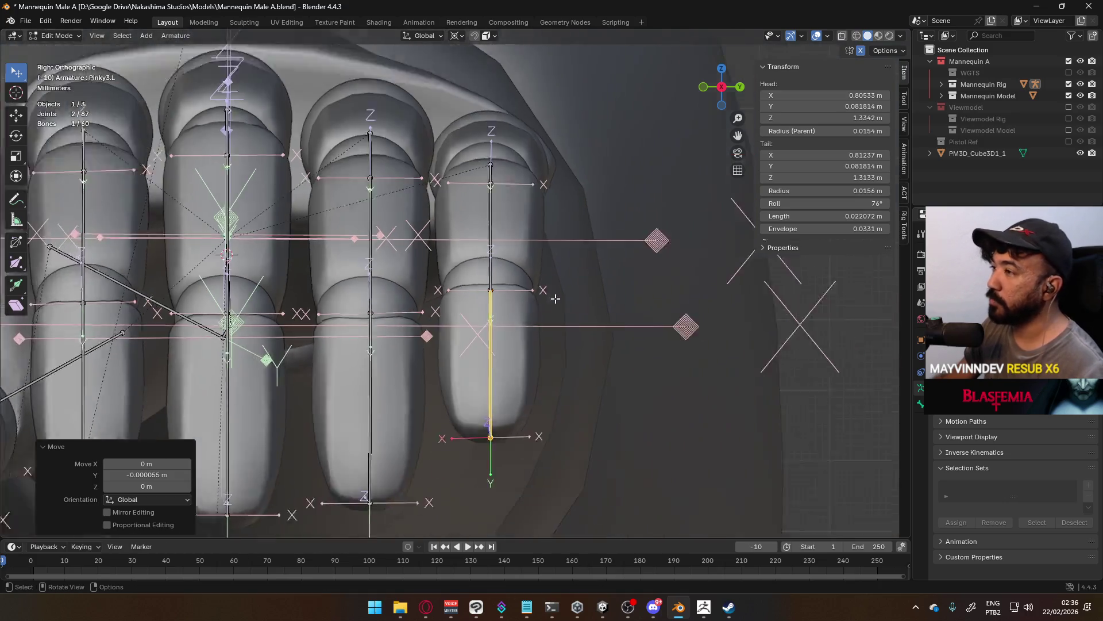
Deselect all bones and save the blend file.
click(555, 222)
scroll(556, 222, down, 3)
mouse_move(556, 222)
middle_down()
mouse_move(473, 281)
mouse_move(517, 247)
mouse_move(609, 207)
mouse_move(647, 272)
mouse_move(586, 326)
mouse_move(521, 352)
mouse_move(390, 276)
middle_up()
key(ctrl+s)
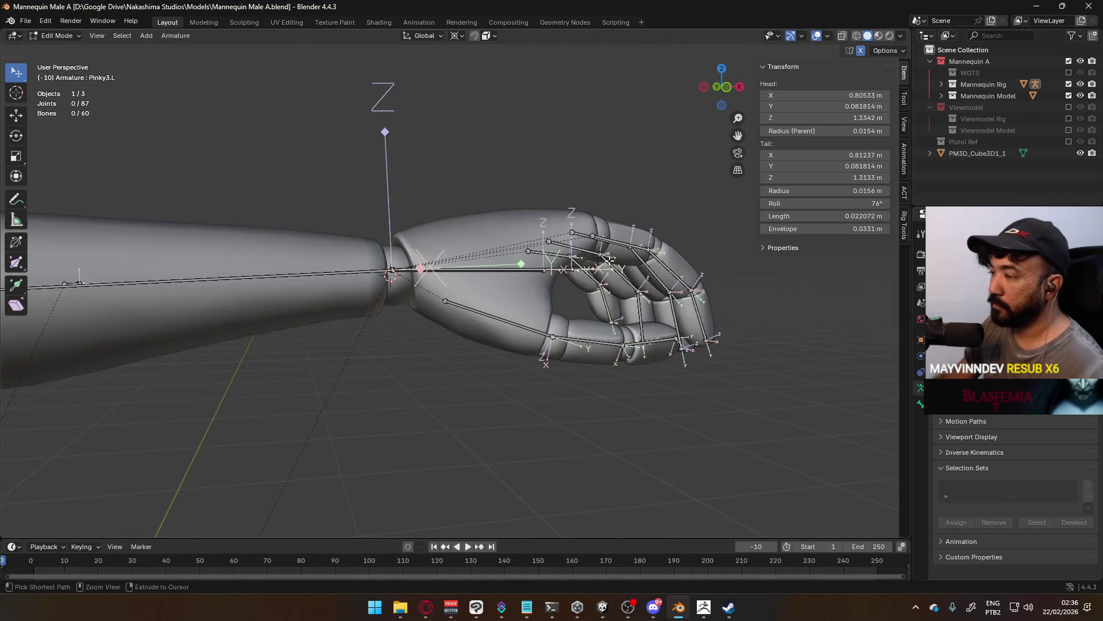
Switch the armature to Object Mode and add the hand mesh to the selection.
click(57, 35)
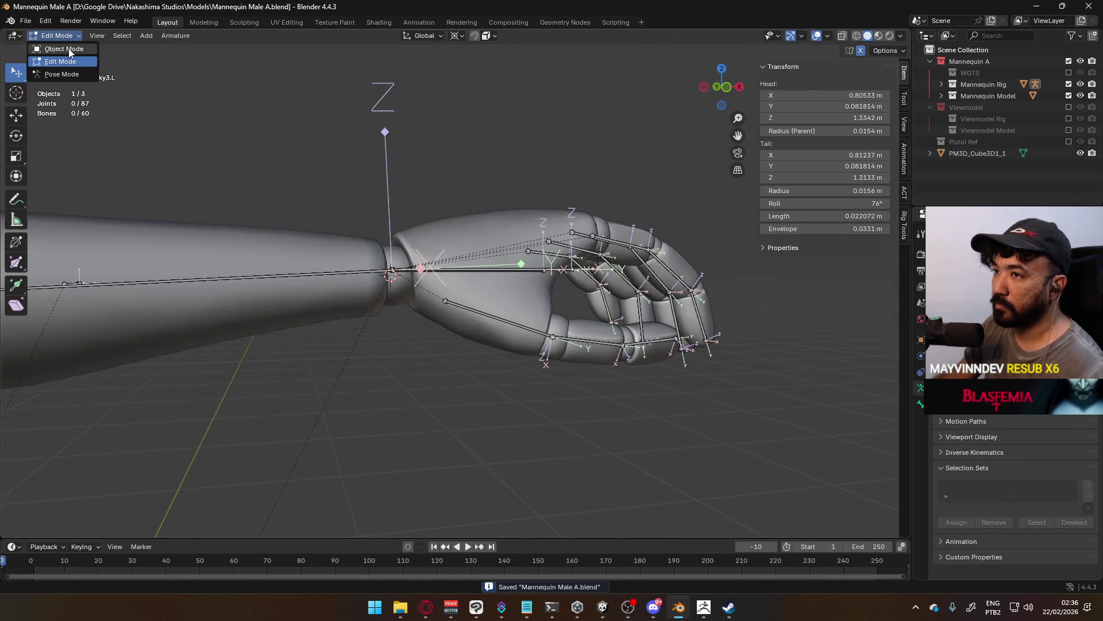
click(68, 48)
mouse_move(494, 266)
middle_down()
mouse_move(495, 292)
mouse_move(431, 307)
mouse_move(480, 305)
mouse_move(491, 254)
mouse_move(451, 178)
mouse_move(451, 129)
mouse_move(515, 281)
mouse_move(490, 320)
middle_up()
shift+click(491, 258)
click(62, 35)
Check the hand mesh's weights in Weight Paint mode, then return to Object Mode.
click(62, 101)
key(alt+a)
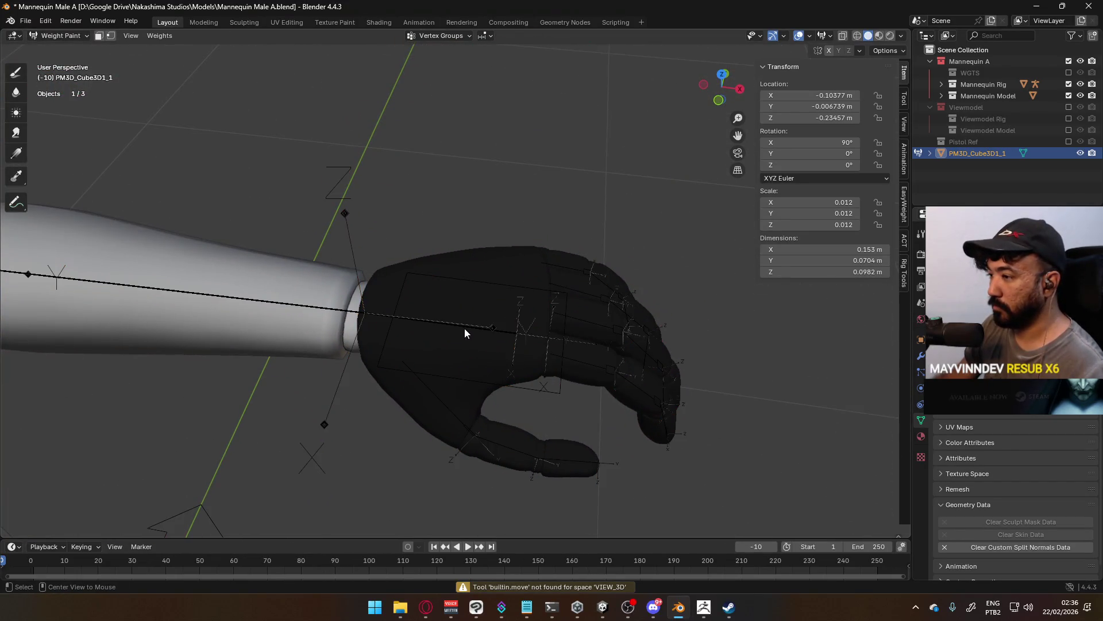
key(ctrl+z)
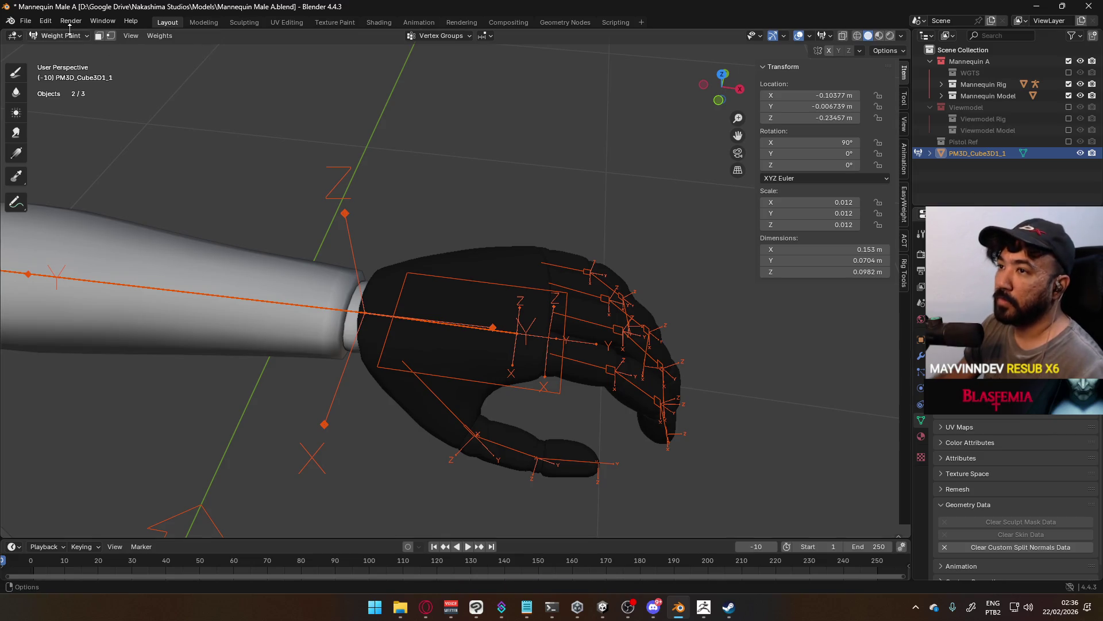
key(alt+a)
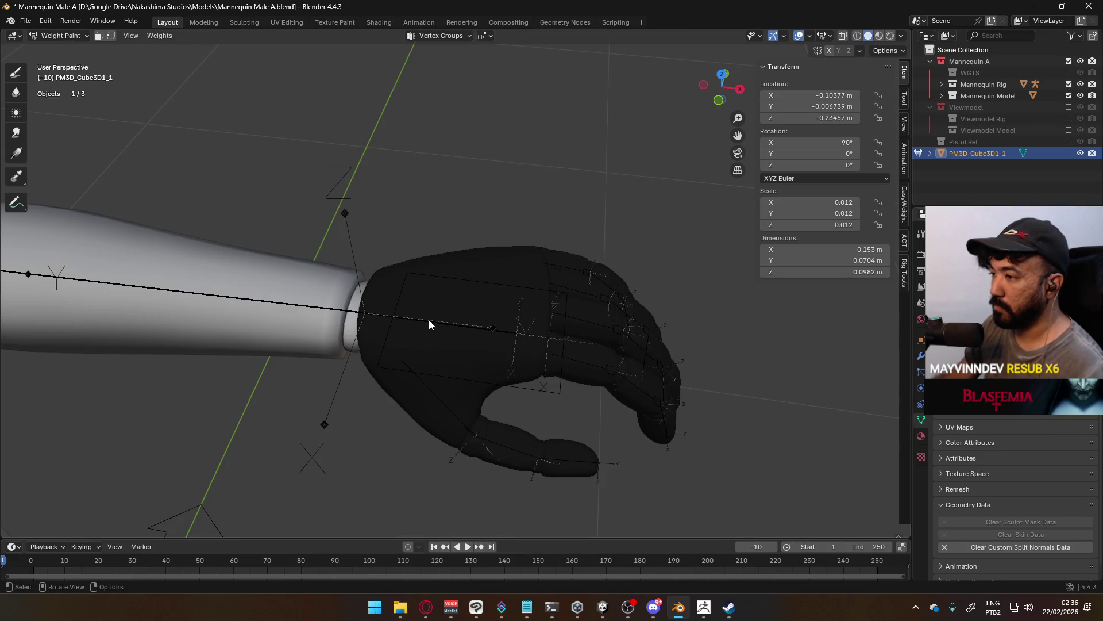
click(60, 35)
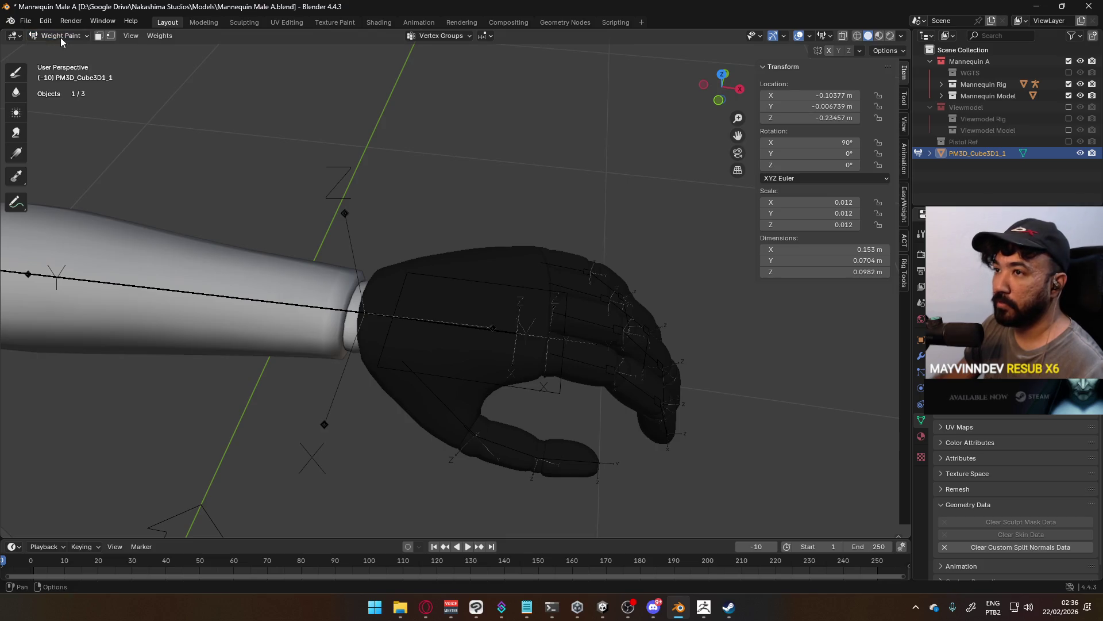
click(60, 35)
click(57, 46)
Join the hand mesh into Mannequin_MaleA with Ctrl+J and review its material settings.
shift+click(250, 274)
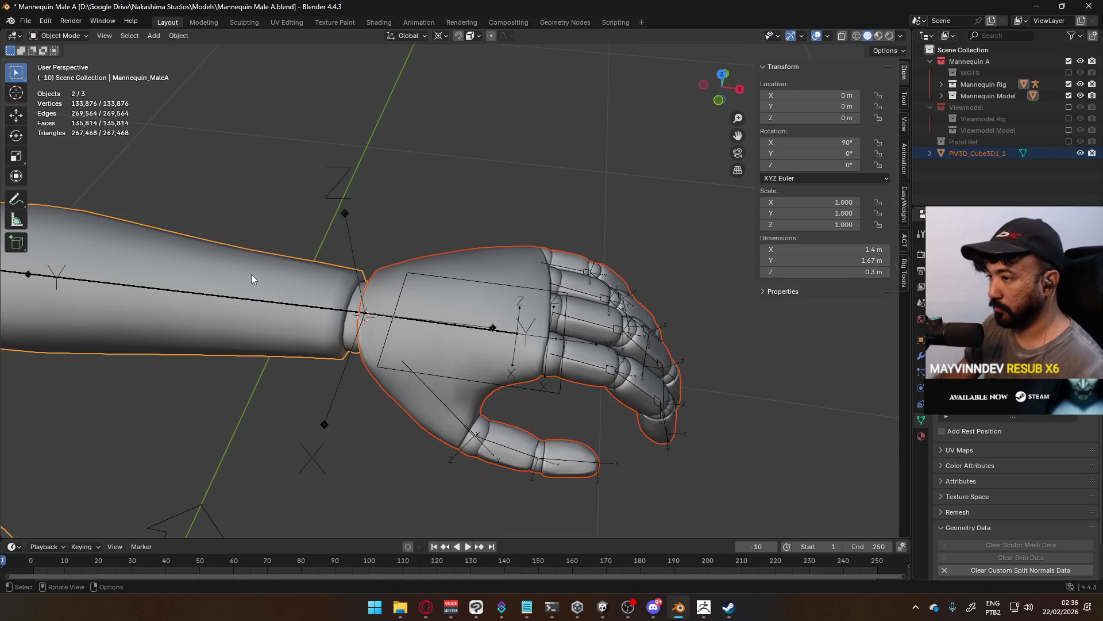
key(ctrl+j)
scroll(339, 284, down, 10)
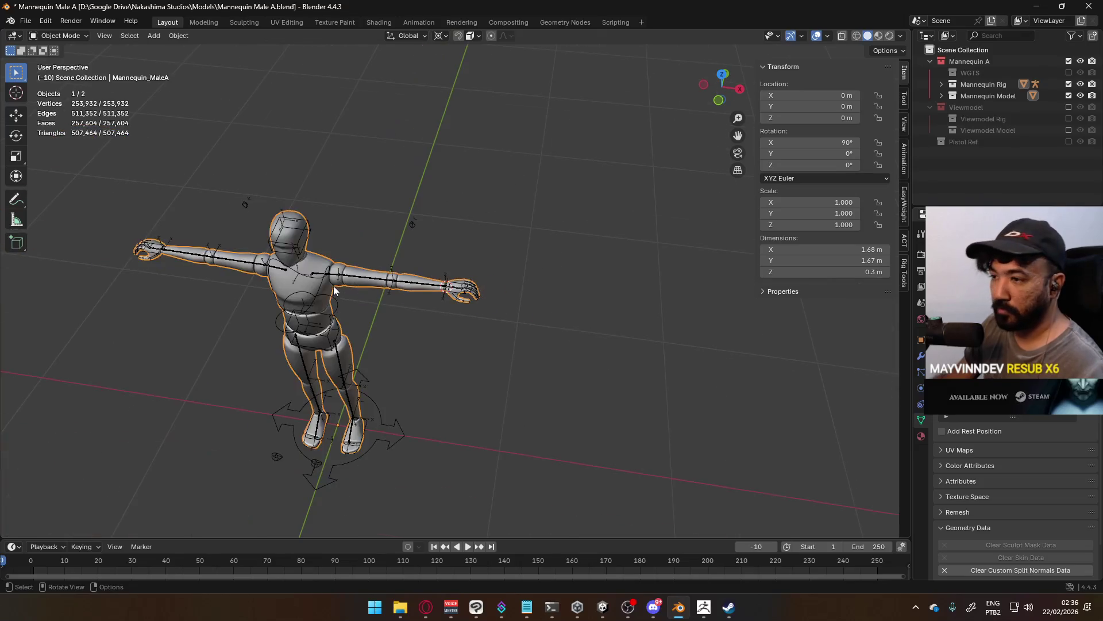
scroll(332, 290, up, 2)
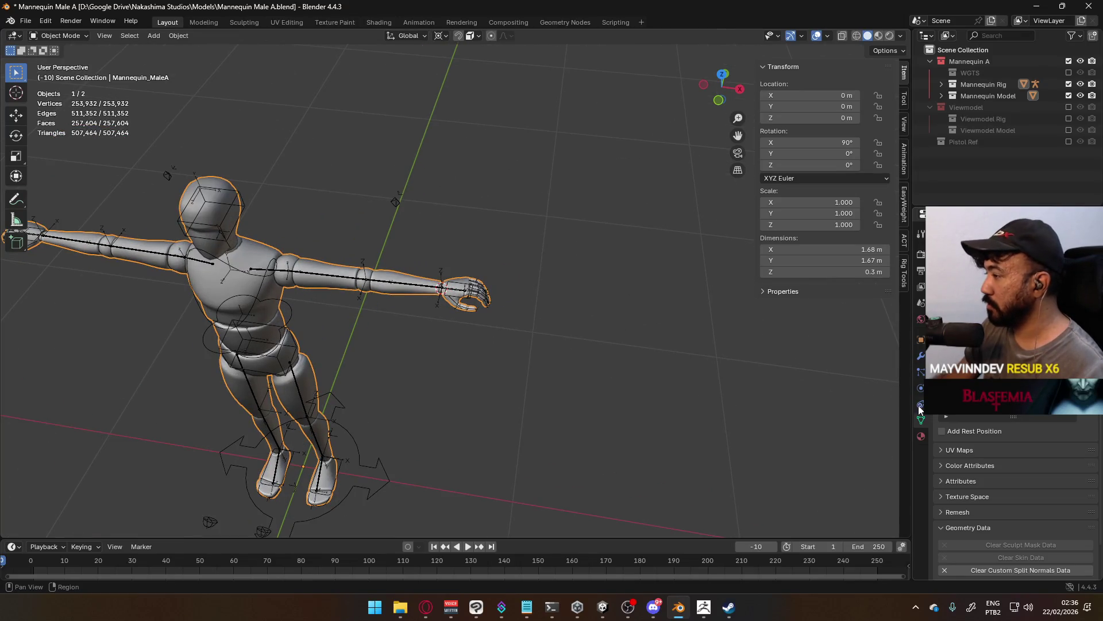
click(920, 436)
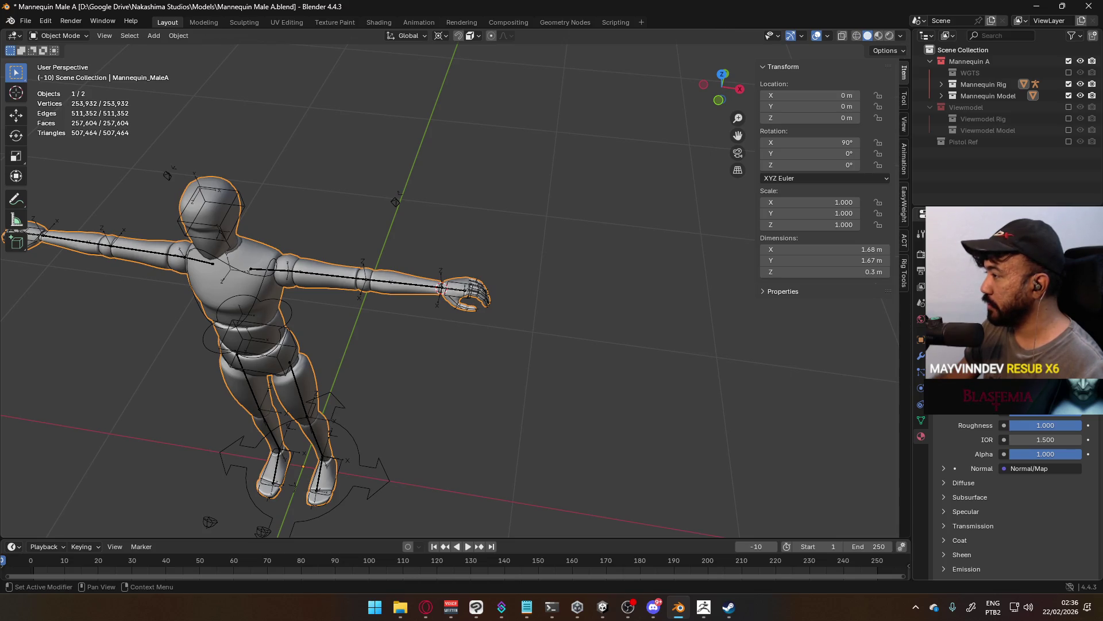
scroll(1034, 454, down, 1)
scroll(550, 223, down, 5)
Select the whole joined mesh in Edit Mode to verify it, then return to Object Mode.
key(Tab)
key(a)
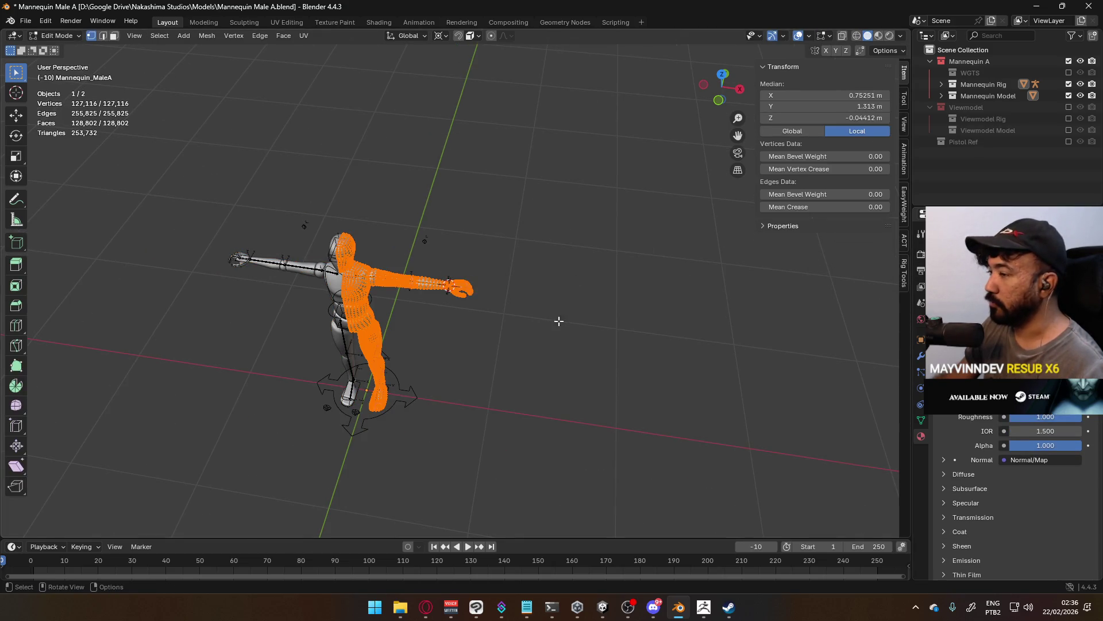
key(Tab)
scroll(508, 317, up, 8)
scroll(575, 320, up, 2)
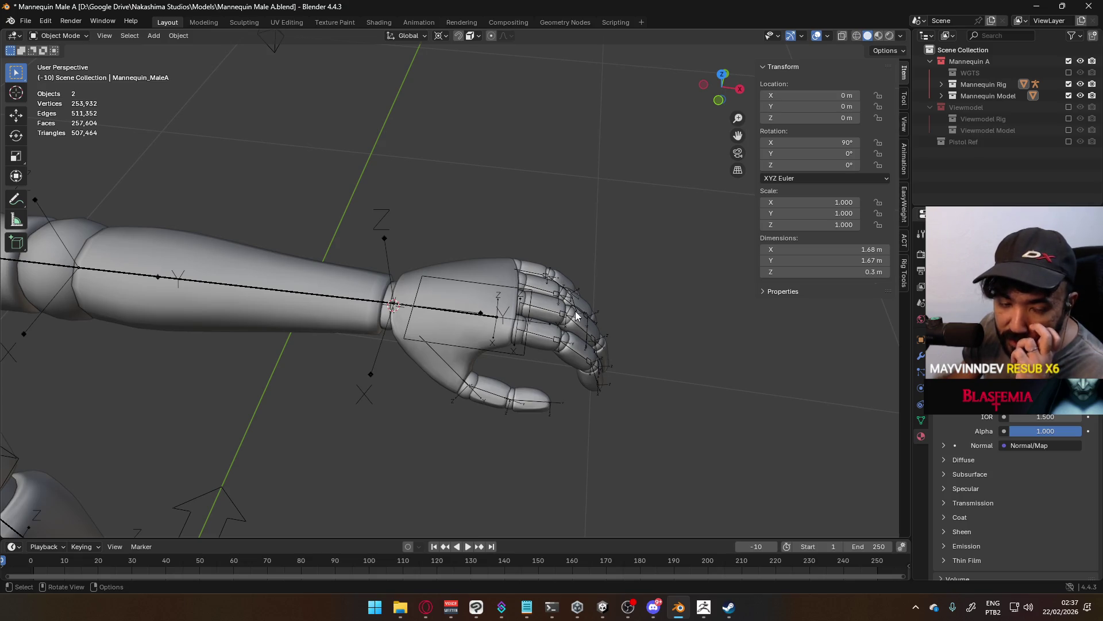
Inspect the finger bones in the hand from below, front and back, then select the Mannequin Rig armature.
scroll(542, 366, up, 3)
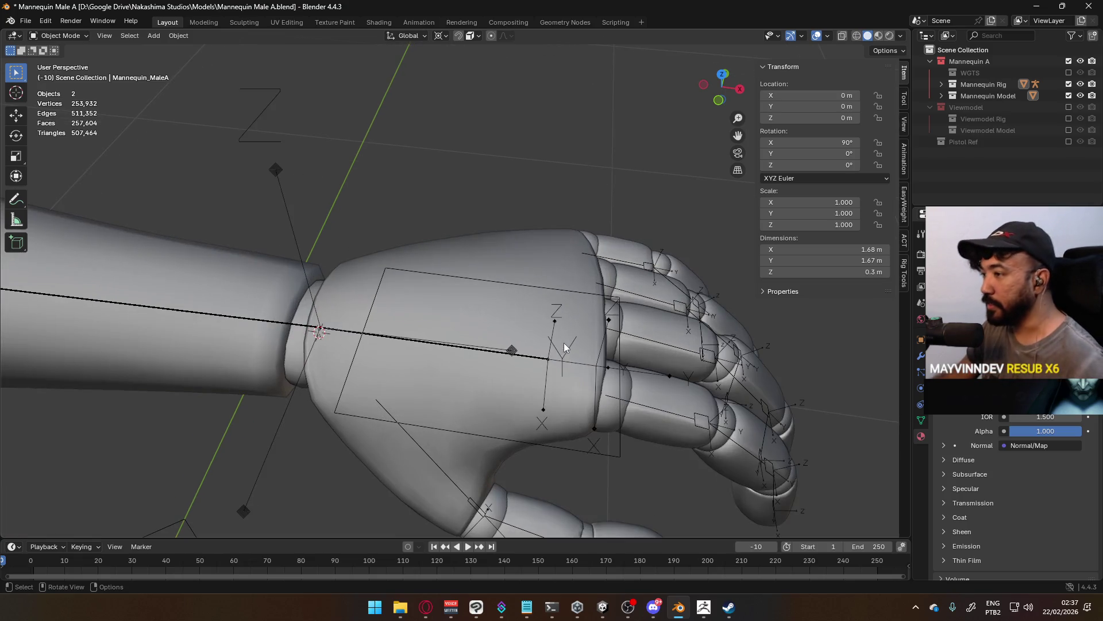
mouse_move(543, 365)
middle_down()
mouse_move(584, 329)
mouse_move(691, 344)
mouse_move(620, 349)
middle_up()
scroll(567, 370, down, 3)
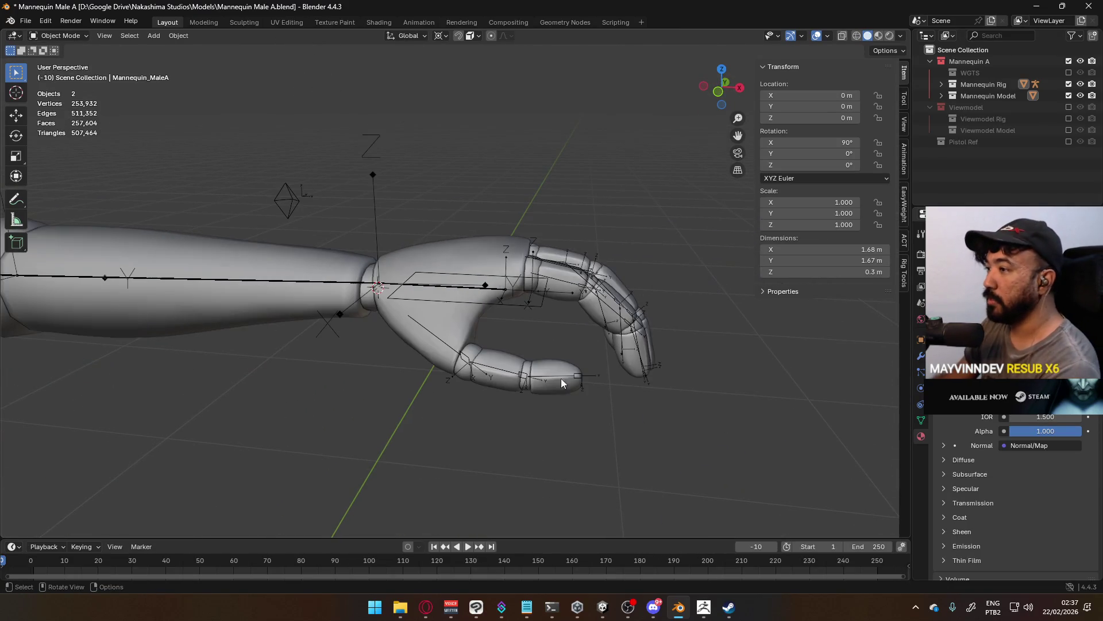
key(KP_1)
scroll(523, 303, up, 5)
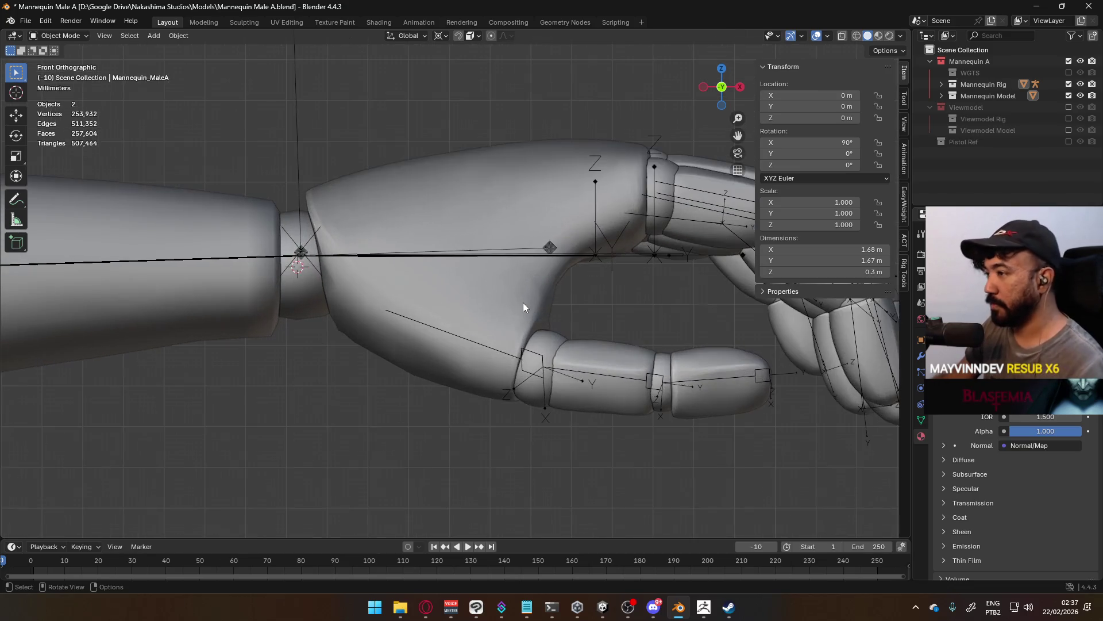
mouse_move(573, 278)
shift+middle_down()
mouse_move(465, 352)
mouse_move(494, 350)
mouse_move(543, 256)
mouse_move(549, 268)
mouse_move(517, 305)
mouse_move(604, 281)
mouse_move(604, 236)
mouse_move(572, 204)
mouse_move(559, 225)
mouse_move(573, 275)
mouse_move(480, 289)
mouse_move(512, 291)
mouse_move(556, 322)
mouse_move(557, 375)
mouse_move(538, 346)
shift+middle_up()
scroll(516, 301, down, 4)
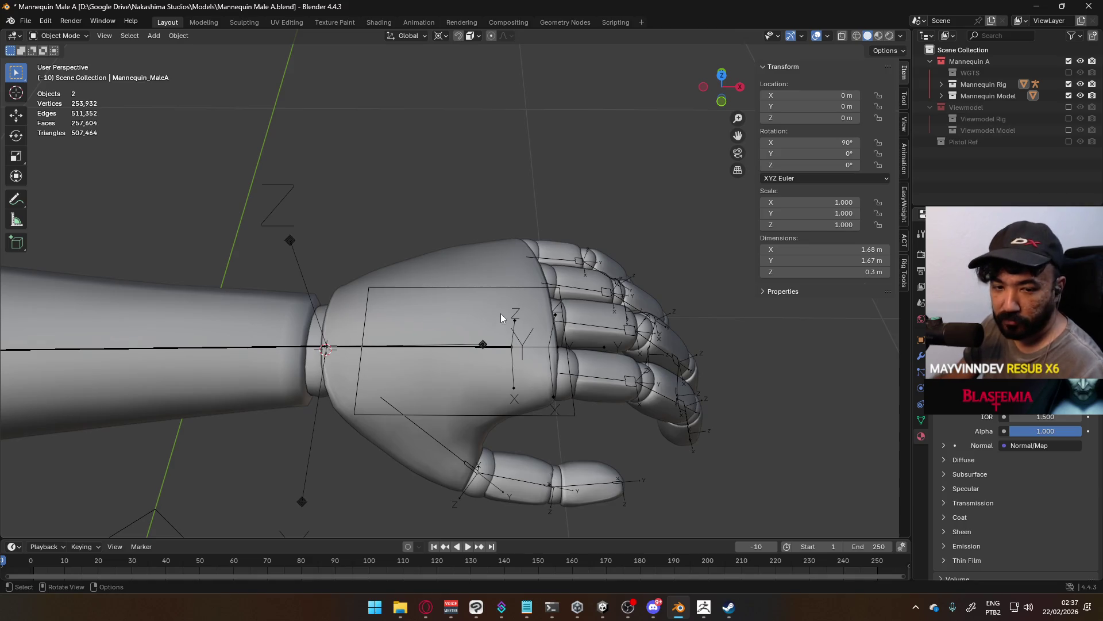
mouse_move(529, 360)
middle_down()
mouse_move(574, 281)
mouse_move(557, 167)
mouse_move(509, 316)
mouse_move(419, 358)
mouse_move(516, 376)
mouse_move(578, 347)
mouse_move(593, 322)
middle_up()
mouse_move(678, 302)
middle_down()
mouse_move(643, 297)
mouse_move(598, 332)
mouse_move(567, 321)
mouse_move(544, 281)
mouse_move(586, 204)
mouse_move(581, 219)
mouse_move(650, 274)
mouse_move(601, 337)
mouse_move(470, 336)
mouse_move(540, 291)
middle_up()
click(488, 290)
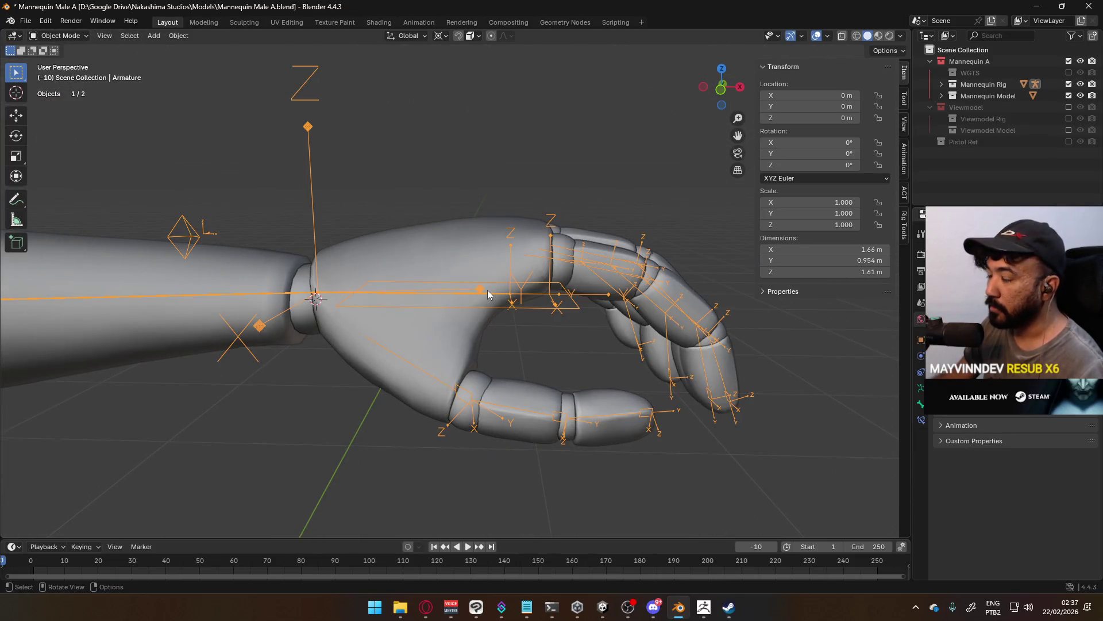
mouse_move(507, 261)
middle_down()
mouse_move(482, 294)
mouse_move(447, 291)
mouse_move(460, 247)
mouse_move(446, 225)
mouse_move(406, 298)
mouse_move(542, 268)
middle_up()
key(Tab)
mouse_move(654, 349)
middle_down()
mouse_move(532, 195)
mouse_move(533, 175)
mouse_move(583, 323)
middle_up()
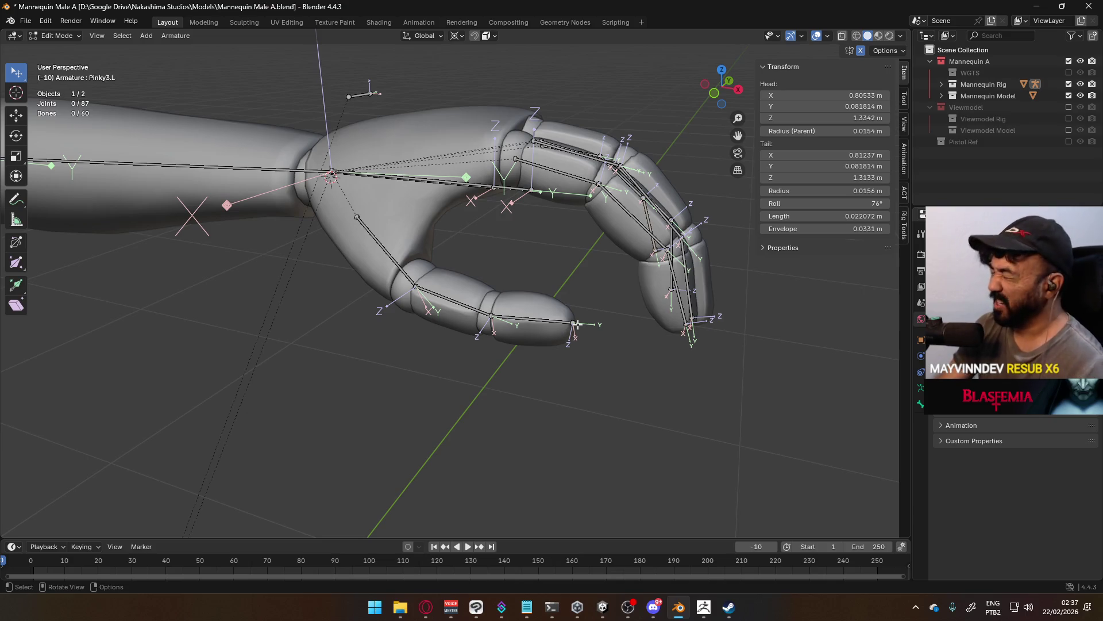
key(KP_1)
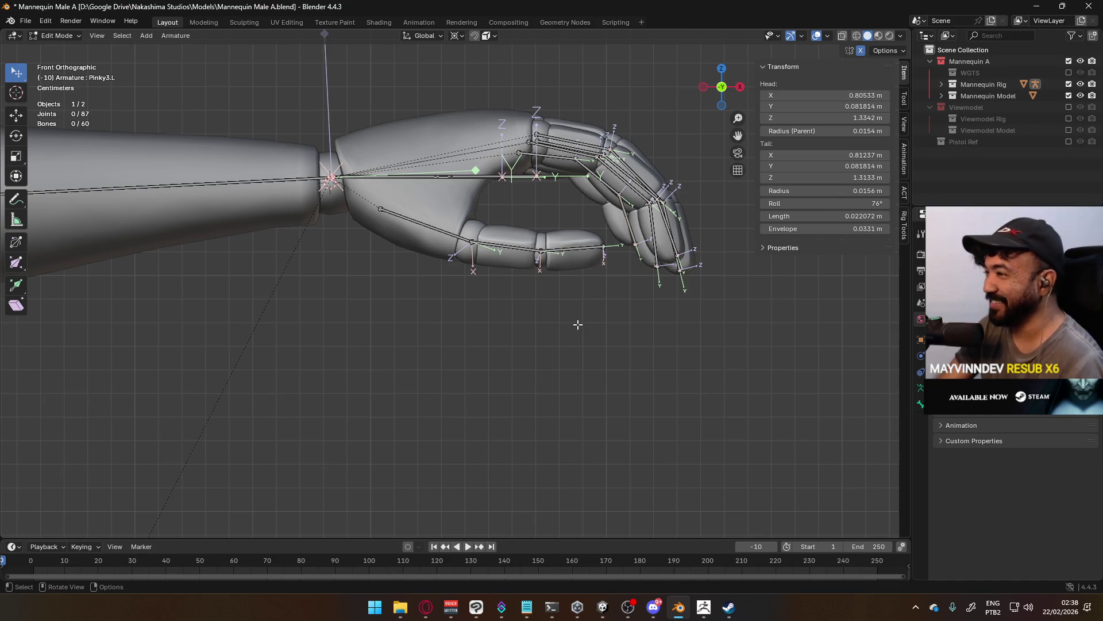
mouse_move(599, 275)
middle_down()
mouse_move(344, 276)
mouse_move(610, 305)
mouse_move(631, 256)
mouse_move(584, 253)
mouse_move(571, 266)
mouse_move(589, 325)
mouse_move(591, 258)
mouse_move(585, 270)
middle_up()
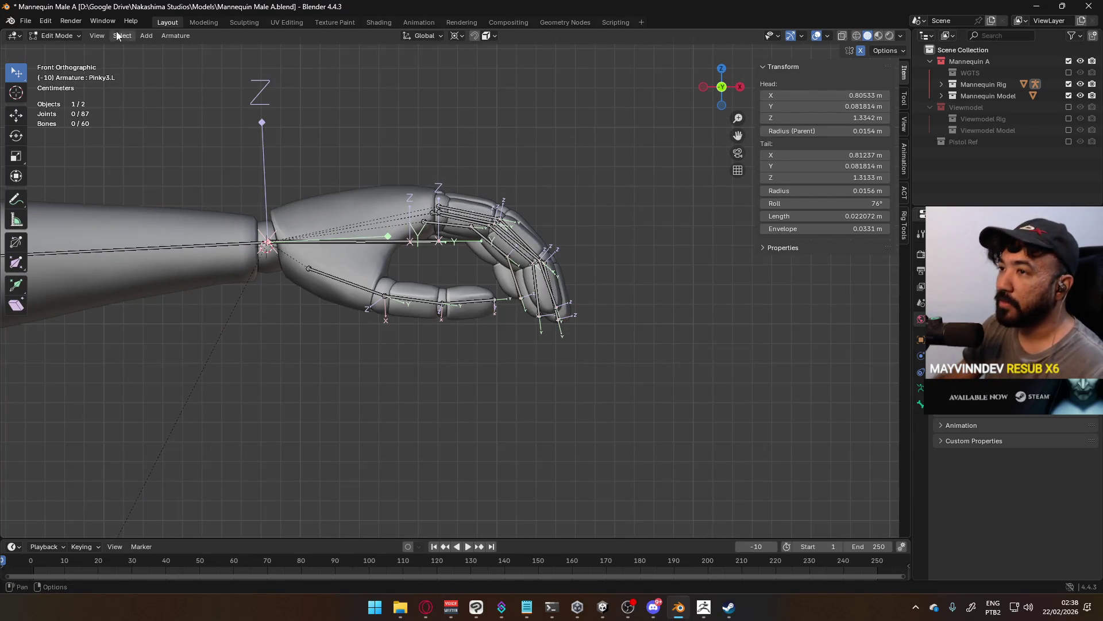
click(63, 38)
click(61, 47)
shift+click(361, 232)
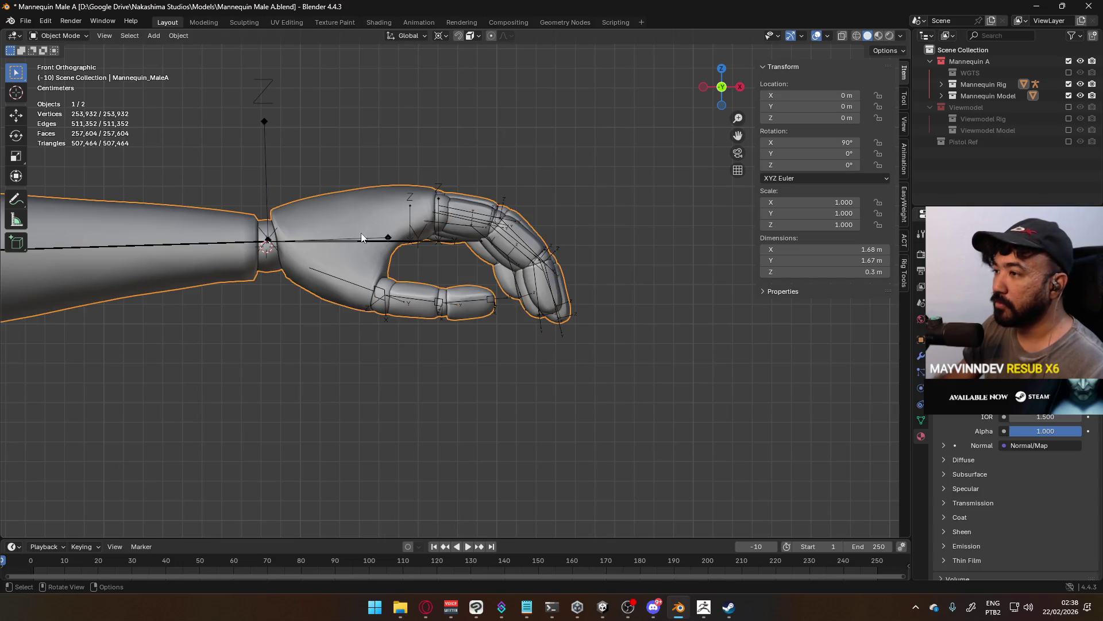
mouse_move(354, 239)
middle_down()
mouse_move(388, 185)
mouse_move(380, 262)
middle_up()
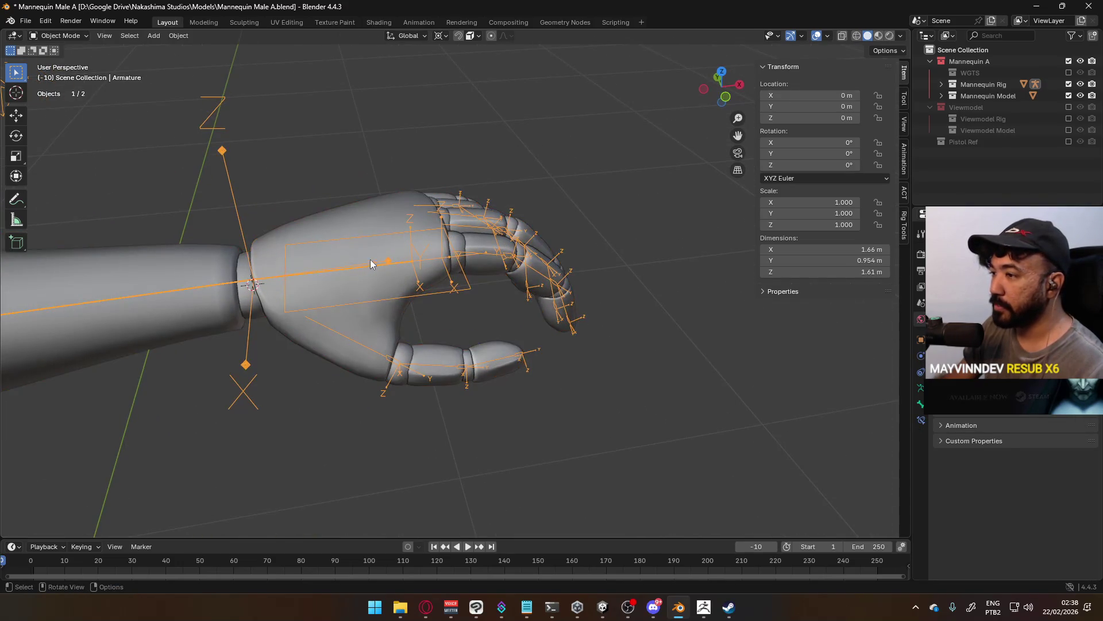
shift+click(368, 263)
click(59, 36)
click(63, 87)
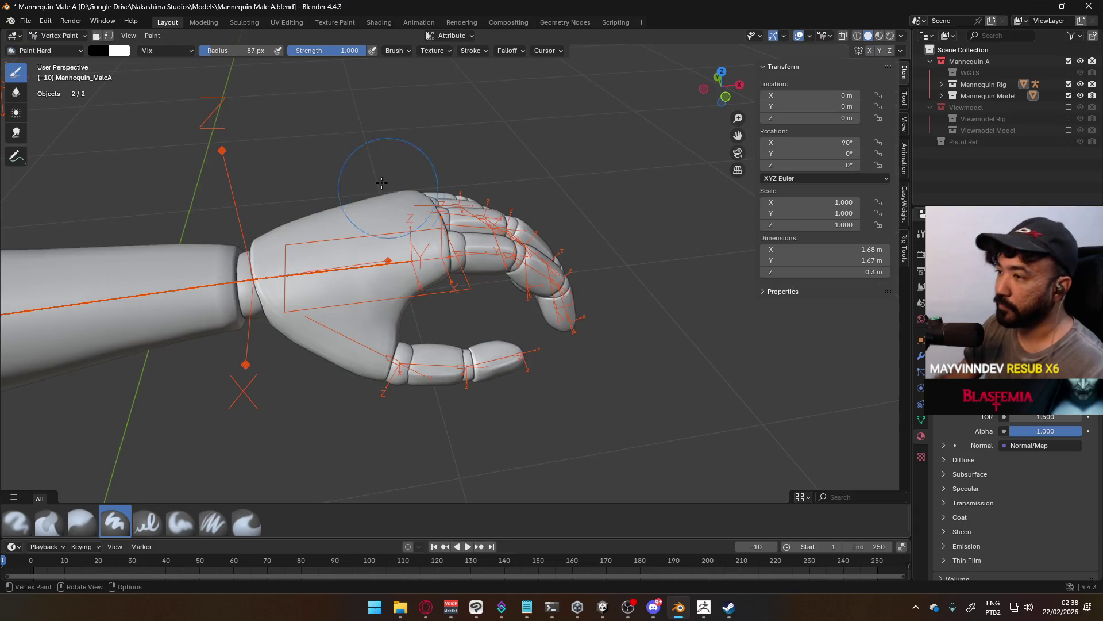
click(63, 36)
click(65, 99)
mouse_move(343, 146)
middle_down()
mouse_move(440, 215)
mouse_move(401, 283)
middle_up()
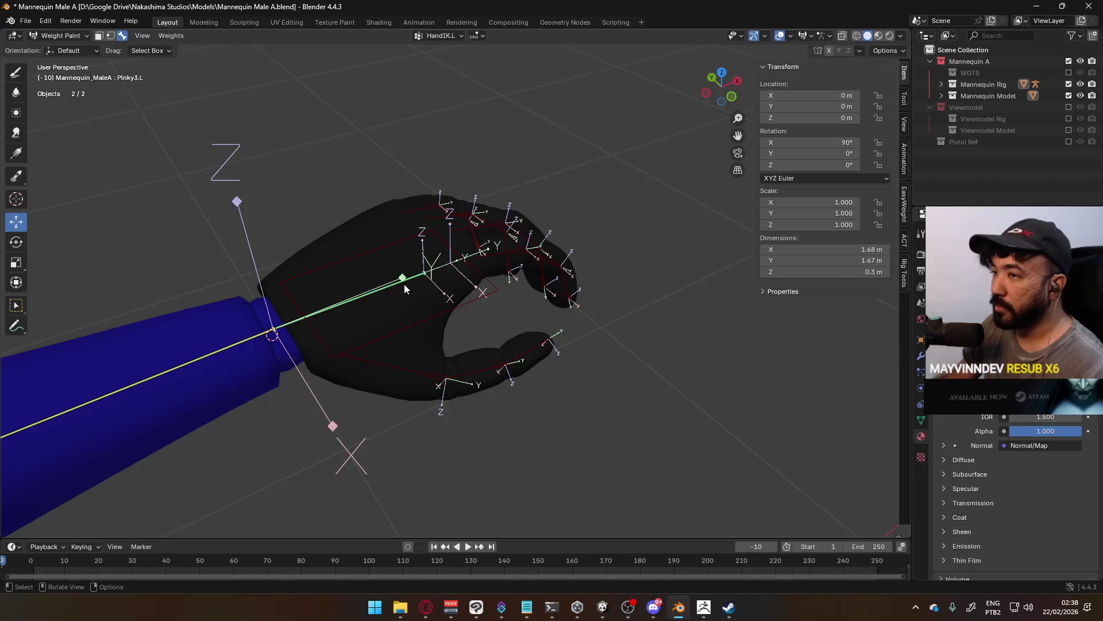
click(408, 278)
key(1)
mouse_move(356, 211)
middle_down()
mouse_move(352, 146)
mouse_move(374, 175)
middle_up()
key(alt+z)
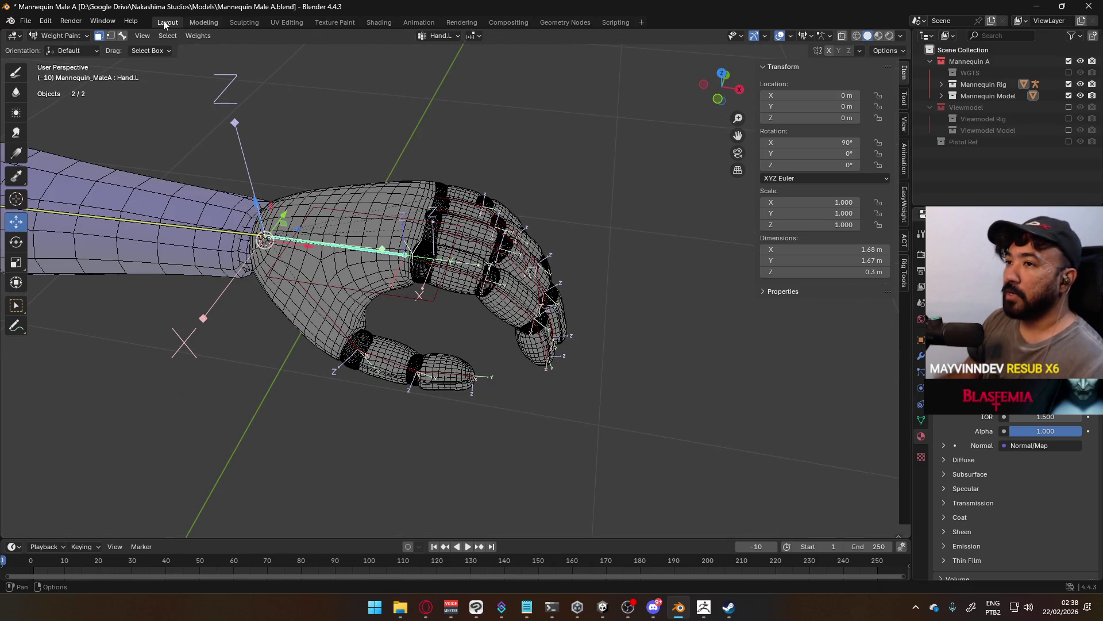
click(60, 36)
click(59, 54)
click(337, 224)
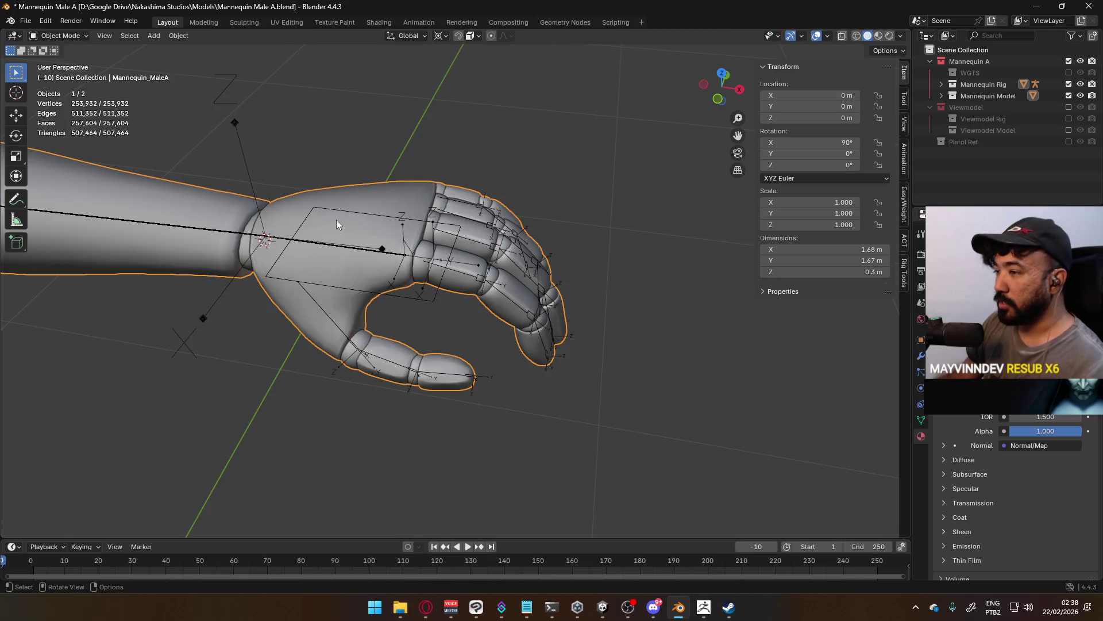
key(KP_1)
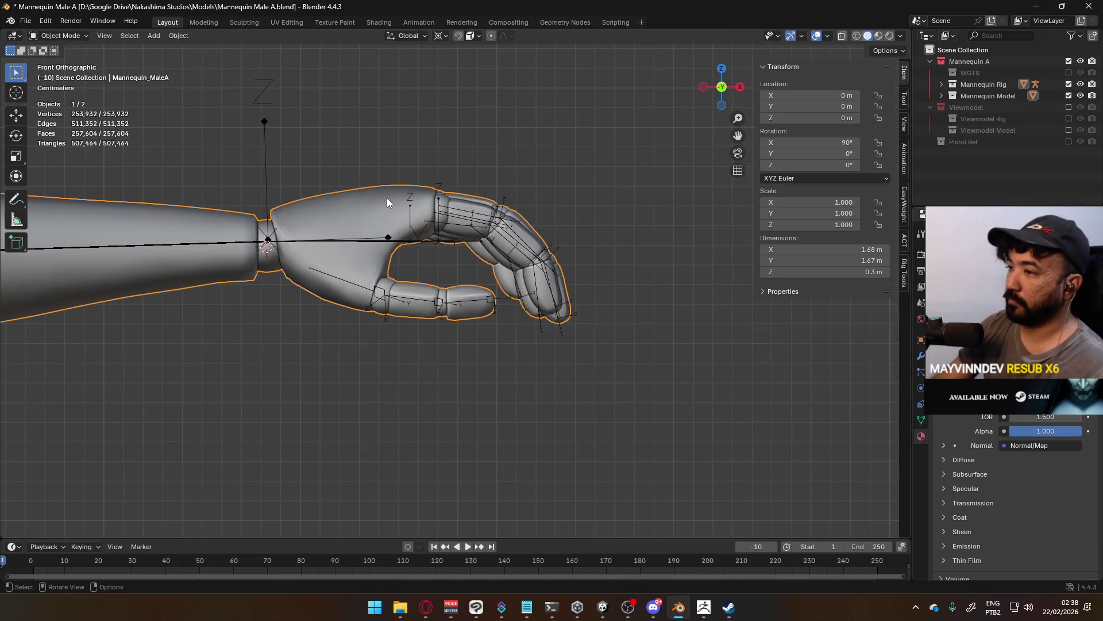
scroll(378, 220, down, 6)
scroll(288, 271, up, 4)
mouse_move(289, 271)
shift+middle_down()
mouse_move(607, 185)
mouse_move(308, 277)
shift+middle_up()
scroll(447, 287, up, 5)
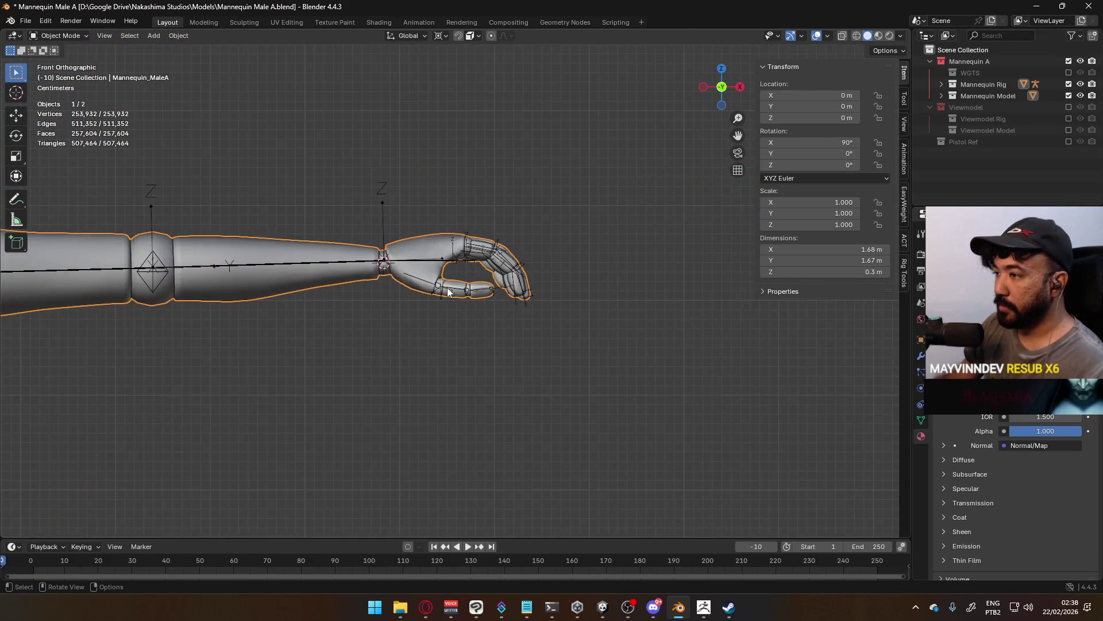
mouse_move(447, 286)
middle_down()
mouse_move(464, 160)
mouse_move(466, 265)
middle_up()
key(Tab)
scroll(467, 265, up, 4)
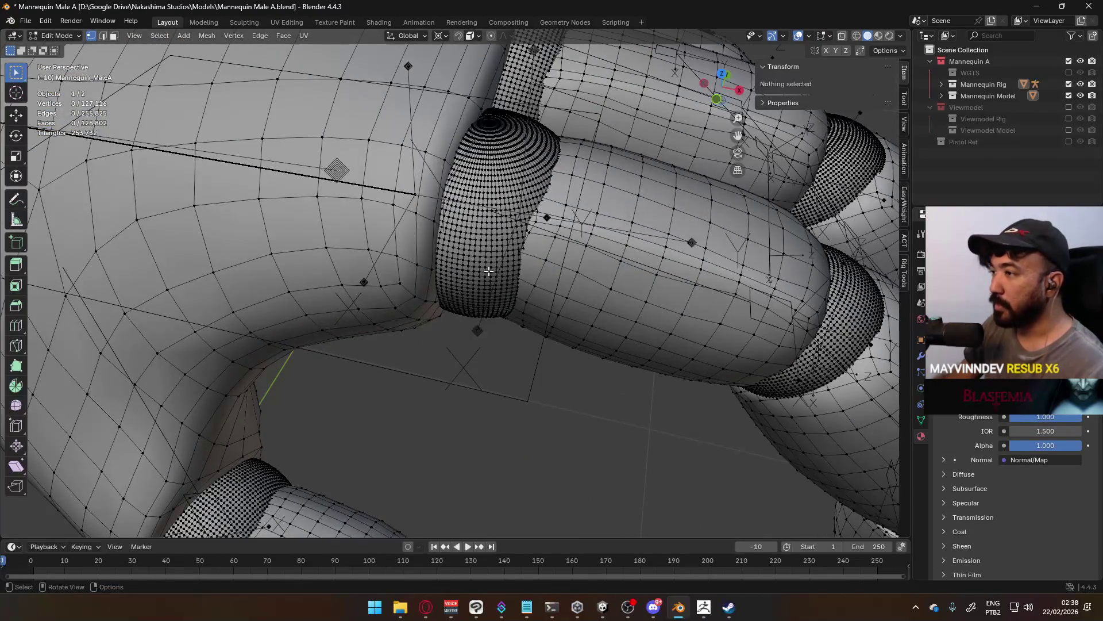
scroll(570, 165, down, 5)
mouse_move(569, 165)
middle_down()
mouse_move(532, 232)
mouse_move(473, 244)
middle_up()
scroll(531, 232, down, 2)
scroll(532, 232, down, 3)
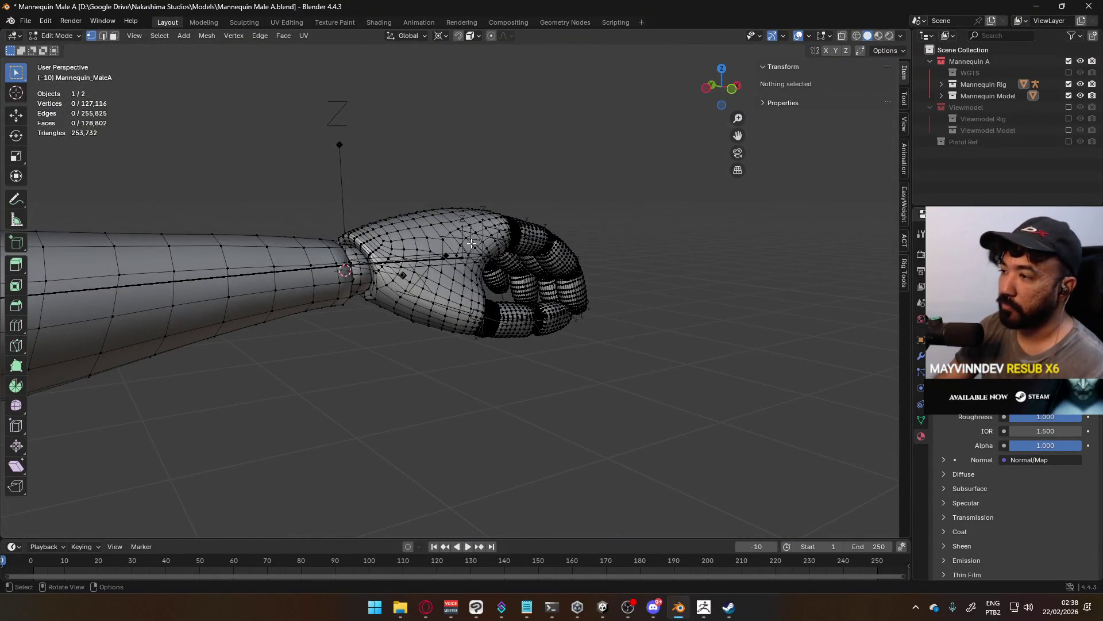
key(KP_1)
scroll(328, 180, up, 4)
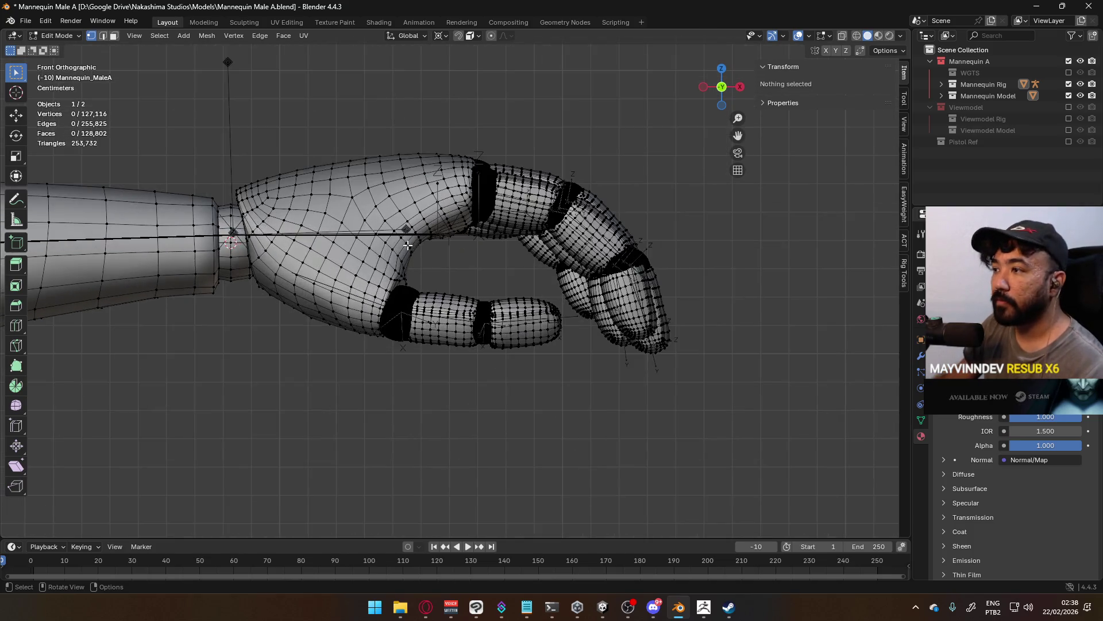
shift+middle_drag(327, 180, 388, 225)
key(Tab)
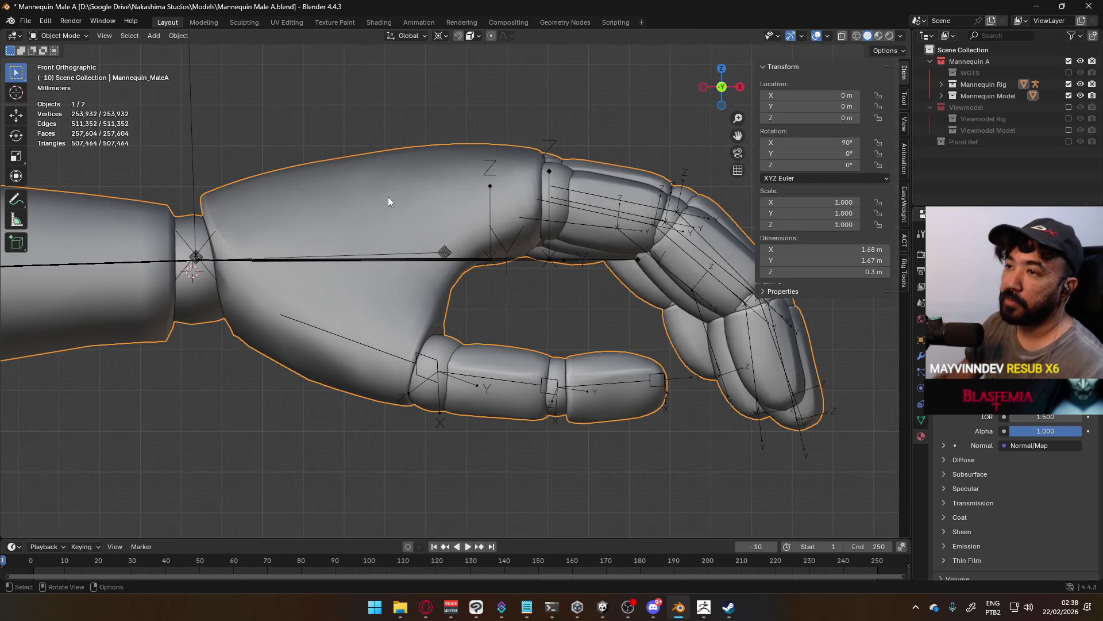
scroll(405, 205, down, 5)
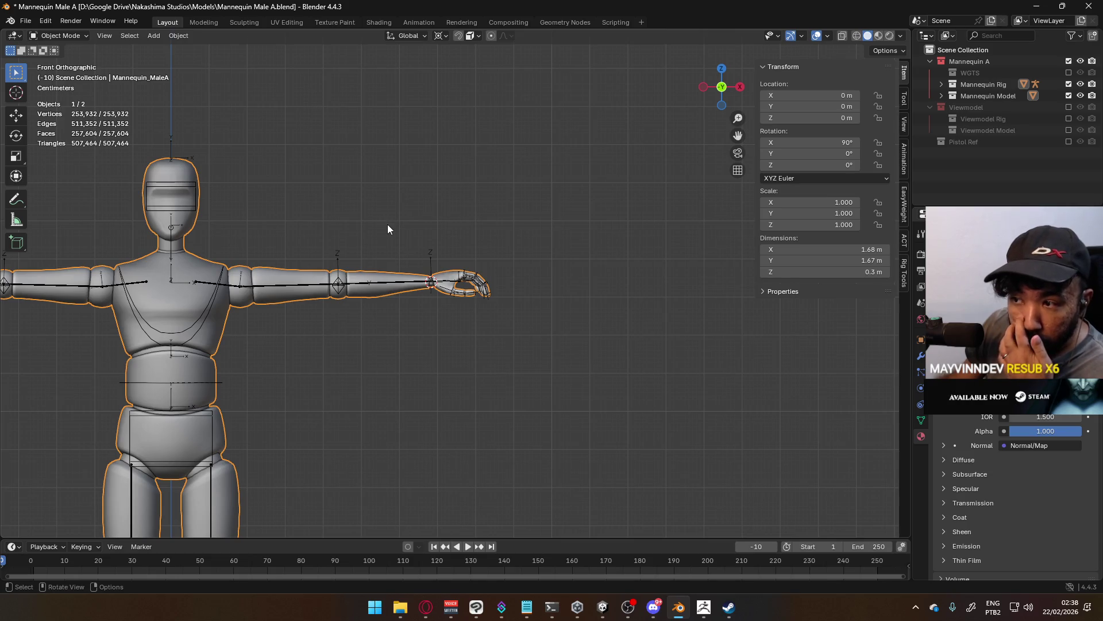
scroll(386, 230, down, 6)
scroll(381, 242, up, 3)
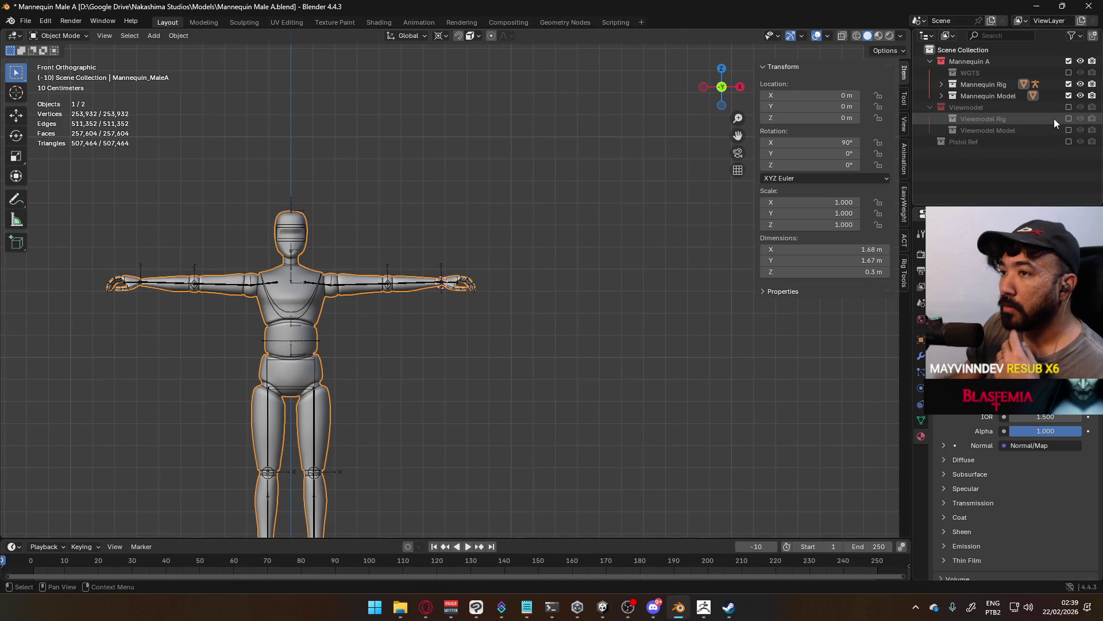
click(1069, 61)
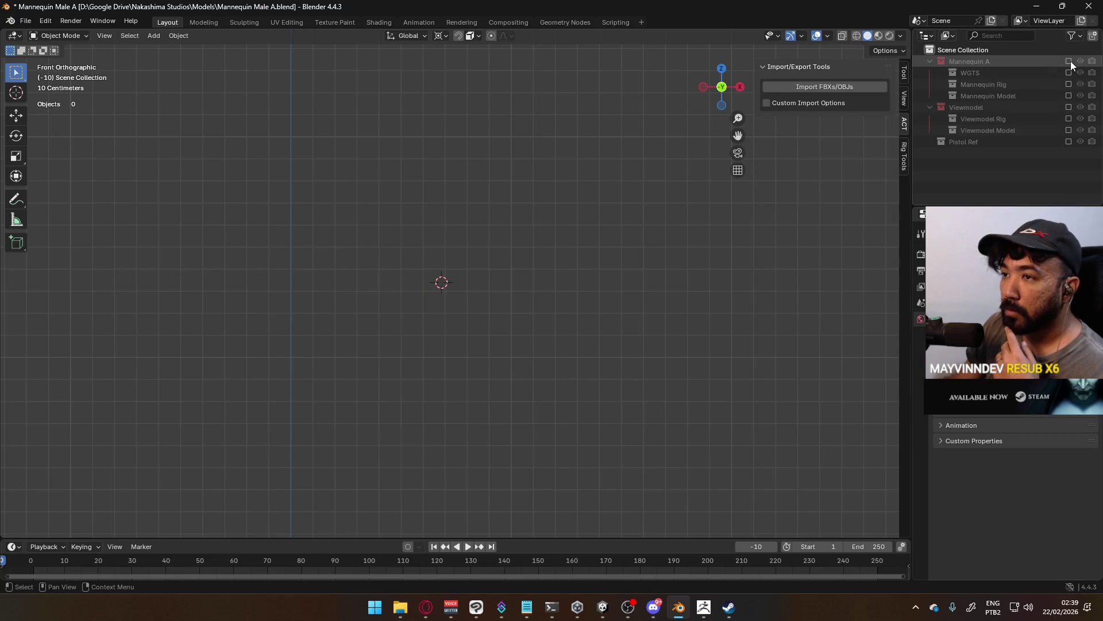
click(1068, 61)
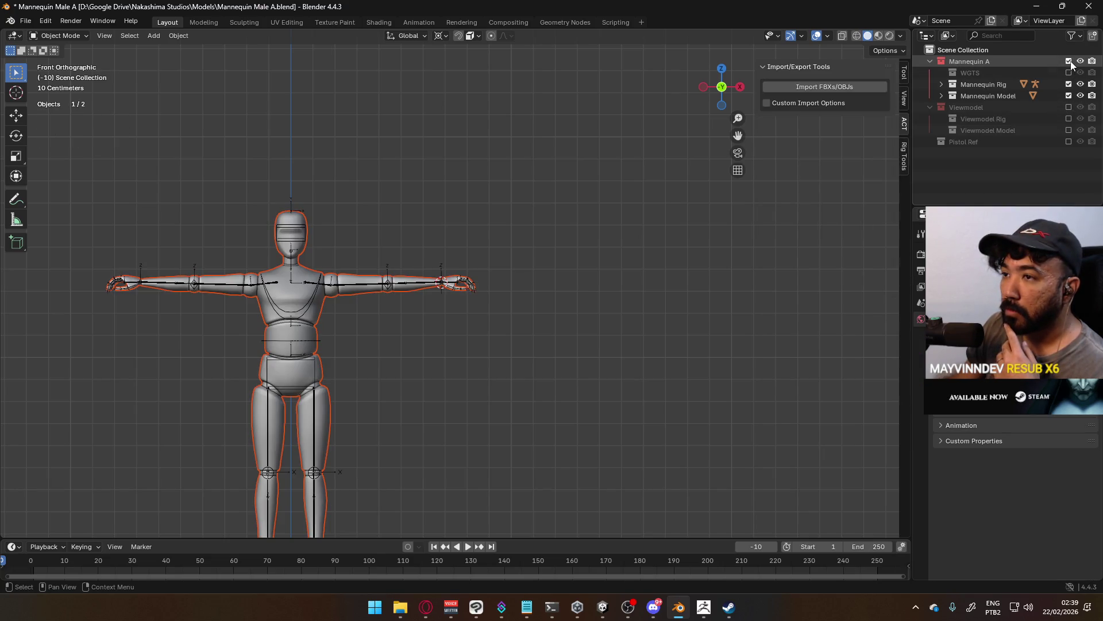
click(399, 281)
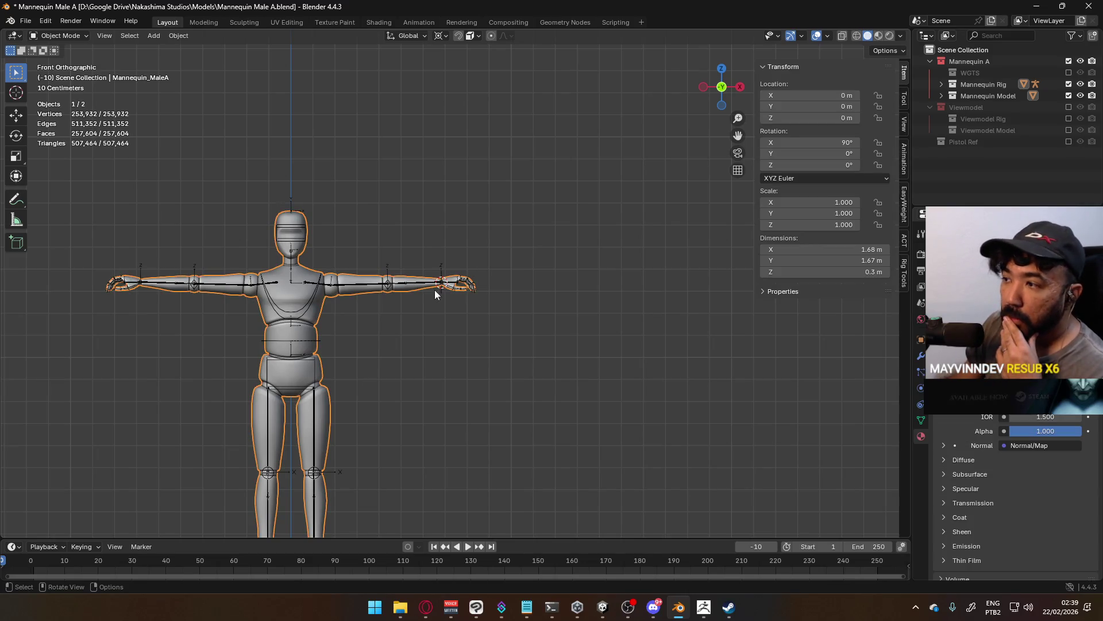
scroll(448, 293, up, 10)
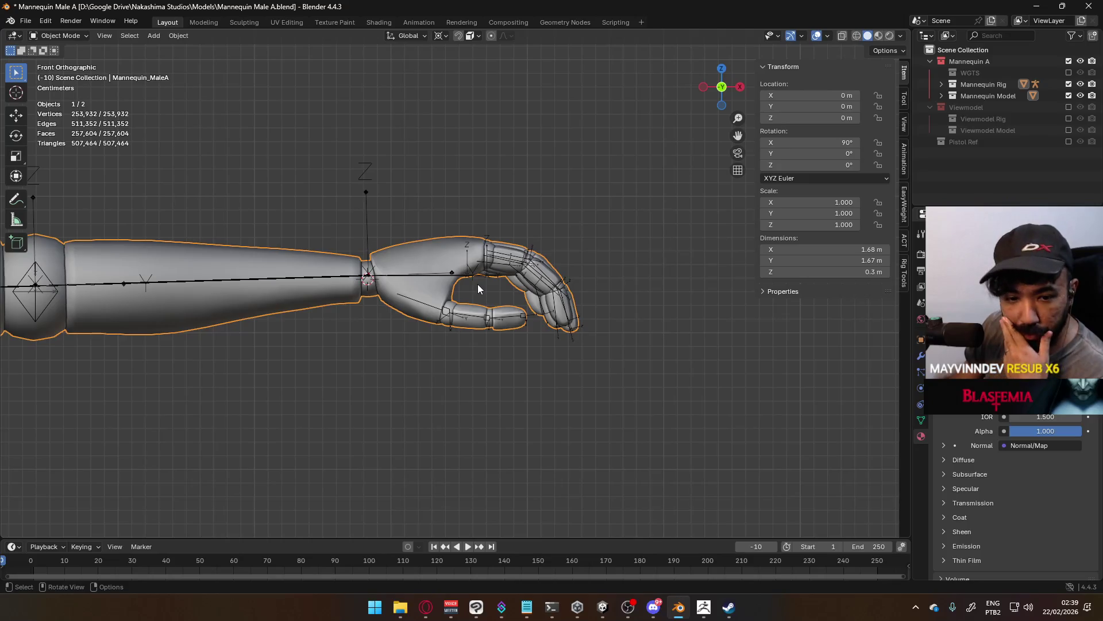
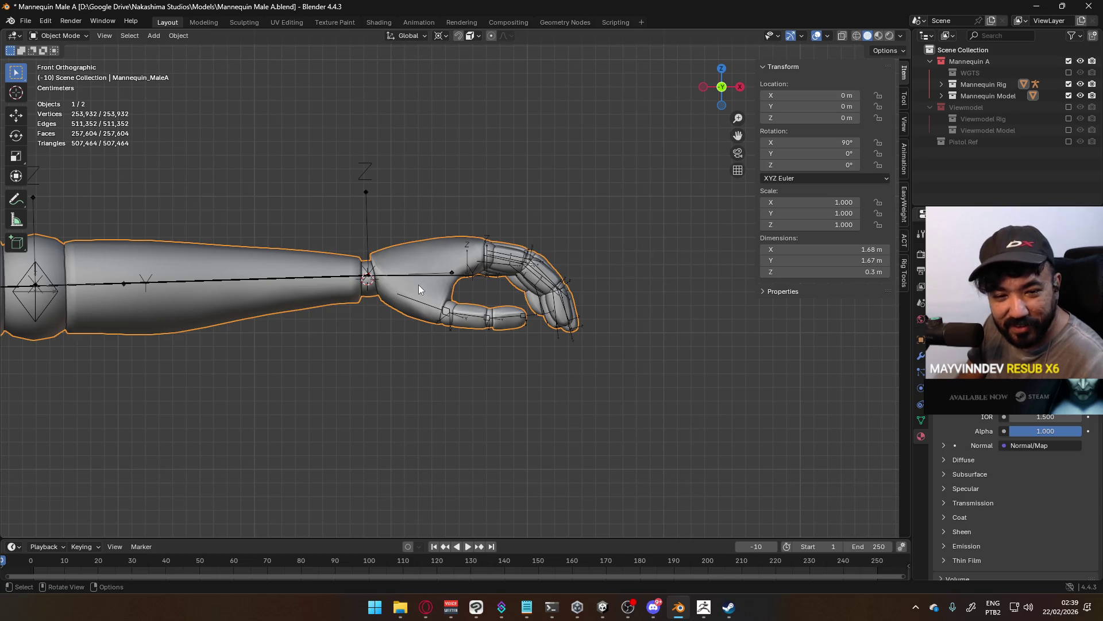
Select the thumb's base and second knuckle rings, then return to Object Mode and clear the selection.
mouse_move(422, 259)
middle_down()
mouse_move(511, 232)
mouse_move(473, 181)
mouse_move(451, 96)
mouse_move(371, 144)
mouse_move(378, 86)
mouse_move(473, 260)
mouse_move(555, 293)
mouse_move(460, 340)
mouse_move(607, 307)
middle_up()
key(Tab)
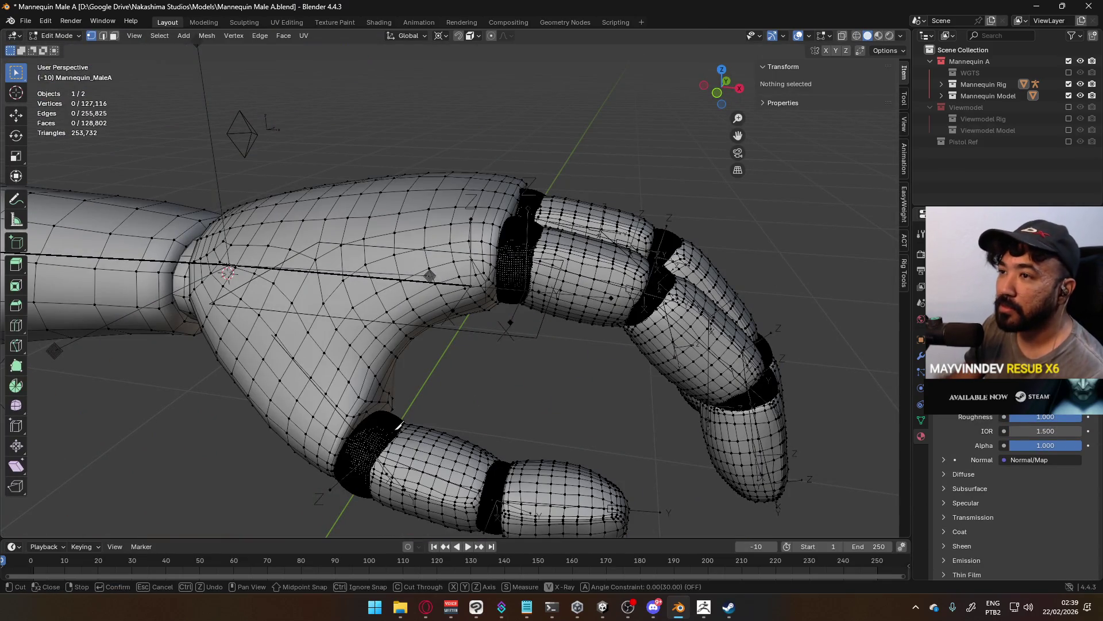
key(l)
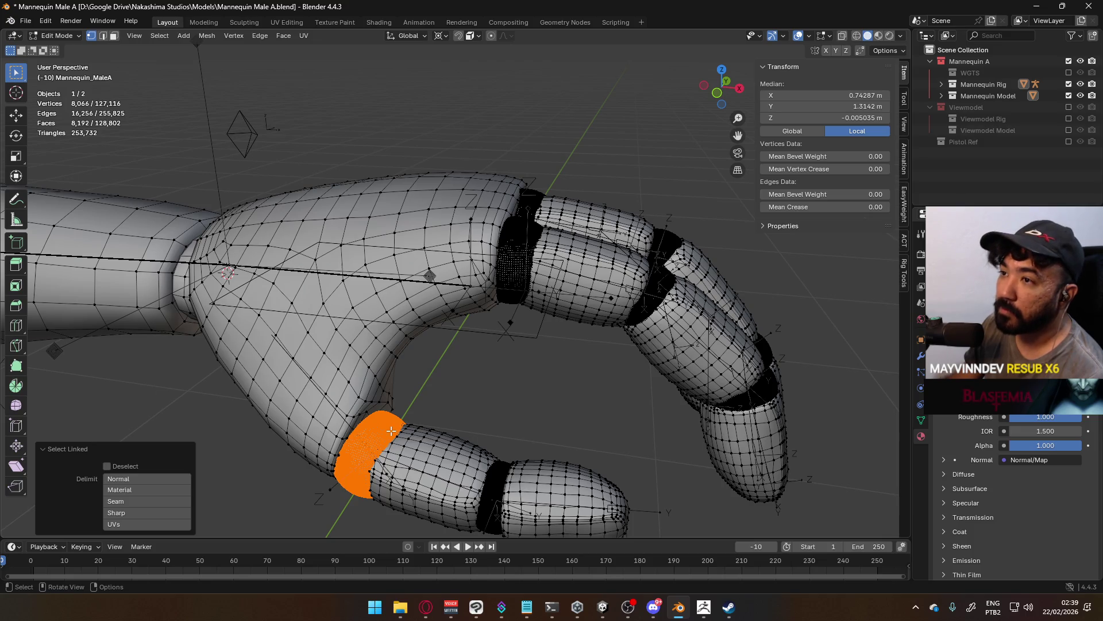
key(l)
scroll(500, 368, down, 5)
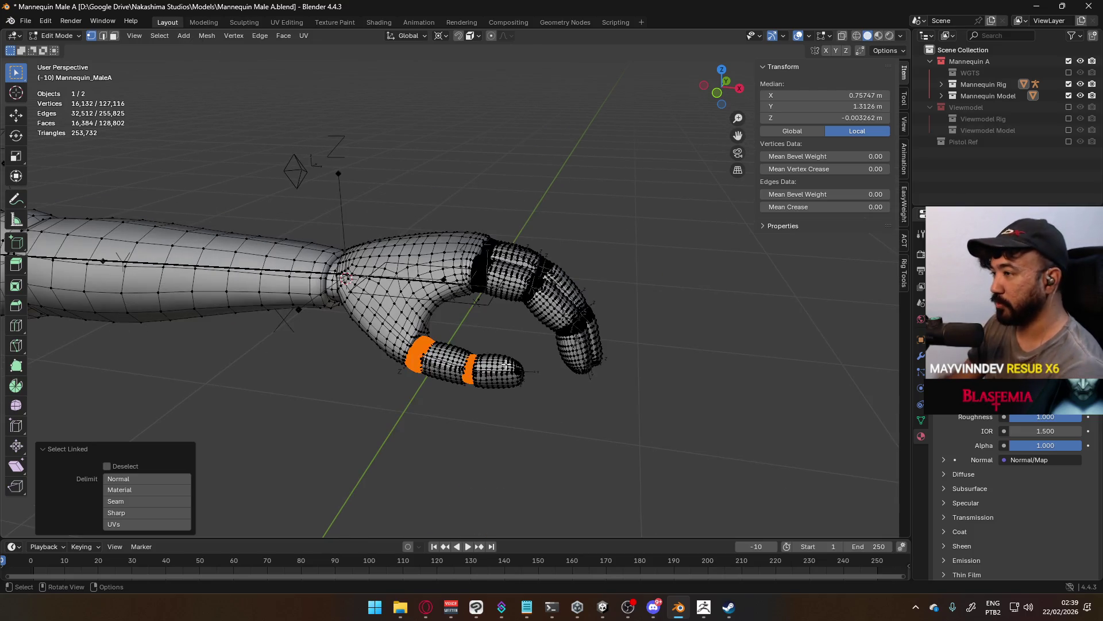
key(KP_1)
scroll(459, 386, down, 3)
key(Tab)
click(459, 394)
Reselect the mannequin mesh and, in Edit Mode, select a connected thumb segment.
scroll(246, 318, down, 4)
scroll(614, 297, up, 7)
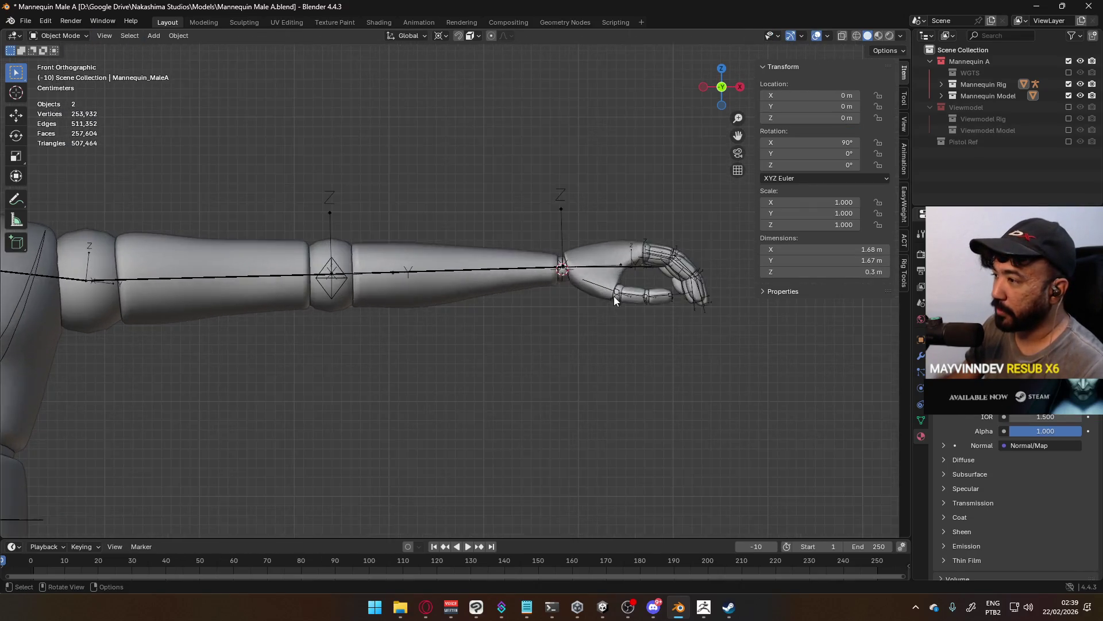
shift+middle_drag(633, 282, 389, 304)
click(447, 273)
scroll(447, 273, up, 3)
key(Tab)
click(443, 275)
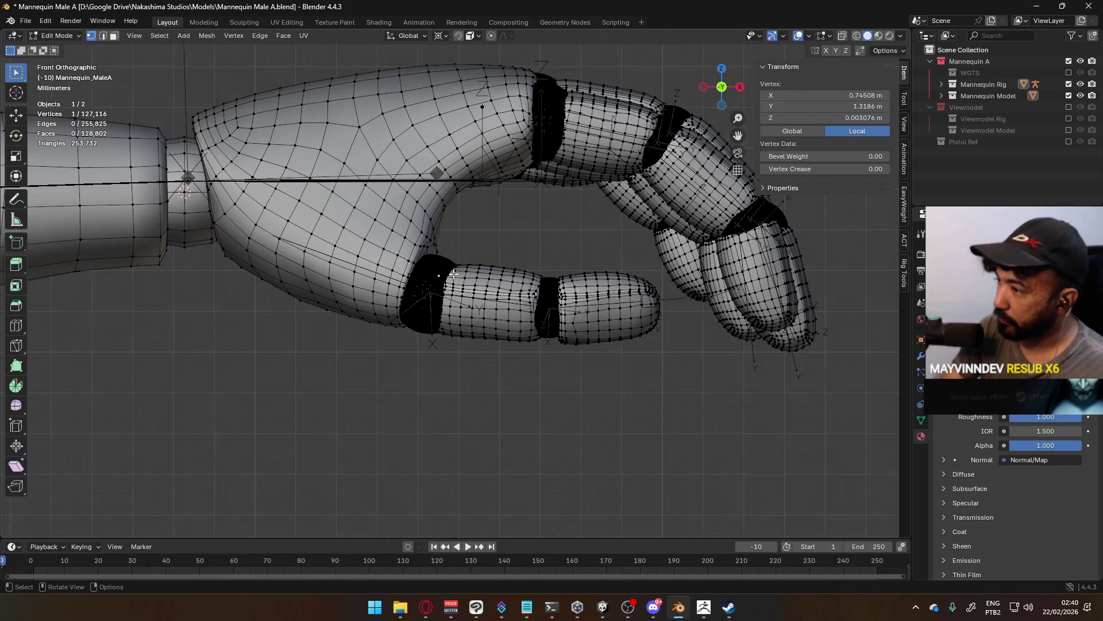
key(l)
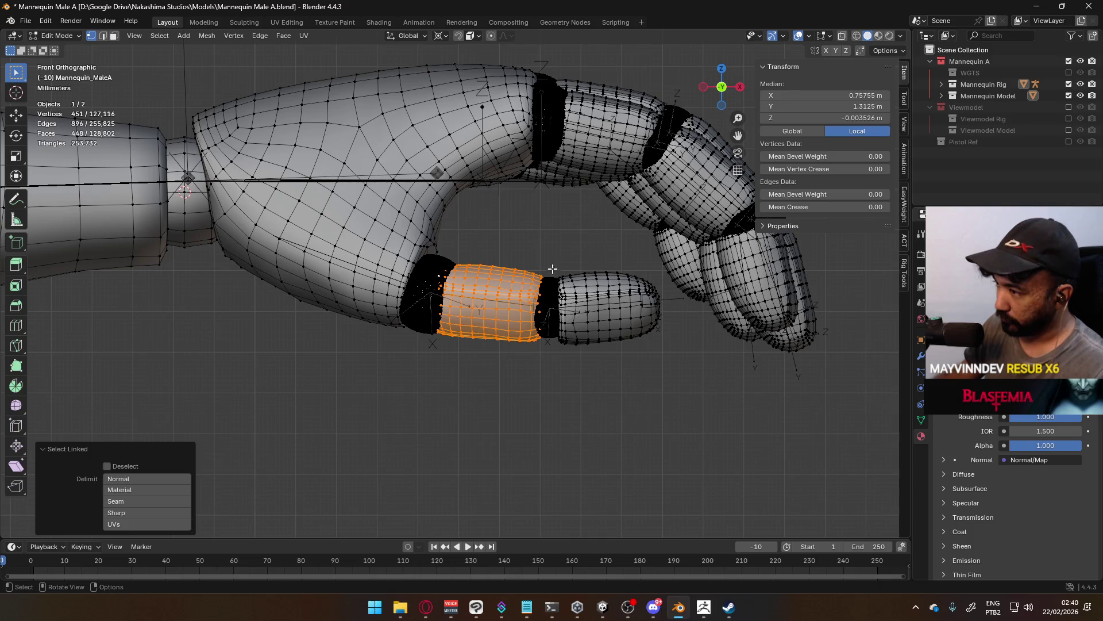
Select the thumb's base knuckle ring and snap the 3D cursor to its centre.
click(411, 253)
key(l)
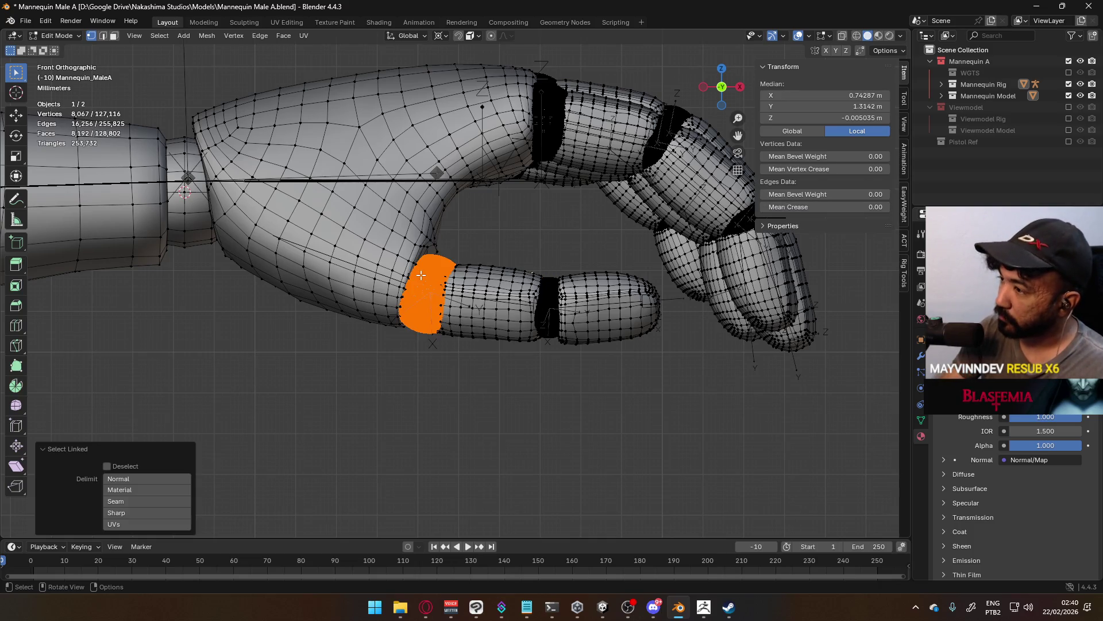
key(q)
click(420, 275)
middle_drag(421, 275, 548, 308)
key(Tab)
Add a UV sphere at the knuckle with 16 segments and 8 rings.
key(shift+a)
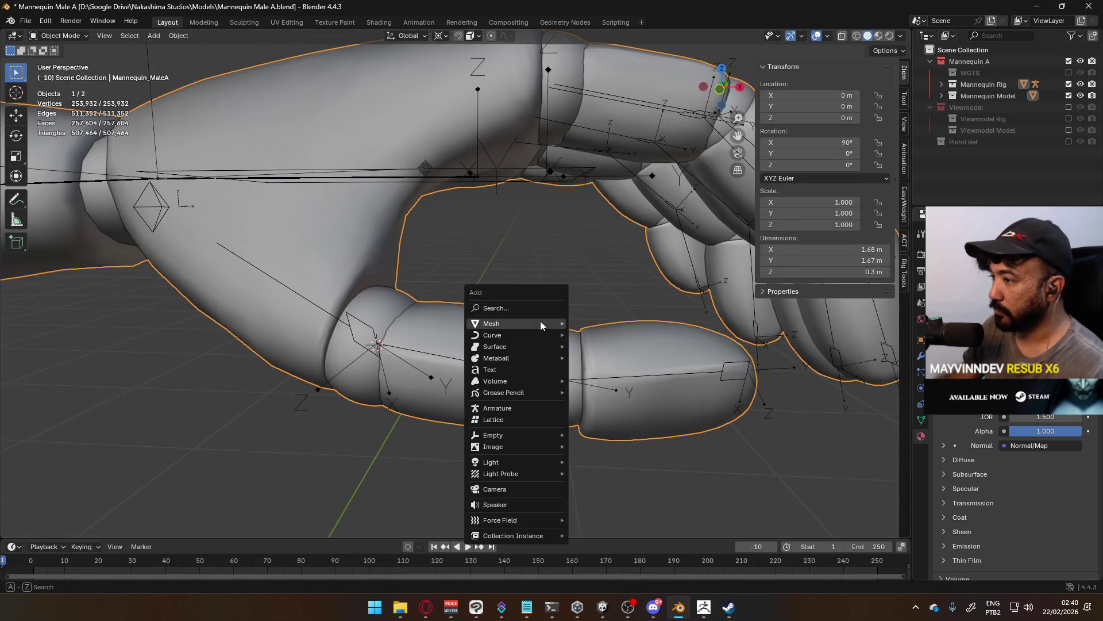
mouse_move(541, 323)
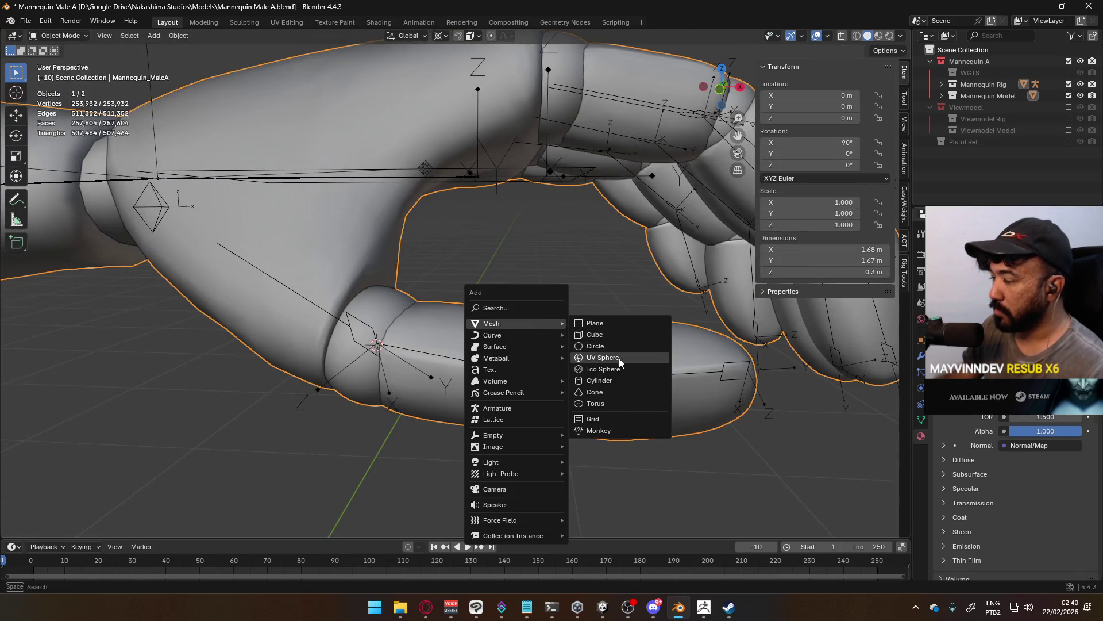
click(621, 357)
mouse_move(152, 402)
mouse_down()
mouse_move(118, 403)
mouse_move(132, 416)
mouse_up()
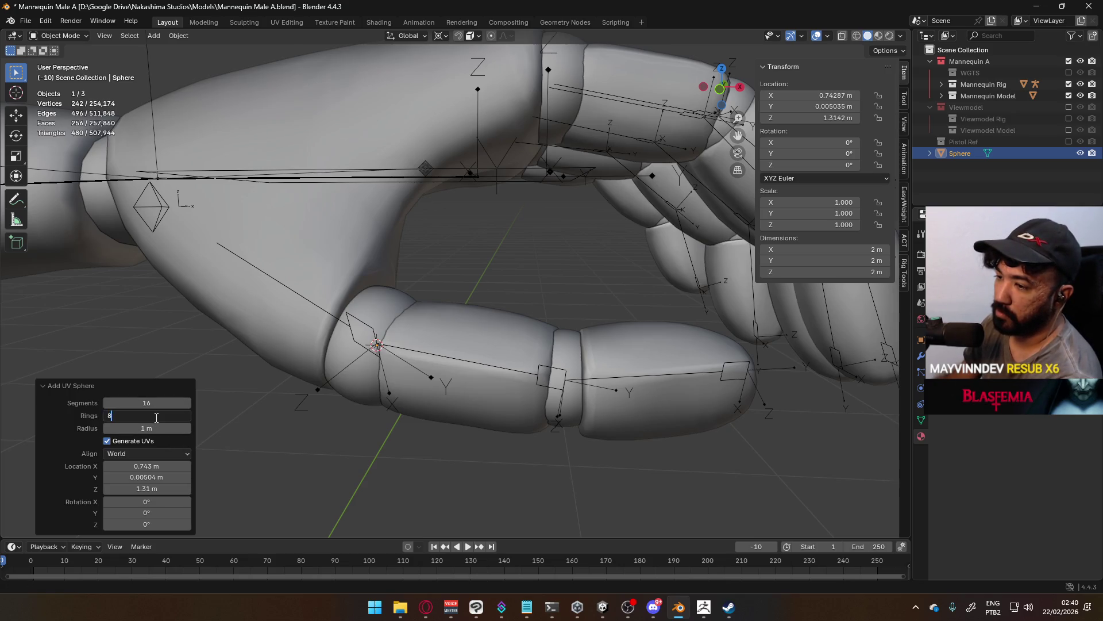
Shrink the sphere by scale factors 0.2, 0.3, 0.2 and about 0.8.
scroll(344, 395, down, 5)
text(s)
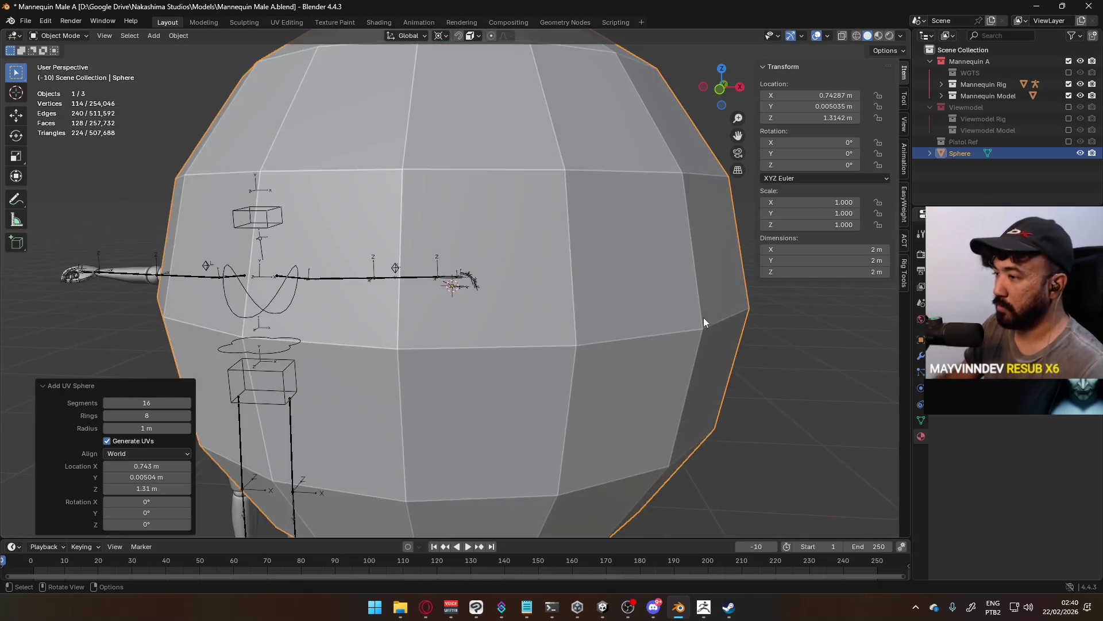
text(.2)
key(Return)
scroll(498, 304, up, 6)
text(s.3)
key(Return)
scroll(529, 322, up, 5)
text(s)
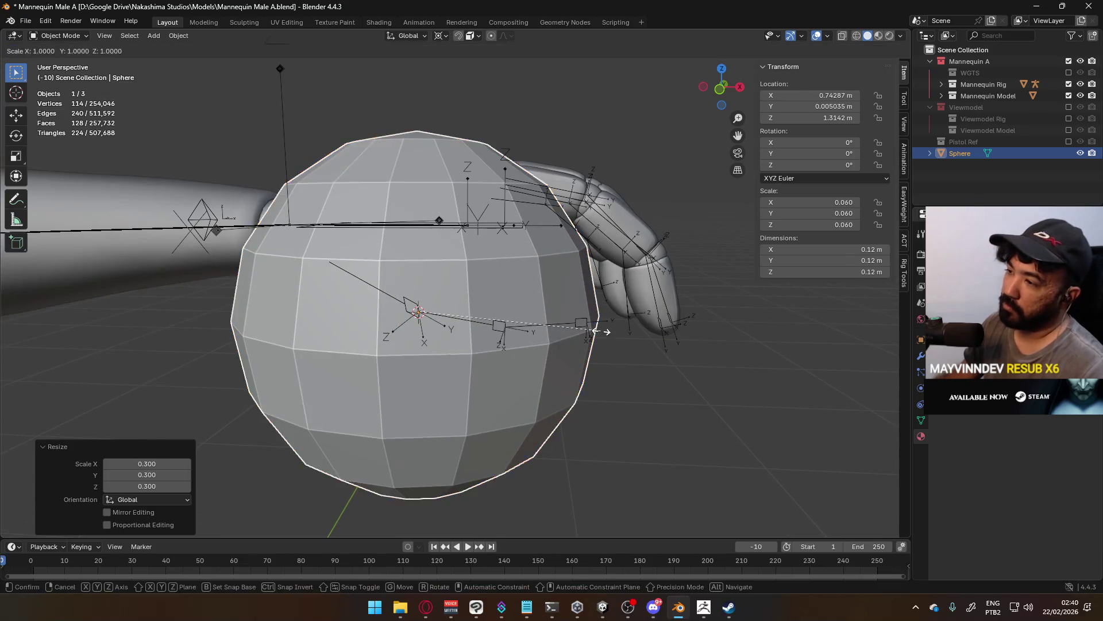
text(.2)
key(Return)
scroll(491, 342, up, 4)
scroll(492, 344, up, 4)
key(s)
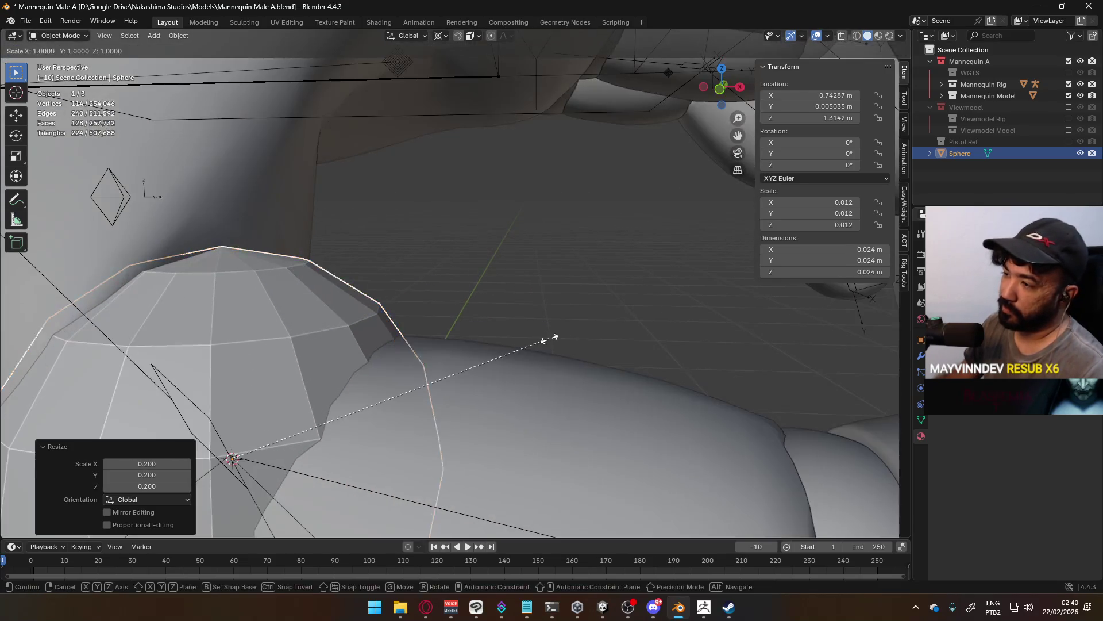
click(478, 349)
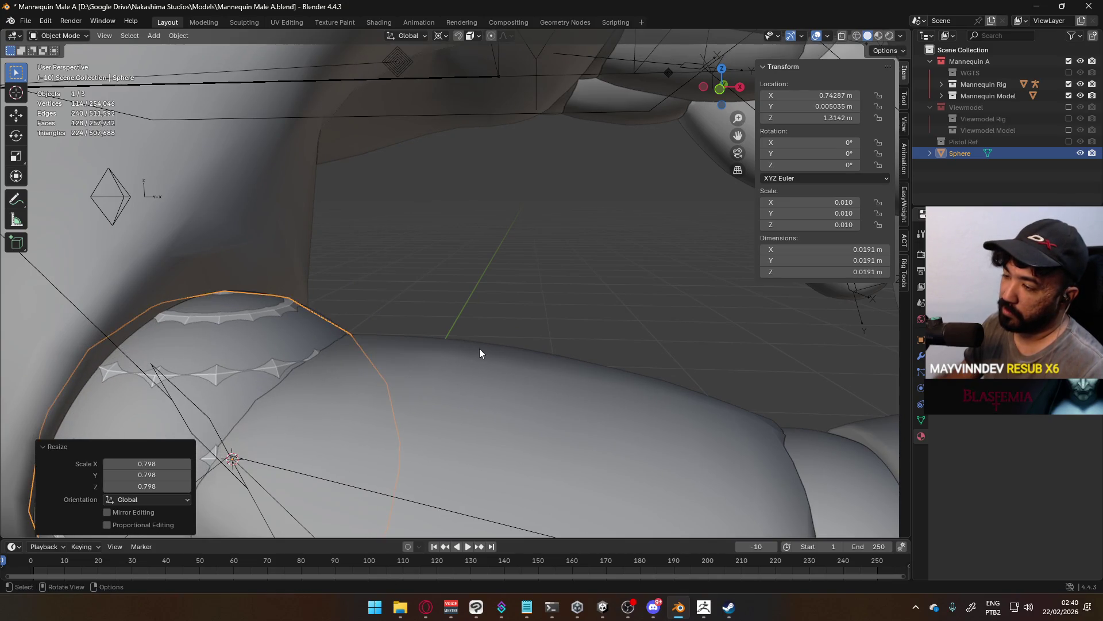
Check the sphere on the hand from the front view and select the mannequin body.
scroll(479, 348, down, 5)
mouse_move(457, 356)
middle_down()
mouse_move(520, 313)
mouse_move(472, 364)
middle_up()
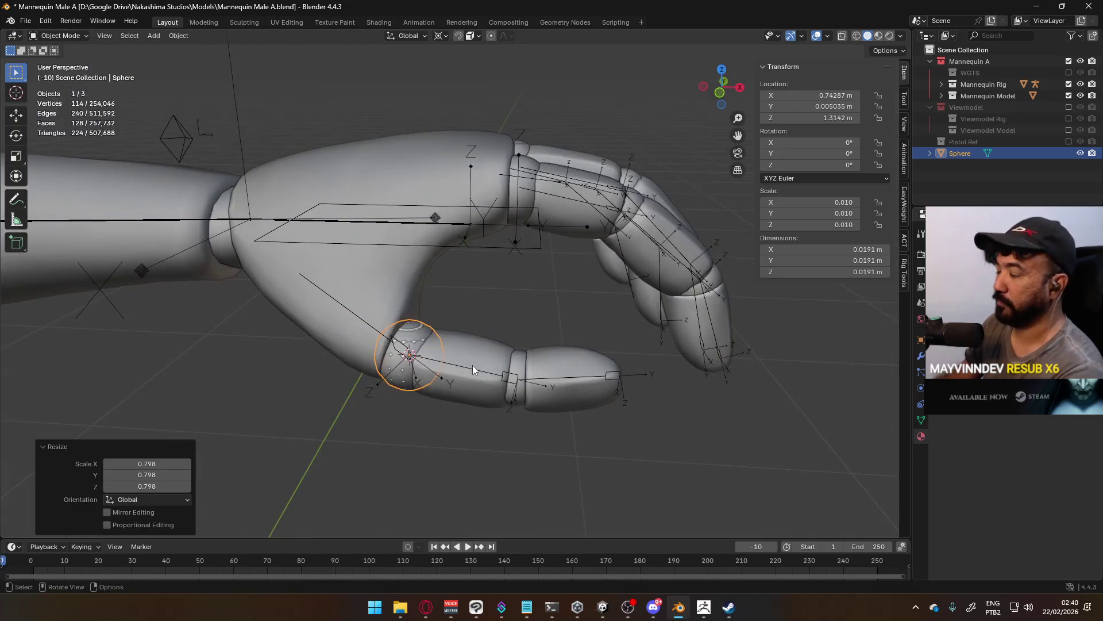
key(KP_1)
scroll(472, 356, up, 3)
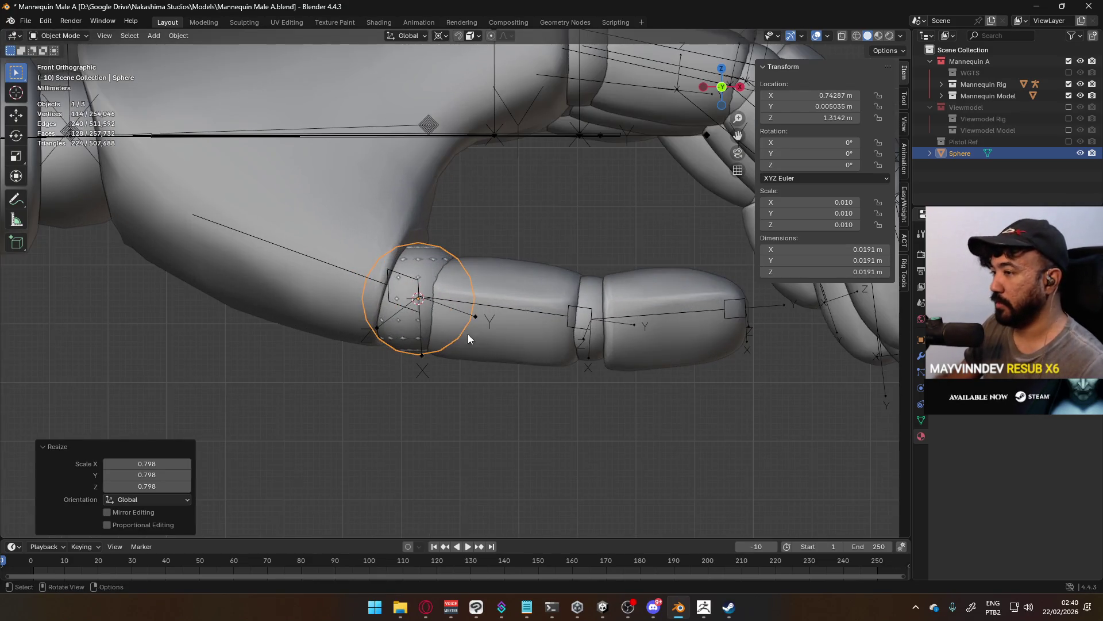
click(430, 271)
In Edit Mode, select the thumb and finger knuckle bands one by one.
key(Tab)
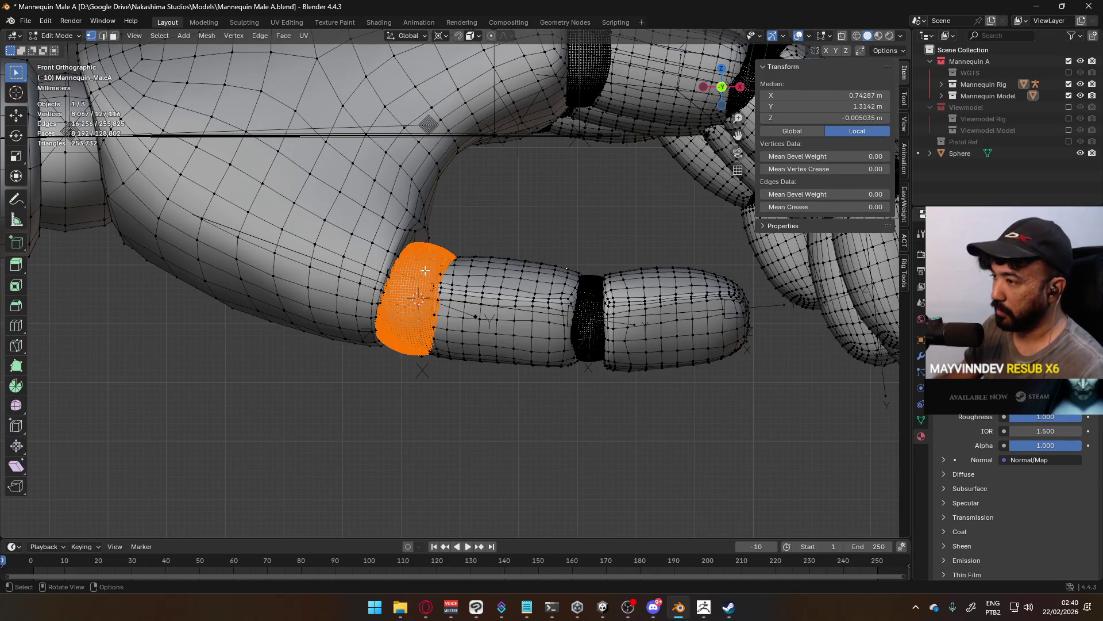
key(l)
scroll(576, 214, down, 3)
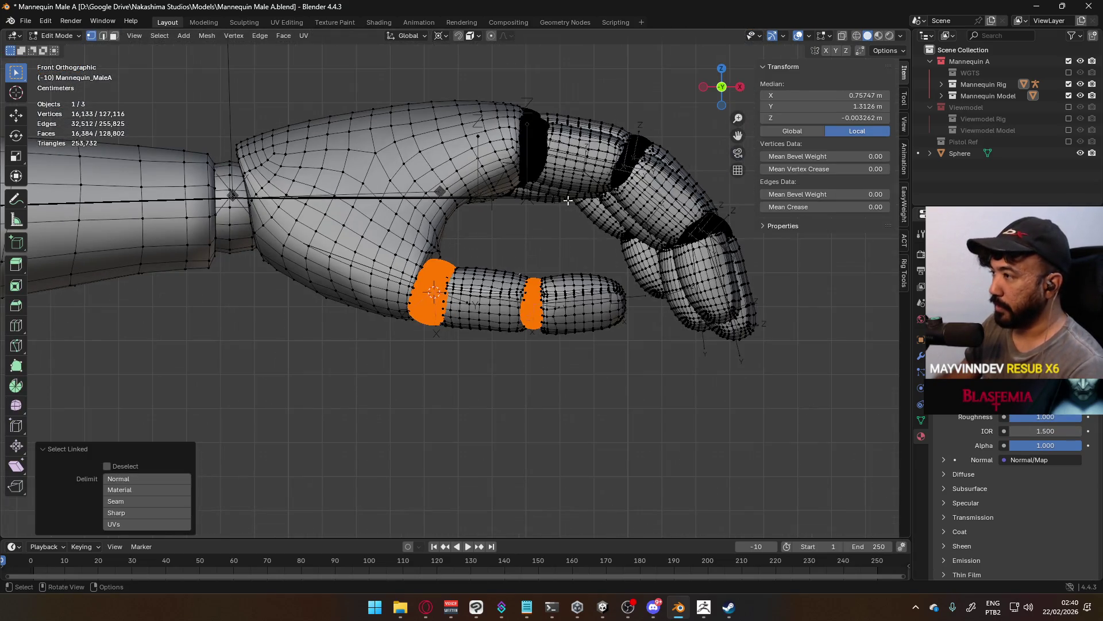
key(l)
key(l)
key(l)
middle_drag(744, 215, 580, 262)
key(l)
key(l)
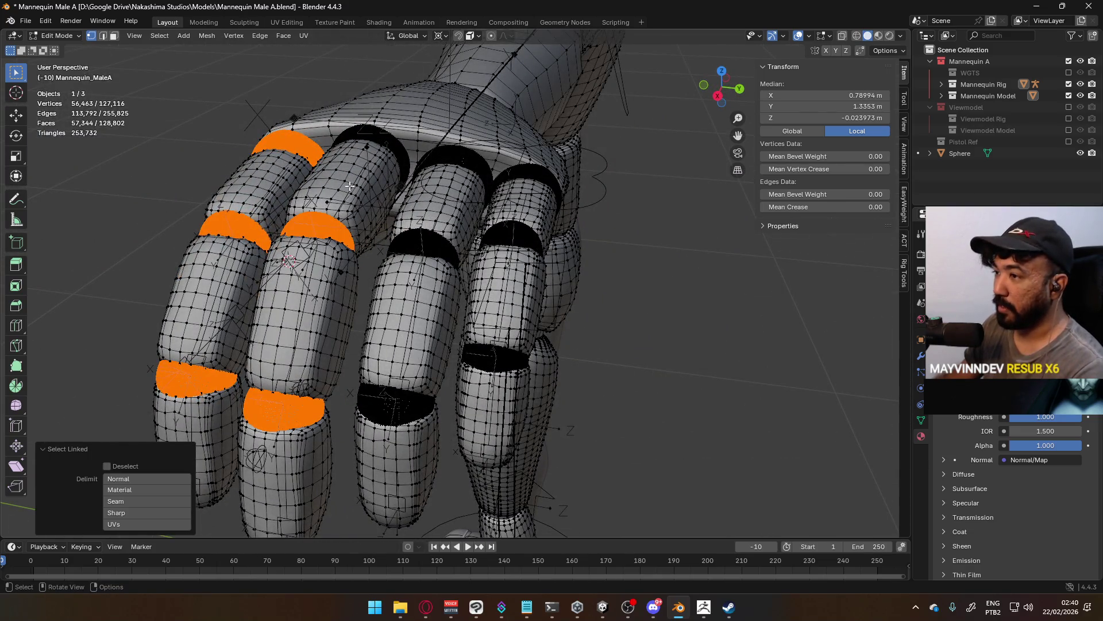
key(l)
key(l)
key(l)
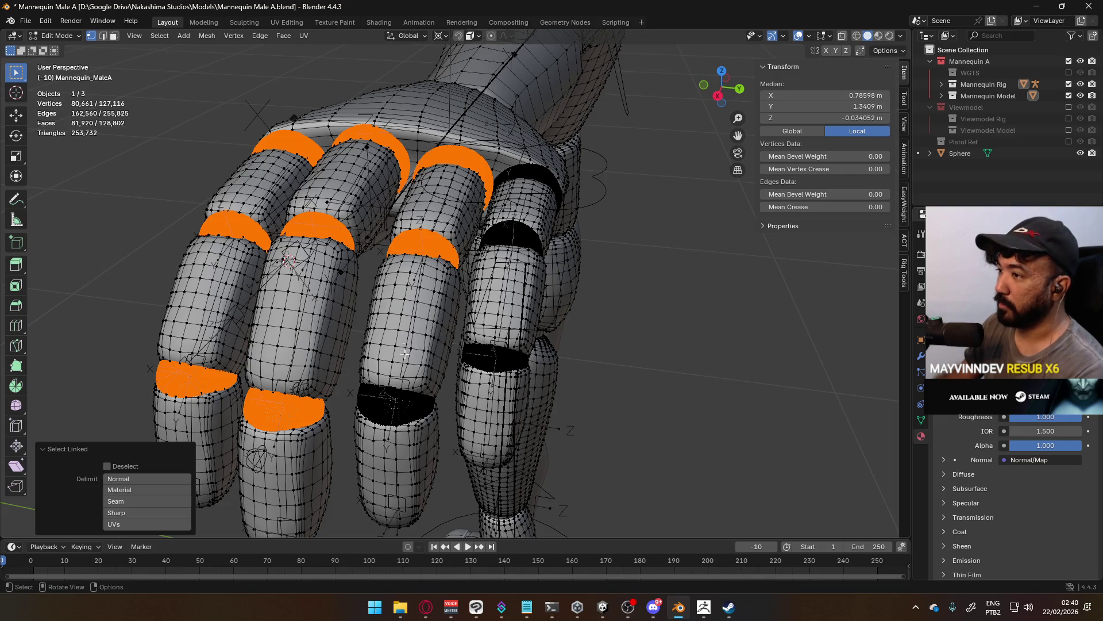
key(l)
key(l)
key(l)
mouse_move(522, 235)
middle_down()
mouse_move(490, 241)
mouse_move(401, 195)
middle_up()
key(l)
Separate the selected bands into their own object and select the new band object.
key(ctrl+v)
mouse_move(353, 422)
click(454, 423)
mouse_move(402, 403)
middle_down()
mouse_move(352, 379)
mouse_move(316, 448)
mouse_move(291, 440)
middle_up()
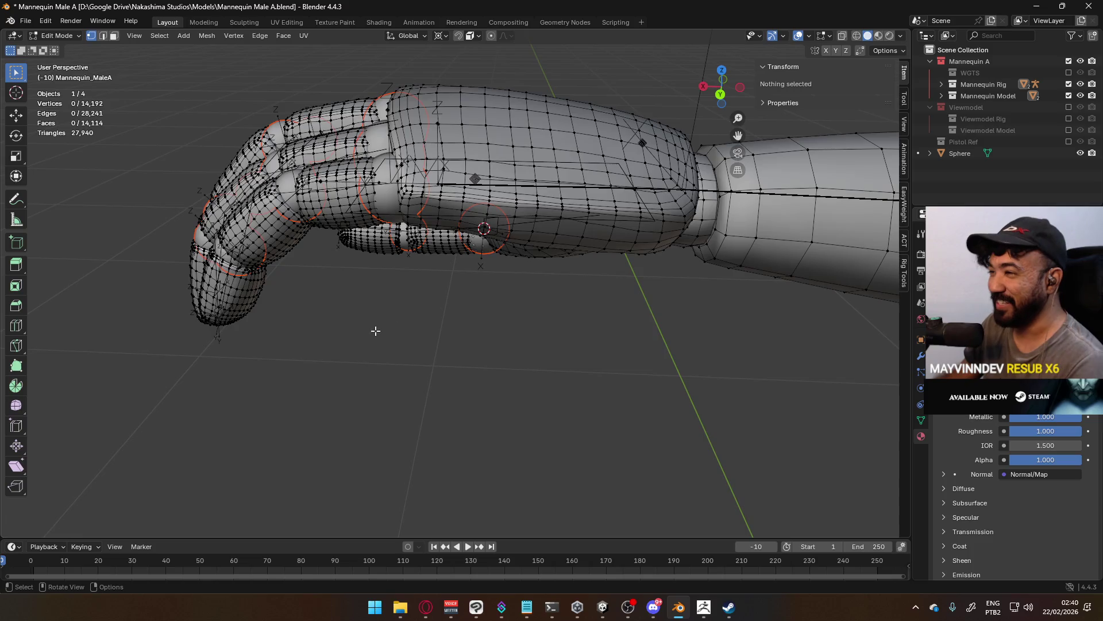
middle_drag(367, 338, 611, 308)
key(Tab)
click(434, 216)
mouse_move(434, 217)
middle_down()
mouse_move(315, 239)
mouse_move(422, 349)
middle_up()
click(476, 335)
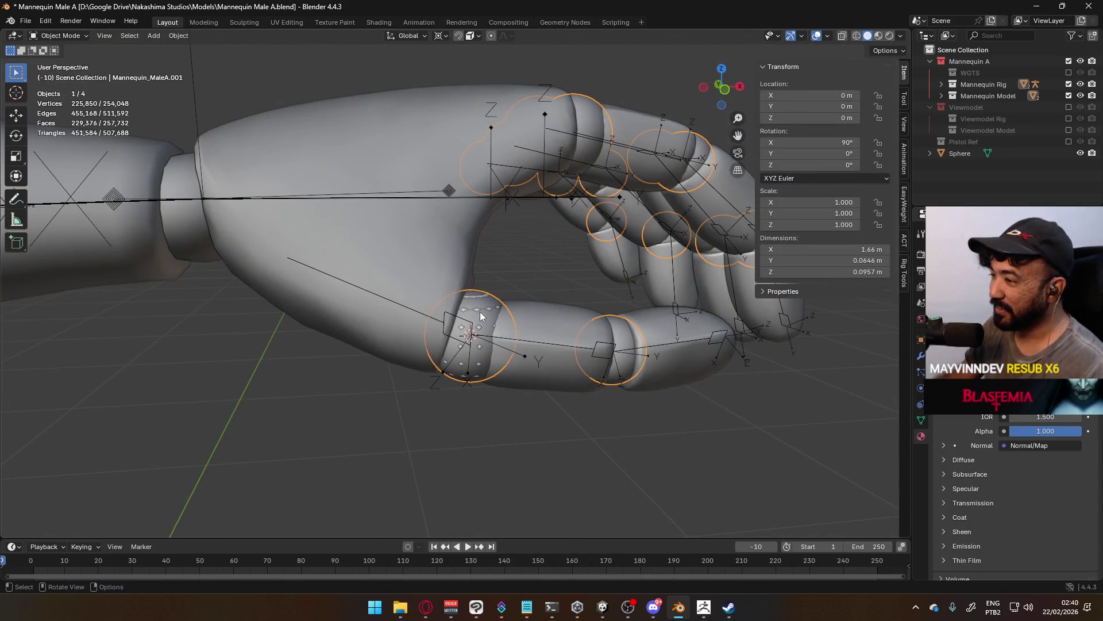
Snap the 3D cursor to the centre of the index finger's base knuckle ring.
click(476, 312)
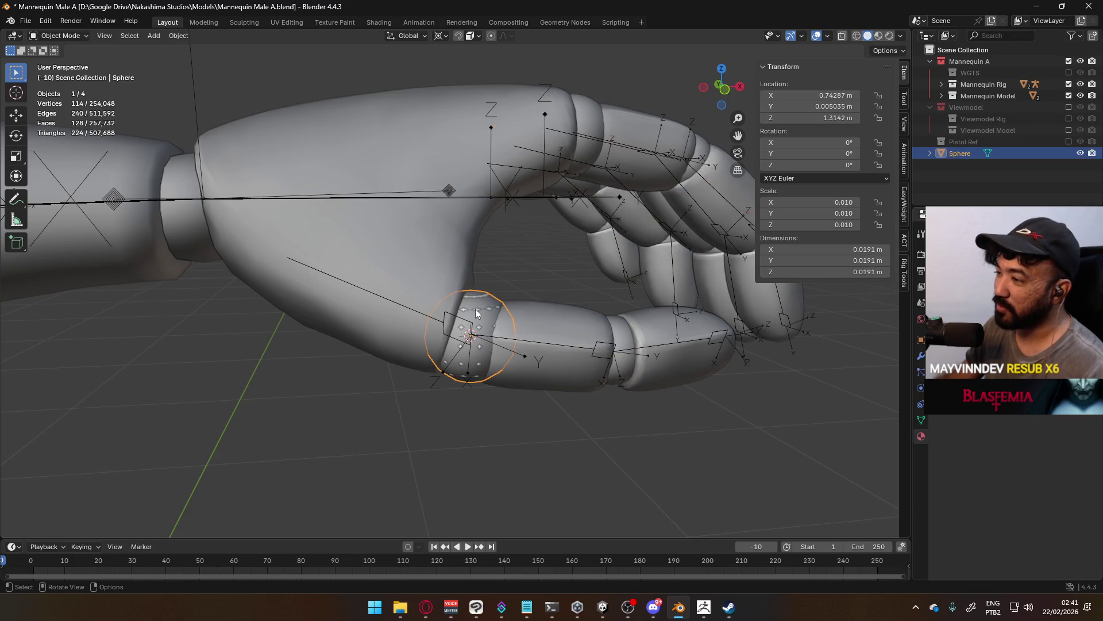
middle_drag(480, 308, 642, 289)
mouse_move(638, 228)
middle_down()
mouse_move(633, 185)
mouse_move(620, 337)
mouse_move(604, 359)
middle_up()
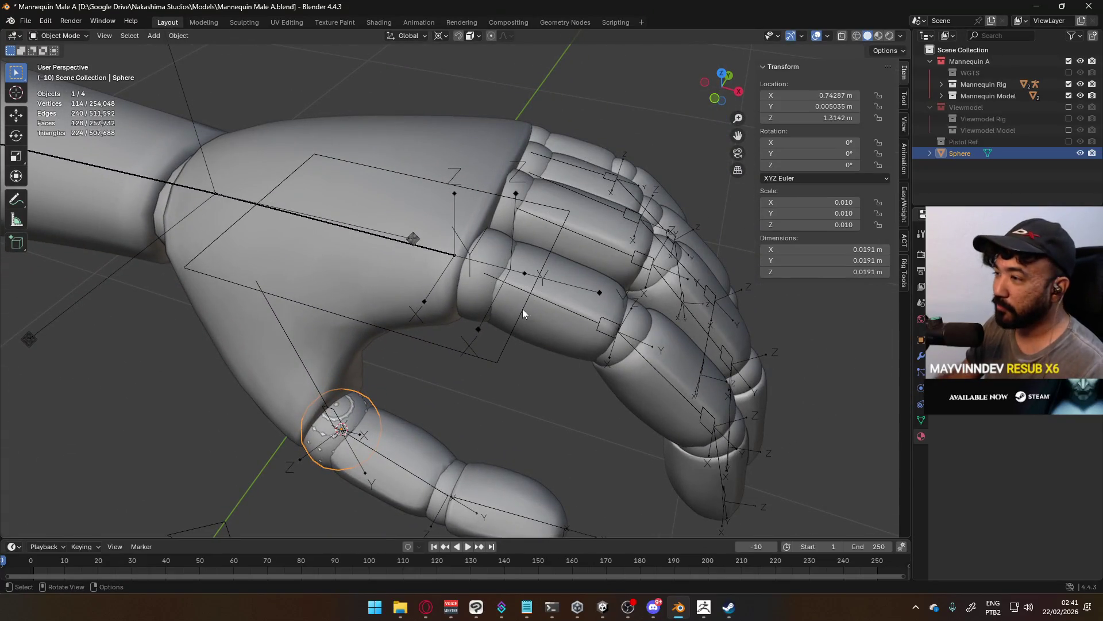
click(488, 292)
key(Tab)
click(486, 291)
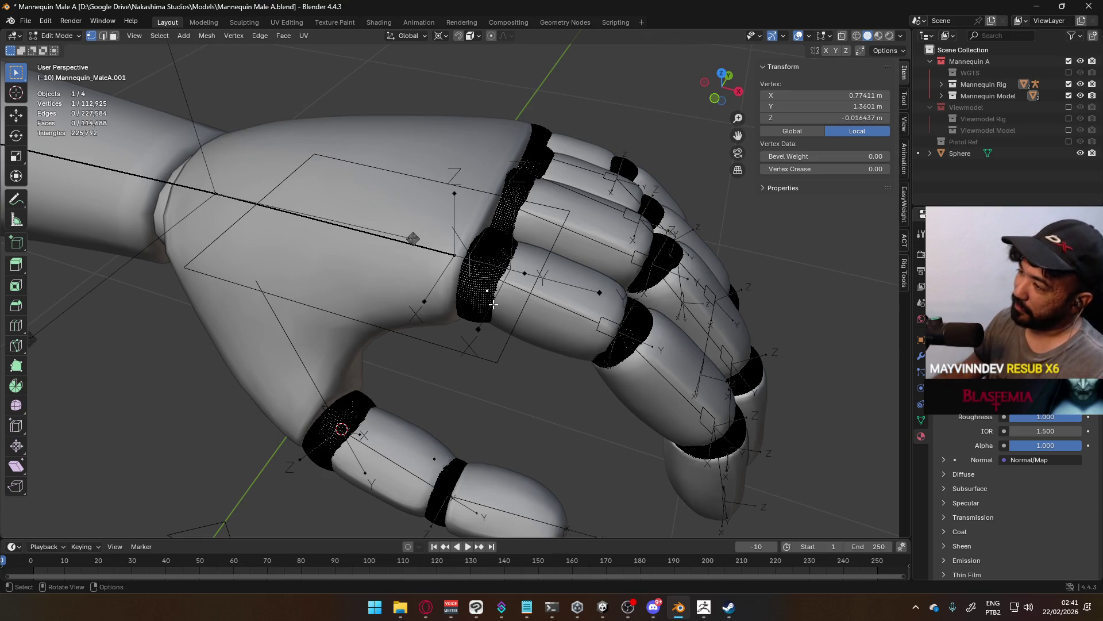
key(l)
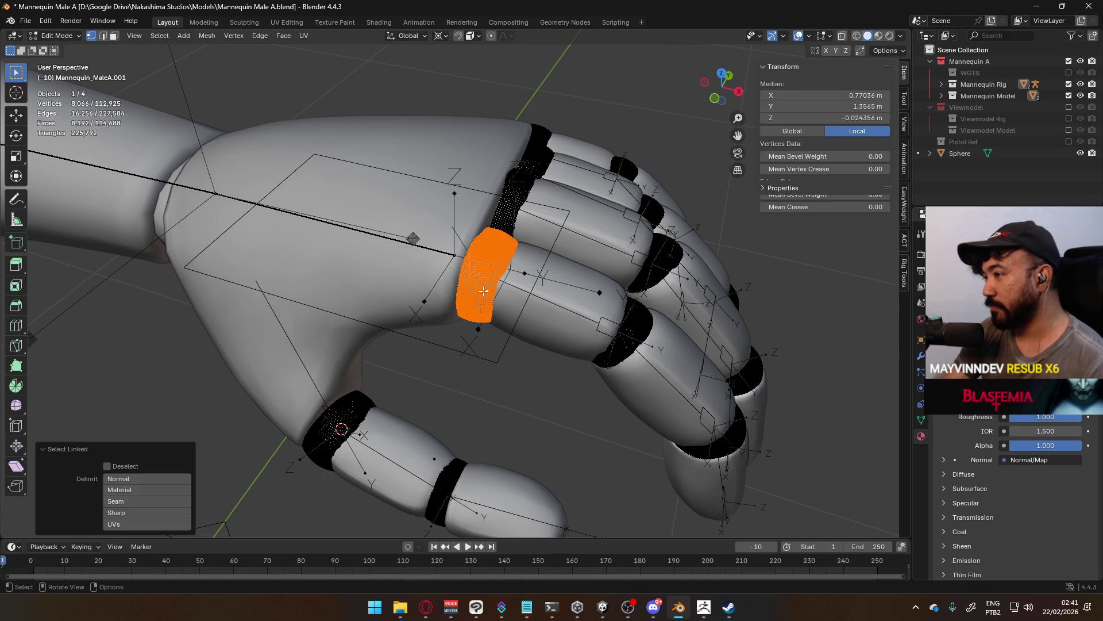
key(q)
click(483, 291)
mouse_move(483, 291)
middle_down()
mouse_move(602, 264)
mouse_move(549, 268)
middle_up()
key(Tab)
Add an ico sphere at the knuckle, then undo it.
key(shift+a)
mouse_move(543, 270)
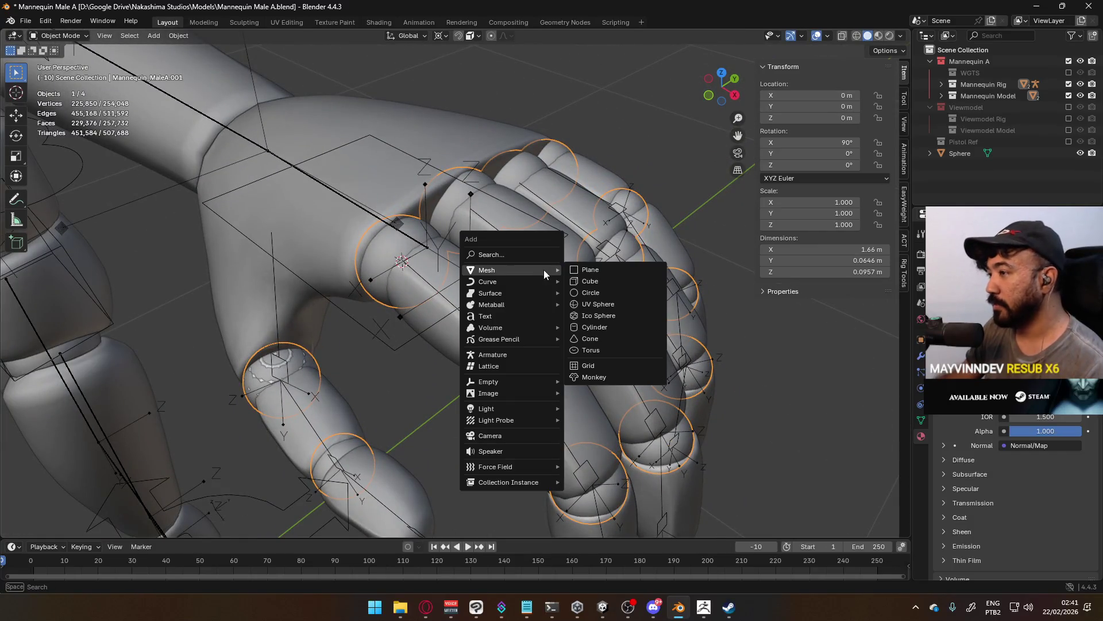
click(605, 316)
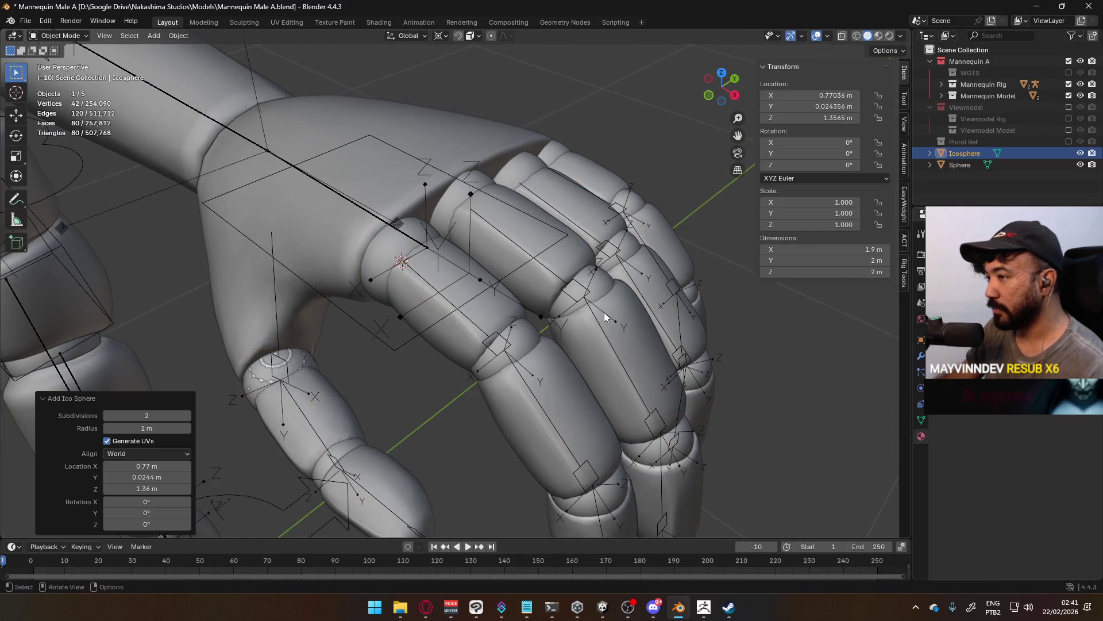
scroll(515, 277, down, 5)
scroll(511, 292, down, 6)
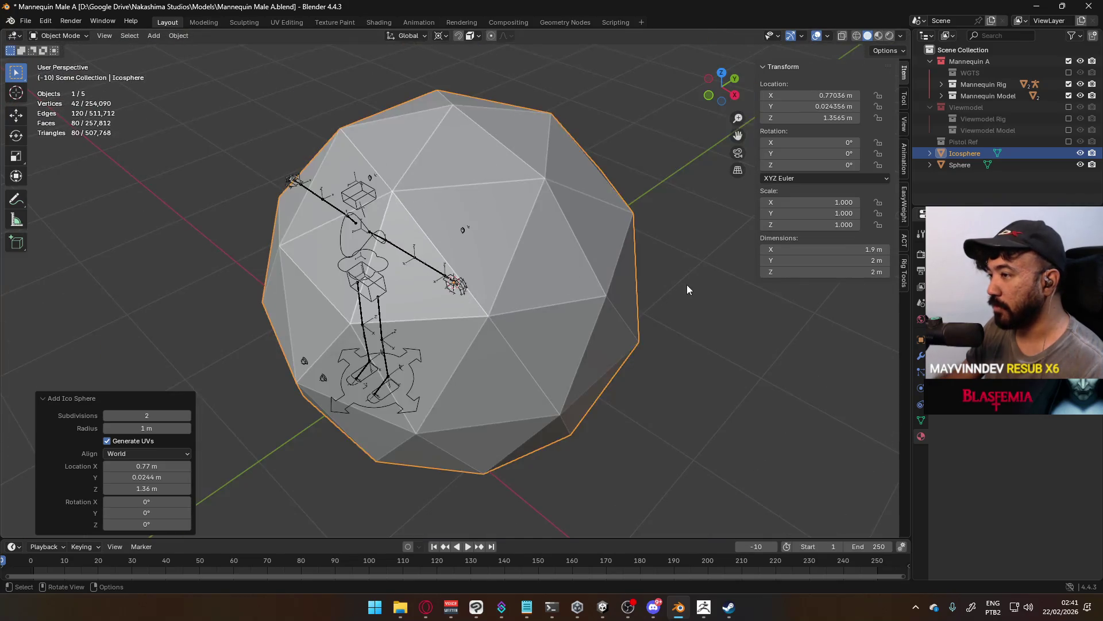
key(ctrl+z)
scroll(532, 294, up, 10)
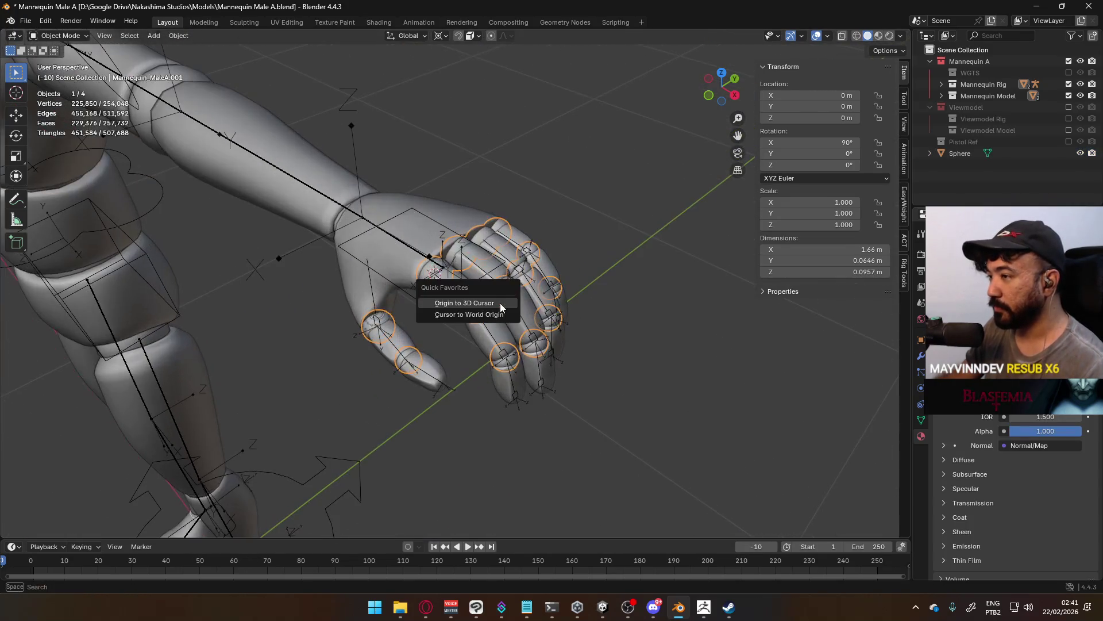
right_click(436, 275)
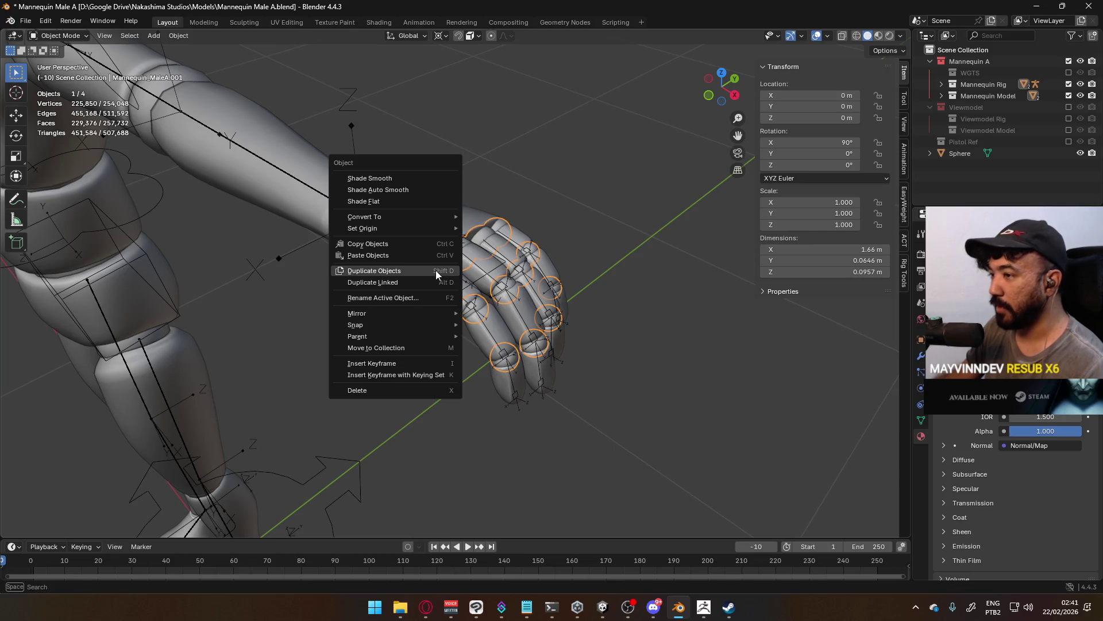
key(Escape)
scroll(451, 294, up, 3)
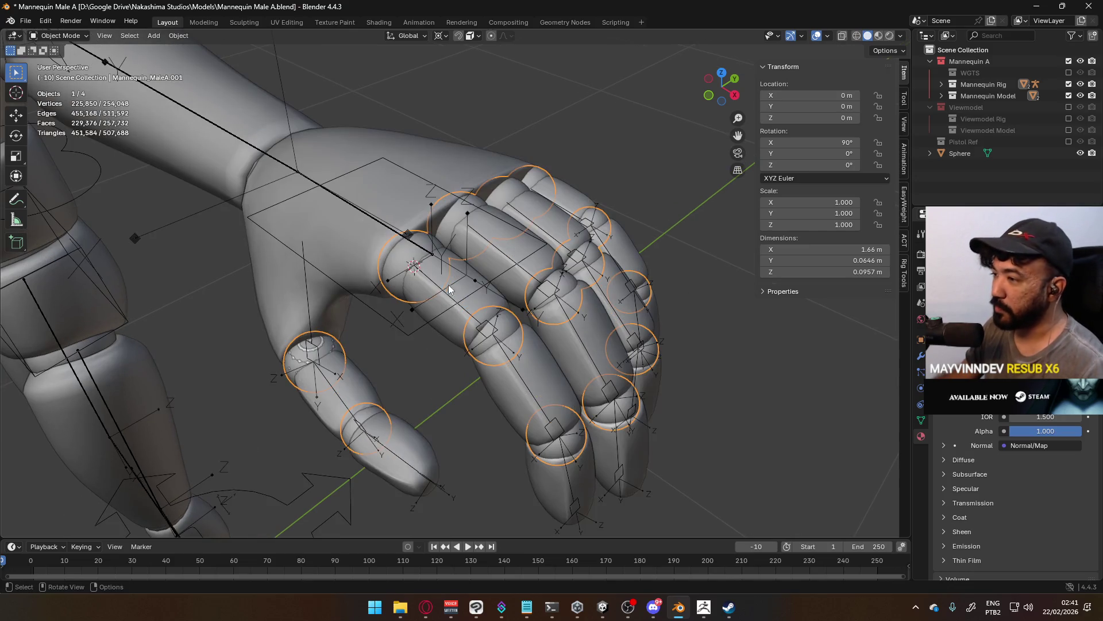
Add a UV sphere and shrink it in three passes to scale 0.010.
key(shift+a)
mouse_move(443, 278)
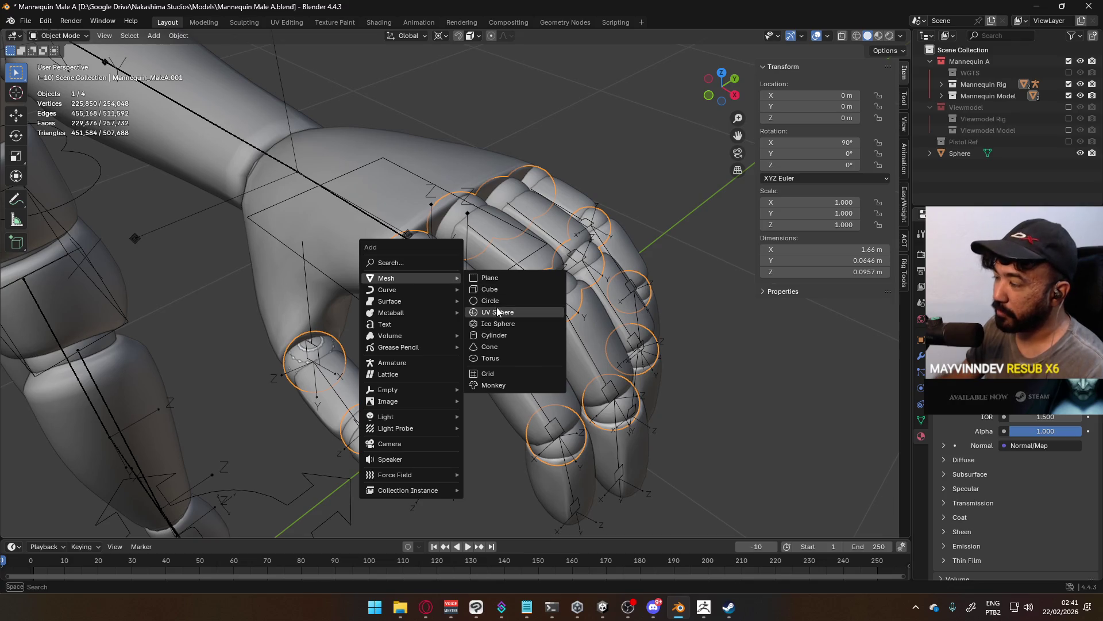
click(498, 311)
scroll(592, 340, down, 6)
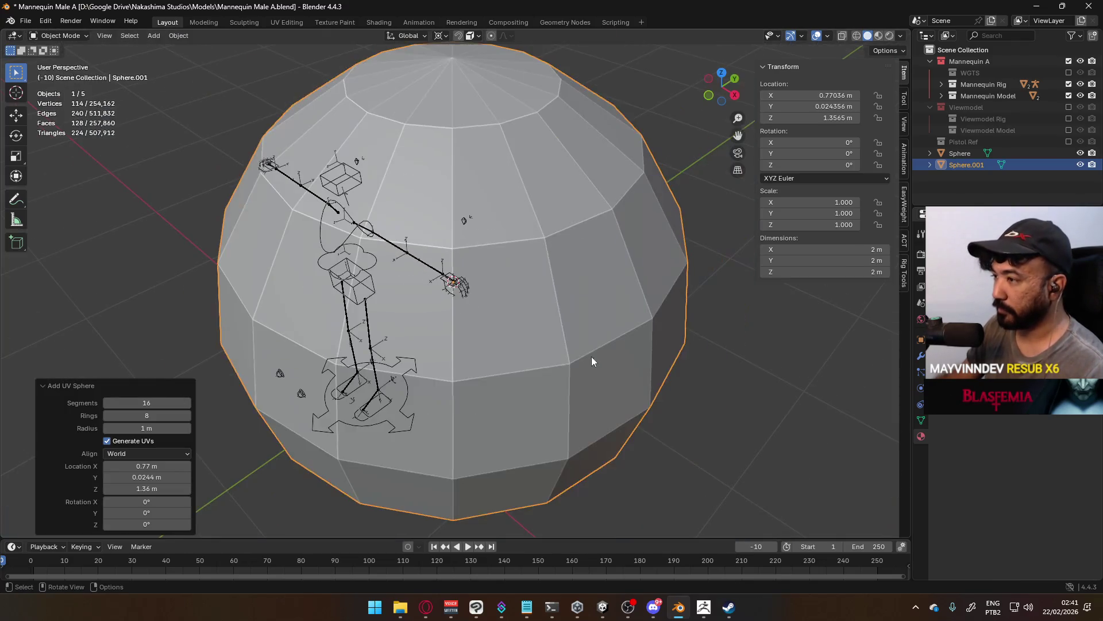
key(s)
click(491, 299)
scroll(616, 284, up, 5)
key(s)
click(502, 291)
scroll(502, 291, up, 5)
key(s)
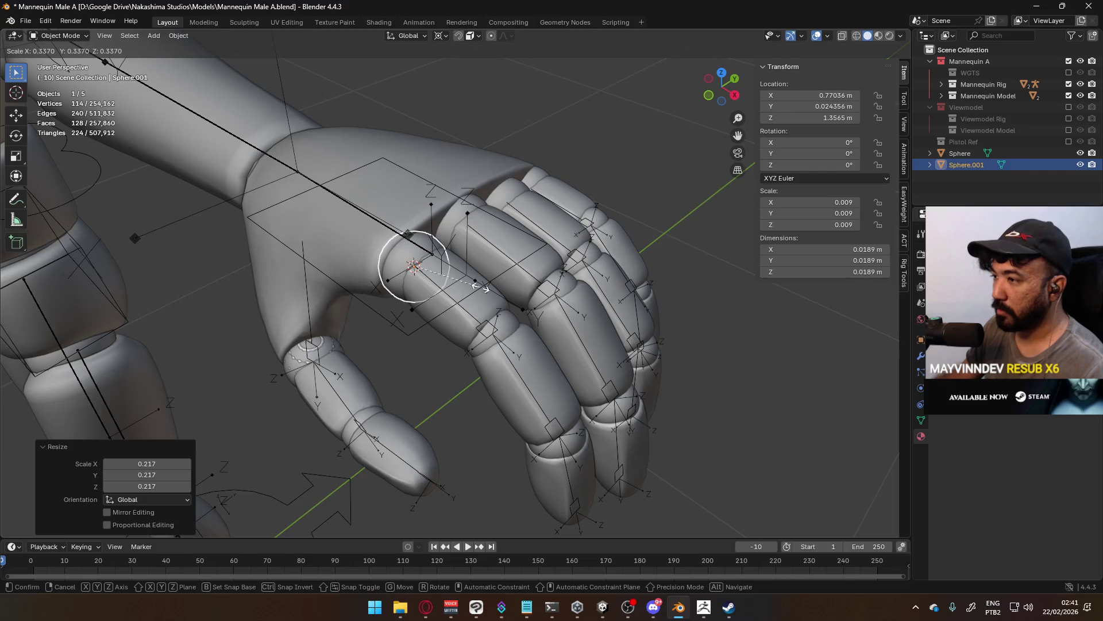
click(484, 289)
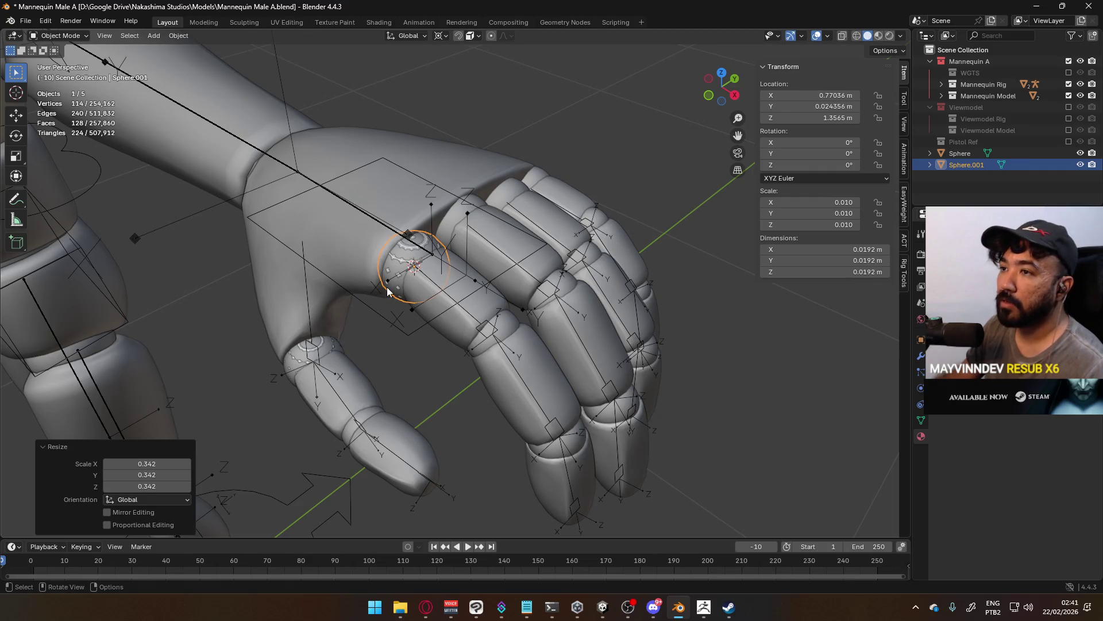
Set the resize factors X, Y and Z to 0.342.
click(157, 464)
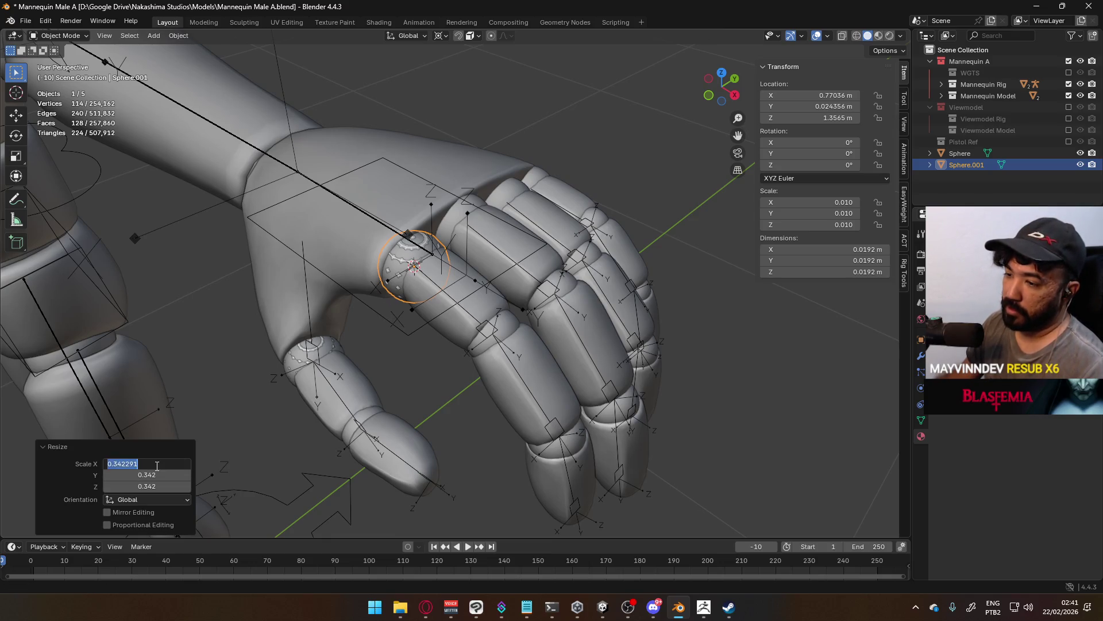
click(125, 475)
mouse_move(138, 474)
mouse_down()
mouse_move(121, 475)
mouse_move(123, 486)
mouse_up()
click(164, 486)
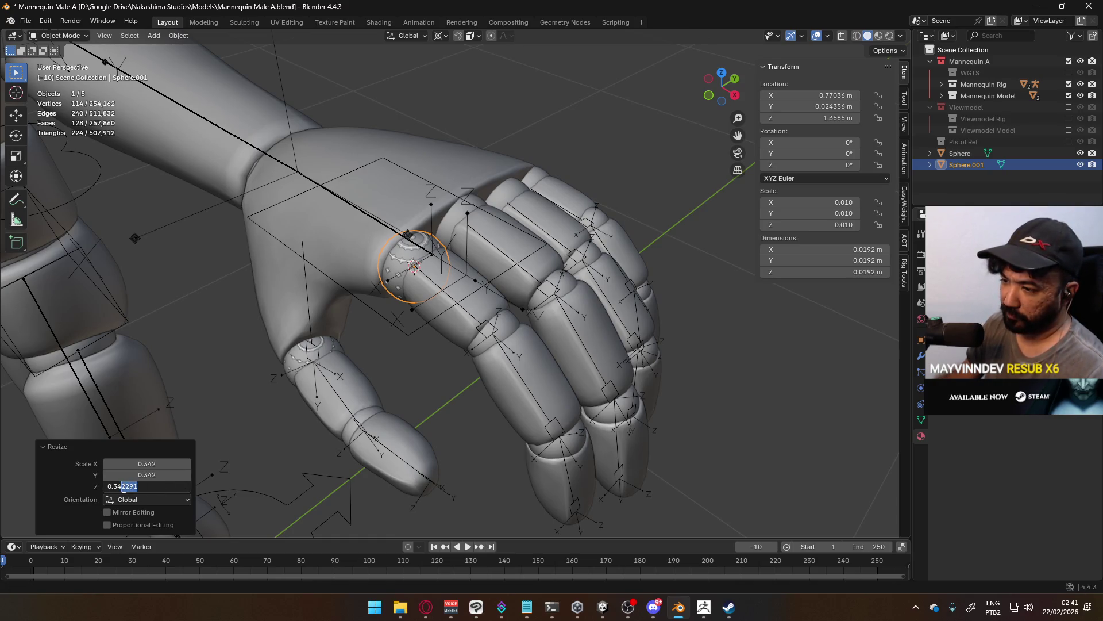
key(Return)
Set the mannequin hand mesh's origin to the 3D cursor.
scroll(506, 263, up, 4)
click(456, 291)
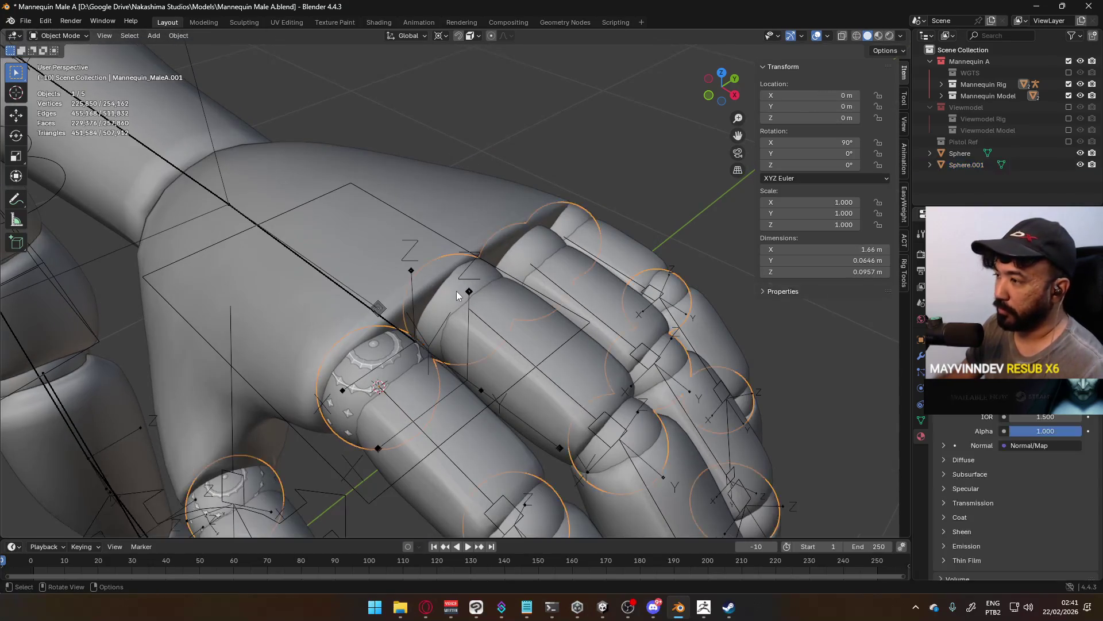
key(q)
click(456, 290)
In Edit Mode, select the upper knuckle ring and snap the 3D cursor to its centre.
key(Tab)
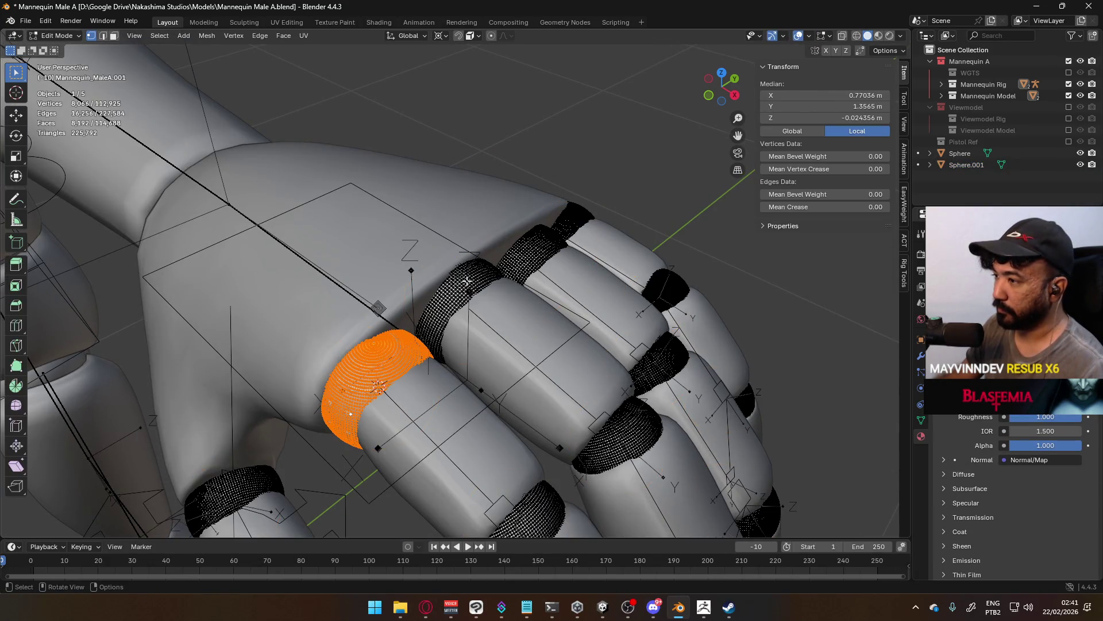
key(l)
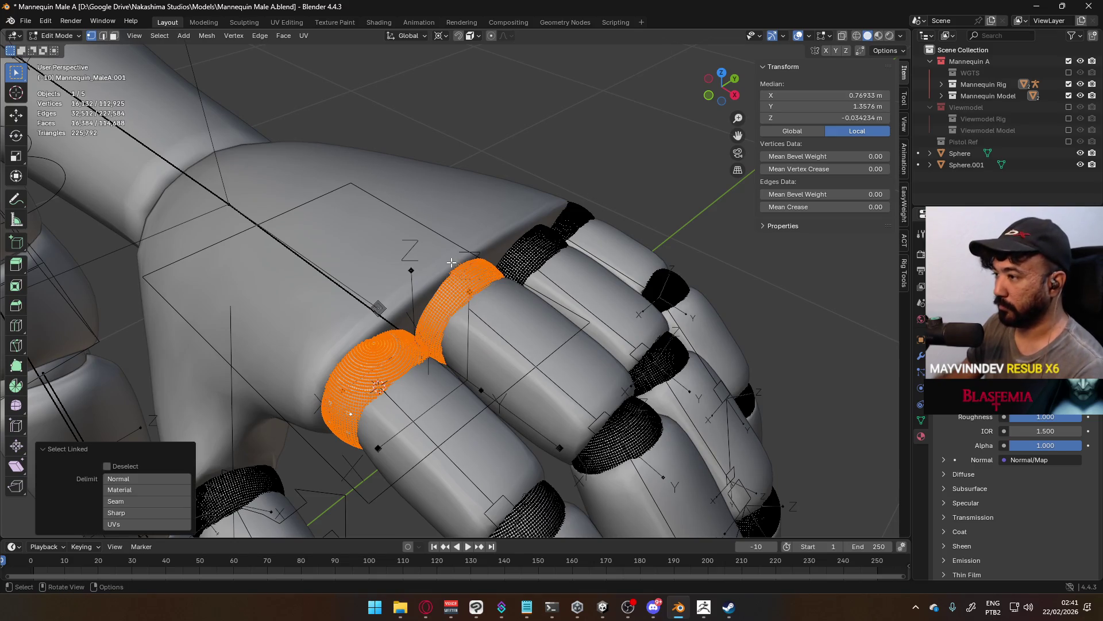
key(alt+a)
key(l)
key(q)
click(468, 277)
key(Tab)
Add a UV sphere at the ring centre, cancelling a mistyped scale attempt.
key(shift+a)
mouse_move(562, 259)
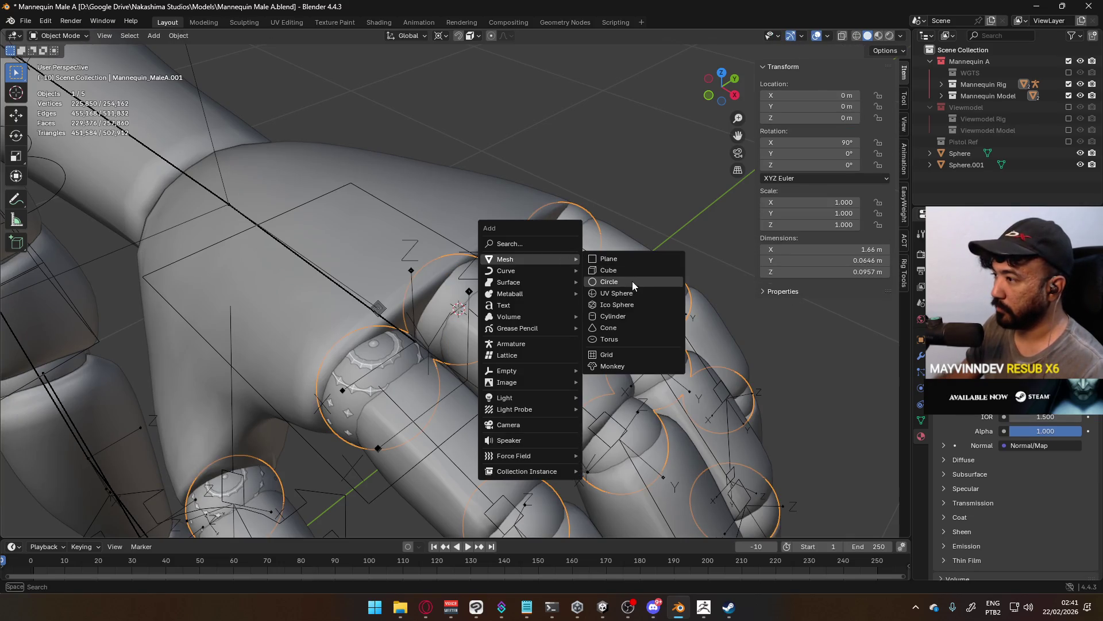
click(632, 292)
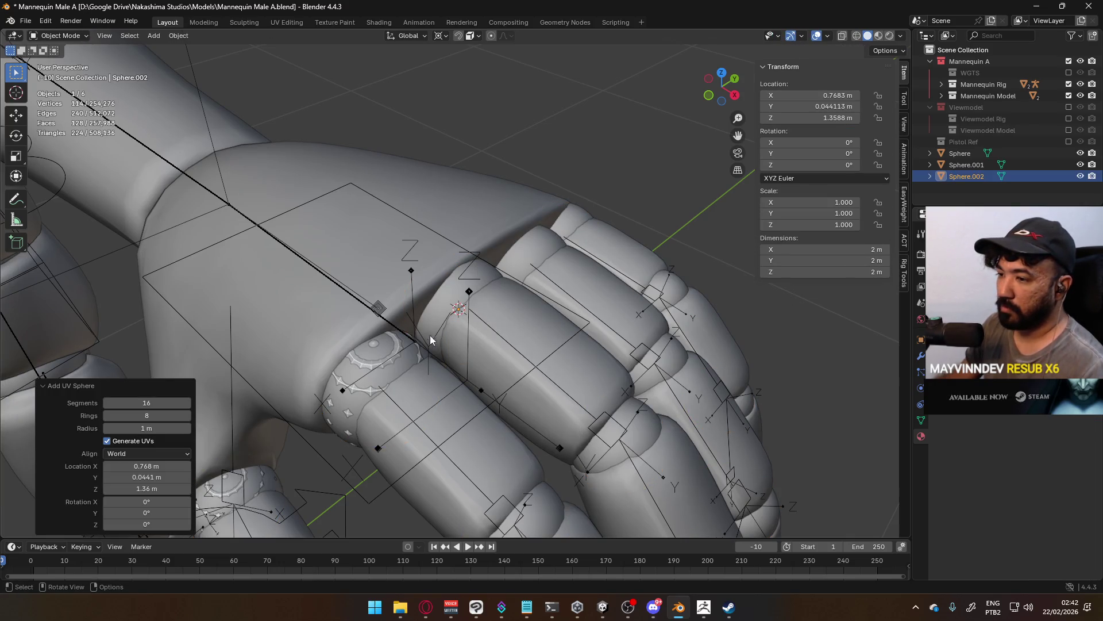
text(s)
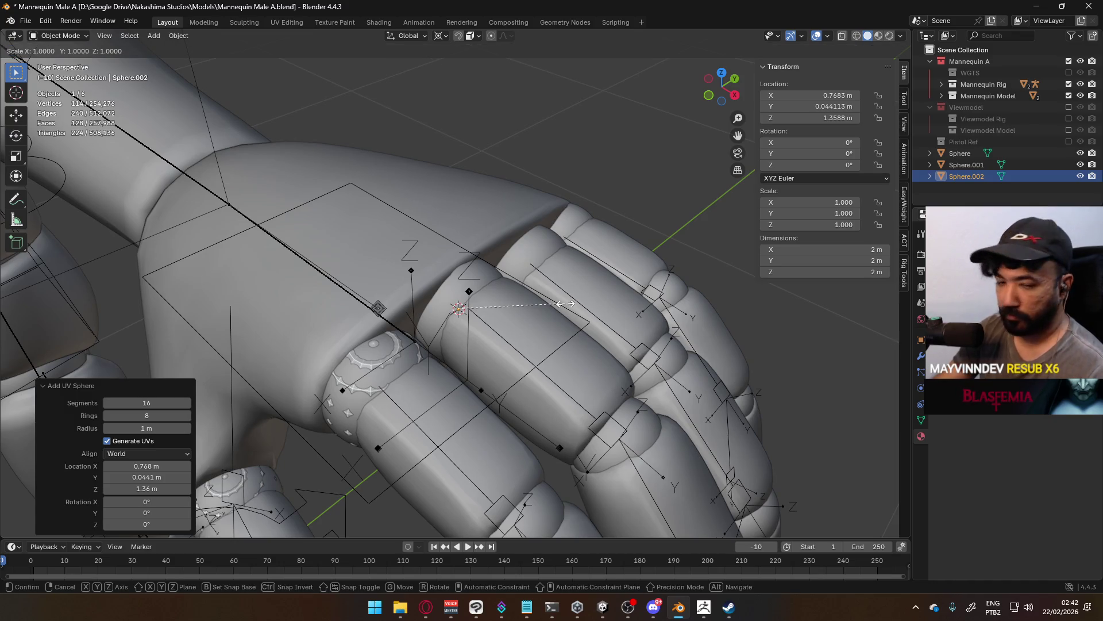
text(.34)
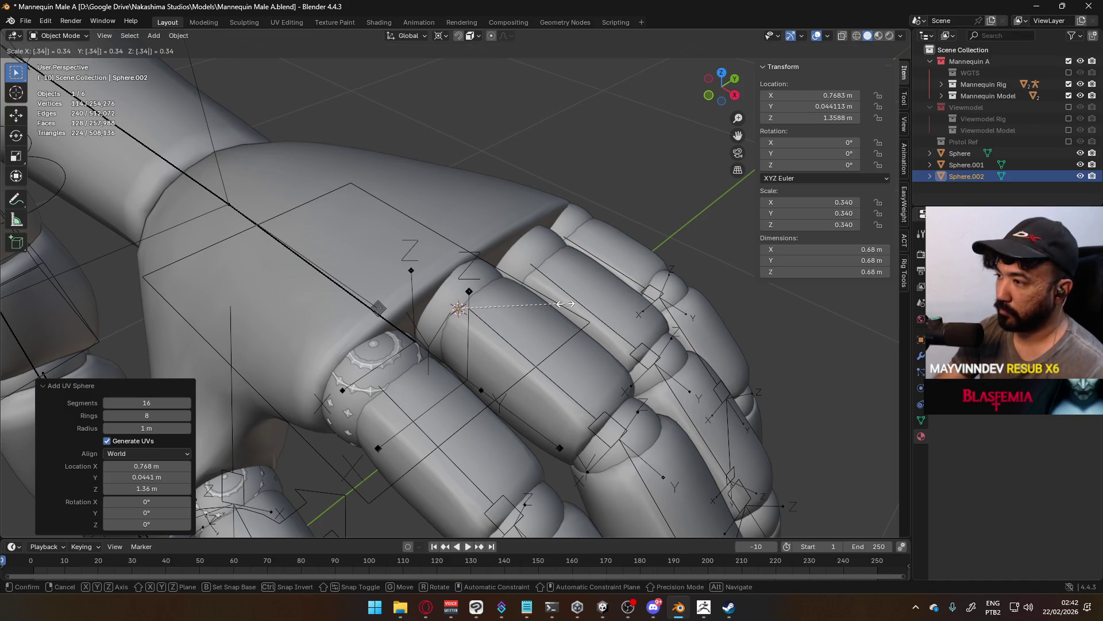
text(2)
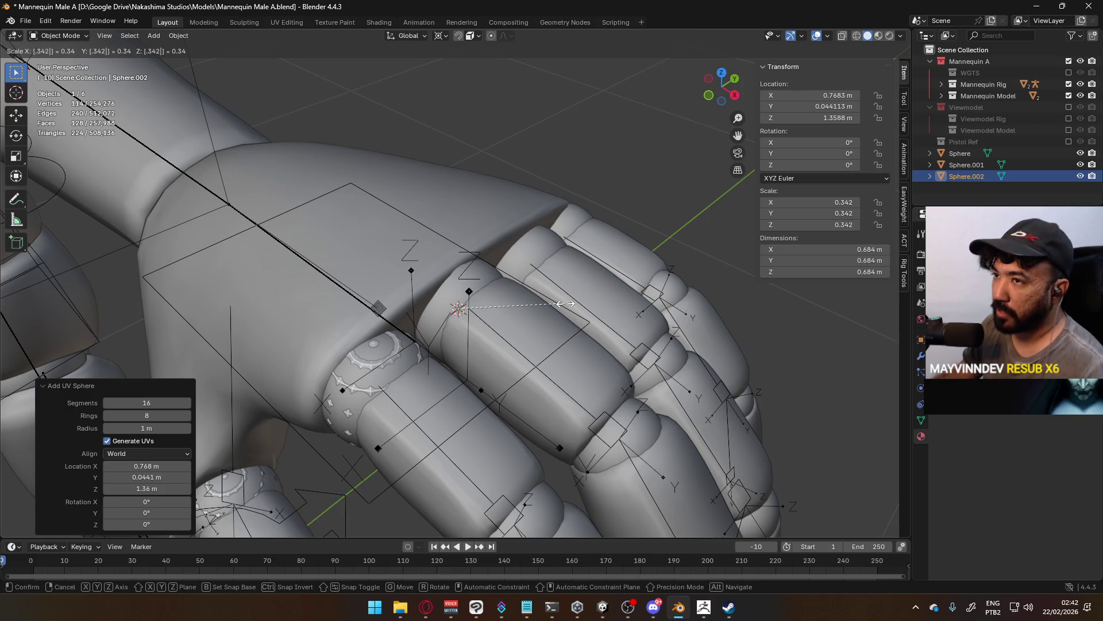
key(BackSpace)
key(BackSpace)
key(BackSpace)
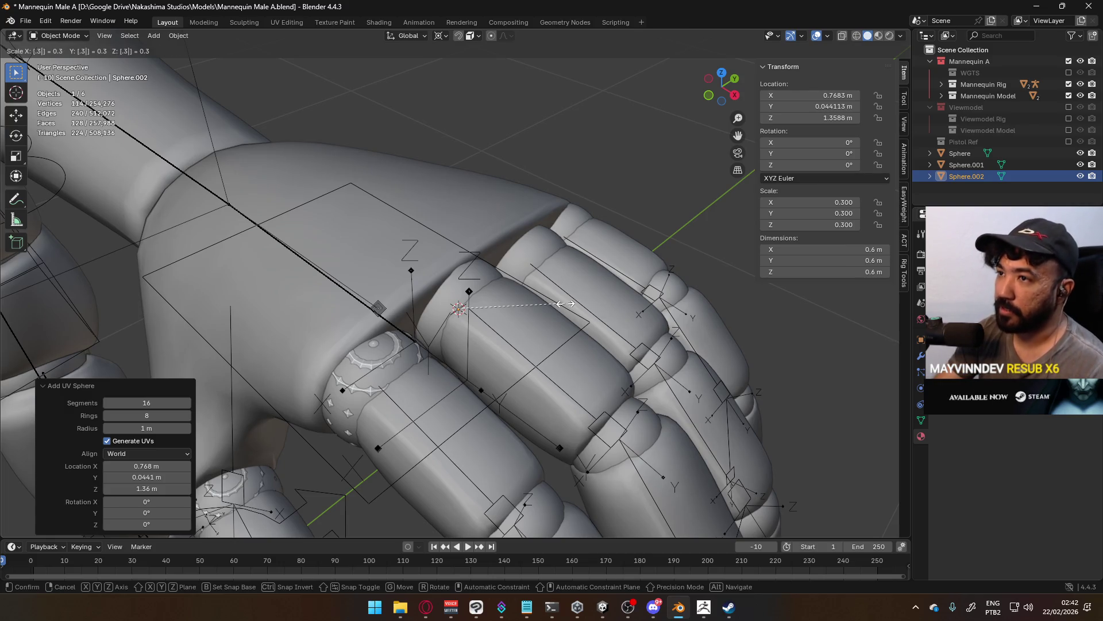
text(0)
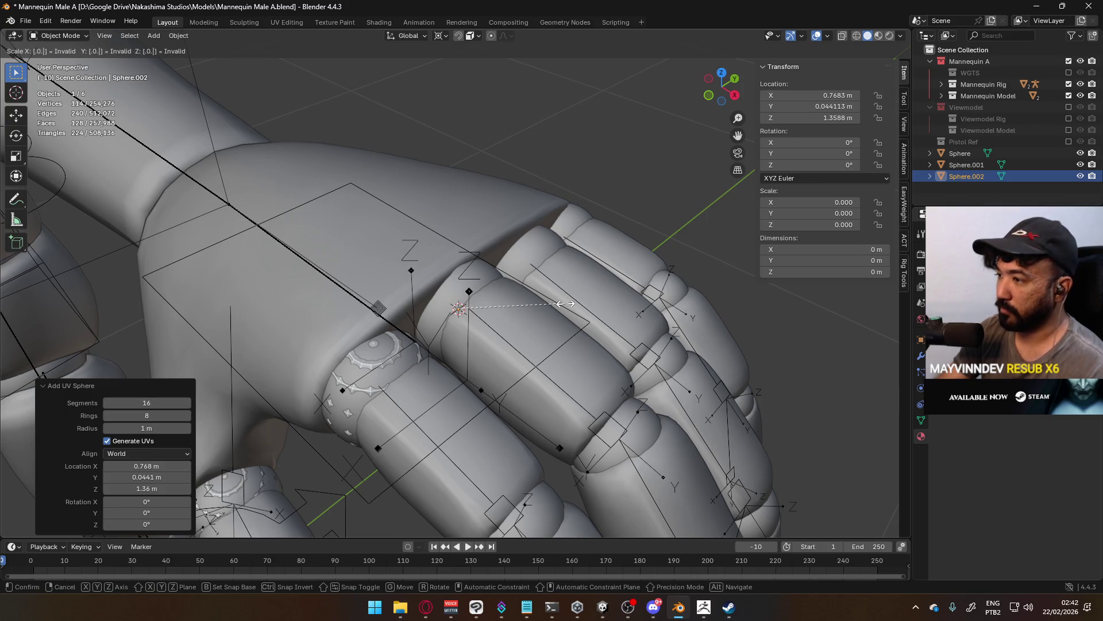
text(34)
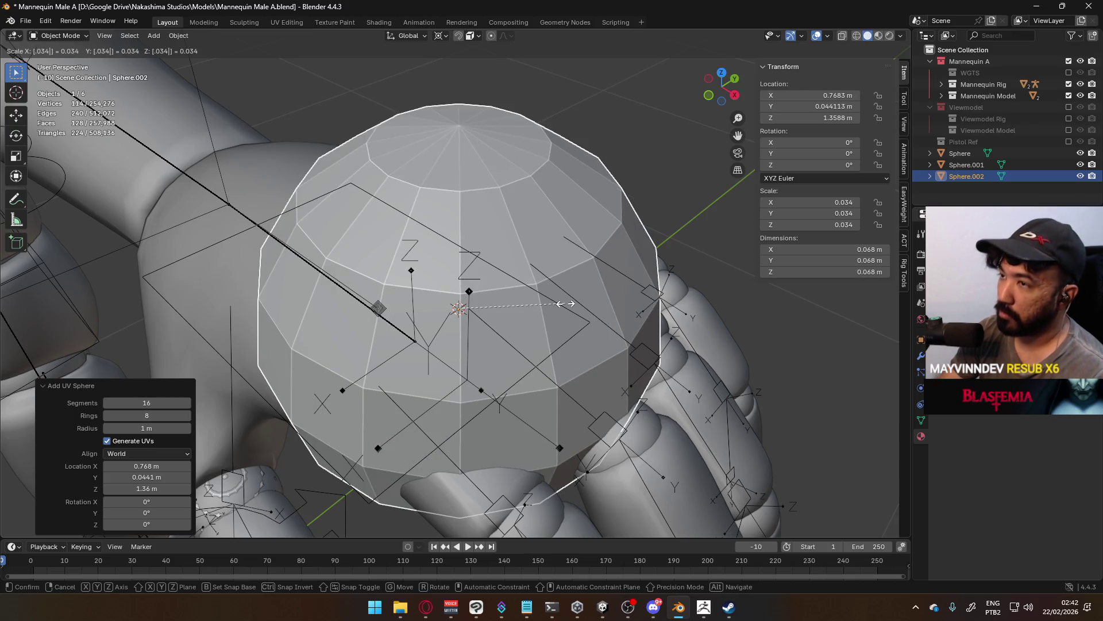
text(2)
key(BackSpace)
key(BackSpace)
key(BackSpace)
text(034)
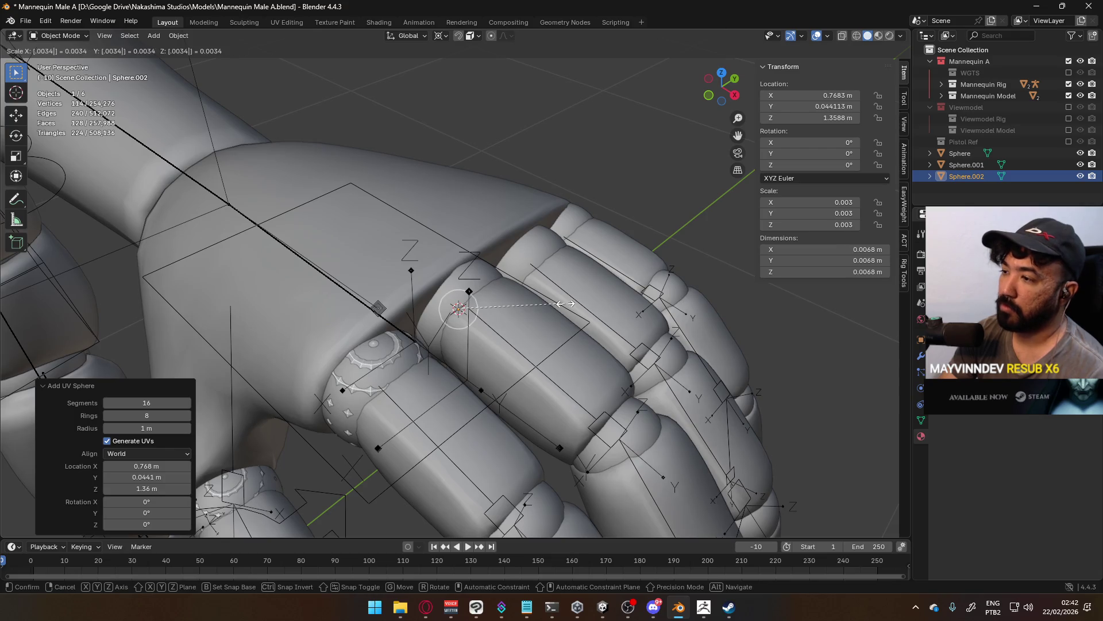
key(Return)
Cycle through the overlapping hand objects to reselect the first knuckle sphere, then frame the scene.
click(378, 360)
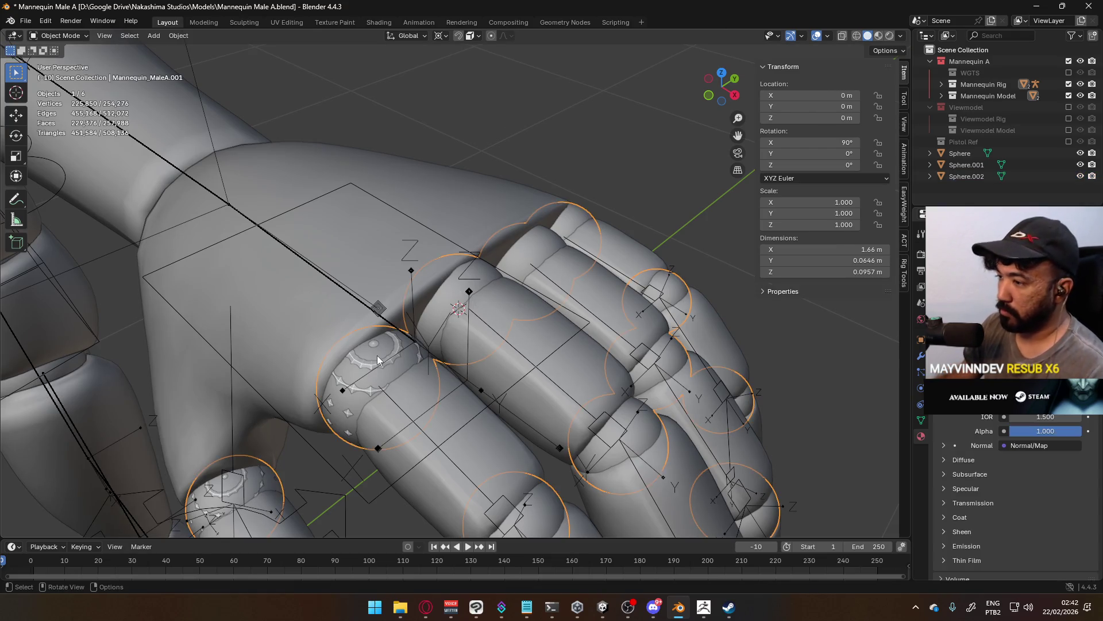
click(388, 361)
click(397, 358)
click(397, 358)
click(395, 358)
click(350, 360)
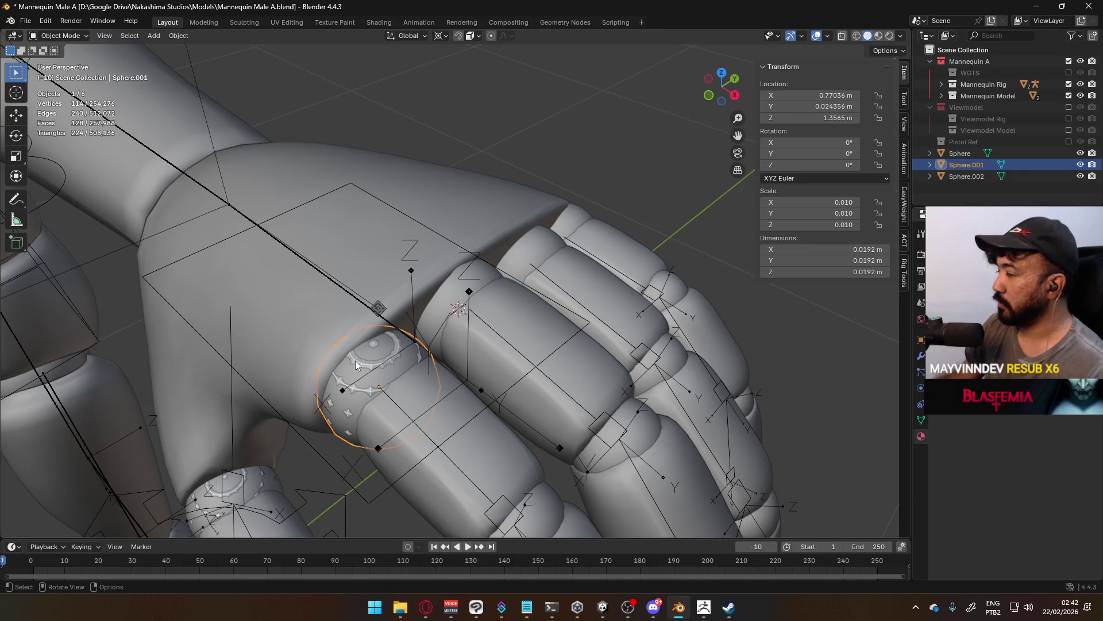
click(359, 360)
click(359, 360)
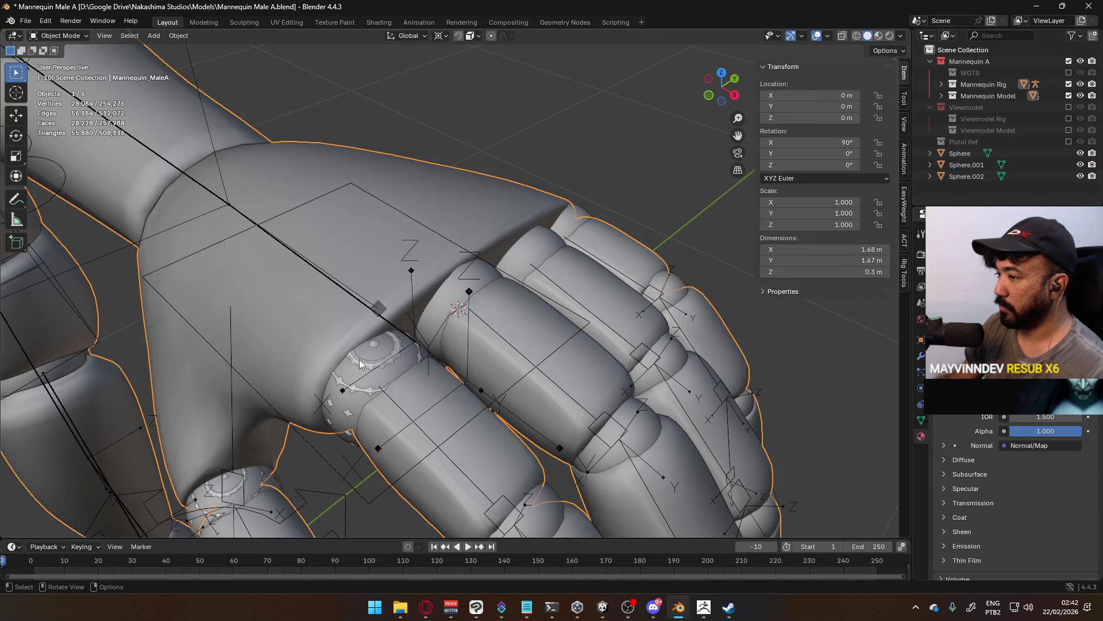
click(360, 360)
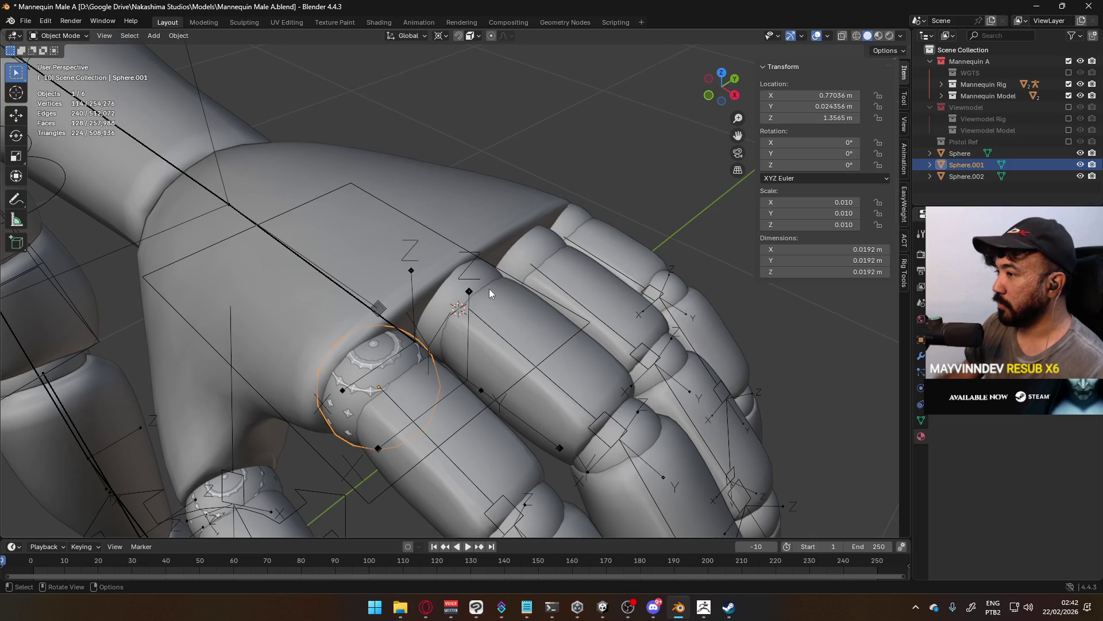
key(Home)
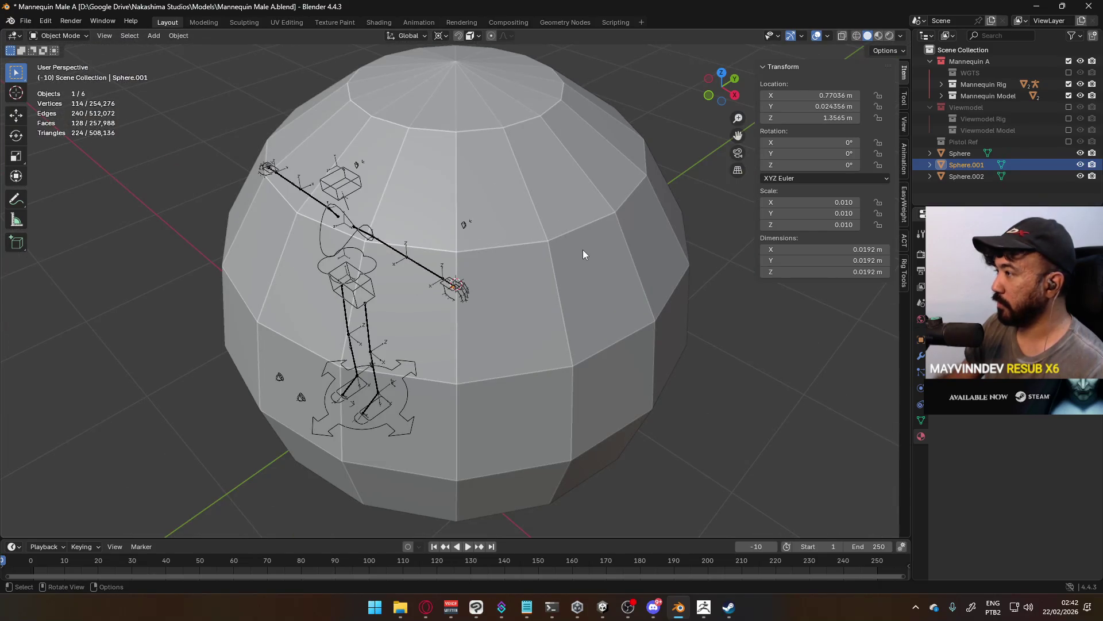
Shrink the large new sphere to scale 0.01.
click(582, 250)
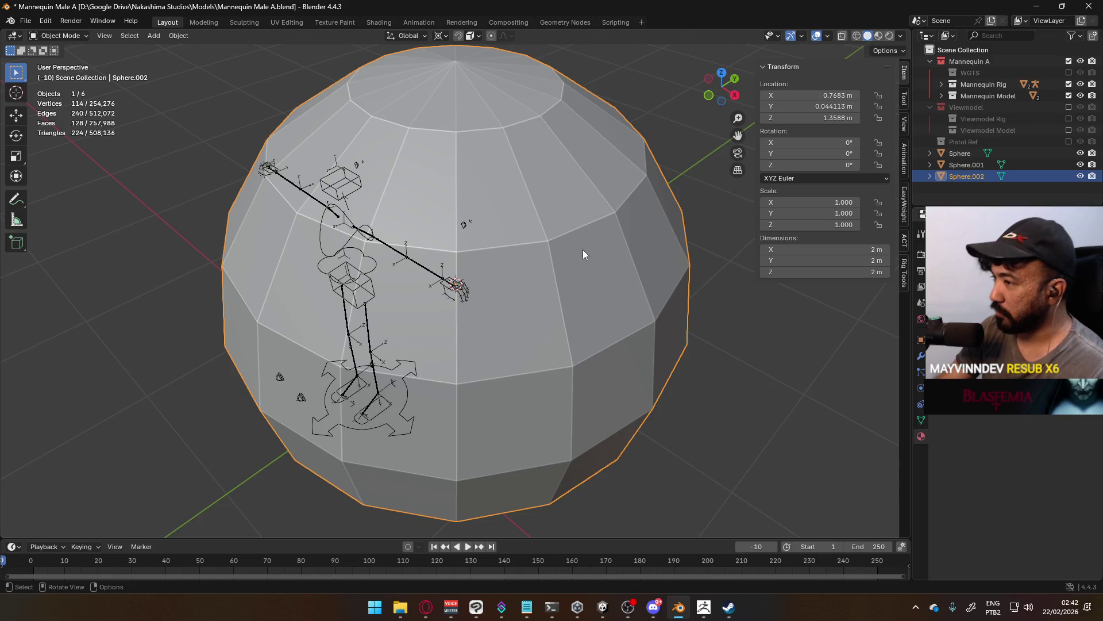
scroll(583, 250, down, 2)
text(s)
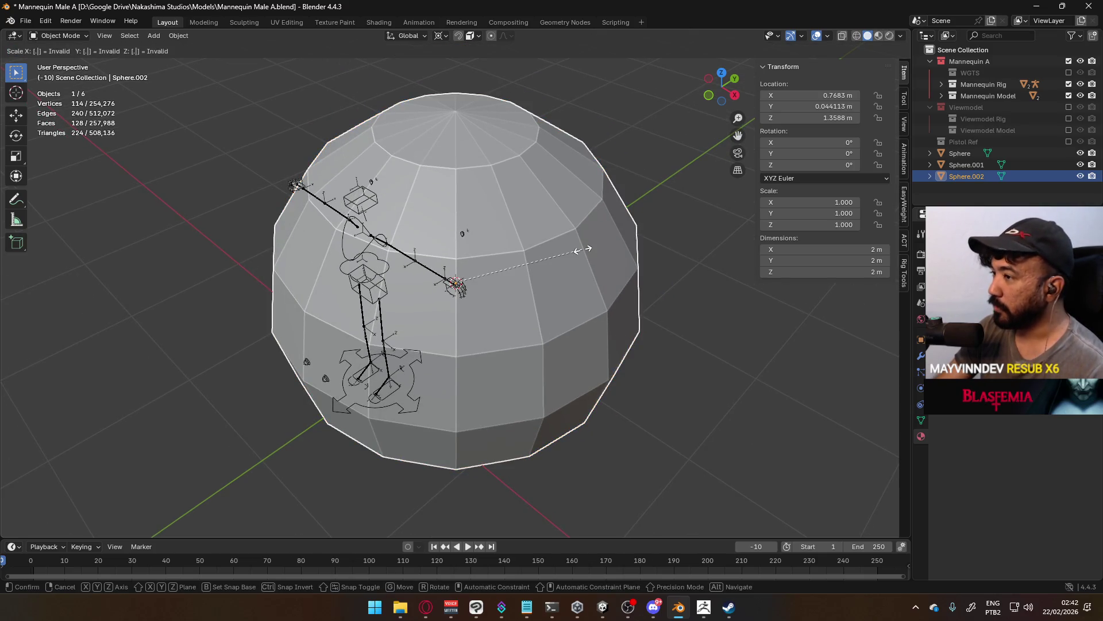
text(0.01)
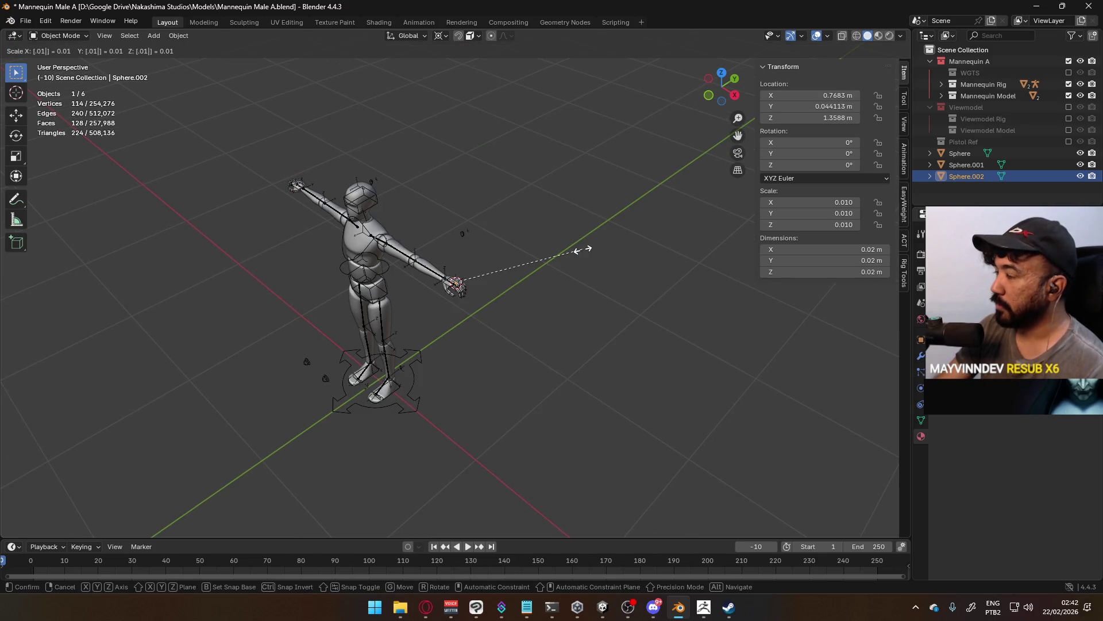
key(Return)
Orbit around the hand and resize the next knuckle sphere.
scroll(428, 305, up, 3)
scroll(428, 306, up, 6)
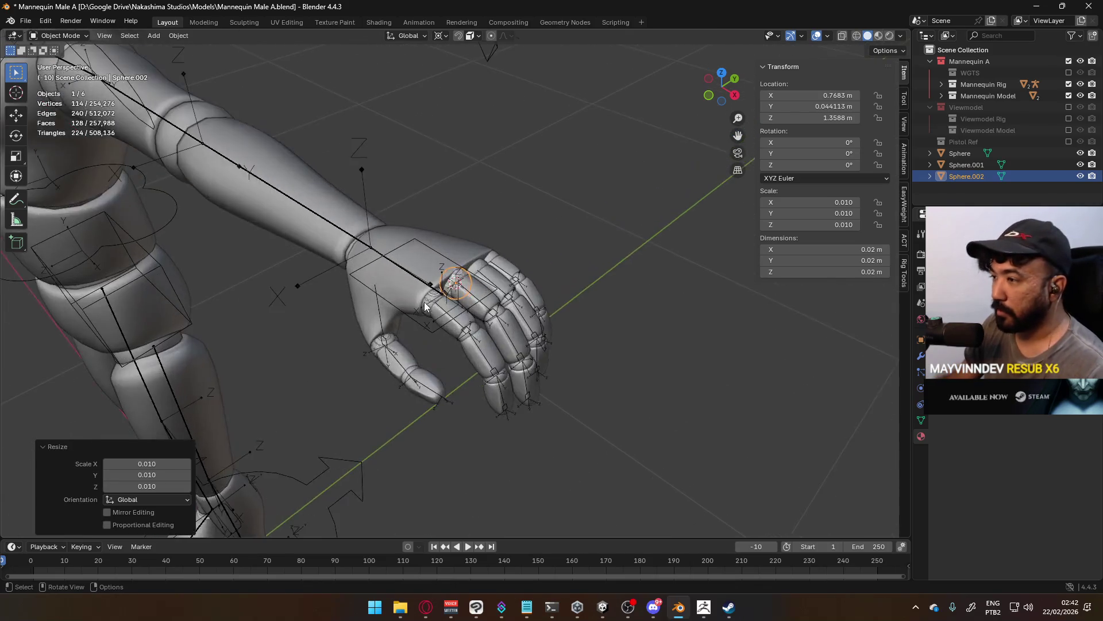
mouse_move(457, 304)
middle_down()
mouse_move(510, 243)
mouse_move(495, 258)
mouse_move(301, 264)
mouse_move(537, 216)
mouse_move(523, 304)
mouse_move(615, 264)
mouse_move(503, 288)
mouse_move(467, 269)
mouse_move(481, 222)
mouse_move(635, 266)
middle_up()
scroll(550, 278, up, 3)
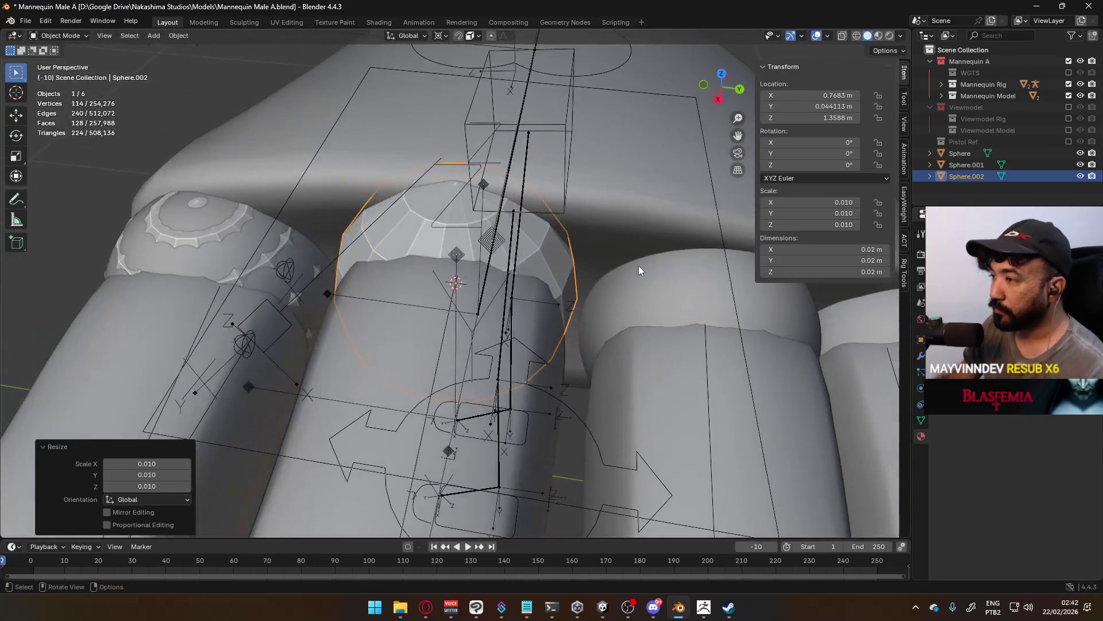
key(s)
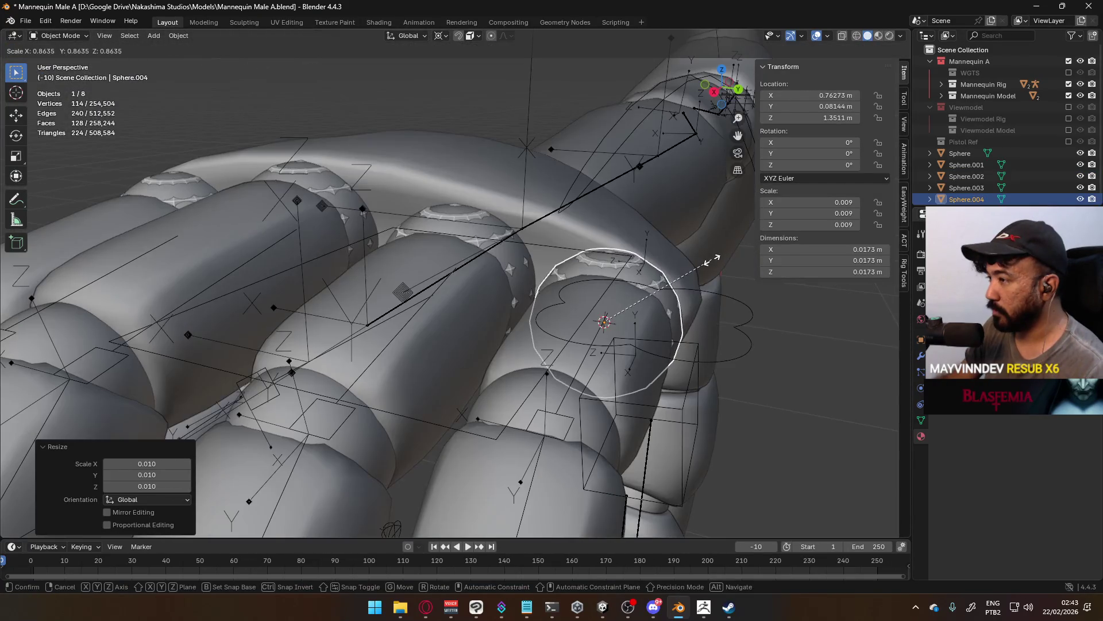
click(712, 260)
click(425, 606)
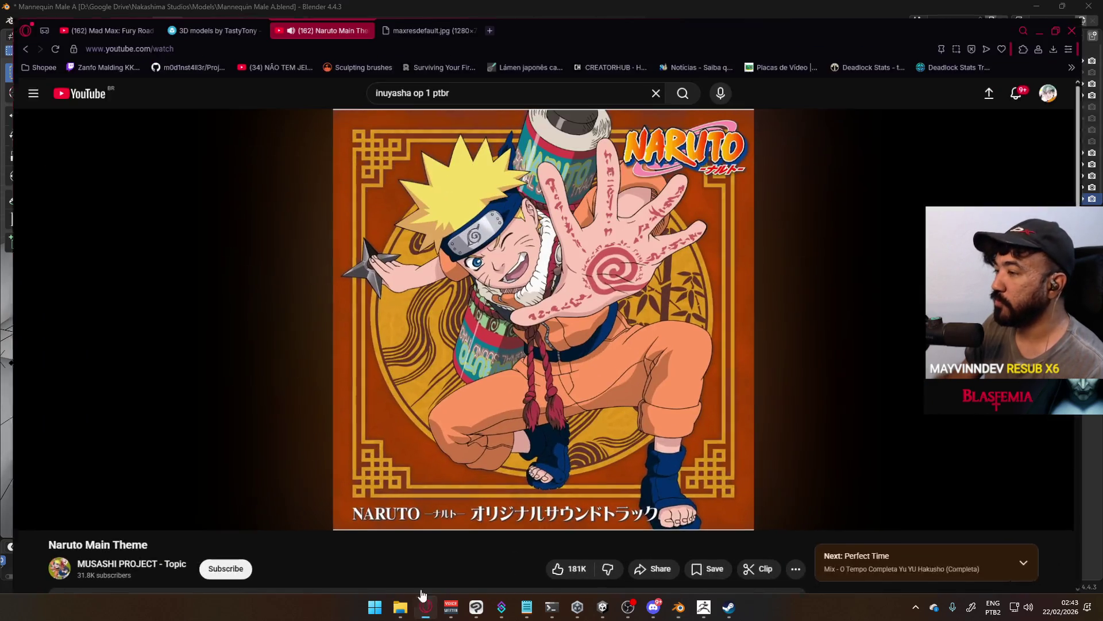
click(492, 13)
text(gp)
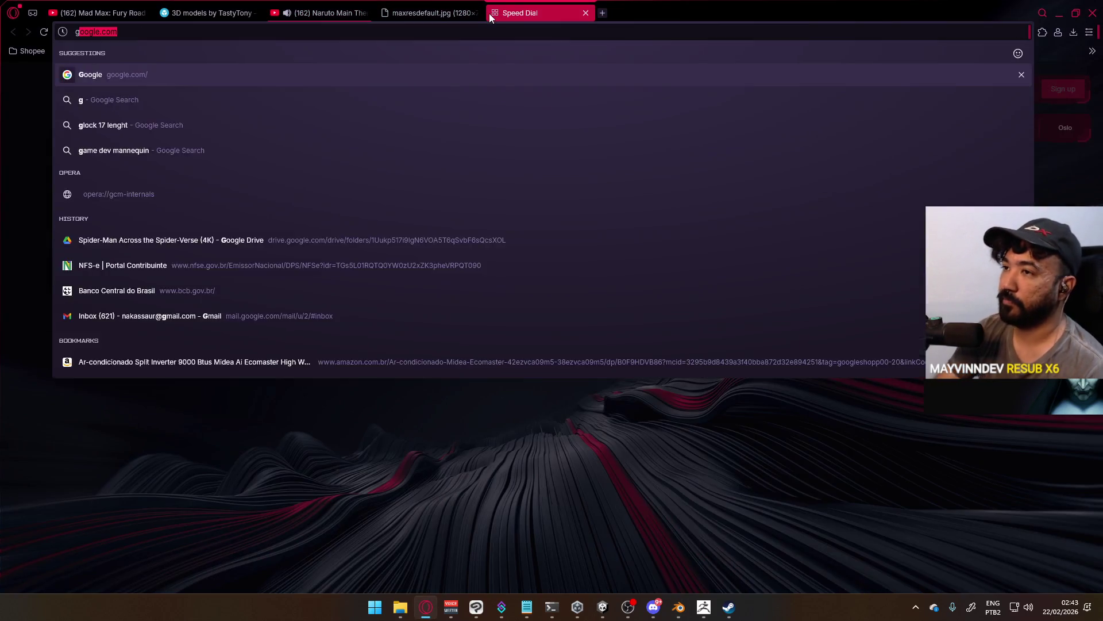
key(BackSpace)
text(oliat)
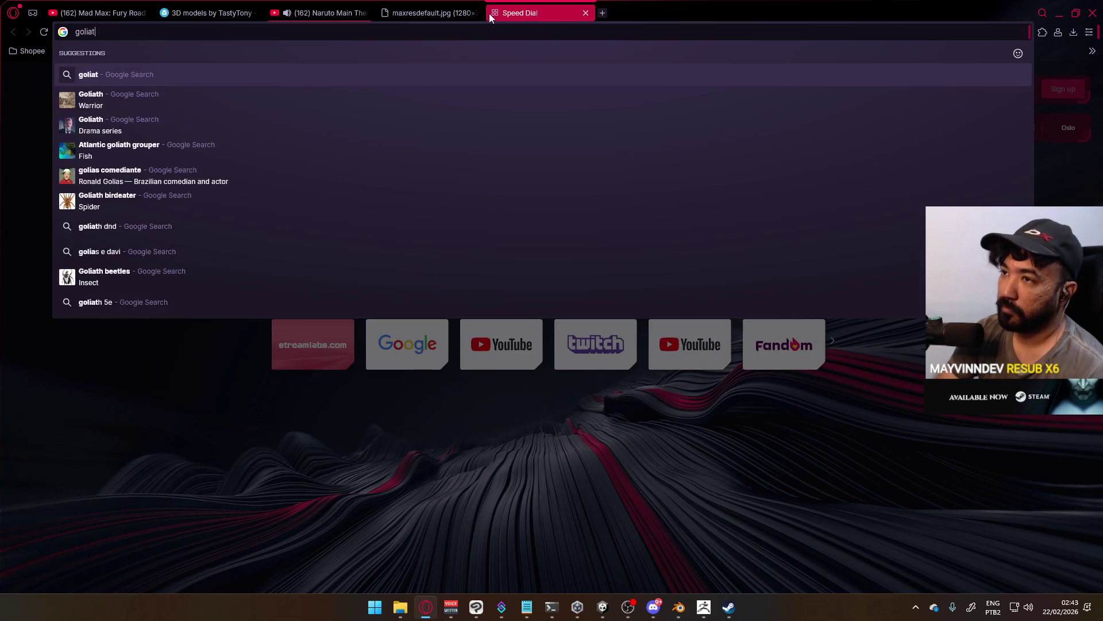
text(h spider)
key(Return)
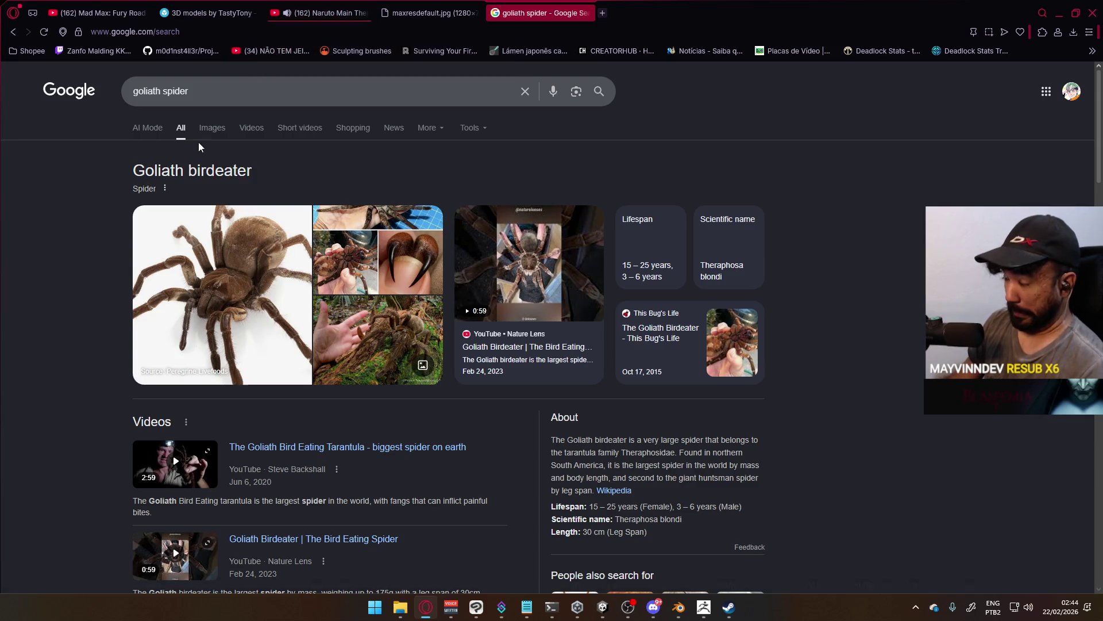
click(212, 125)
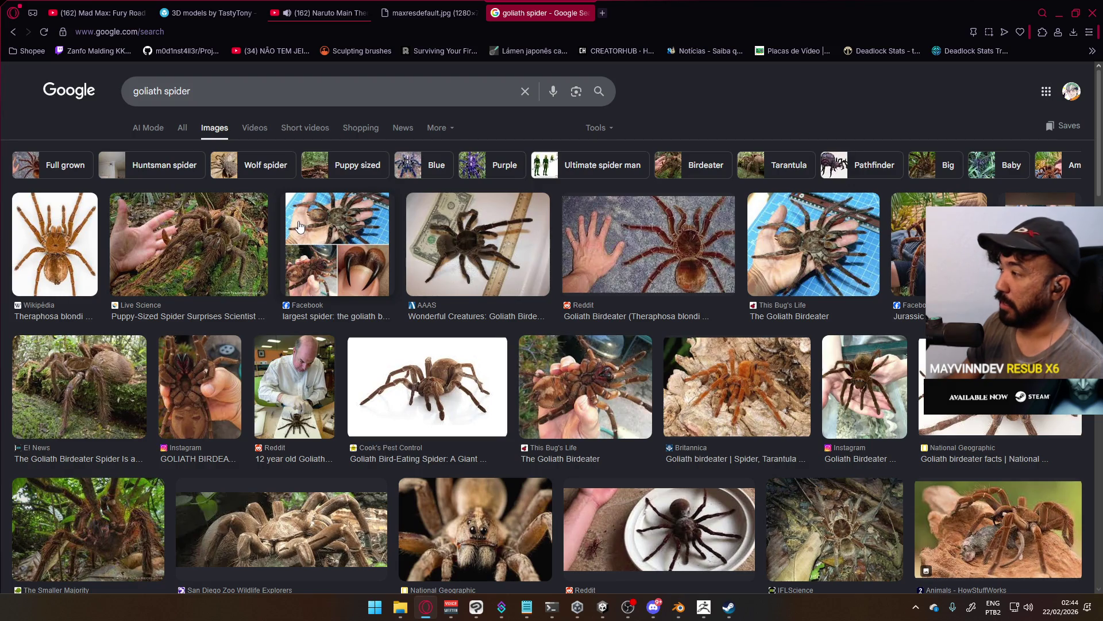
scroll(298, 225, down, 3)
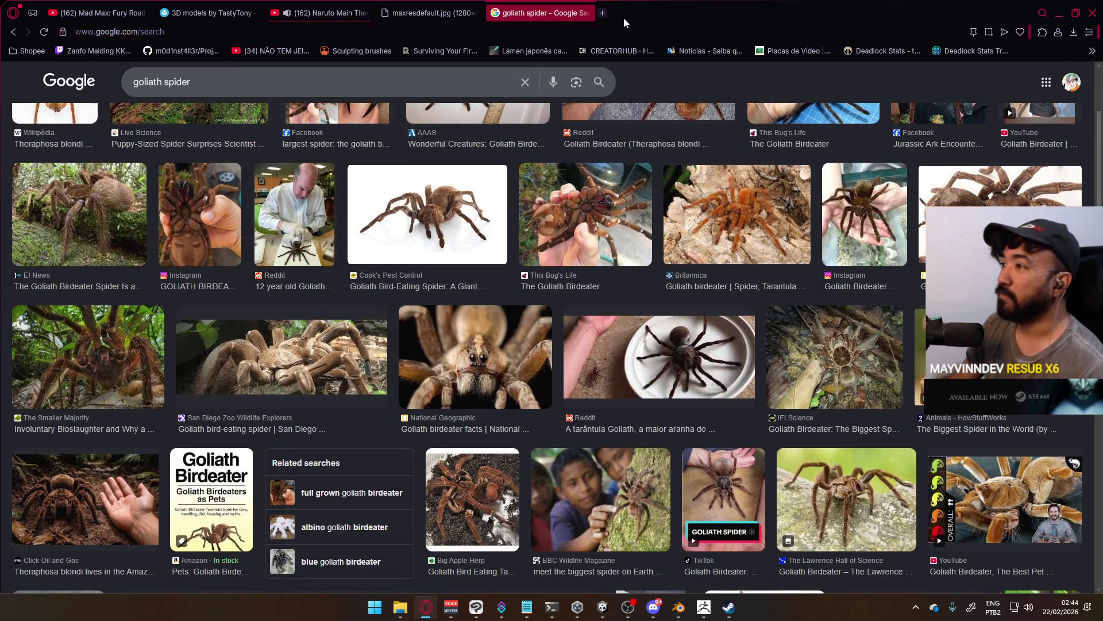
click(592, 12)
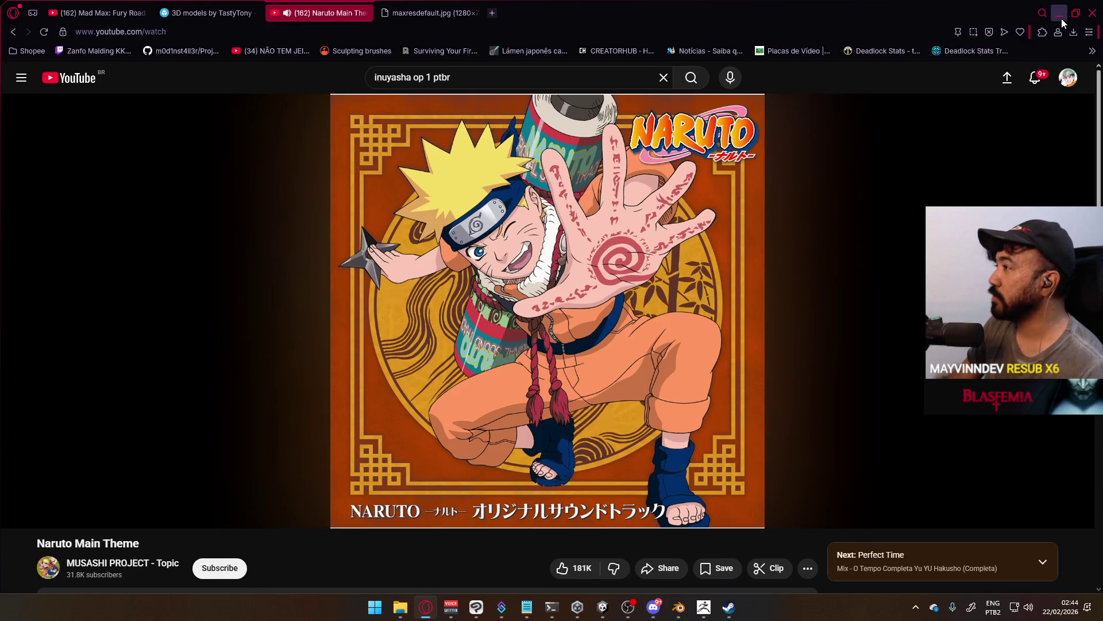
click(1060, 19)
scroll(576, 257, down, 5)
mouse_move(517, 238)
middle_down()
mouse_move(481, 224)
mouse_move(572, 239)
mouse_move(584, 260)
middle_up()
Orbit to a side view of the fingers and select the mannequin finger mesh.
scroll(474, 298, up, 4)
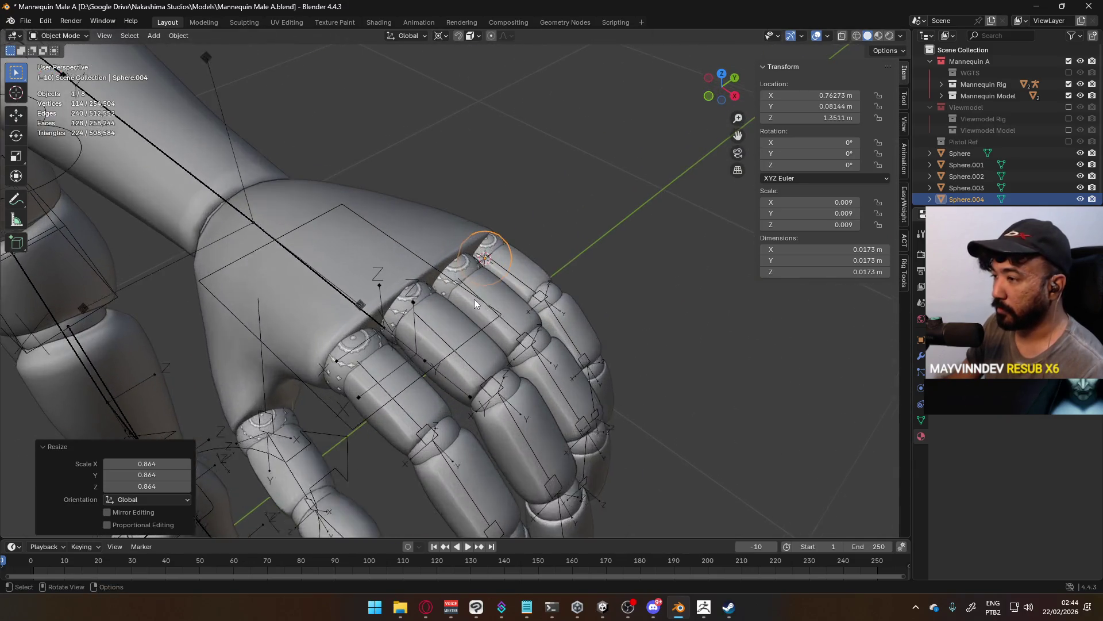
scroll(474, 299, down, 2)
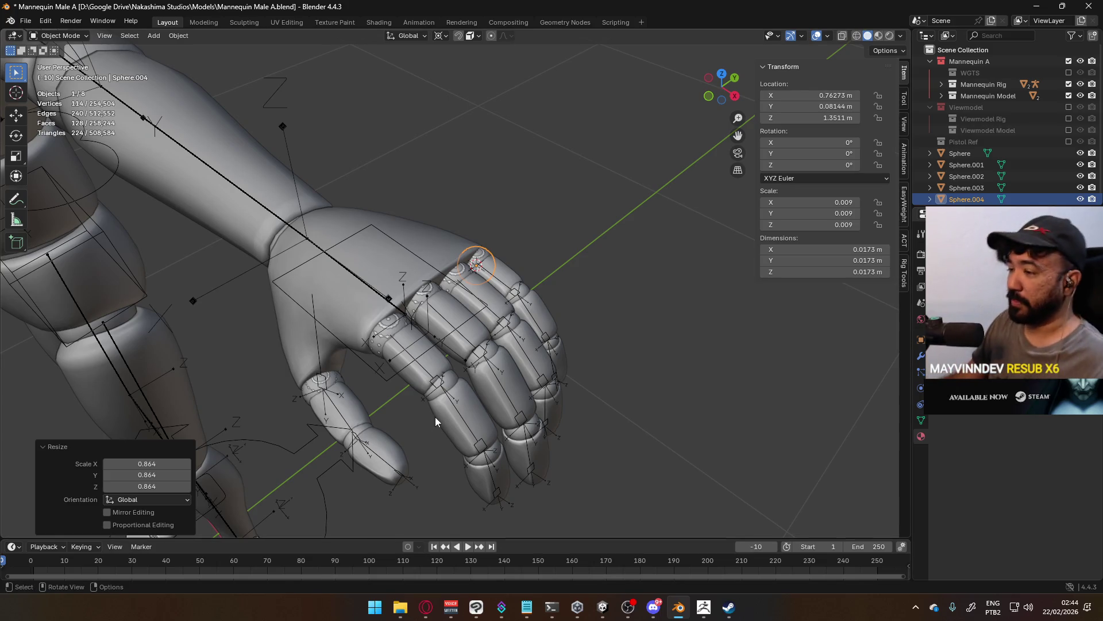
middle_drag(445, 397, 478, 321)
scroll(477, 322, up, 2)
scroll(489, 338, up, 2)
click(601, 278)
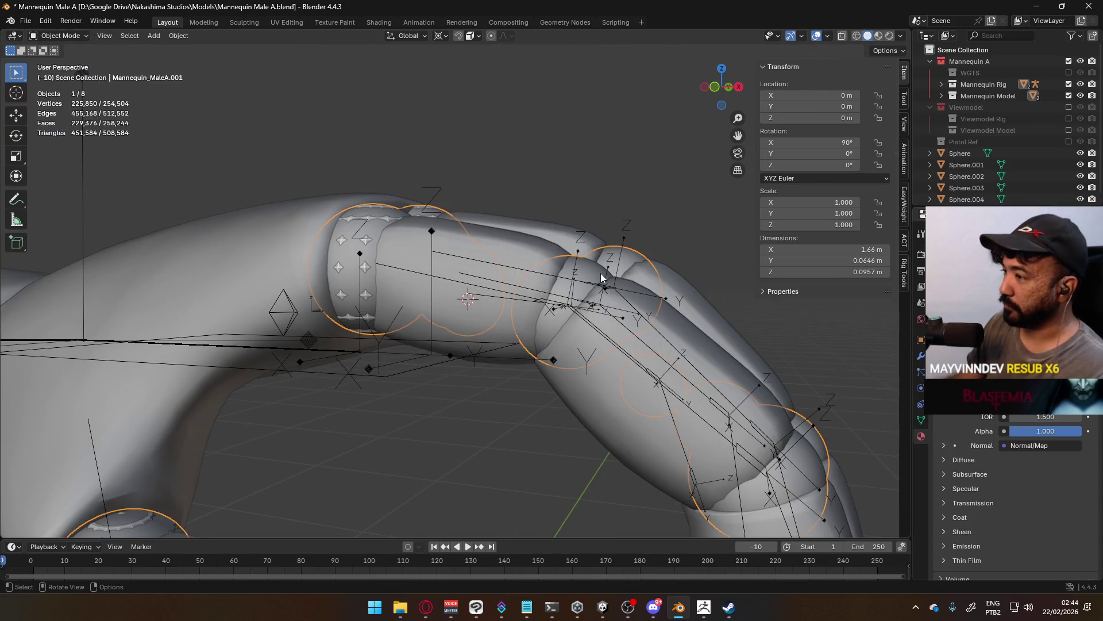
middle_drag(595, 281, 483, 372)
Select a knuckle ring in Edit Mode, centre the 3D cursor on it, and bring up the Add menu.
key(Tab)
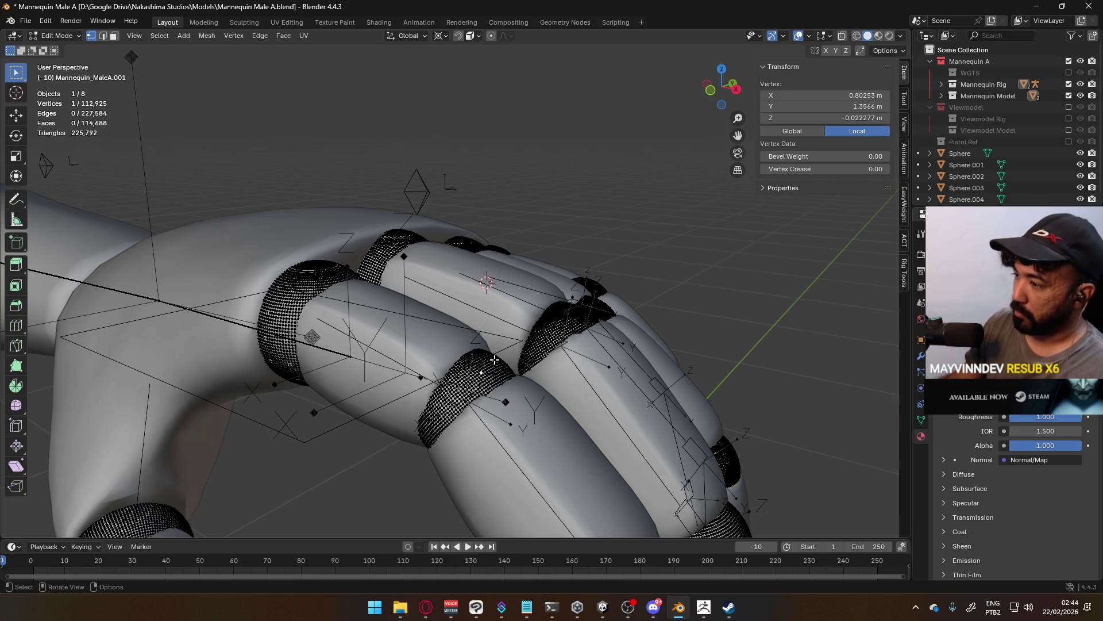
key(comma)
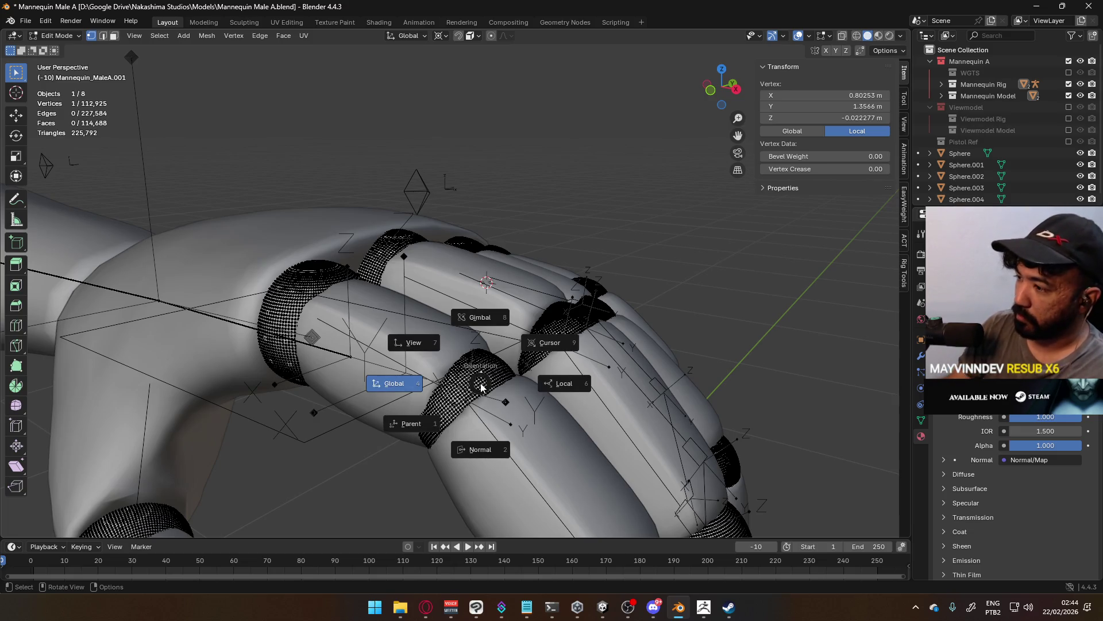
key(Escape)
key(l)
mouse_move(484, 376)
middle_down()
mouse_move(494, 370)
mouse_move(438, 395)
mouse_move(603, 344)
middle_up()
key(Tab)
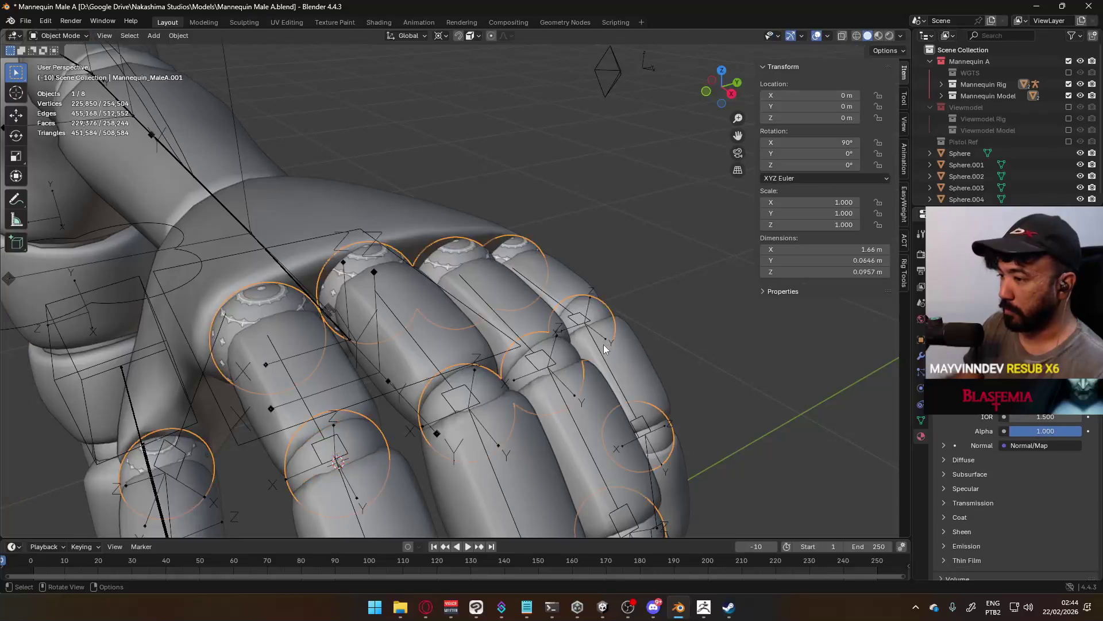
key(shift+a)
mouse_move(603, 343)
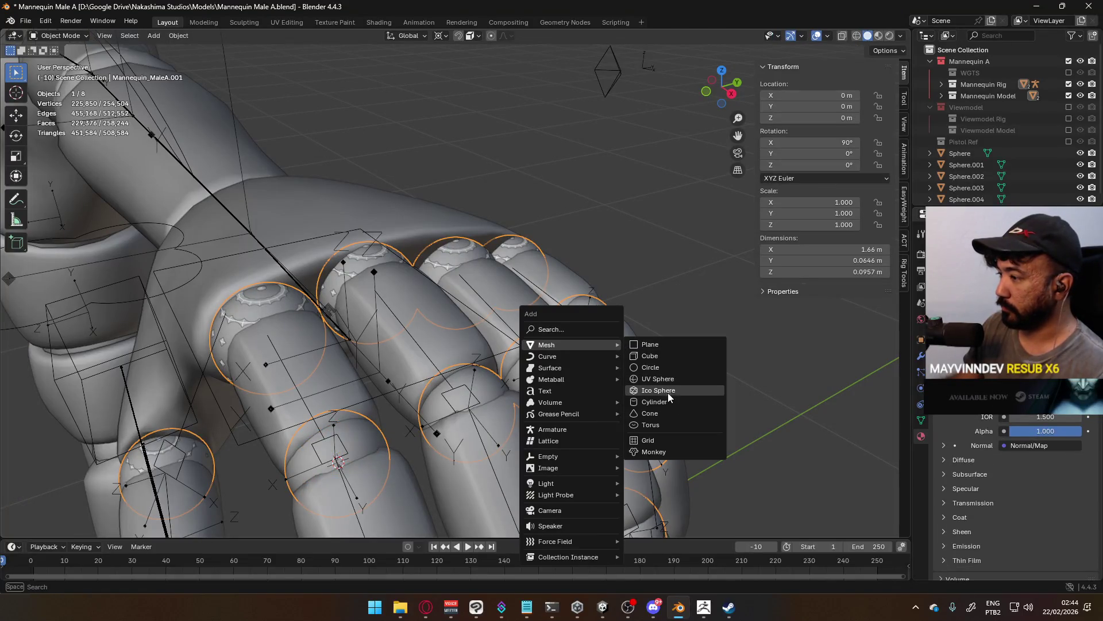
Add a UV sphere at the cursor and scale it down to about 0.007.
click(667, 378)
scroll(495, 360, down, 5)
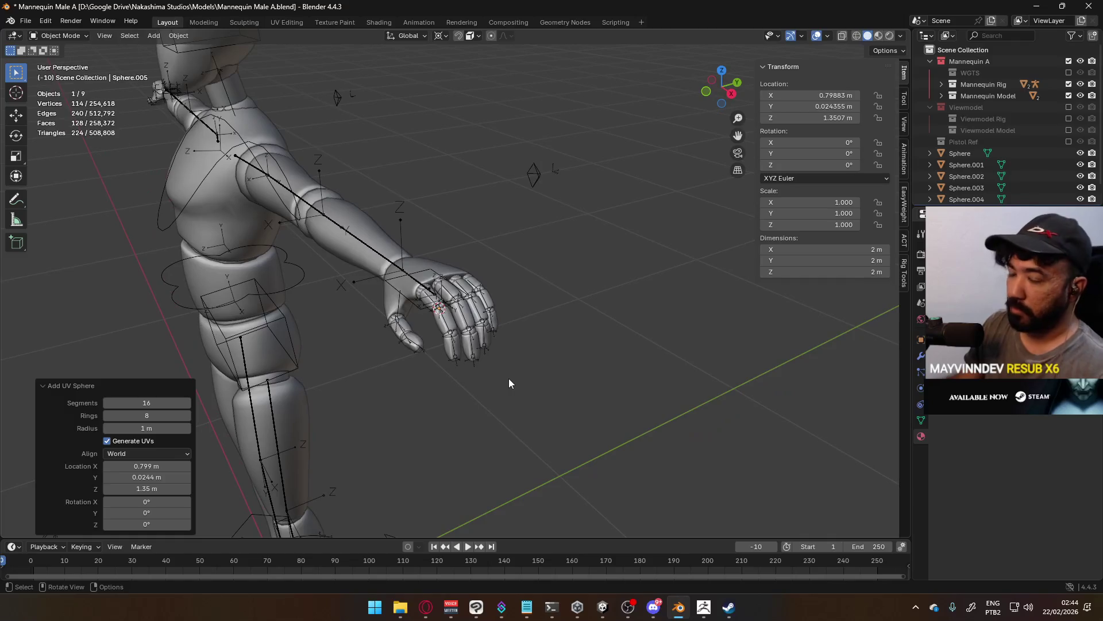
scroll(509, 384, down, 2)
scroll(517, 379, up, 4)
key(s)
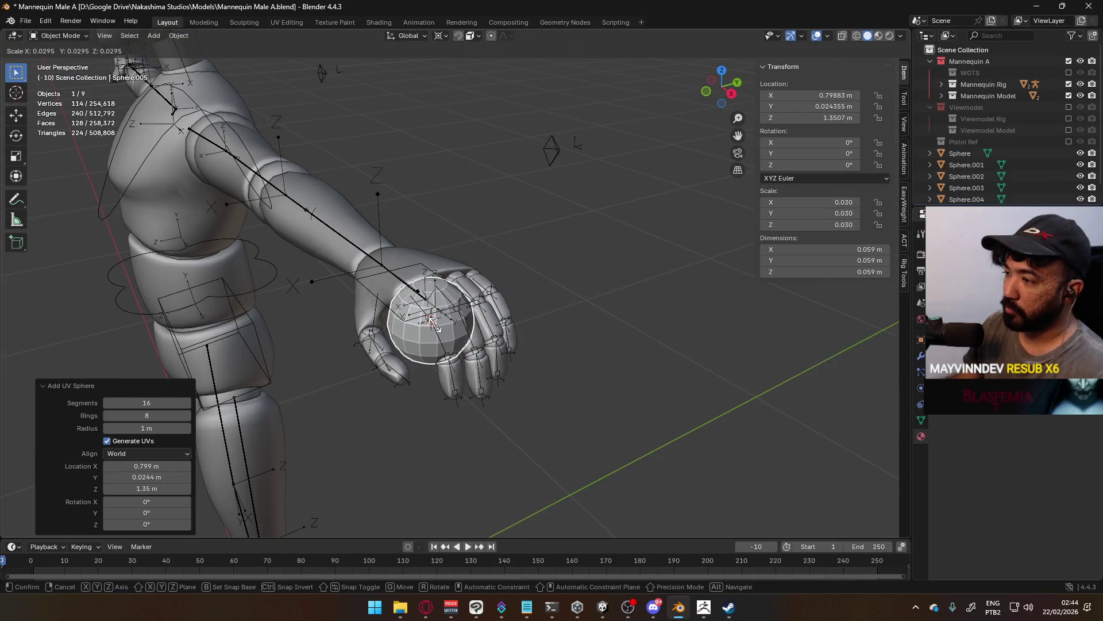
click(483, 328)
scroll(482, 328, up, 2)
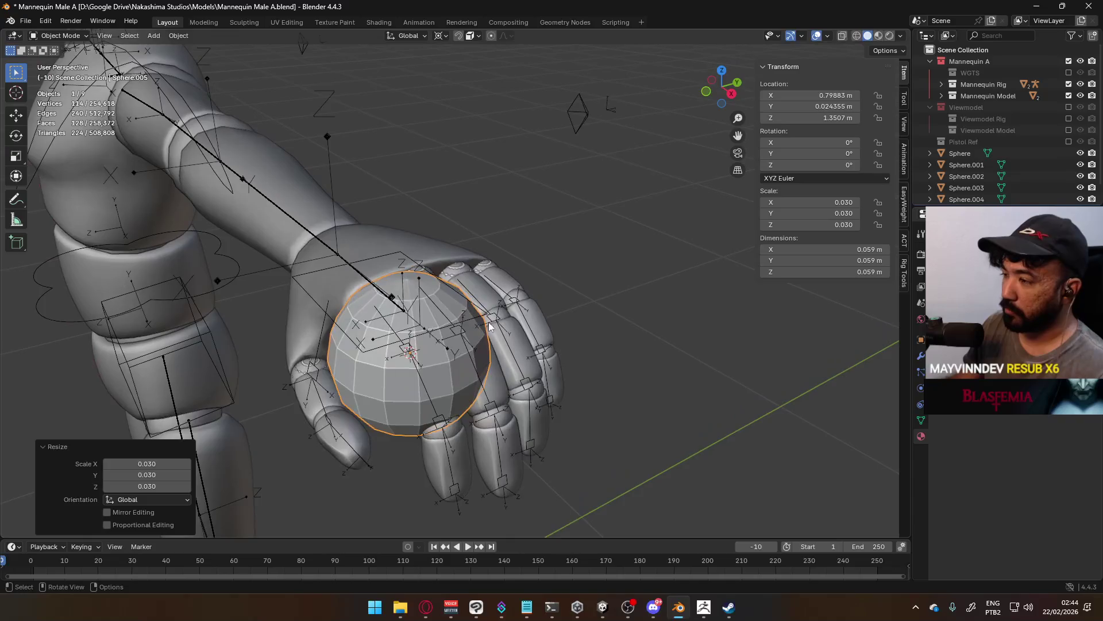
scroll(574, 339, up, 3)
key(s)
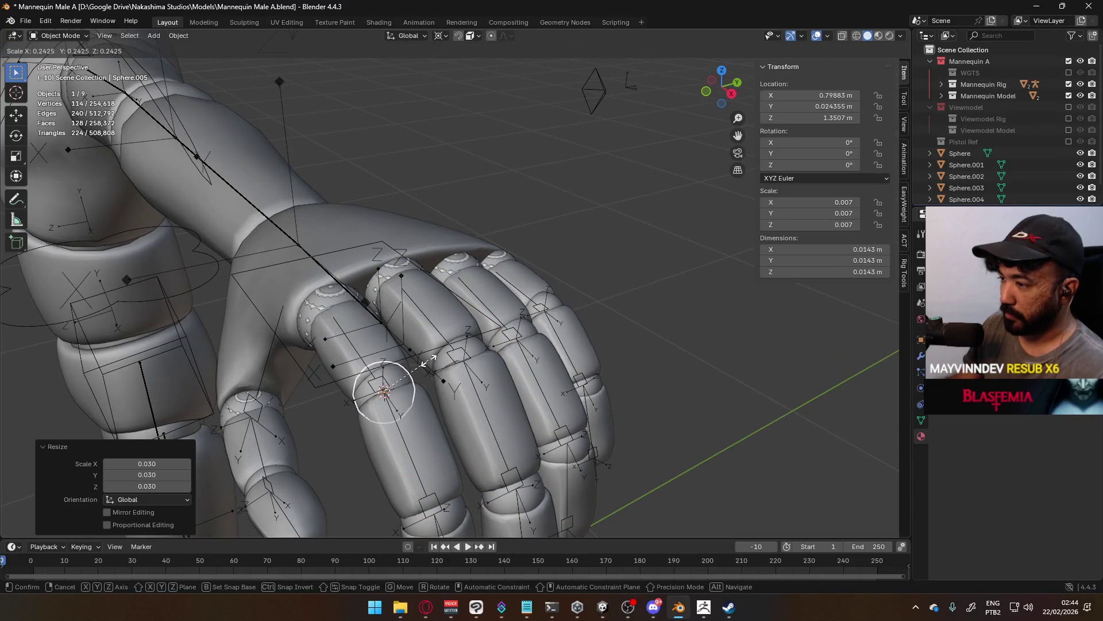
click(419, 364)
Check the new marker from Top view (Numpad 7), then select the mannequin body mesh.
mouse_move(409, 371)
middle_down()
mouse_move(391, 374)
mouse_move(434, 325)
mouse_move(399, 370)
mouse_move(359, 379)
middle_up()
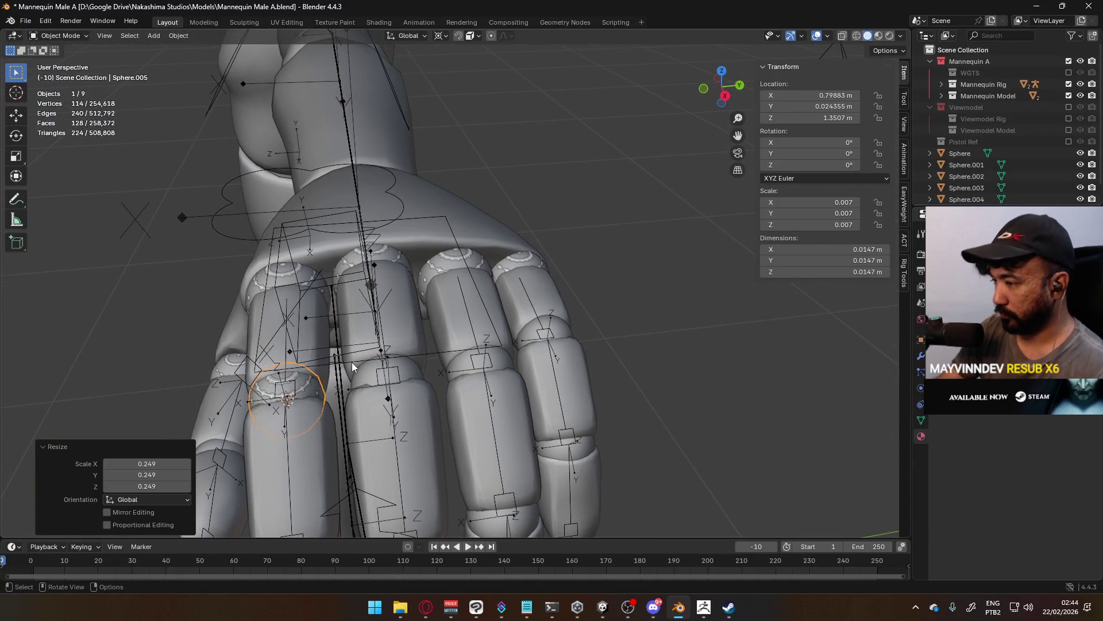
key(KP_7)
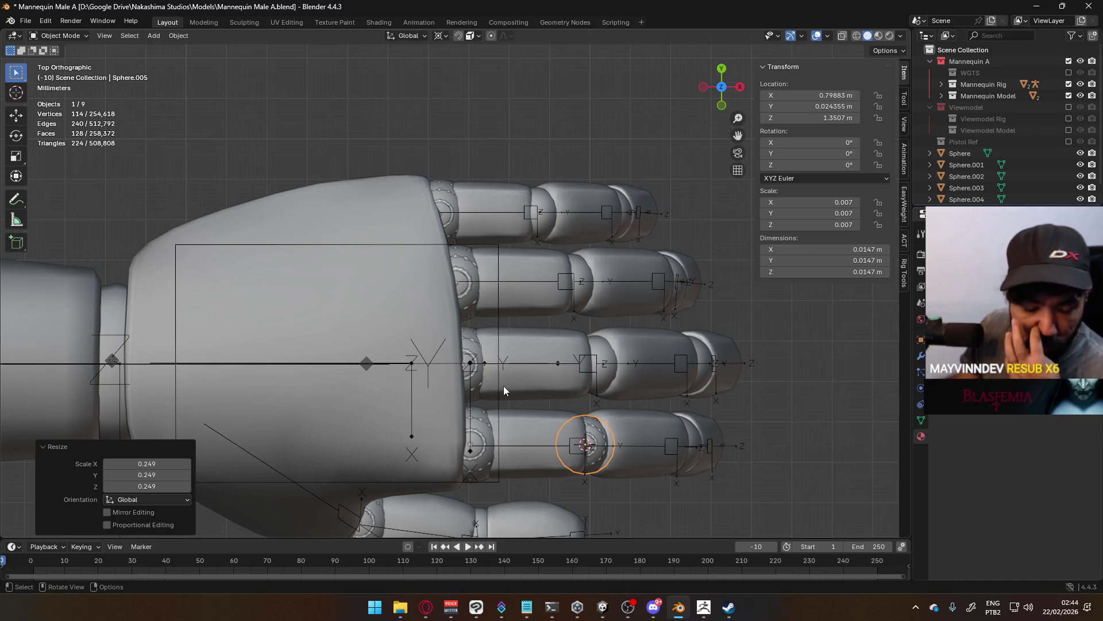
mouse_move(532, 428)
middle_down()
mouse_move(512, 379)
mouse_move(460, 362)
middle_up()
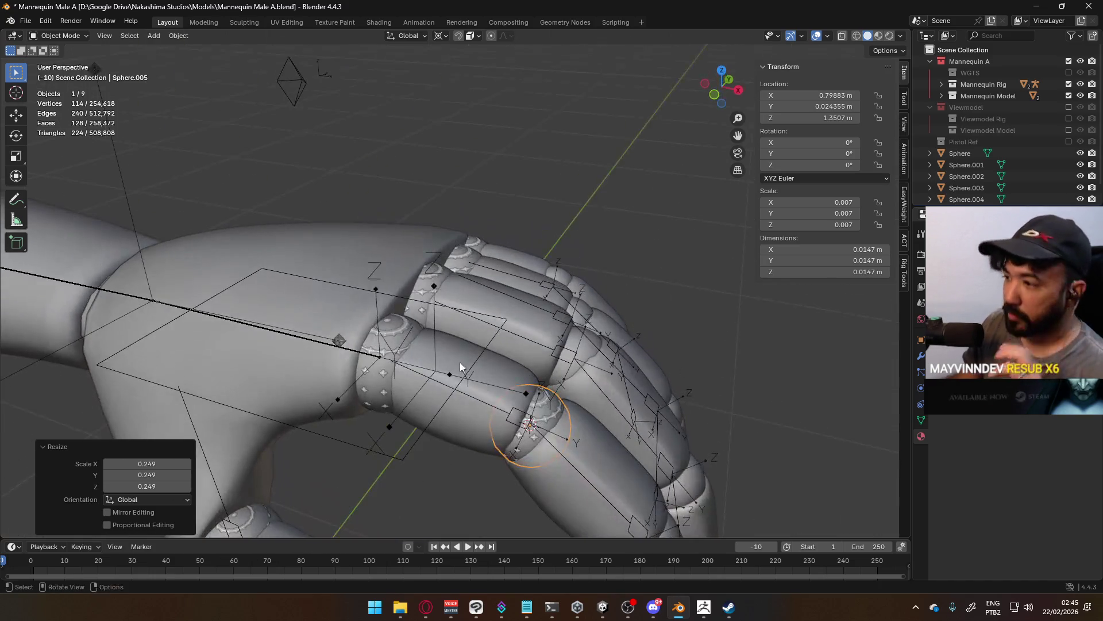
click(515, 319)
scroll(1067, 140, down, 2)
scroll(1063, 146, up, 2)
scroll(1043, 95, down, 3)
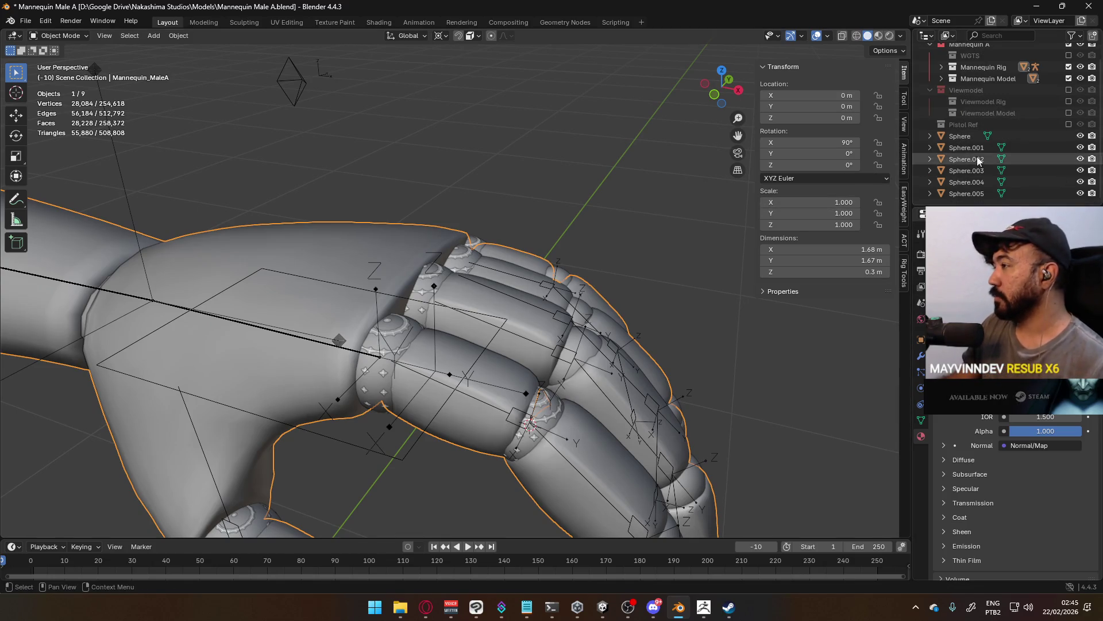
Hide the Mannequin_MaleA mesh and select the Sphere.005 joint marker.
scroll(1026, 147, up, 3)
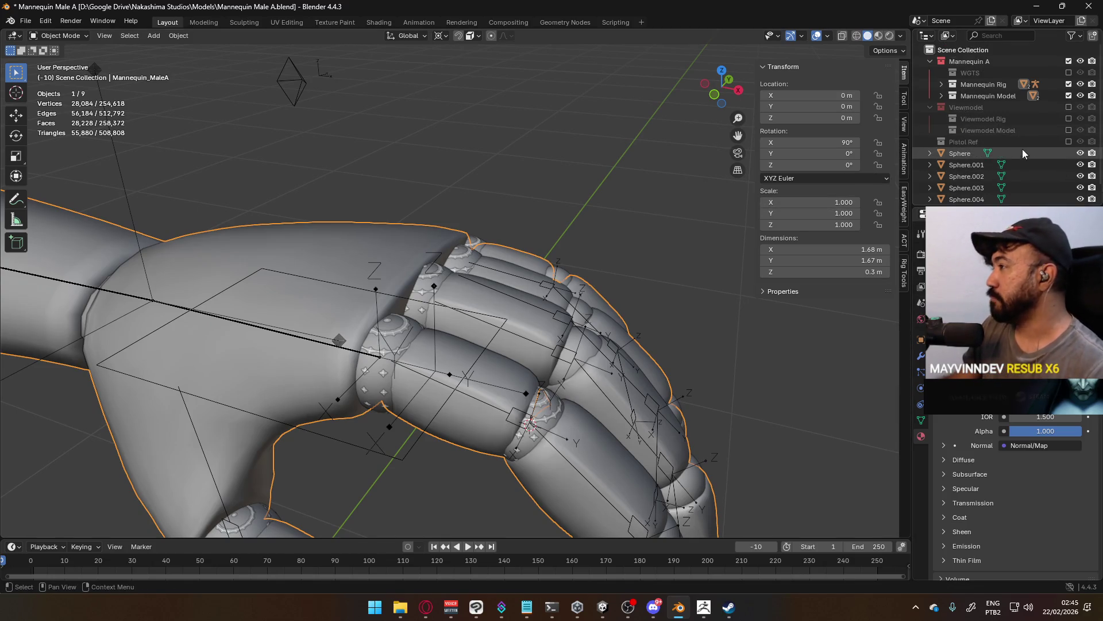
click(941, 96)
click(1080, 108)
mouse_move(627, 263)
middle_down()
mouse_move(525, 282)
mouse_move(552, 236)
mouse_move(577, 289)
middle_up()
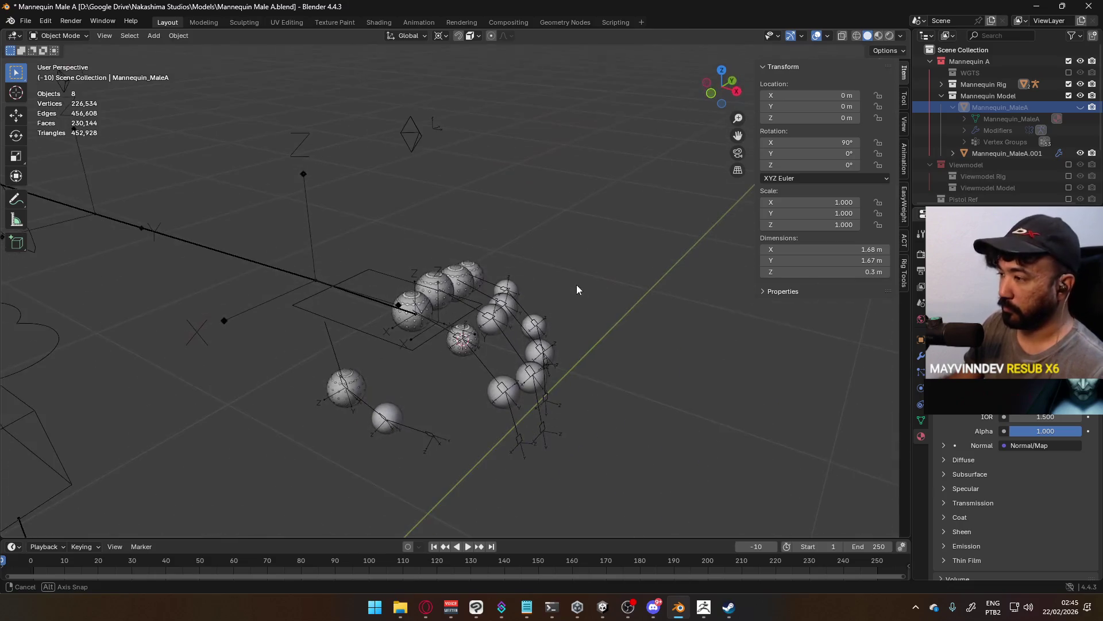
click(503, 320)
scroll(447, 327, up, 3)
middle_drag(442, 322, 447, 326)
click(382, 357)
click(385, 358)
click(385, 357)
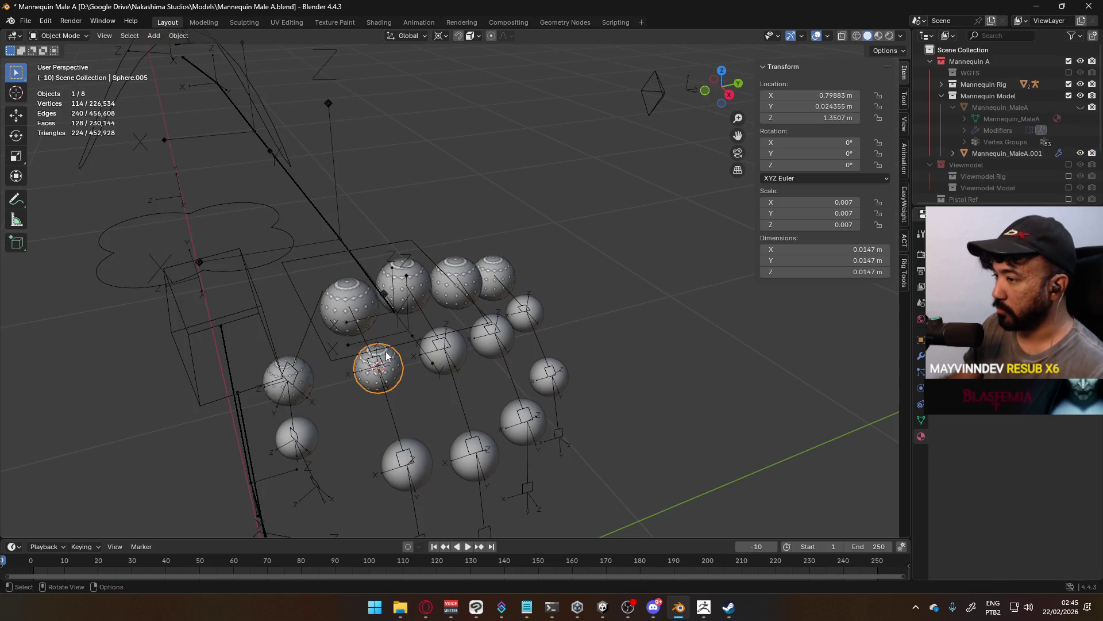
Turn on snapping to vertices and try duplicating the sphere, cancelling the move.
click(458, 36)
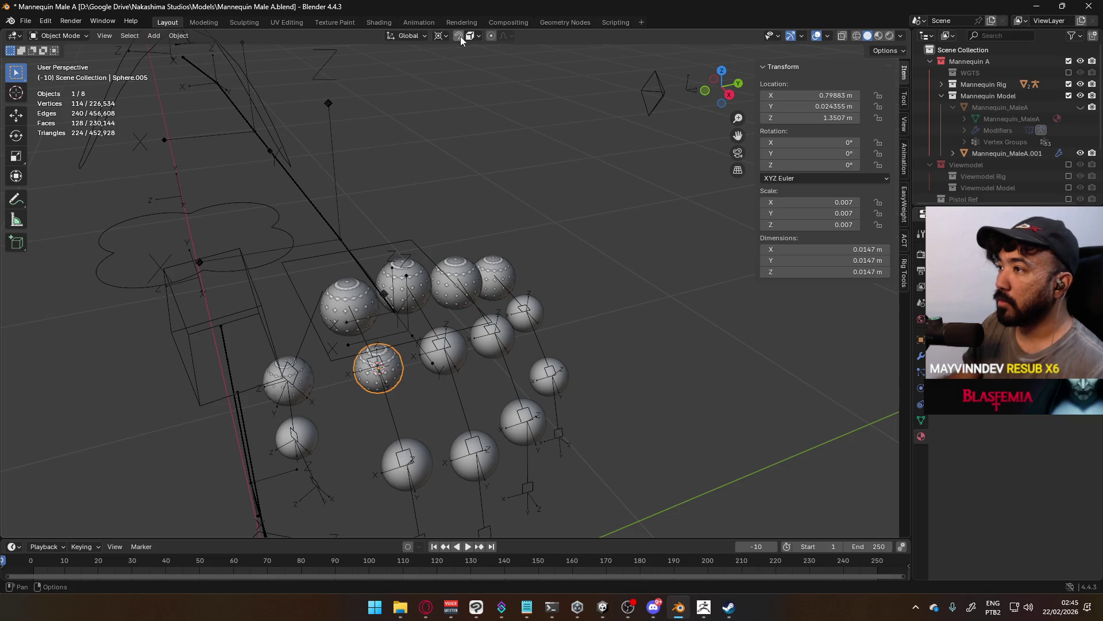
click(478, 36)
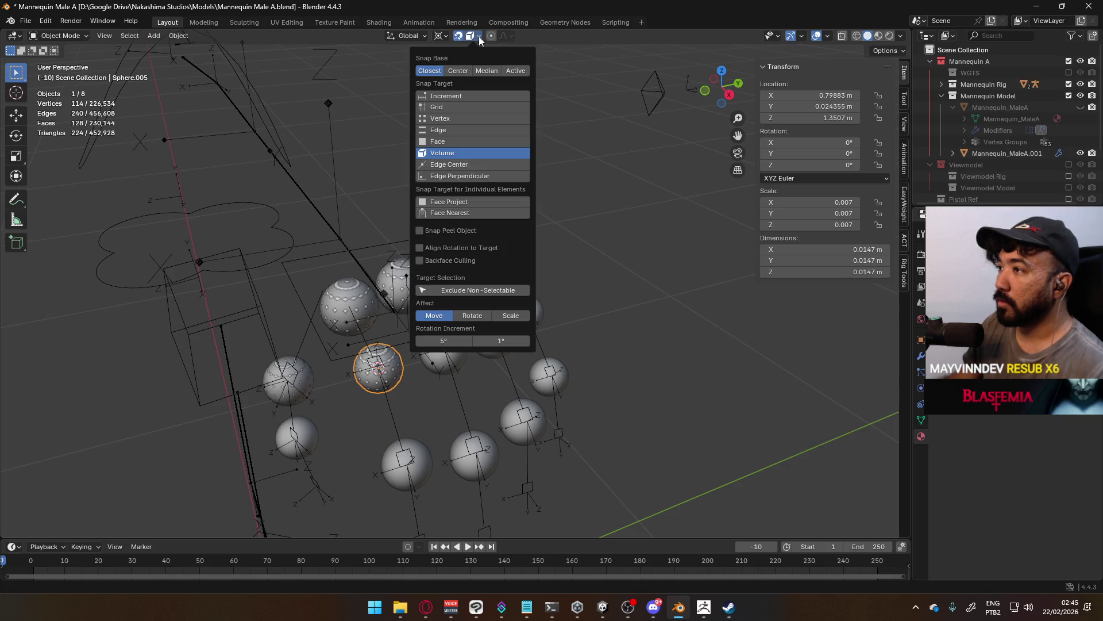
click(454, 116)
scroll(446, 345, up, 2)
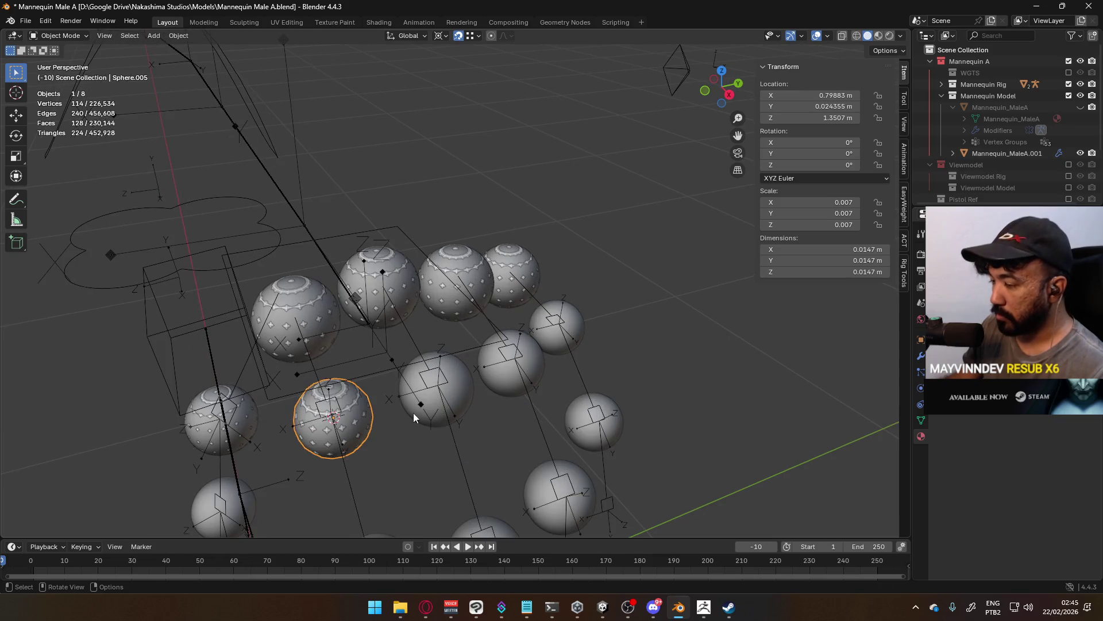
key(shift+d)
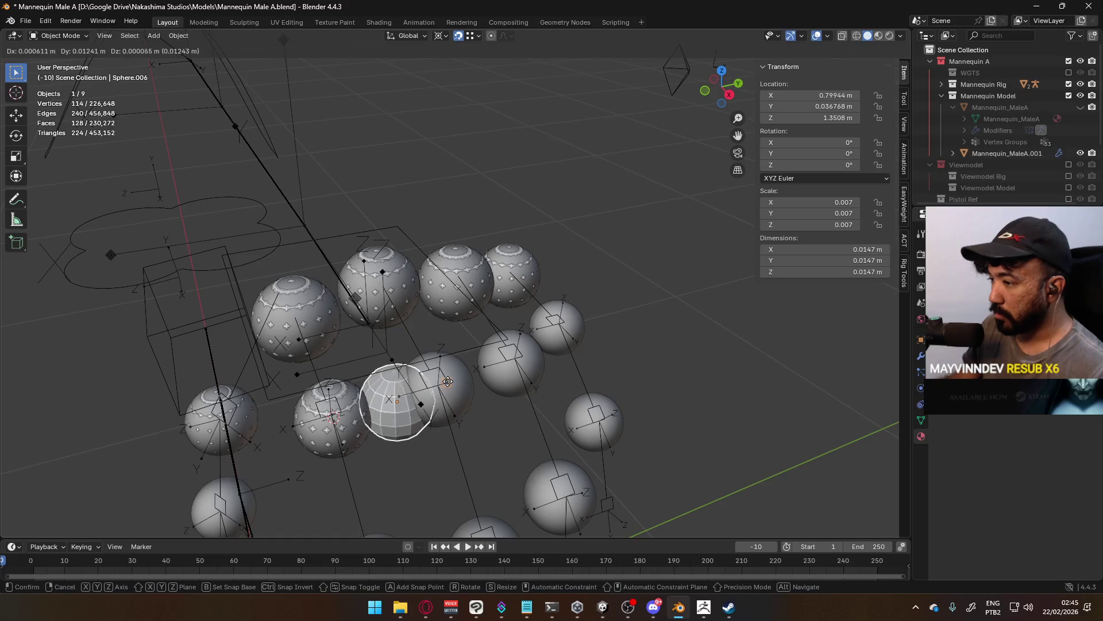
right_click(505, 364)
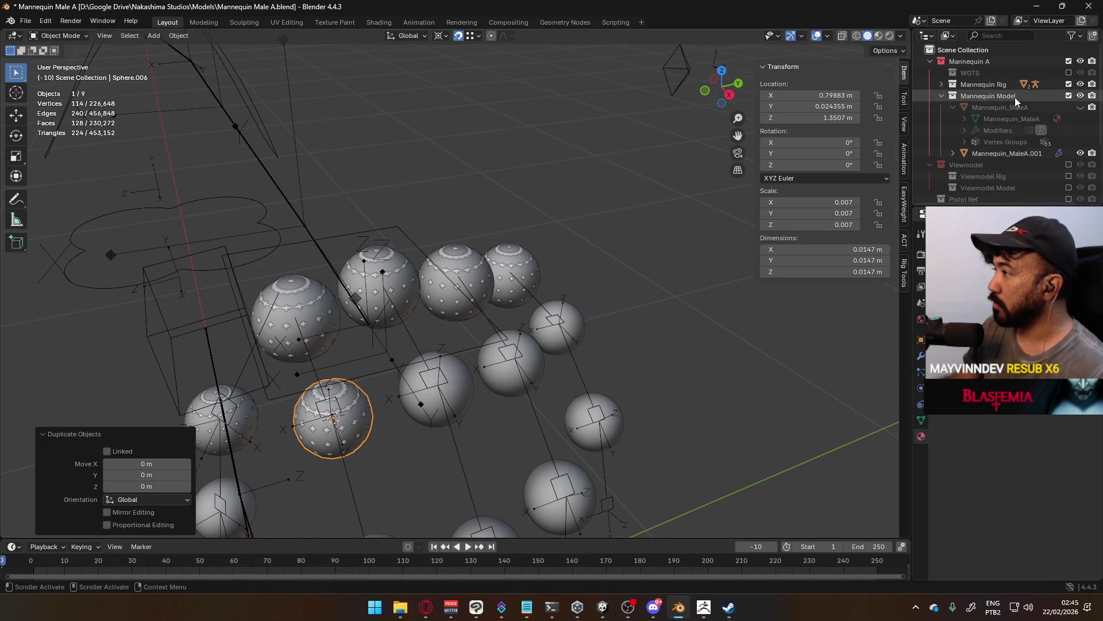
scroll(1011, 103, down, 4)
Hide Sphere and Mannequin_MaleA.001, then move the joint sphere onto the next knuckle.
click(1080, 124)
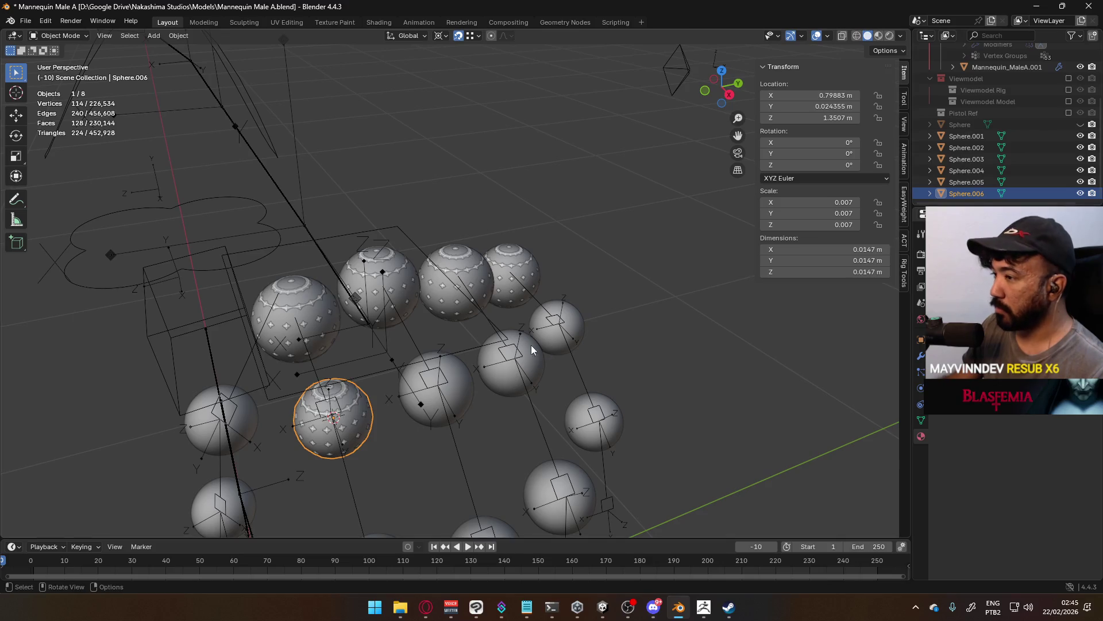
click(468, 387)
click(1079, 67)
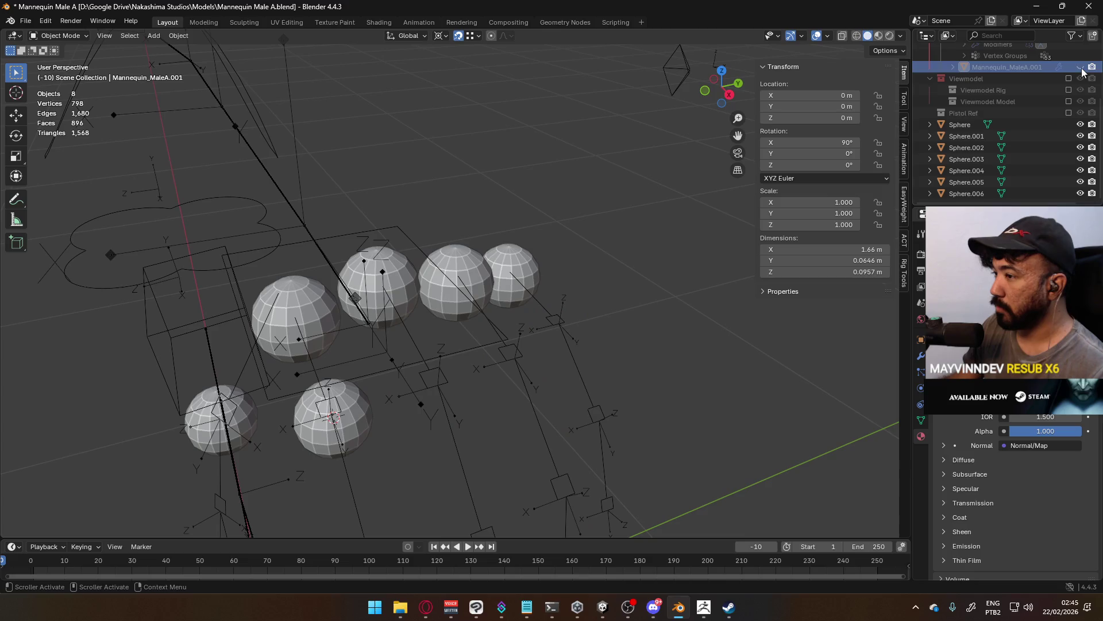
click(360, 418)
key(g)
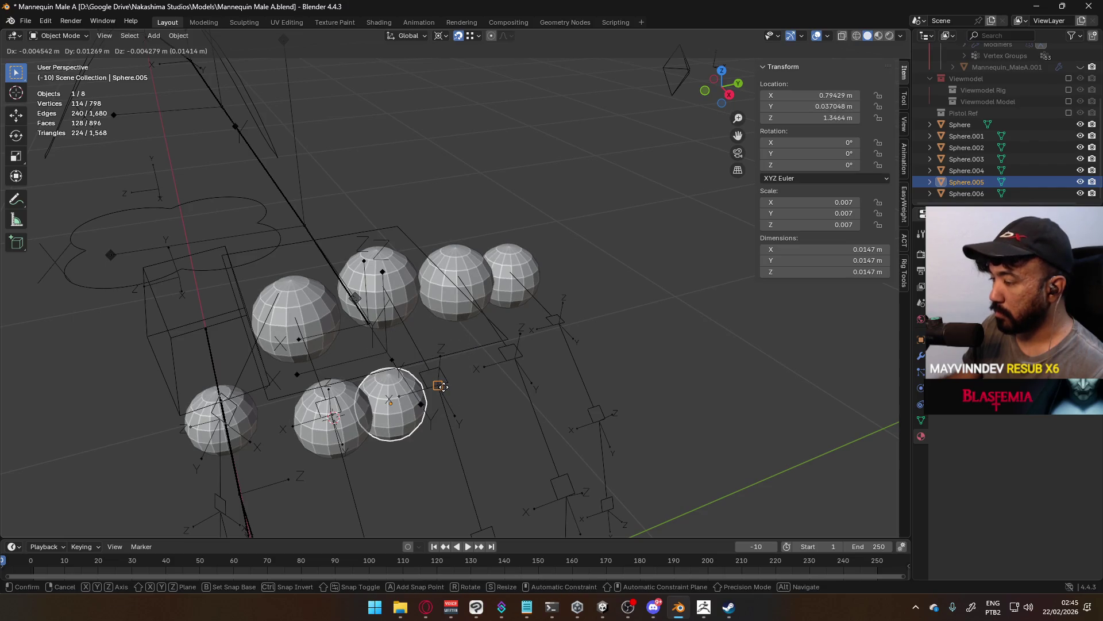
click(440, 391)
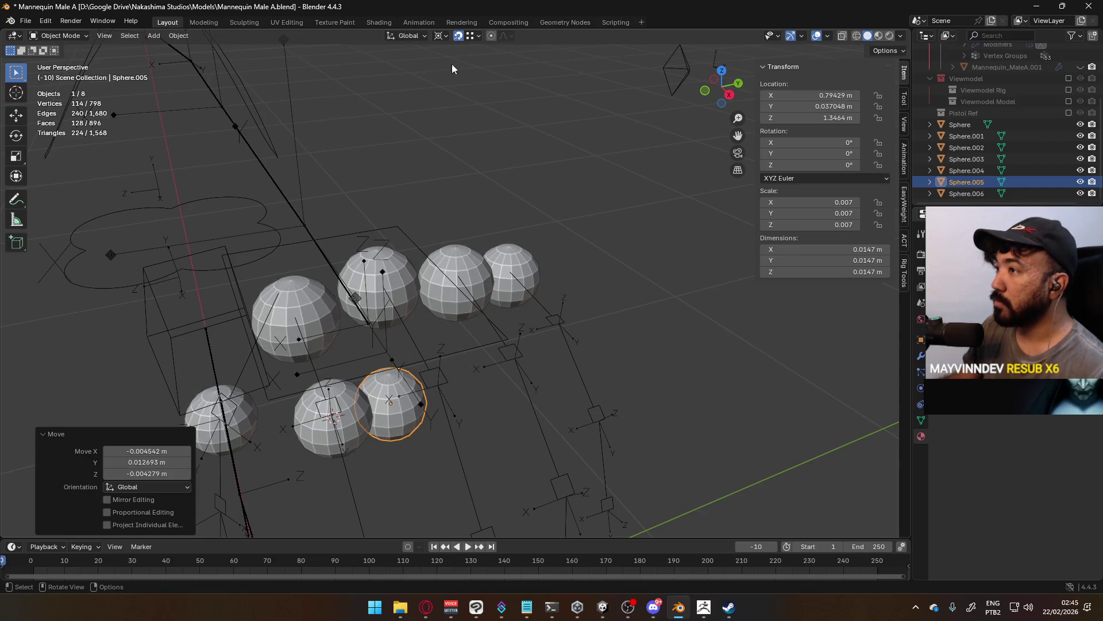
Set Snap Base to Center, then Median, and snap the sphere onto a joint.
click(480, 36)
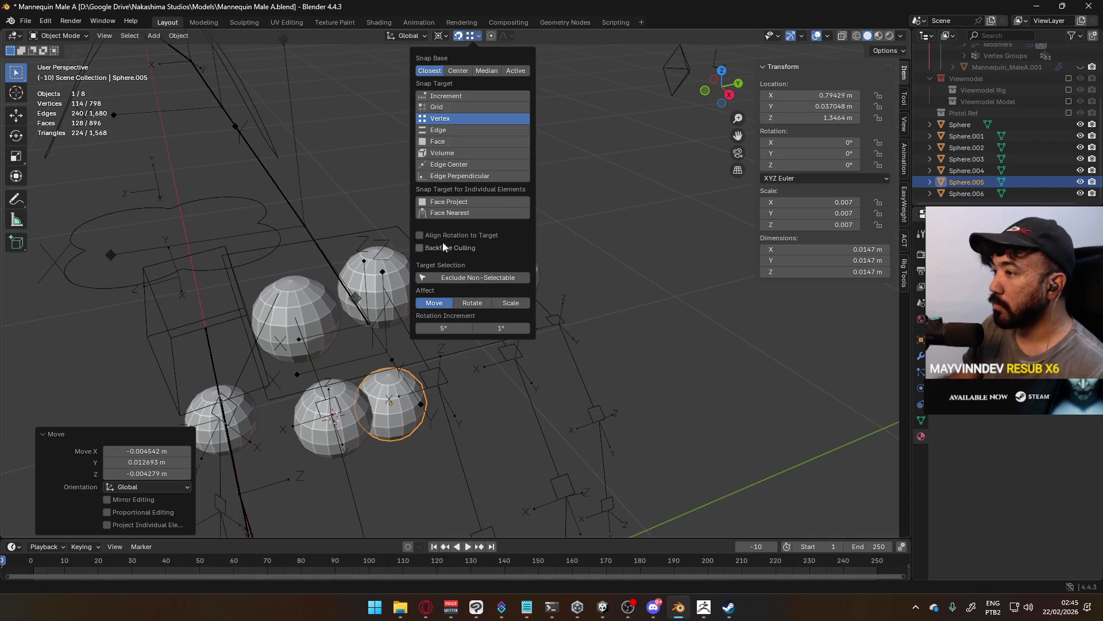
click(463, 74)
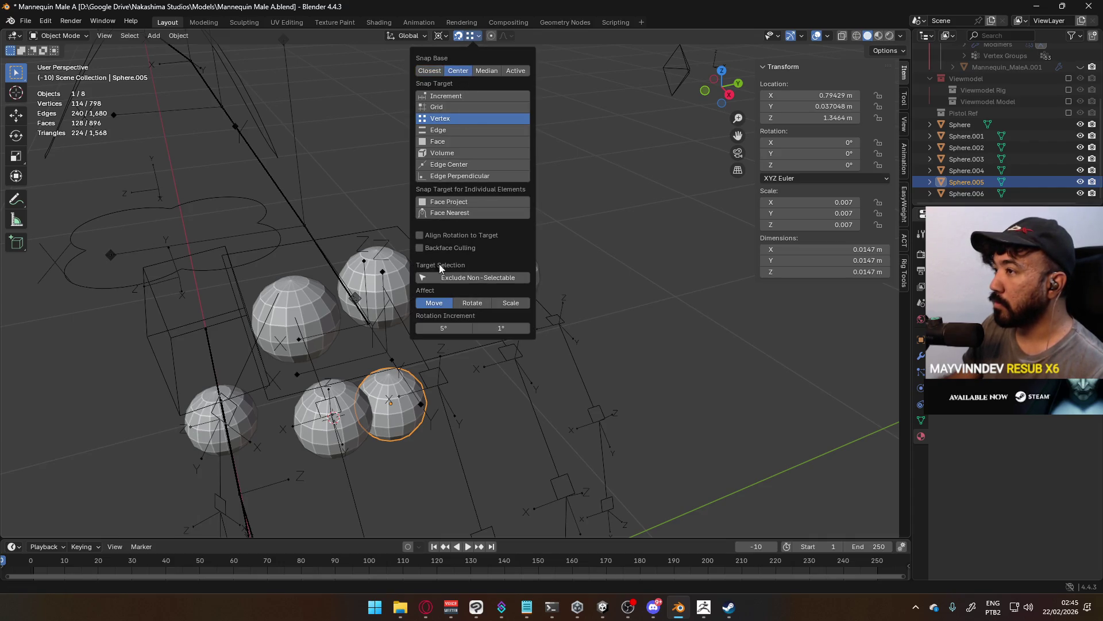
key(g)
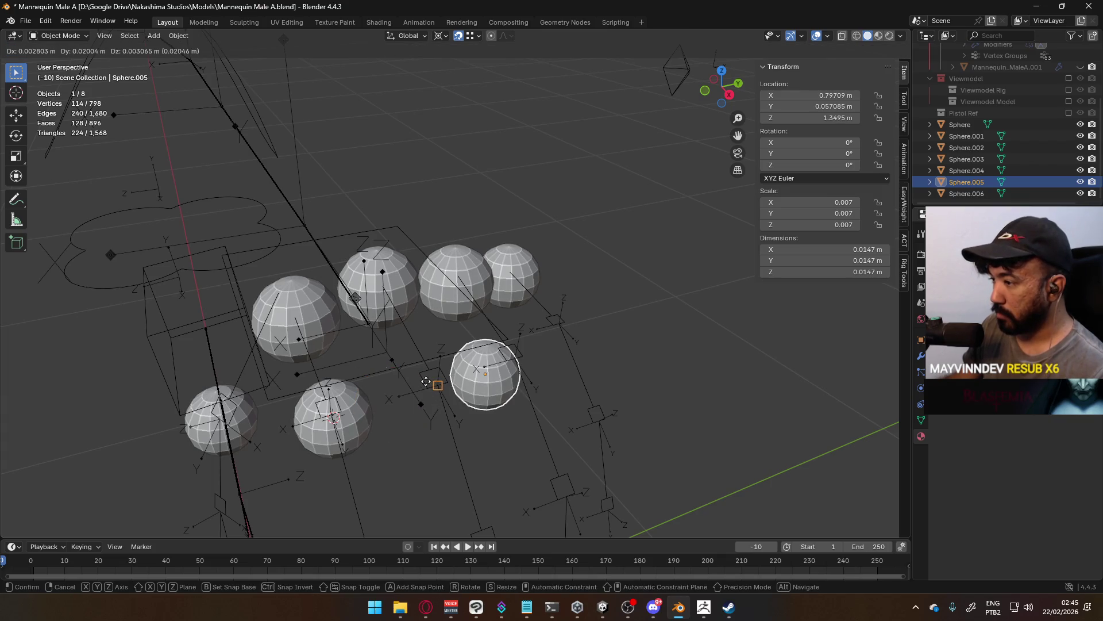
click(439, 393)
click(478, 36)
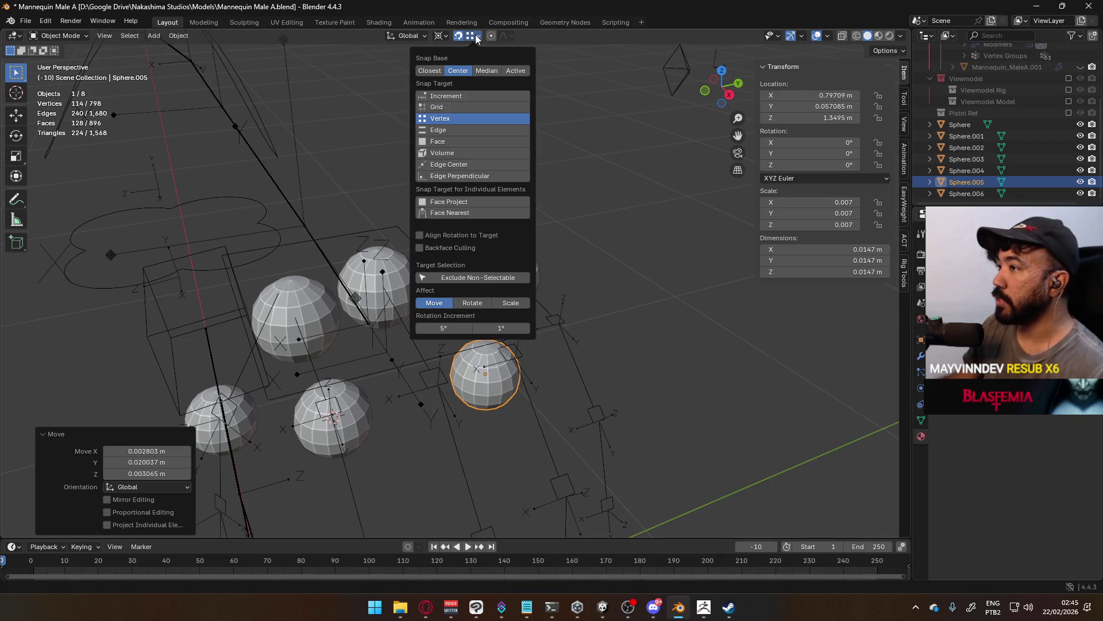
click(498, 71)
key(g)
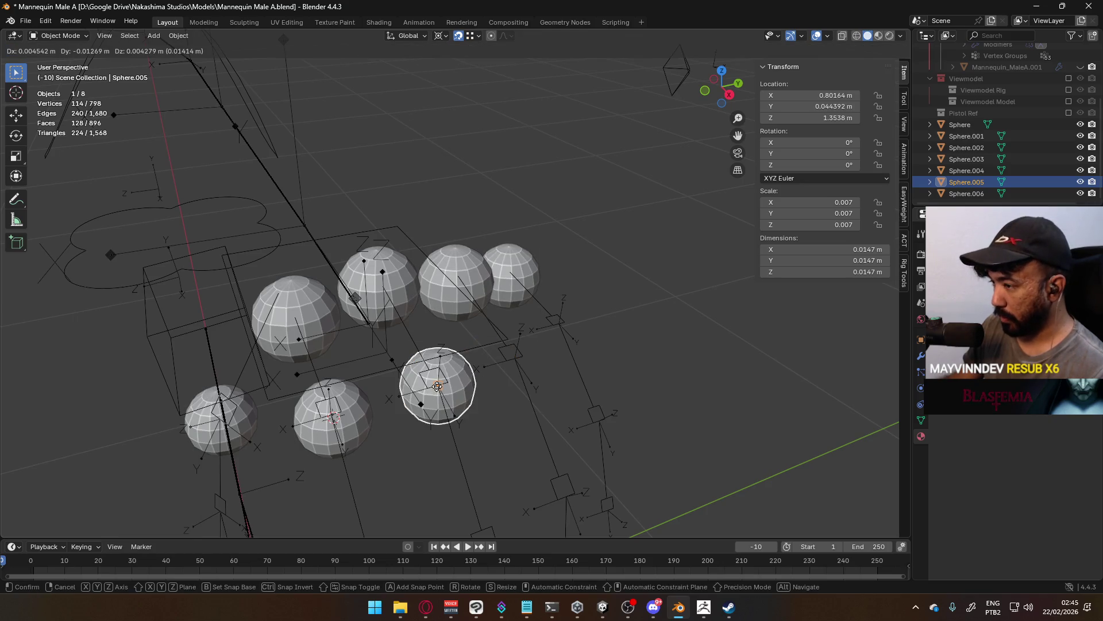
click(499, 375)
Duplicate the sphere onto three more knuckles, undoing one misplaced copy.
middle_drag(499, 375, 487, 370)
key(shift+d)
click(478, 375)
key(shift+d)
click(542, 345)
mouse_move(543, 346)
middle_down()
mouse_move(586, 311)
mouse_move(553, 218)
middle_up()
key(shift+d)
click(567, 315)
key(shift+d)
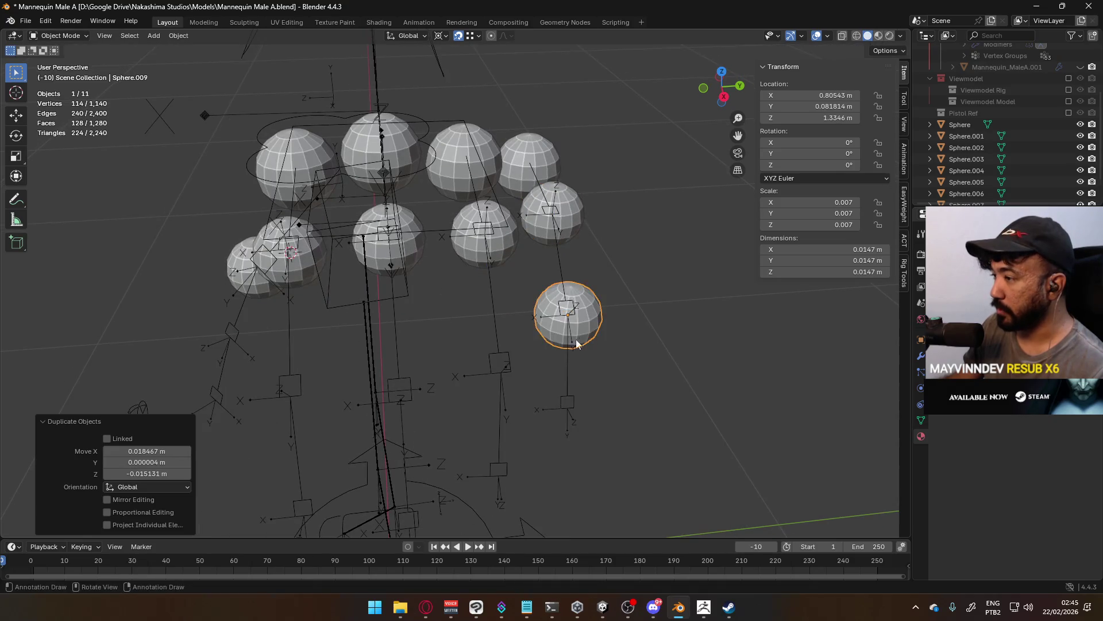
click(567, 407)
key(ctrl+z)
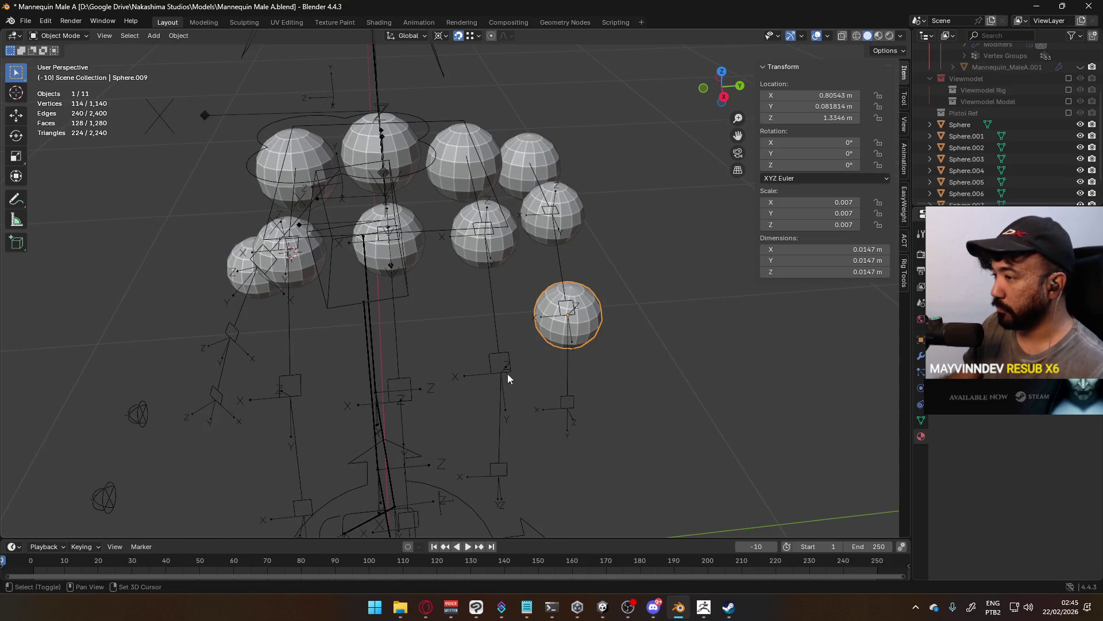
Duplicate four more spheres onto the remaining joints, reaching Sphere.013.
key(shift+d)
click(505, 376)
key(shift+d)
click(411, 402)
mouse_move(411, 402)
middle_down()
mouse_move(441, 349)
mouse_move(508, 288)
mouse_move(371, 320)
mouse_move(512, 325)
mouse_move(410, 343)
mouse_move(549, 261)
mouse_move(536, 312)
mouse_move(581, 310)
middle_up()
key(shift+d)
click(509, 284)
key(shift+d)
click(355, 325)
Re-enable the Mannequin Model collection and select the knuckle ring mesh.
scroll(1066, 119, up, 3)
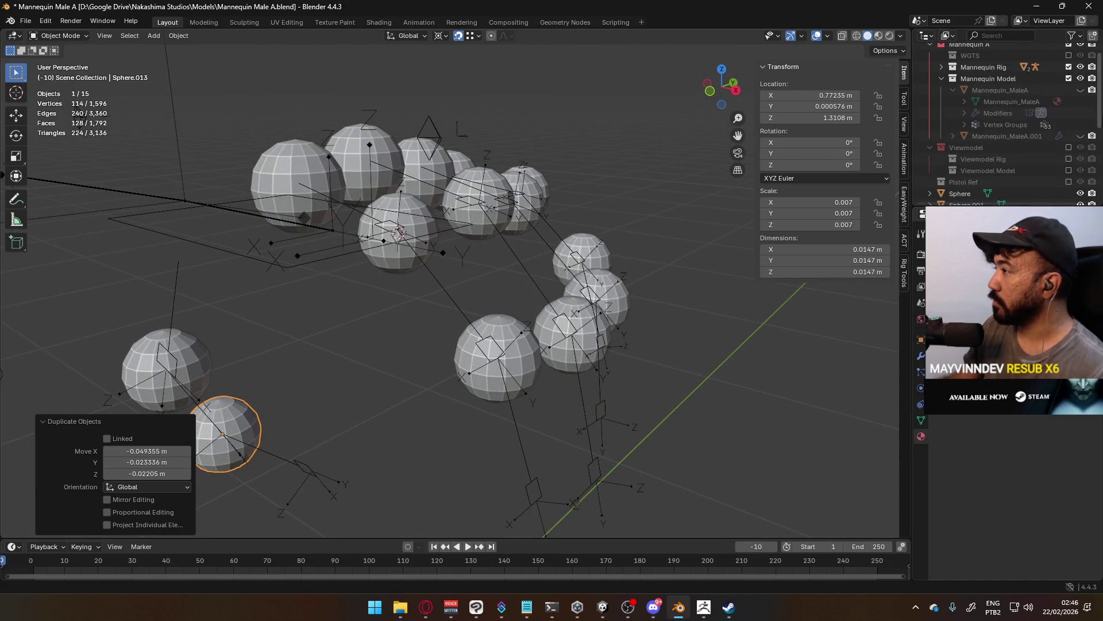
click(1069, 78)
scroll(510, 263, down, 5)
click(467, 260)
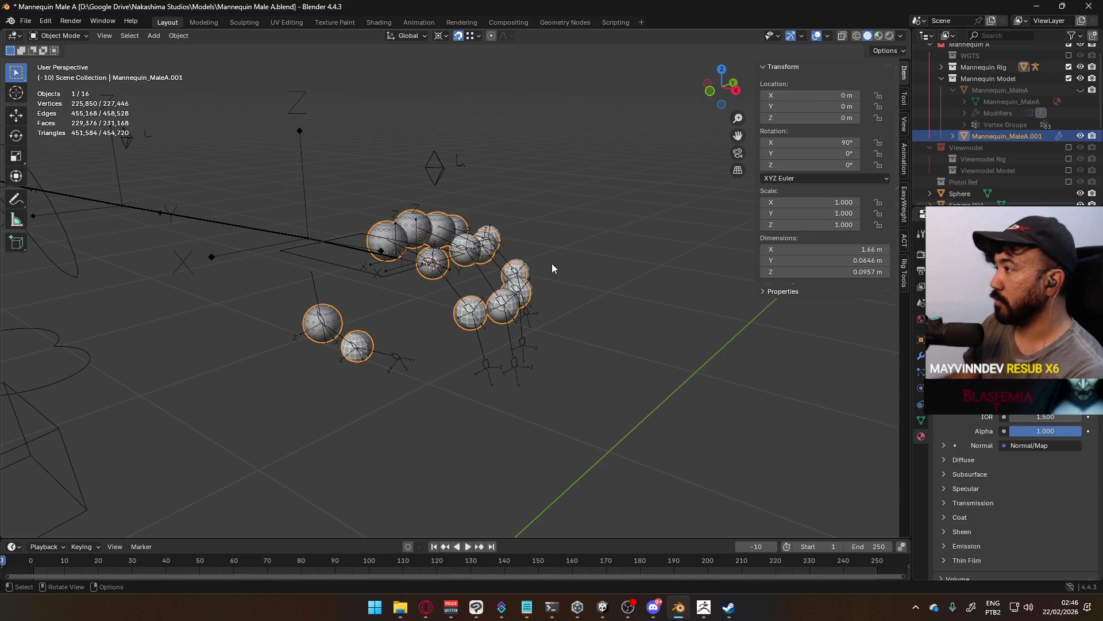
Unhide Mannequin_MaleA and orbit to check each knuckle's marker sphere against the hand.
mouse_move(552, 268)
middle_down()
mouse_move(485, 185)
mouse_move(409, 255)
mouse_move(343, 272)
mouse_move(365, 248)
mouse_move(364, 262)
mouse_move(490, 191)
mouse_move(458, 184)
mouse_move(380, 271)
middle_up()
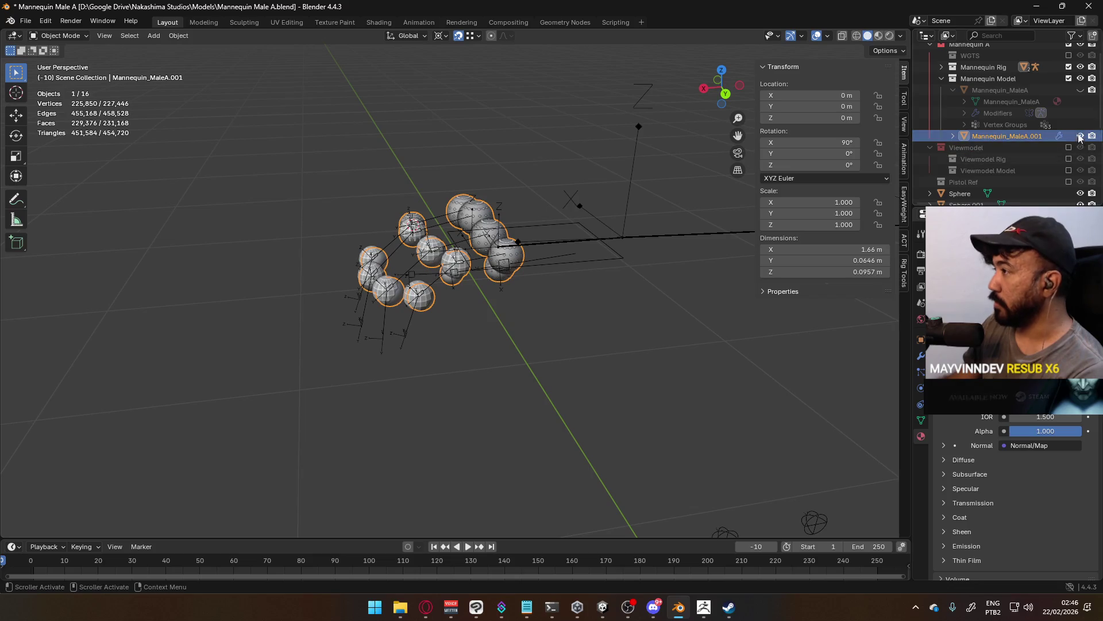
click(1080, 89)
scroll(416, 247, up, 5)
mouse_move(416, 247)
middle_down()
mouse_move(445, 193)
mouse_move(405, 219)
mouse_move(453, 175)
mouse_move(412, 270)
mouse_move(508, 212)
mouse_move(473, 247)
mouse_move(423, 258)
mouse_move(405, 223)
mouse_move(403, 239)
mouse_move(457, 198)
mouse_move(460, 217)
mouse_move(418, 240)
middle_up()
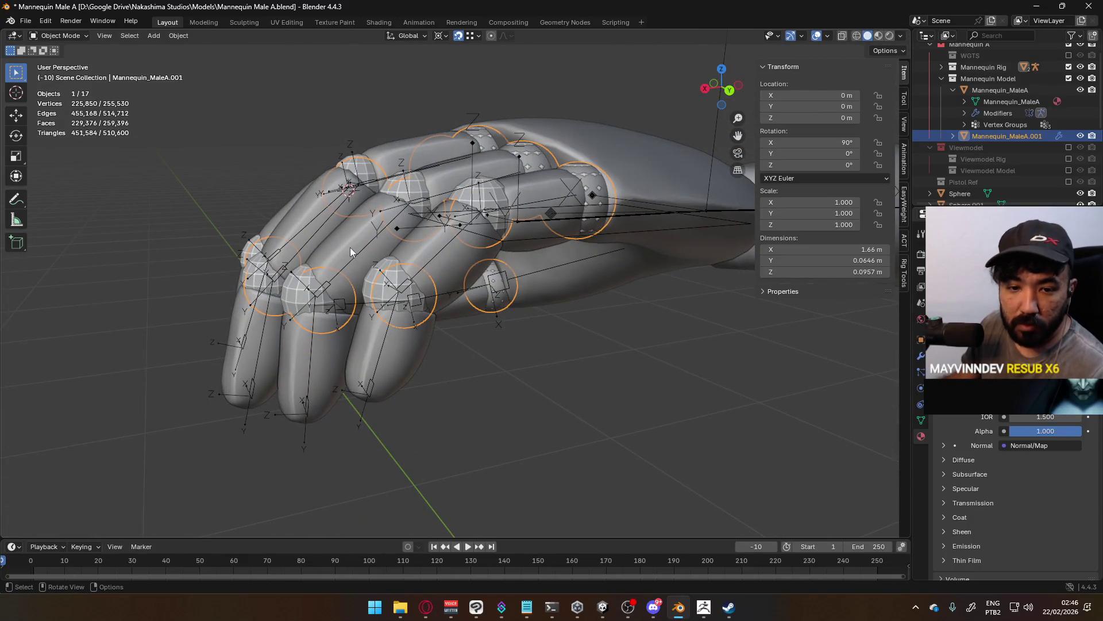
Select the knuckle marker spheres, leaving the armature out, and delete them.
scroll(279, 274, up, 2)
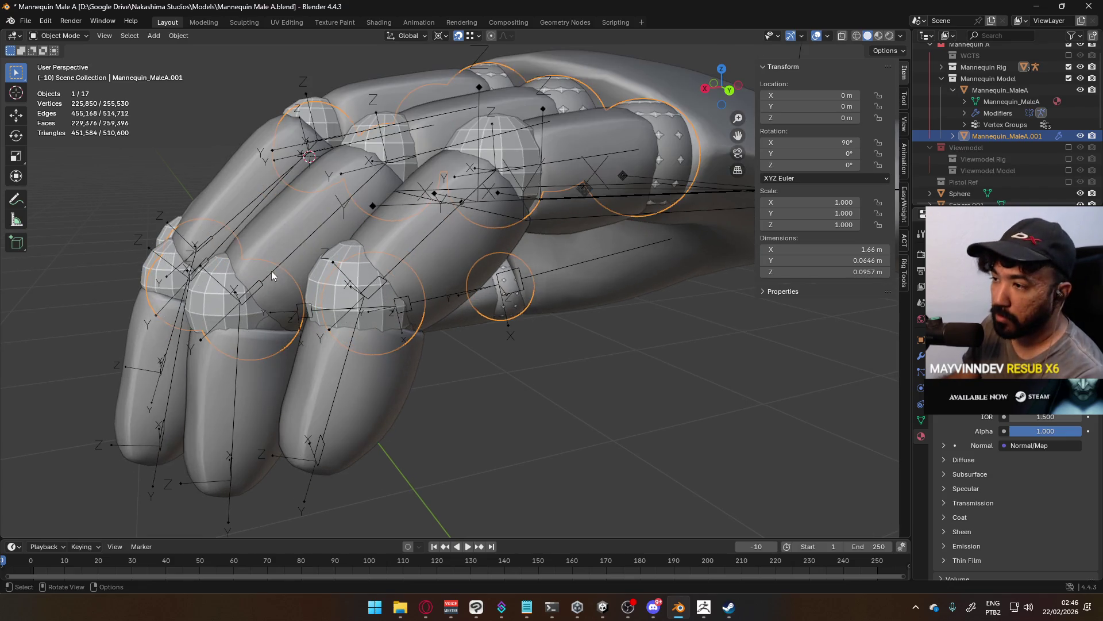
click(331, 257)
click(352, 249)
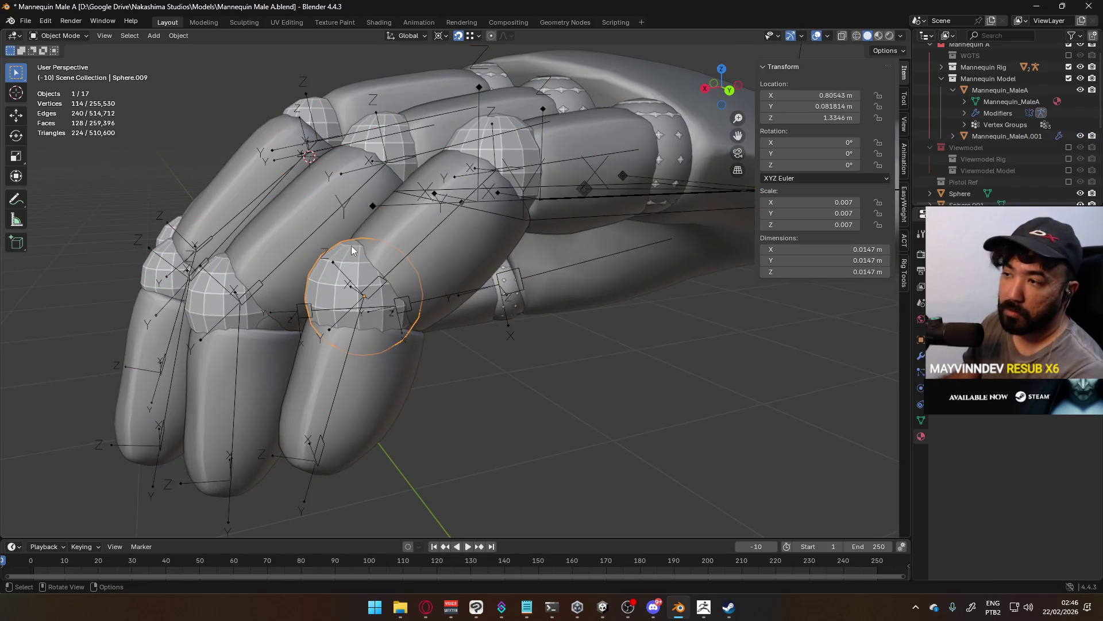
mouse_move(318, 232)
shift+middle_down()
mouse_move(425, 241)
mouse_move(529, 221)
shift+middle_up()
mouse_move(408, 233)
middle_down()
mouse_move(465, 201)
mouse_move(431, 247)
middle_up()
shift+click(431, 247)
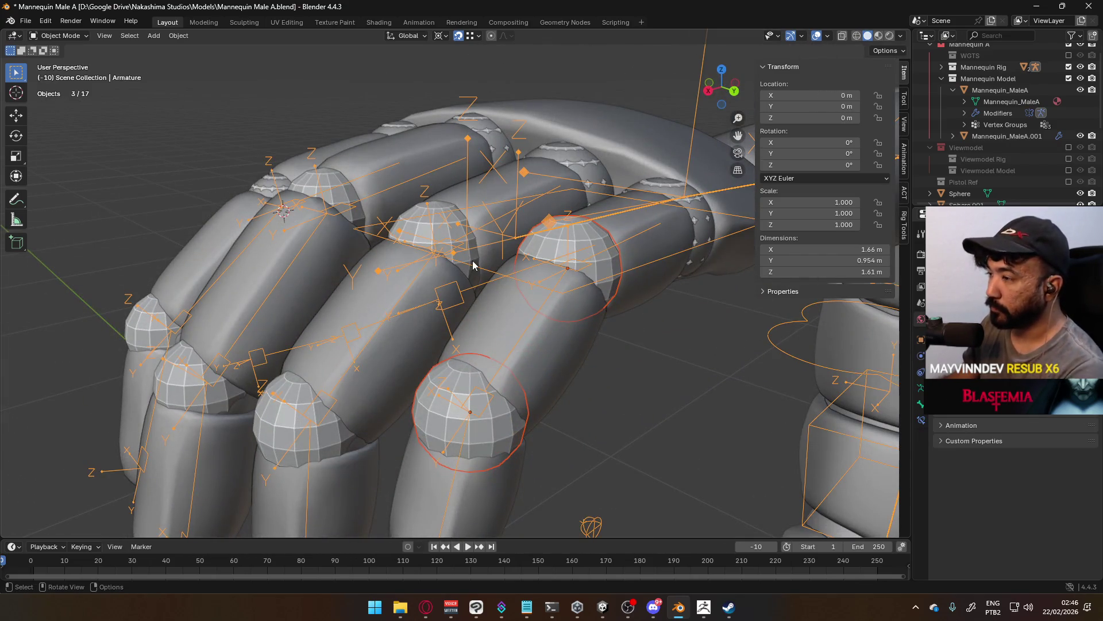
shift+click(460, 223)
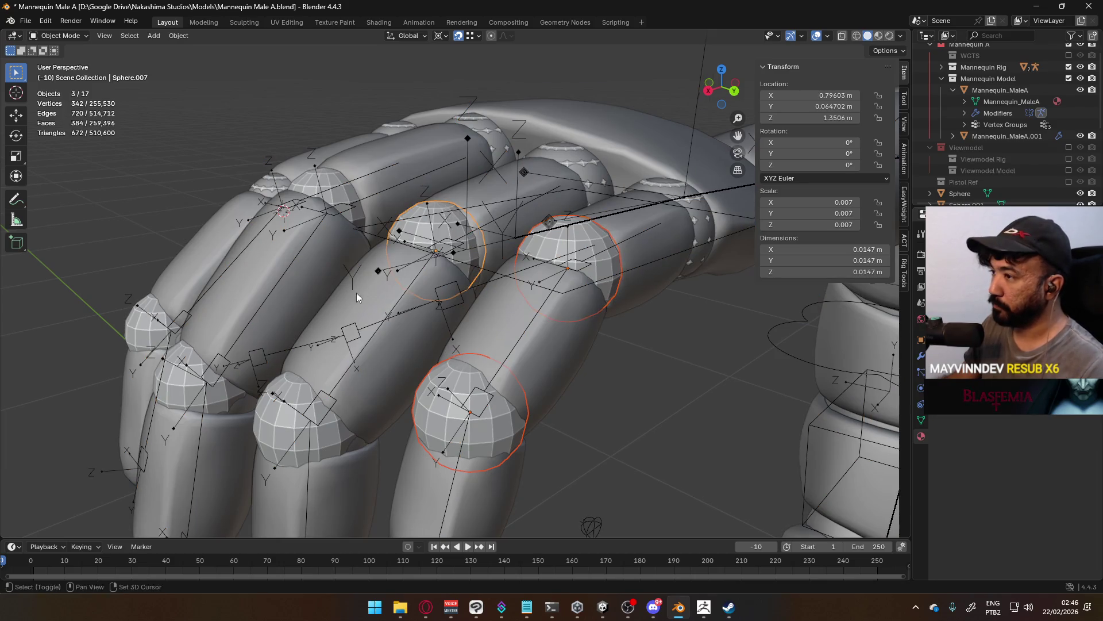
middle_drag(353, 295, 381, 293)
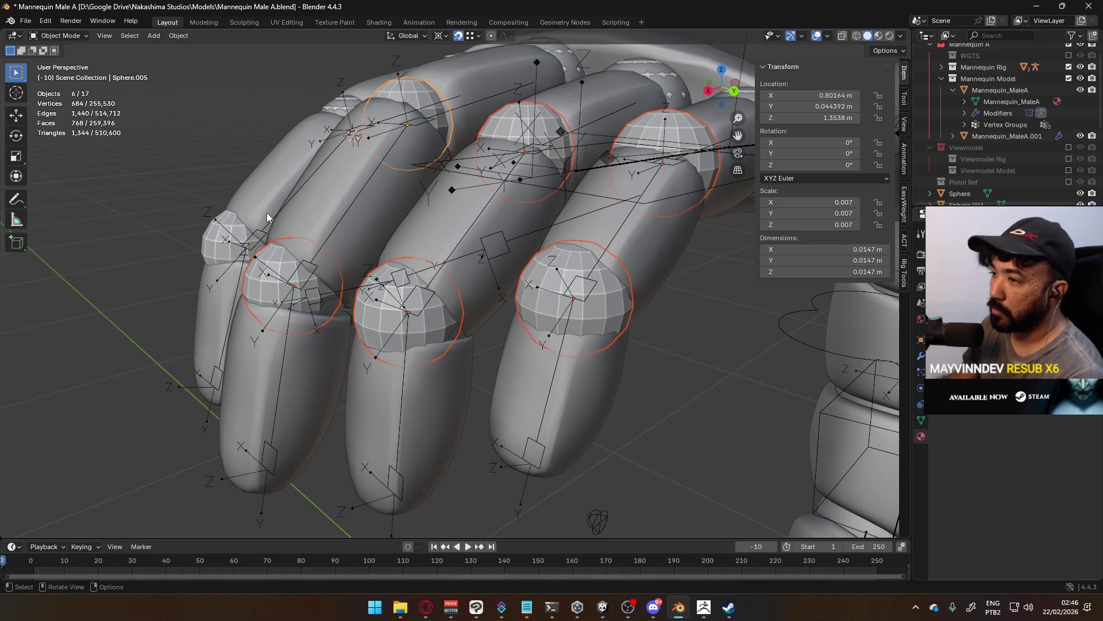
key(Delete)
Select the knuckle ring mesh and frame the hand in view.
mouse_move(245, 224)
middle_down()
mouse_move(278, 192)
mouse_move(343, 190)
middle_up()
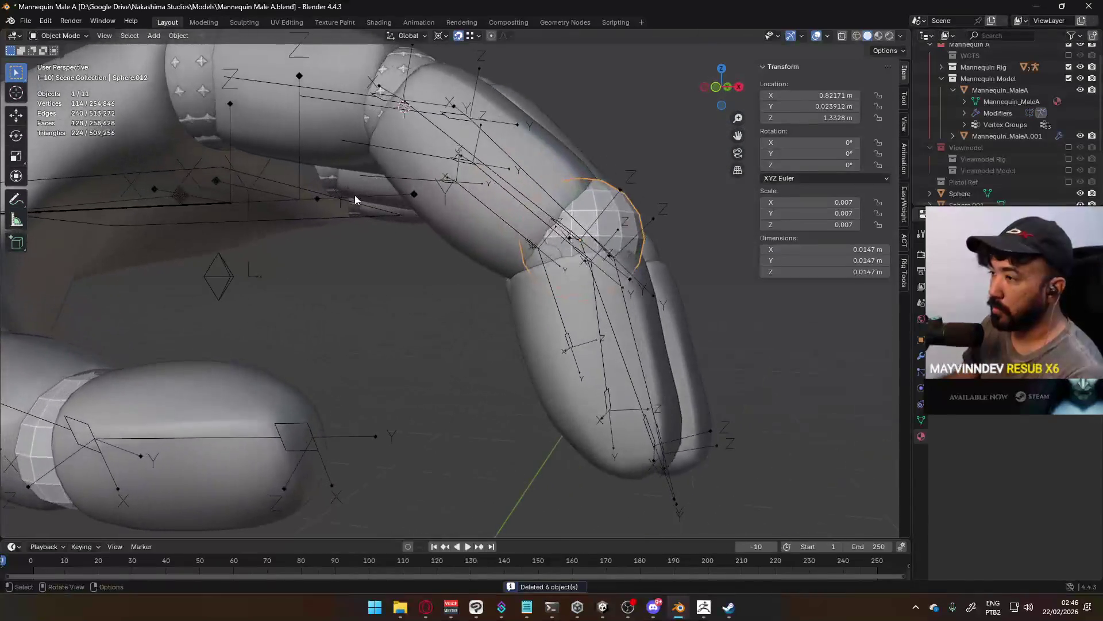
click(616, 220)
key(KP_Decimal)
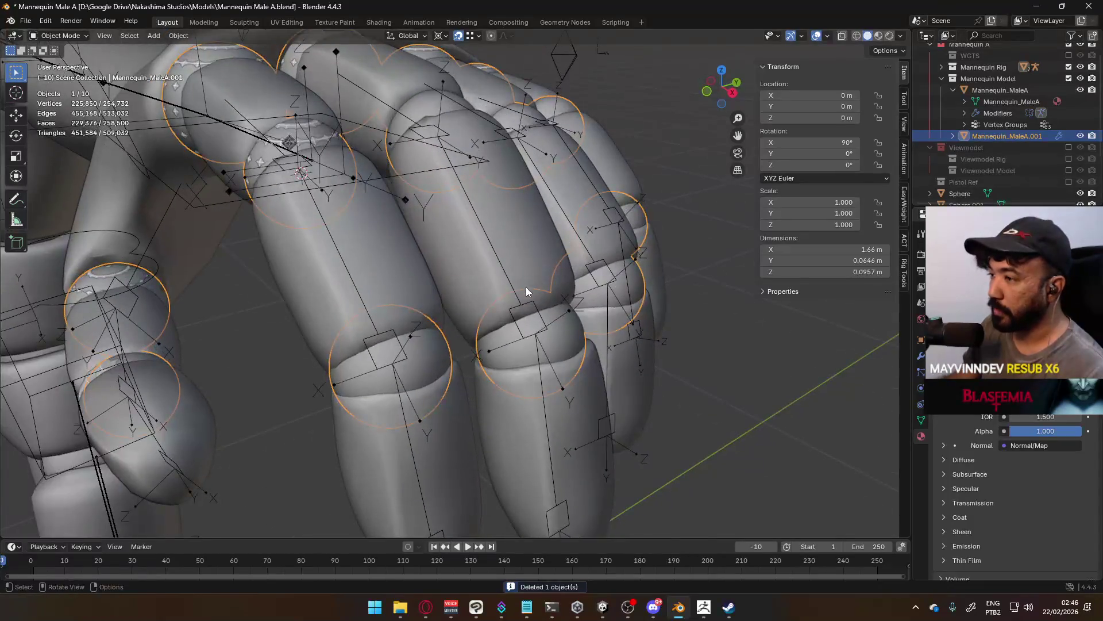
Select a whole knuckle ring and add a UV sphere at its centre.
key(Tab)
click(435, 348)
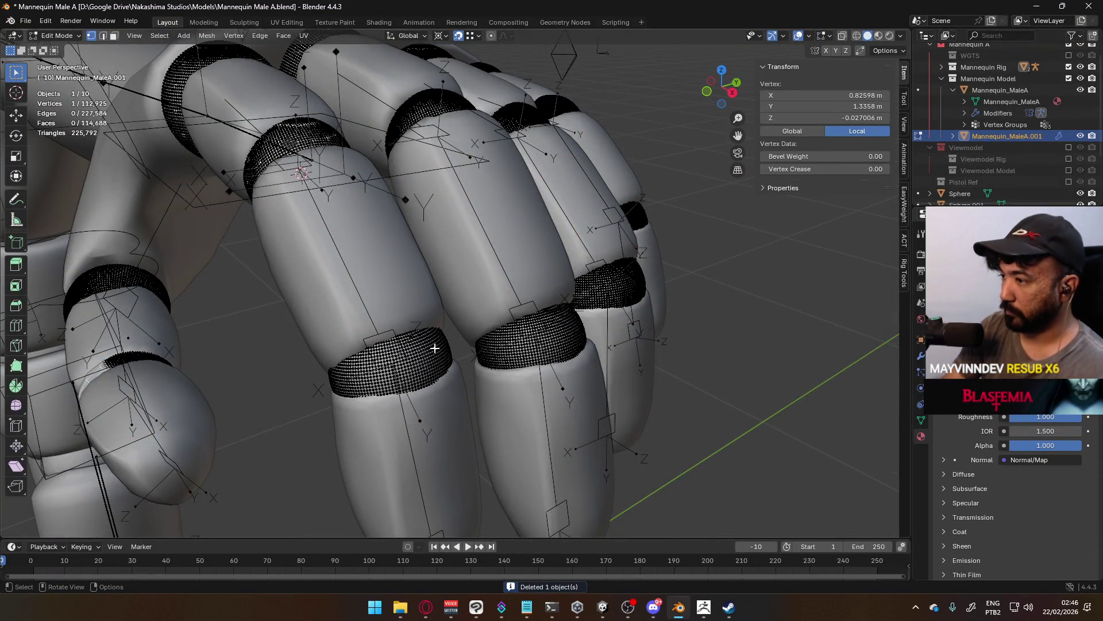
key(ctrl+l)
key(Tab)
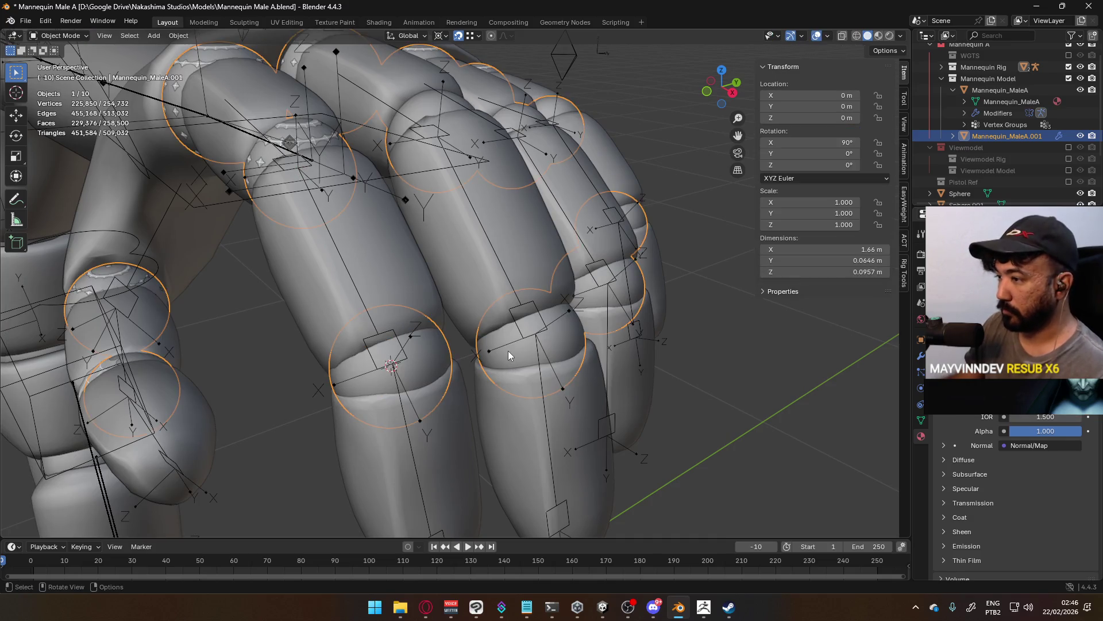
key(shift+a)
mouse_move(499, 347)
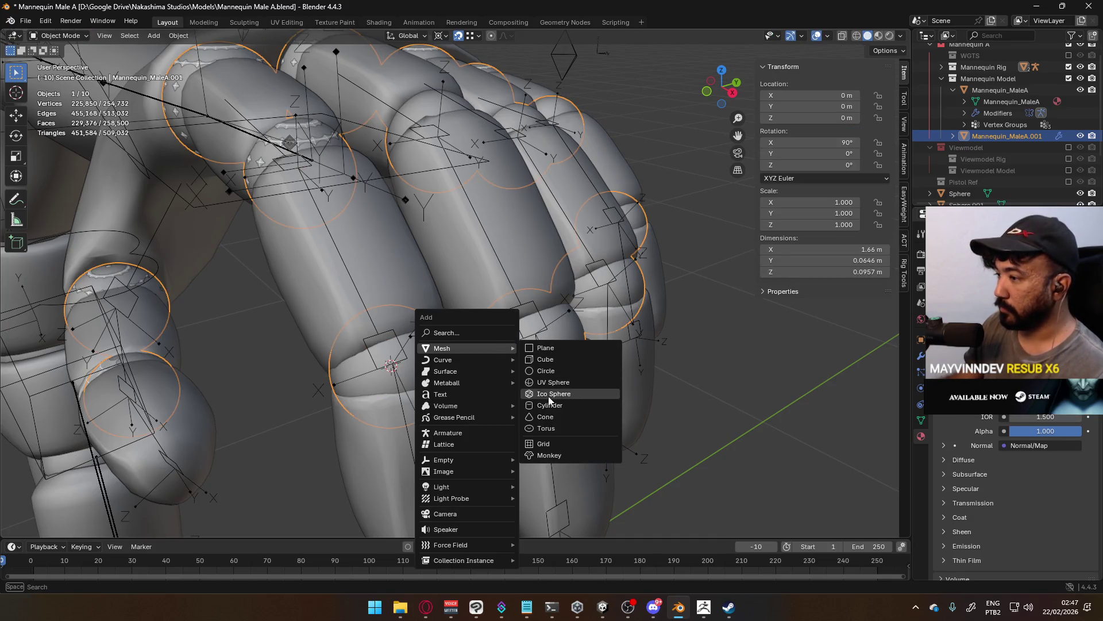
click(562, 382)
Scale the new sphere down to a small joint-marker size.
scroll(598, 355, down, 5)
key(s)
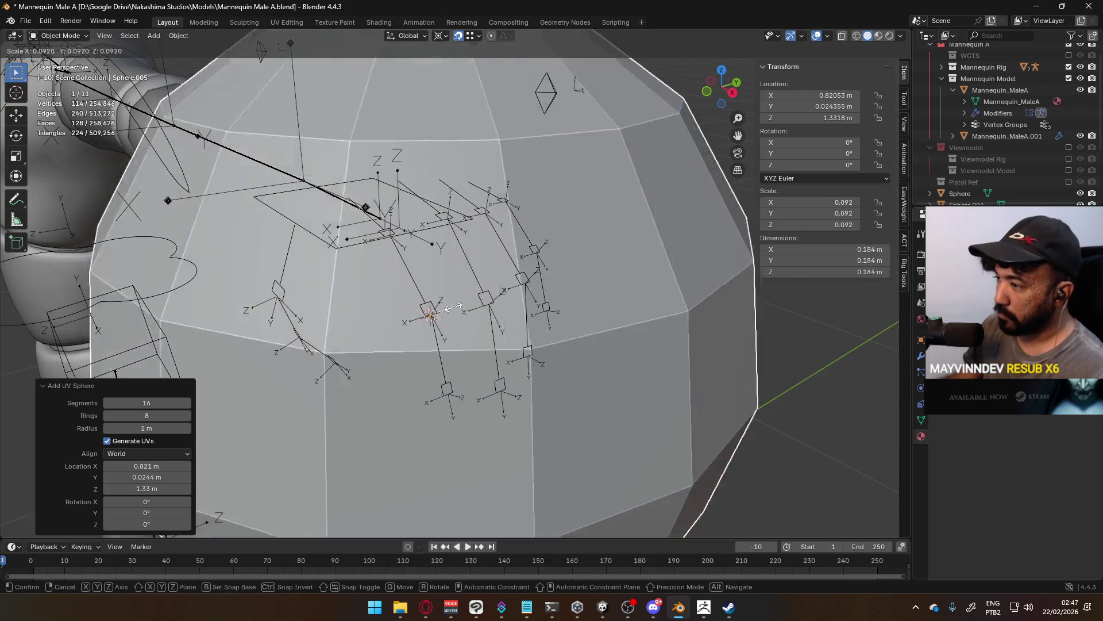
click(474, 319)
scroll(474, 319, up, 3)
key(s)
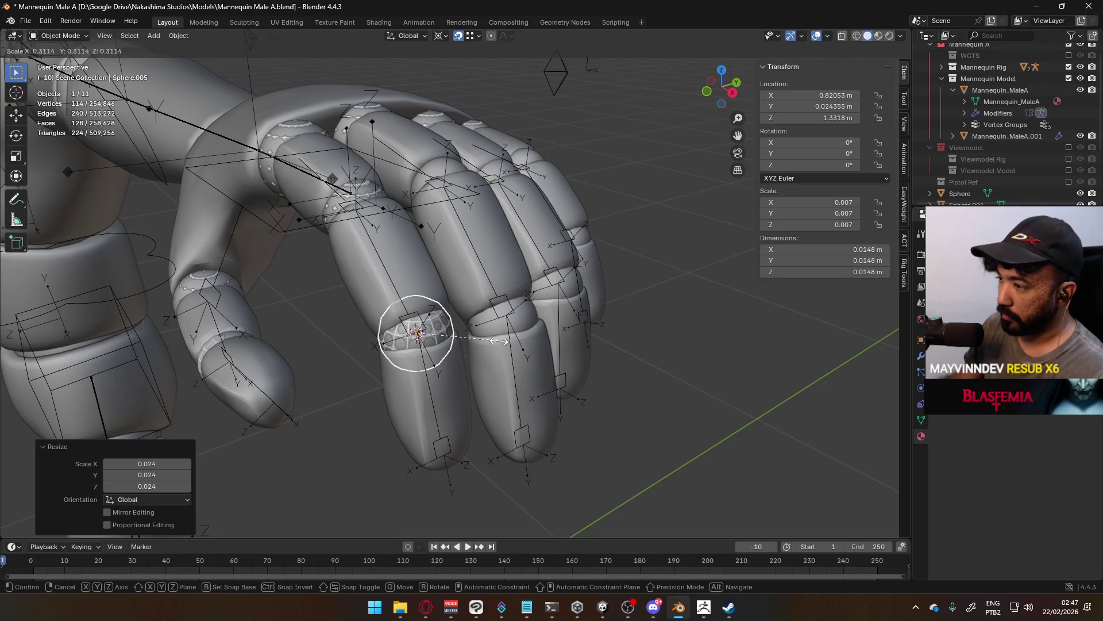
click(497, 341)
scroll(573, 334, up, 3)
Put the 3D cursor at the next knuckle ring's centre and add a UV sphere there.
click(578, 323)
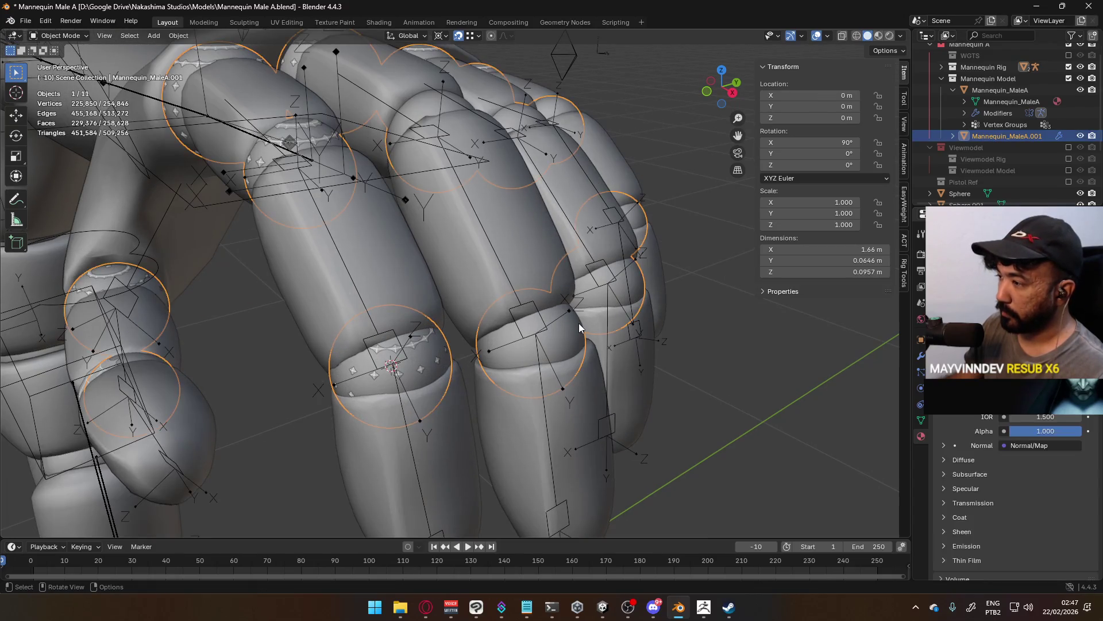
key(Tab)
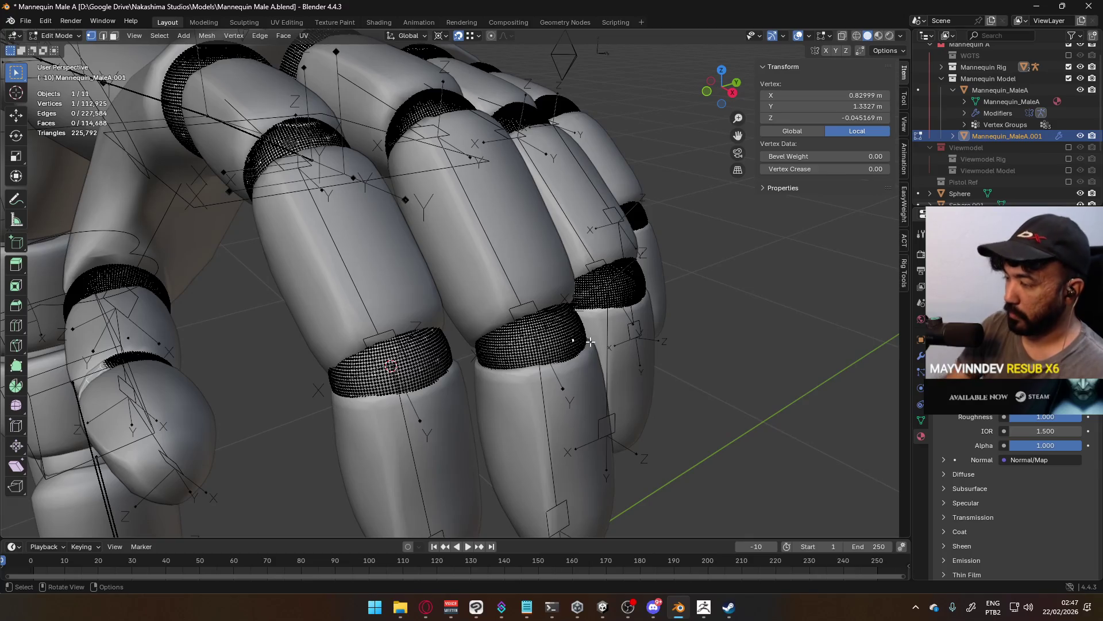
key(l)
key(p)
click(591, 341)
key(Tab)
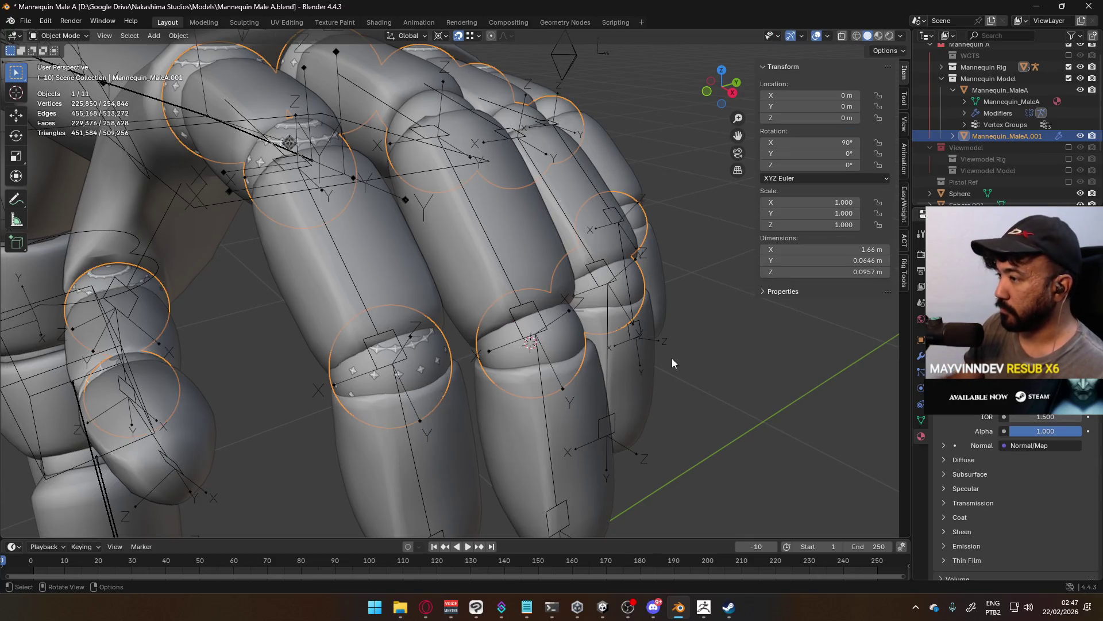
key(shift+a)
mouse_move(672, 358)
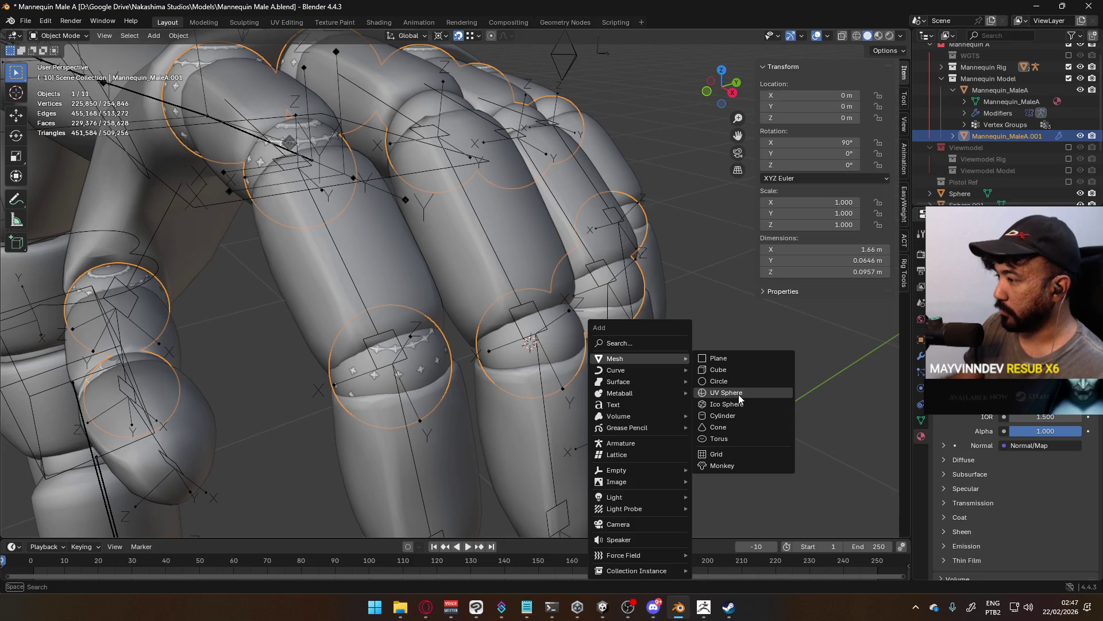
click(739, 395)
Shrink the second sphere to joint size and reselect the knuckle ring mesh.
key(s)
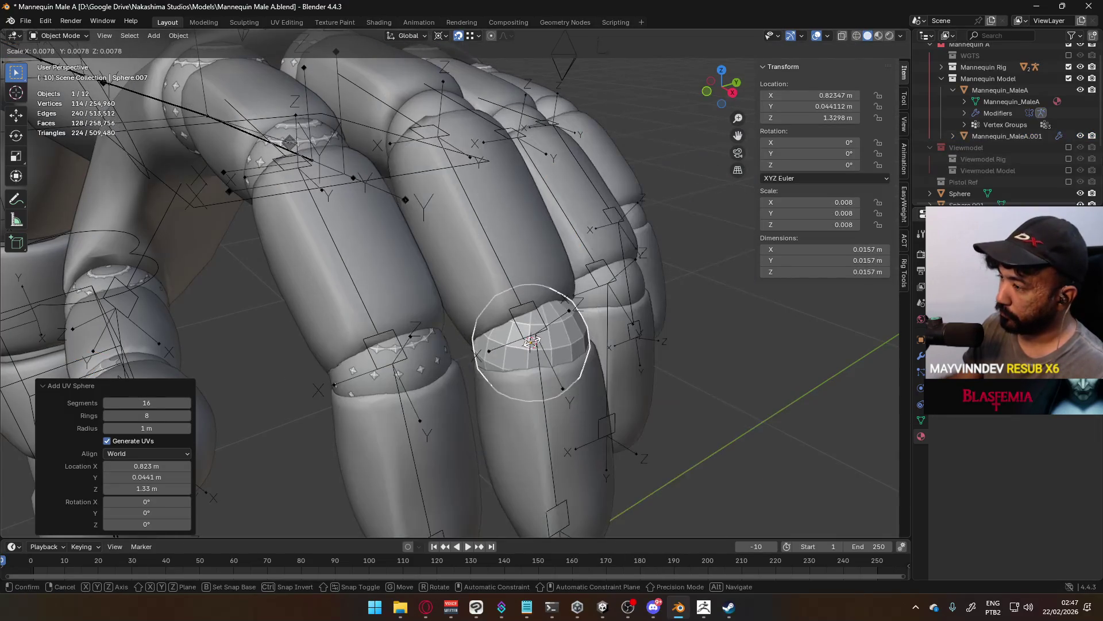
click(562, 350)
key(s)
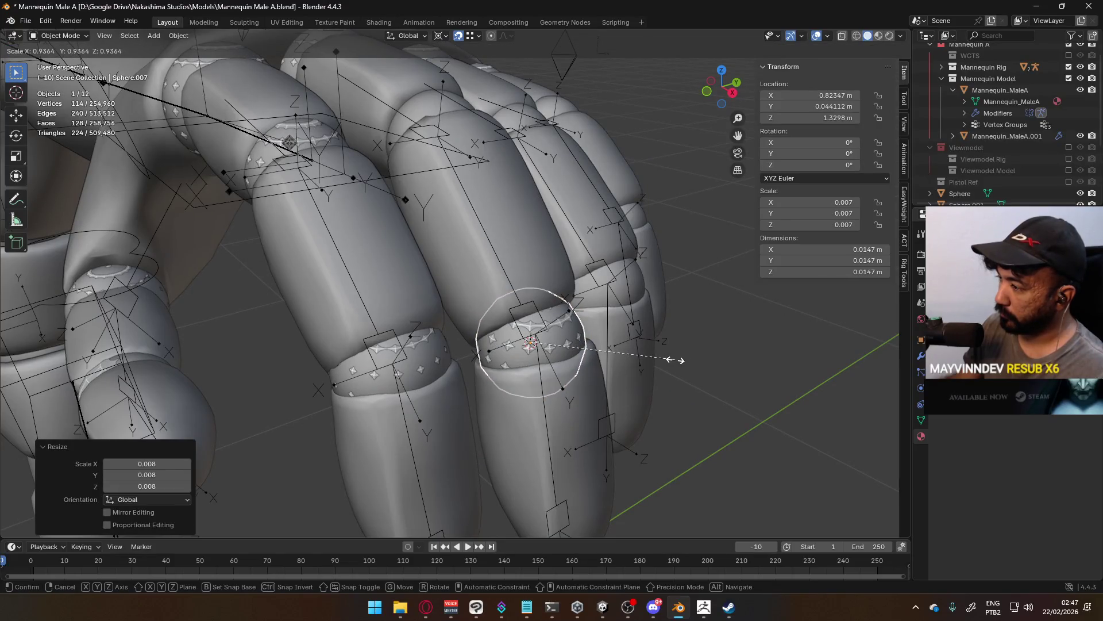
click(676, 360)
middle_drag(681, 311, 592, 330)
click(577, 337)
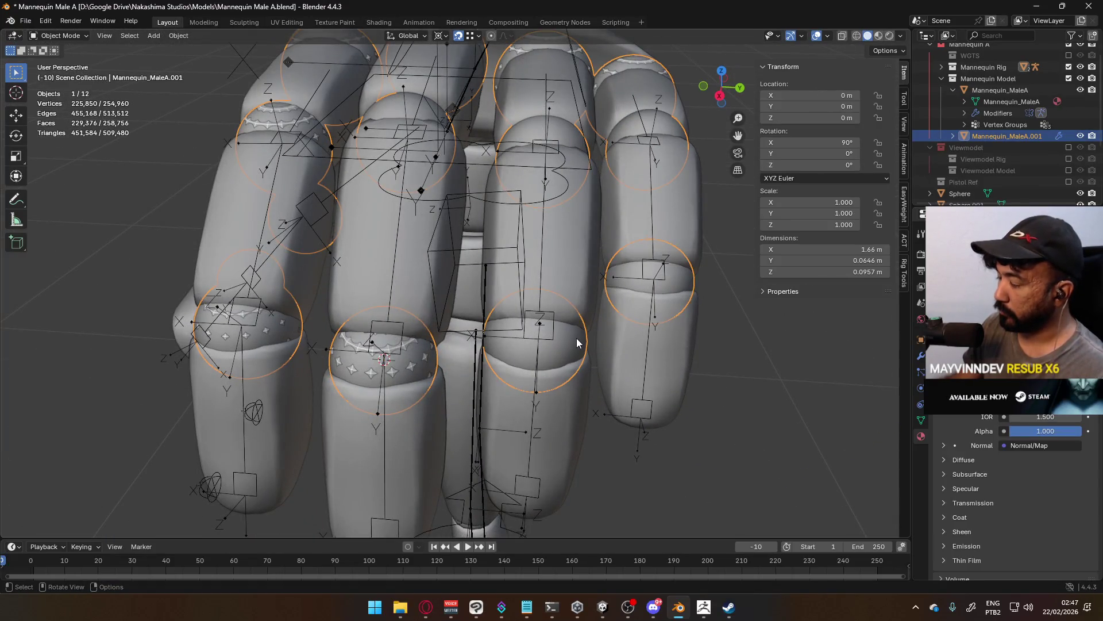
Select one knuckle ring piece and add a UV sphere there, replacing a mistaken ico sphere.
key(Tab)
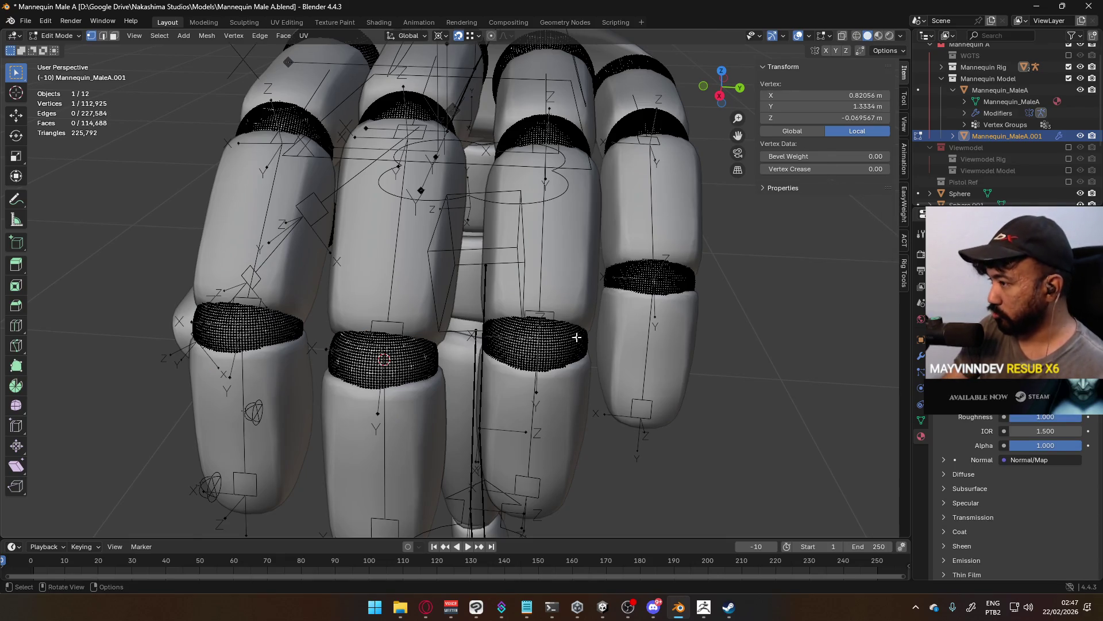
key(l)
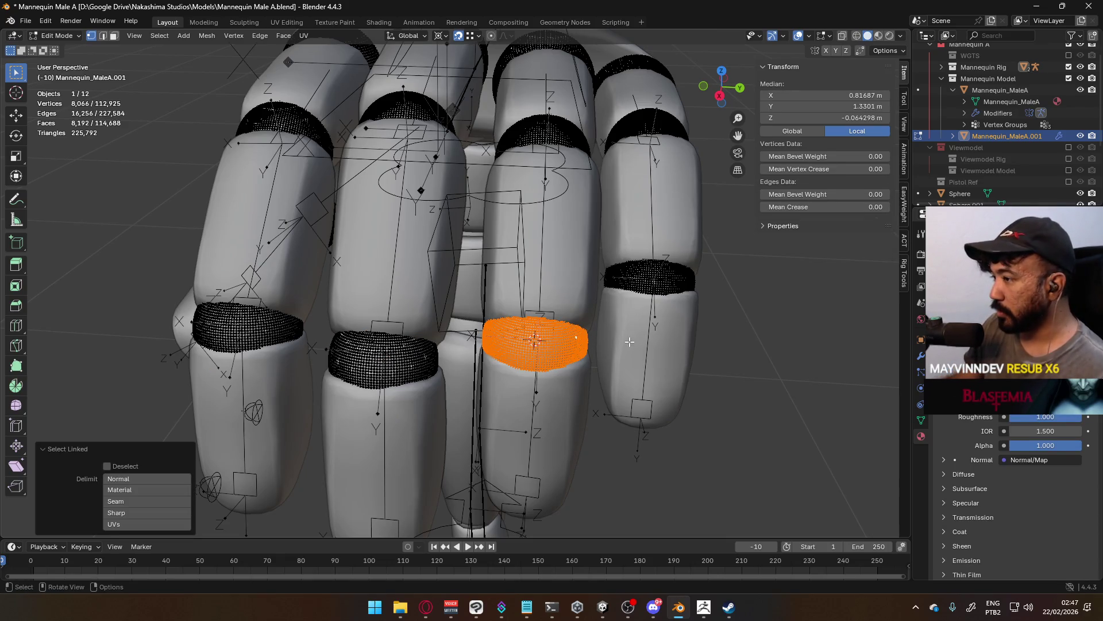
mouse_move(533, 339)
middle_down()
mouse_move(614, 327)
mouse_move(575, 306)
middle_up()
key(shift+a)
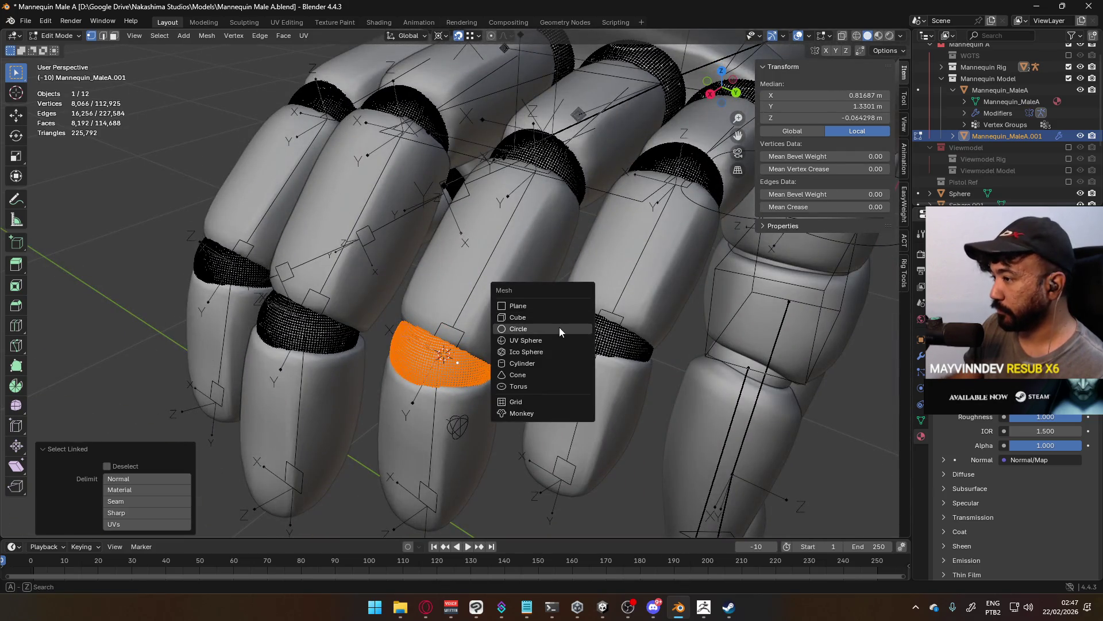
click(559, 351)
key(ctrl+z)
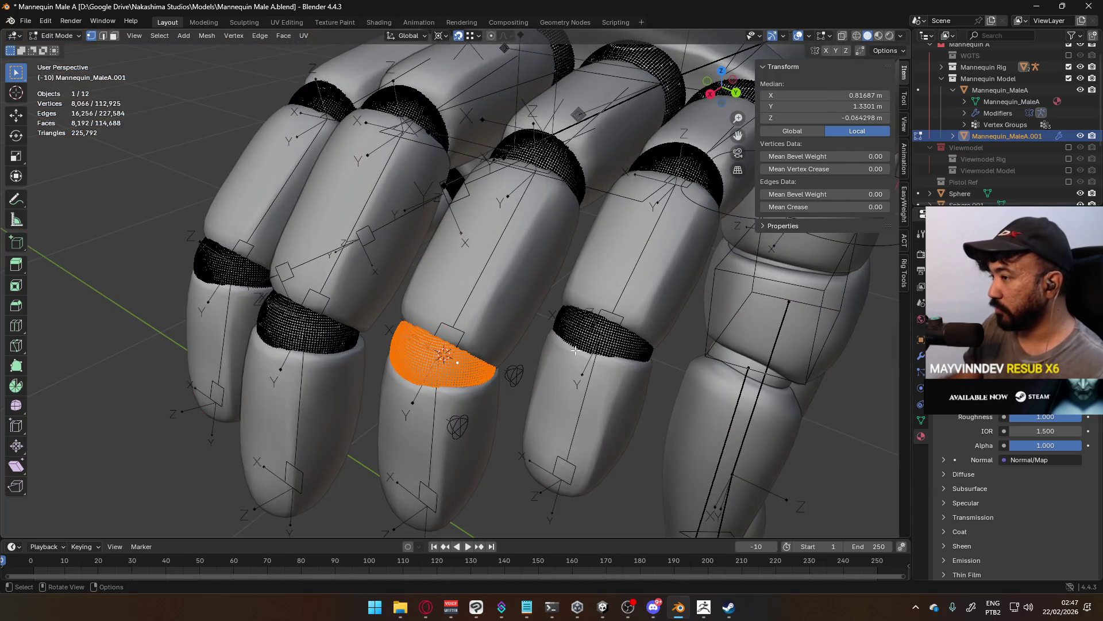
key(shift+a)
click(573, 339)
Scale the new UV sphere down to 0.125, then shrink it further.
scroll(675, 374, down, 10)
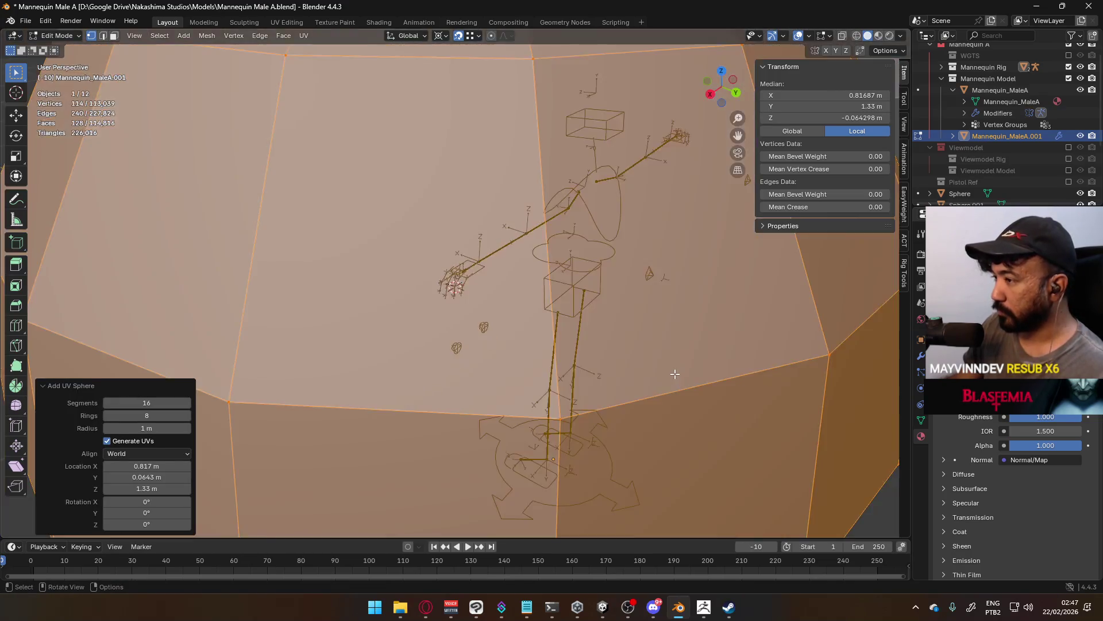
scroll(675, 375, down, 6)
text(s)
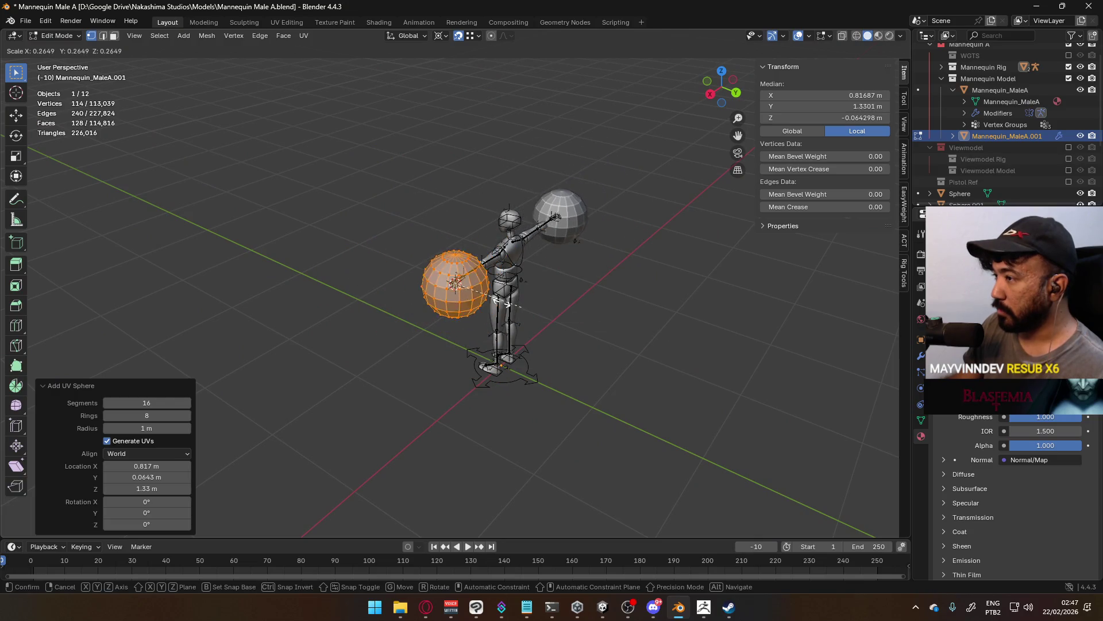
text(.125)
key(Return)
scroll(633, 328, up, 10)
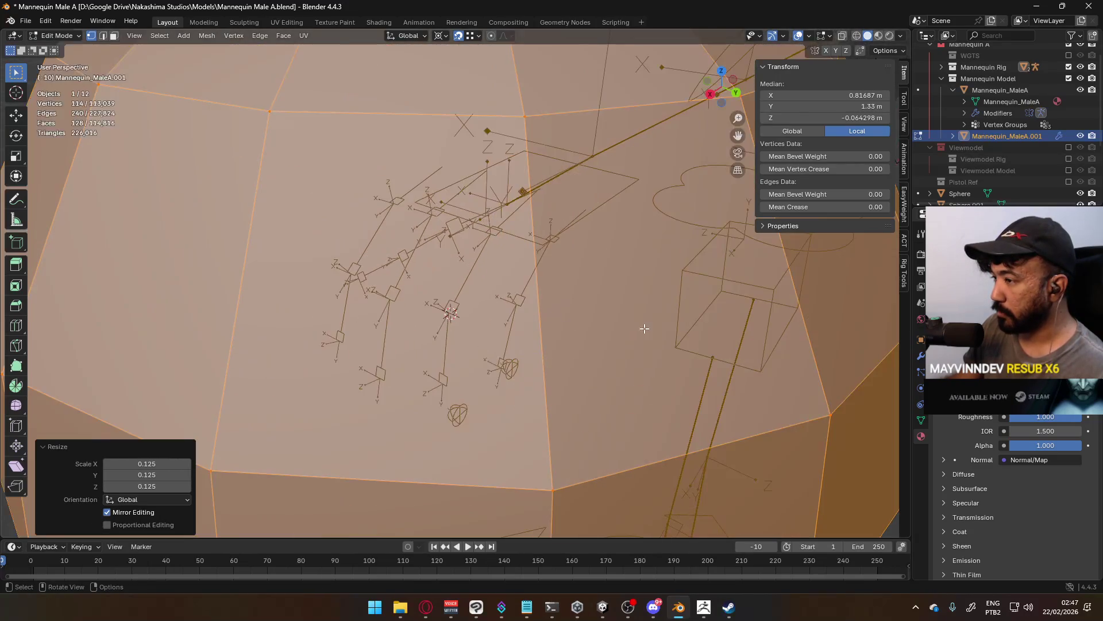
scroll(634, 328, down, 8)
key(s)
click(492, 338)
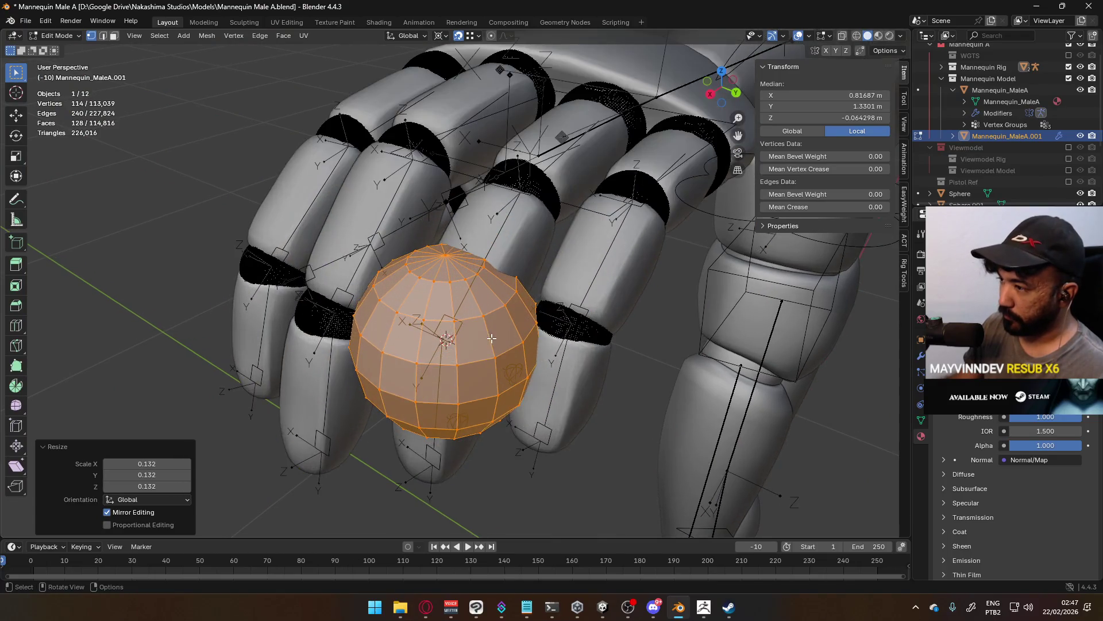
scroll(491, 338, up, 2)
key(s)
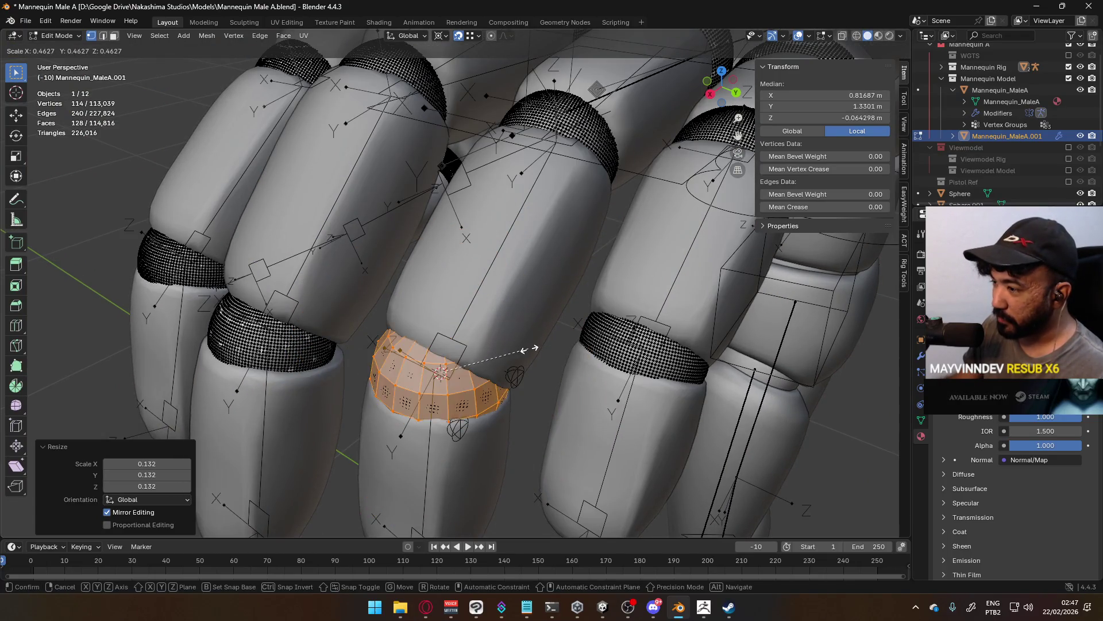
click(520, 350)
mouse_move(471, 352)
middle_down()
mouse_move(527, 327)
mouse_move(519, 353)
middle_up()
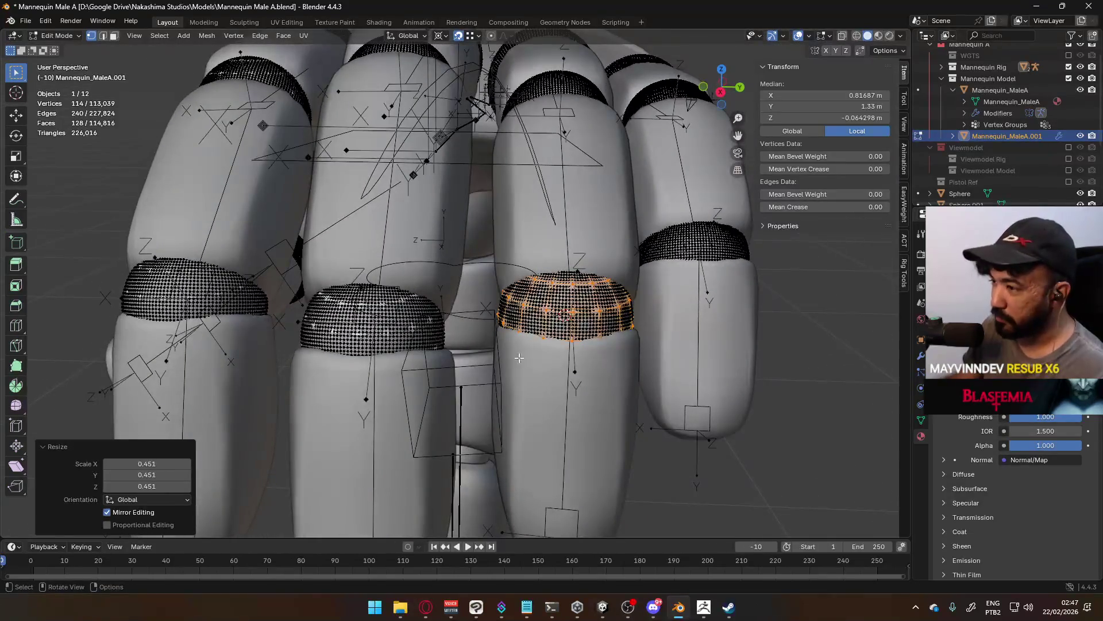
Return to Object Mode, reselect the knuckle ring mesh and resize its selected geometry.
key(Tab)
click(805, 450)
mouse_move(593, 368)
middle_down()
mouse_move(585, 338)
mouse_move(526, 309)
mouse_move(454, 335)
middle_up()
click(447, 339)
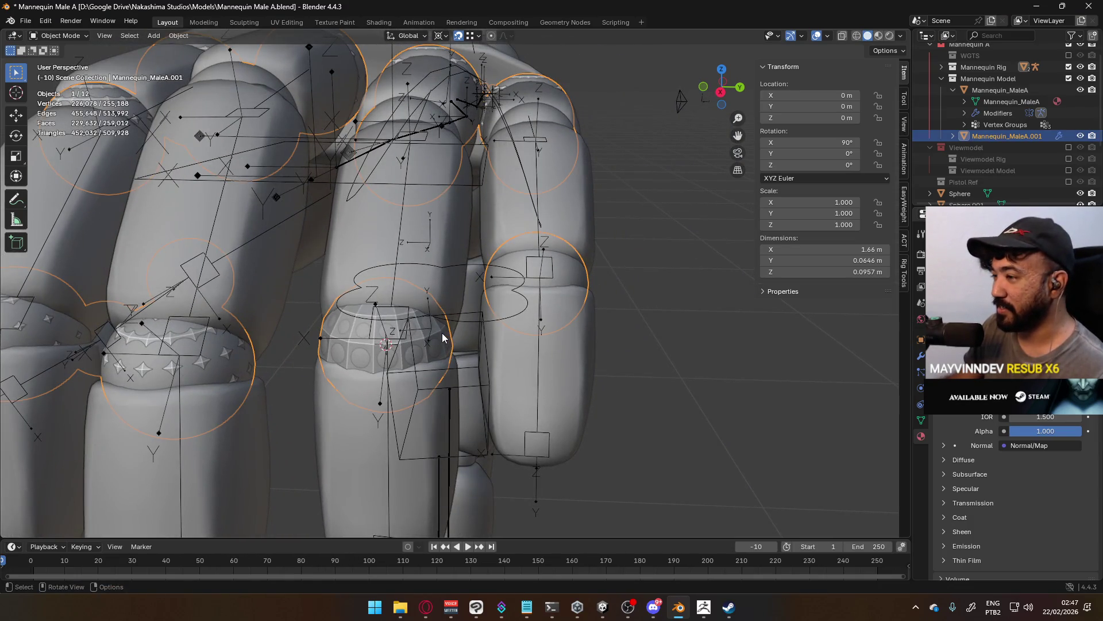
click(441, 332)
click(441, 332)
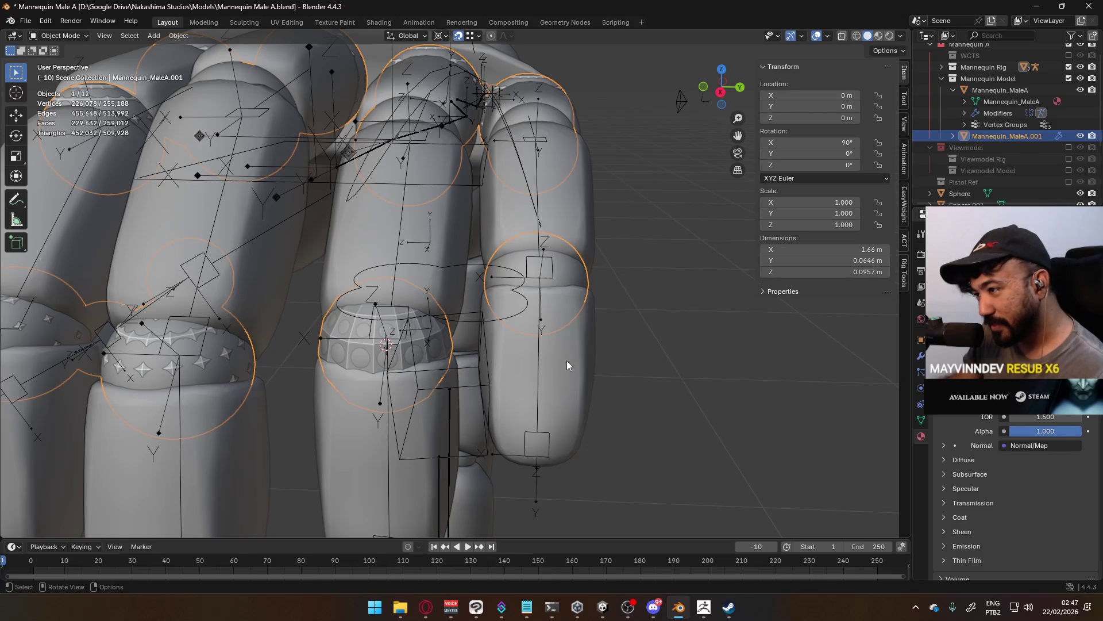
key(Tab)
key(s)
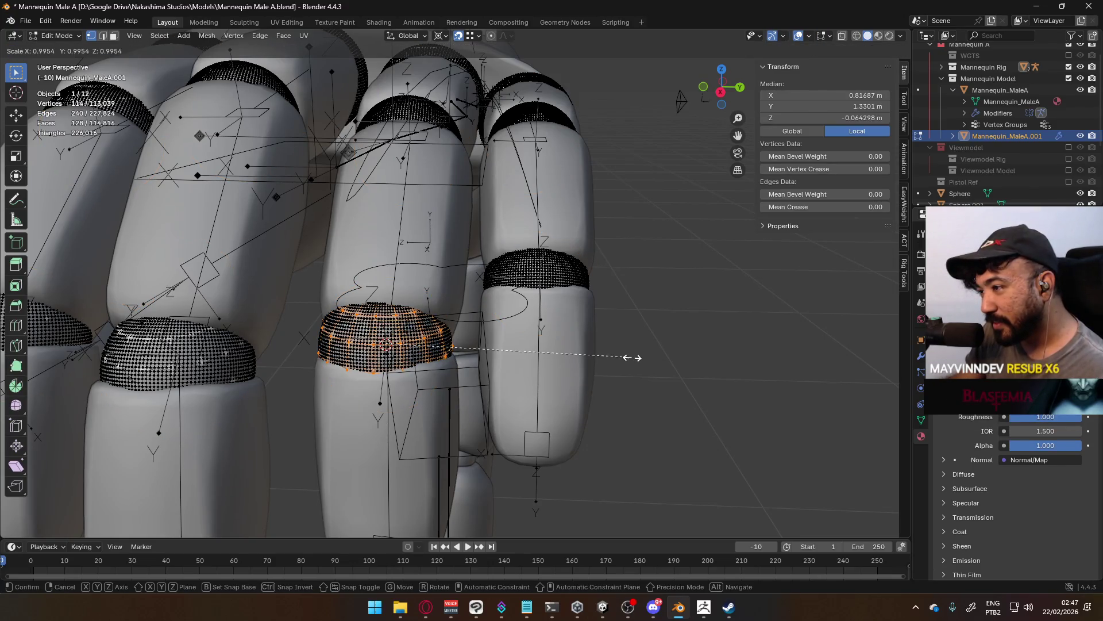
click(632, 357)
key(Tab)
click(677, 378)
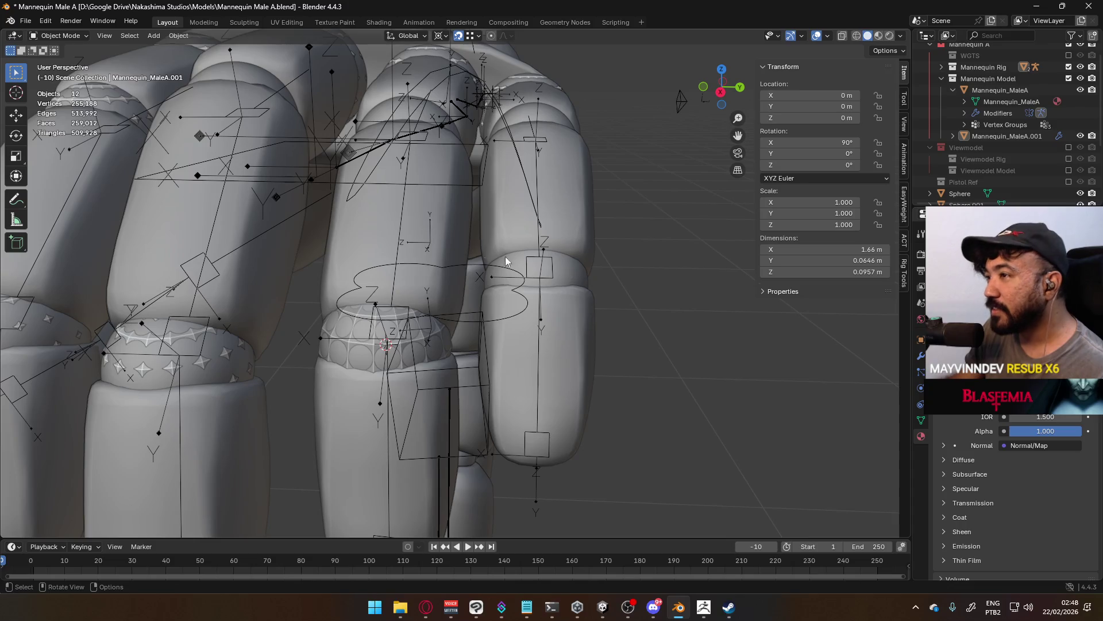
Select the middle finger's knuckle ring and move the 3D cursor to it.
mouse_move(348, 212)
middle_down()
mouse_move(357, 243)
mouse_move(429, 278)
mouse_move(446, 252)
mouse_move(413, 284)
middle_up()
click(419, 292)
key(Tab)
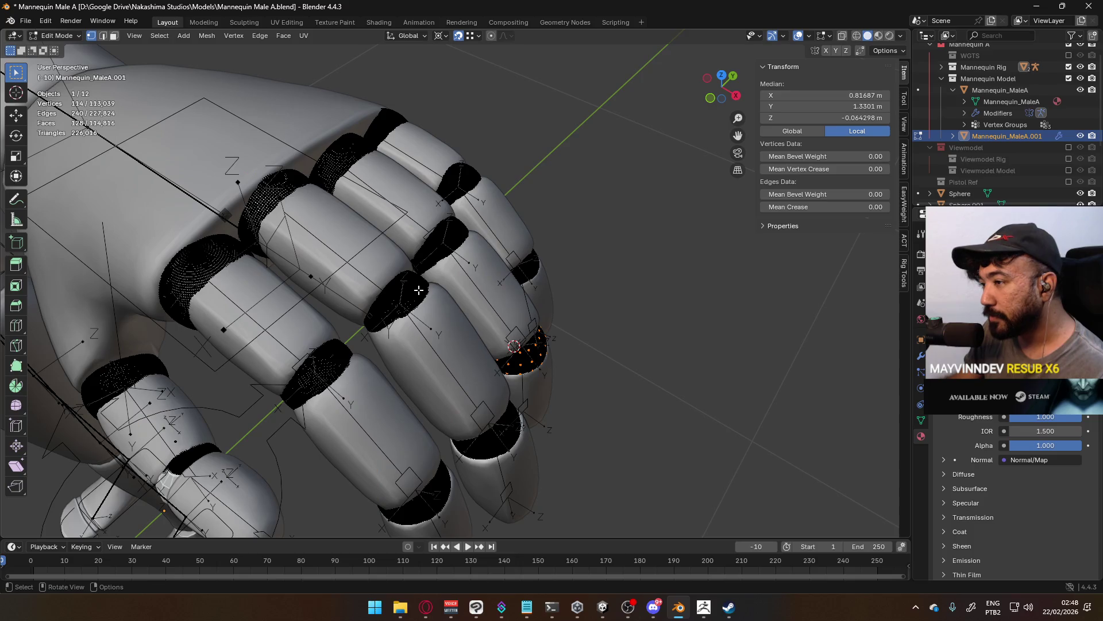
click(431, 284)
key(period)
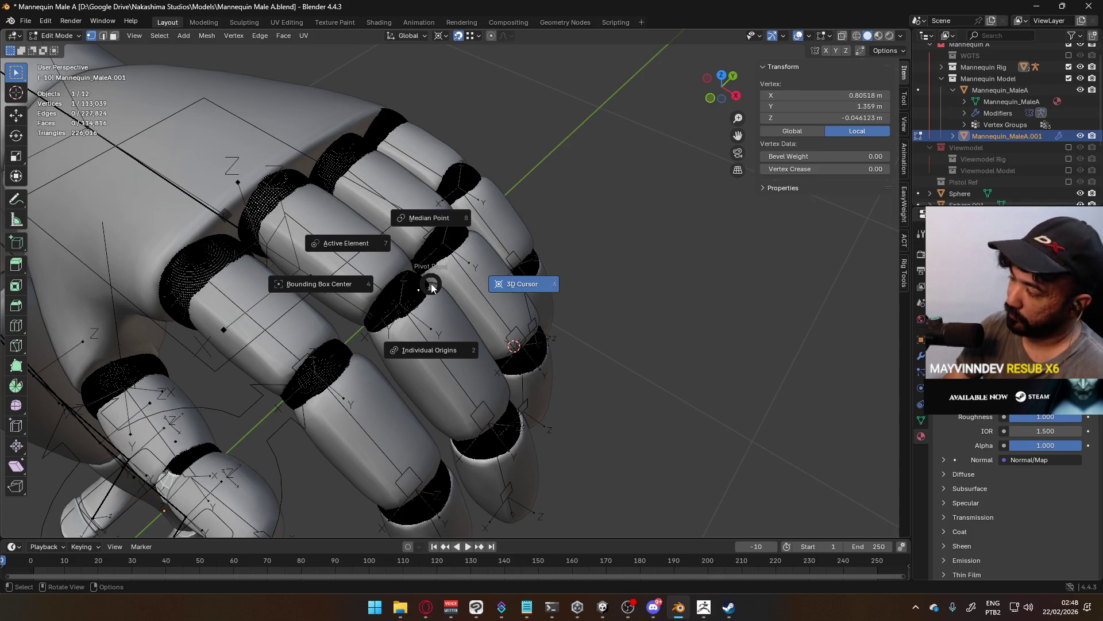
key(k)
key(Escape)
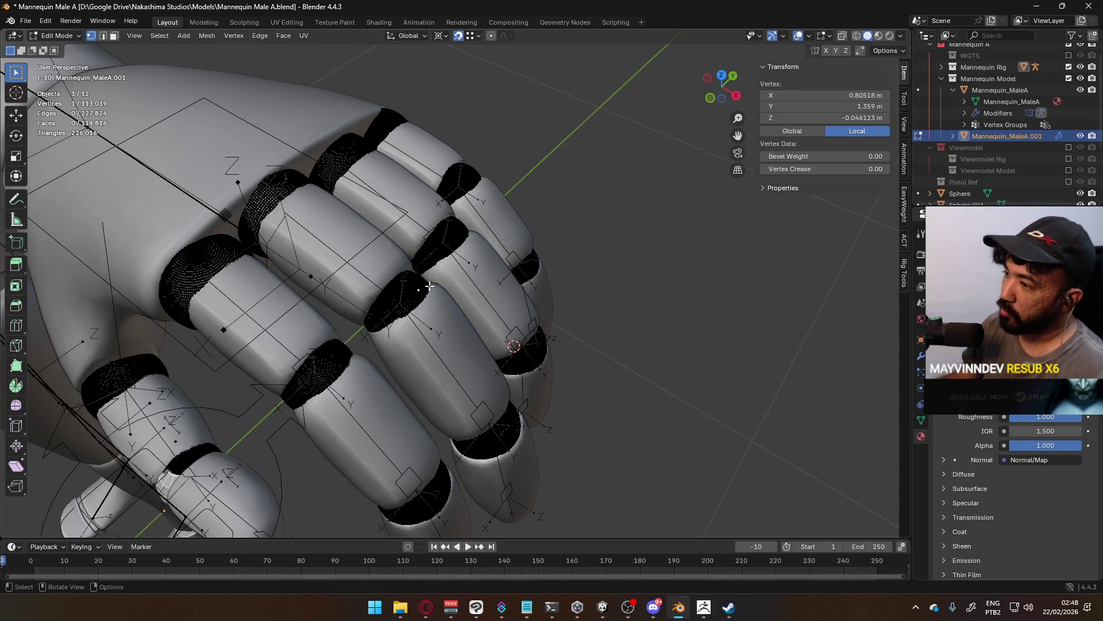
key(l)
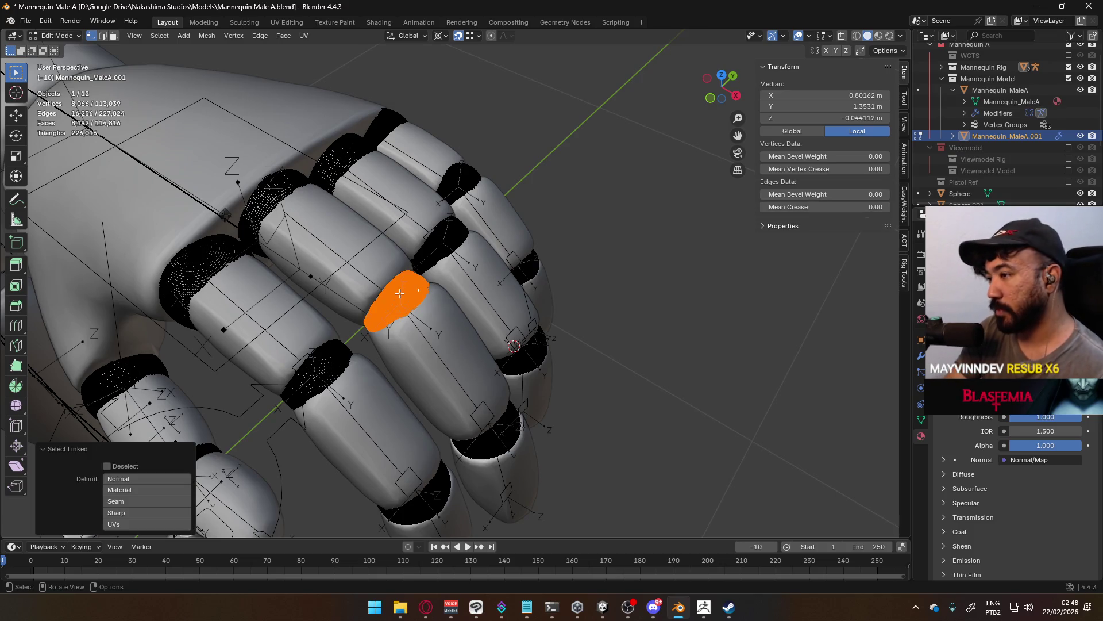
mouse_move(418, 349)
middle_down()
mouse_move(418, 315)
mouse_move(435, 348)
mouse_move(469, 273)
mouse_move(426, 248)
mouse_move(418, 290)
middle_up()
key(q)
click(436, 343)
key(alt+Tab)
Search Google for 'snap bone to 3d cursor' and read the Stack Exchange answer.
click(489, 18)
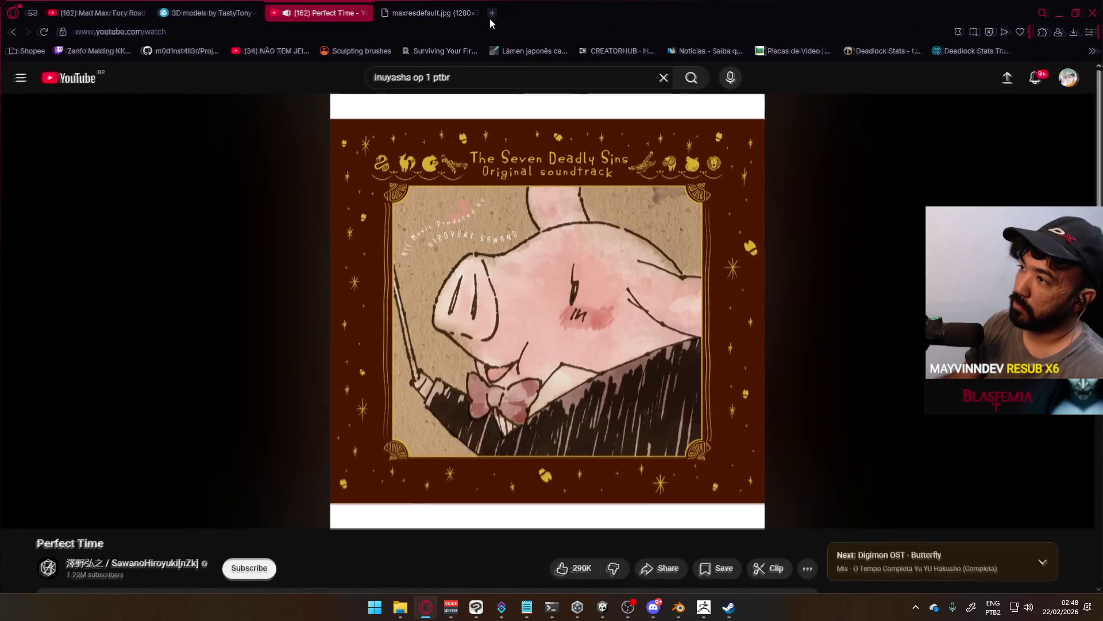
text(s)
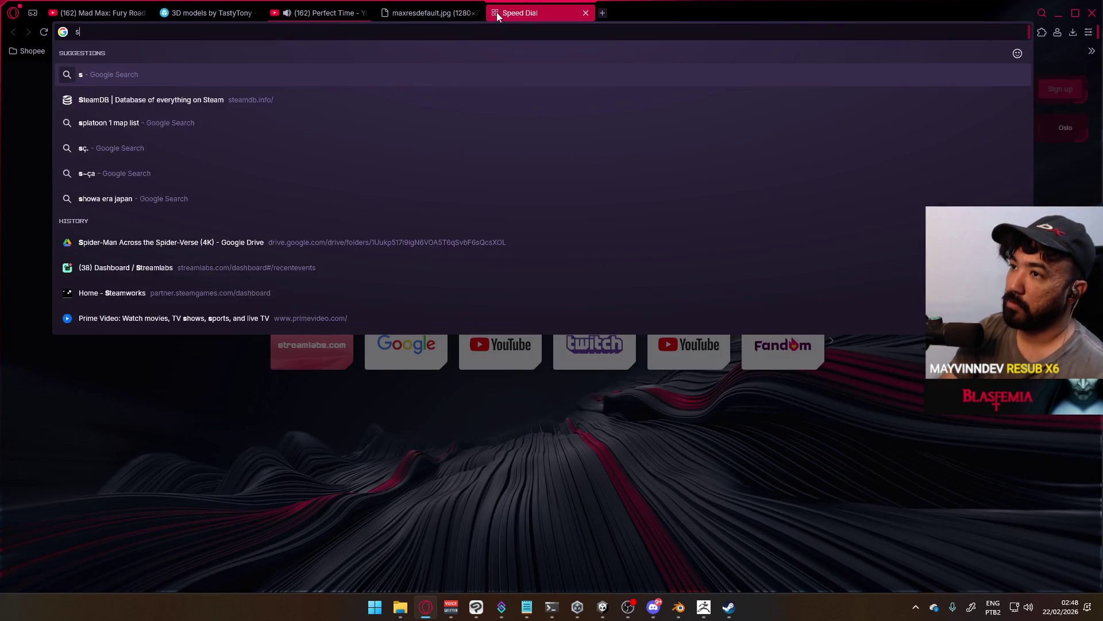
text(nap bone to 3d cursor)
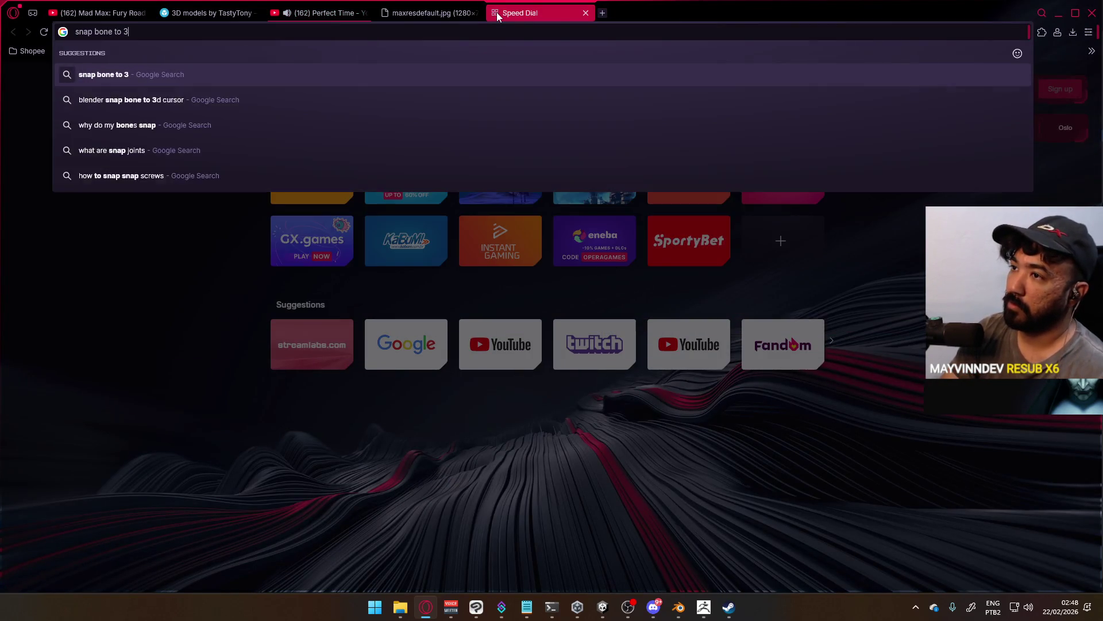
key(Return)
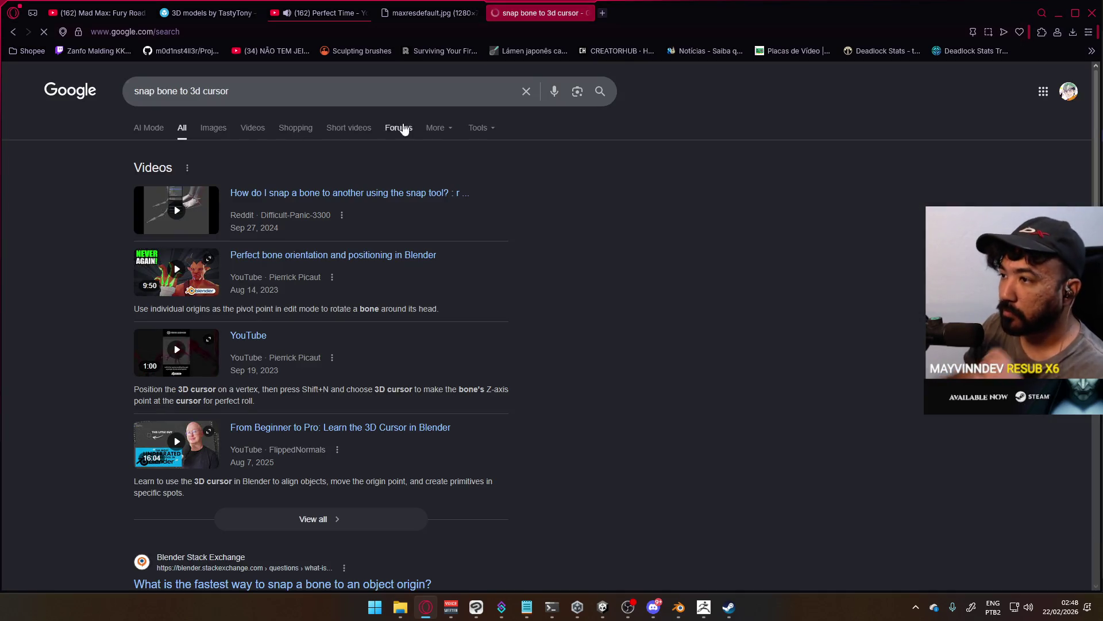
scroll(402, 382, down, 4)
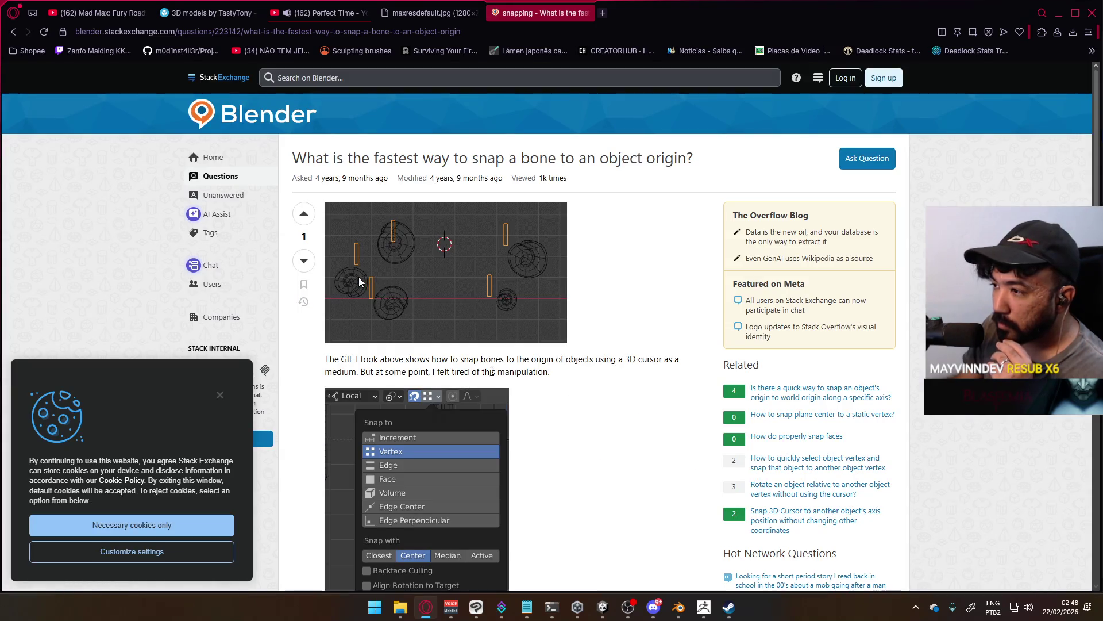
scroll(506, 397, down, 4)
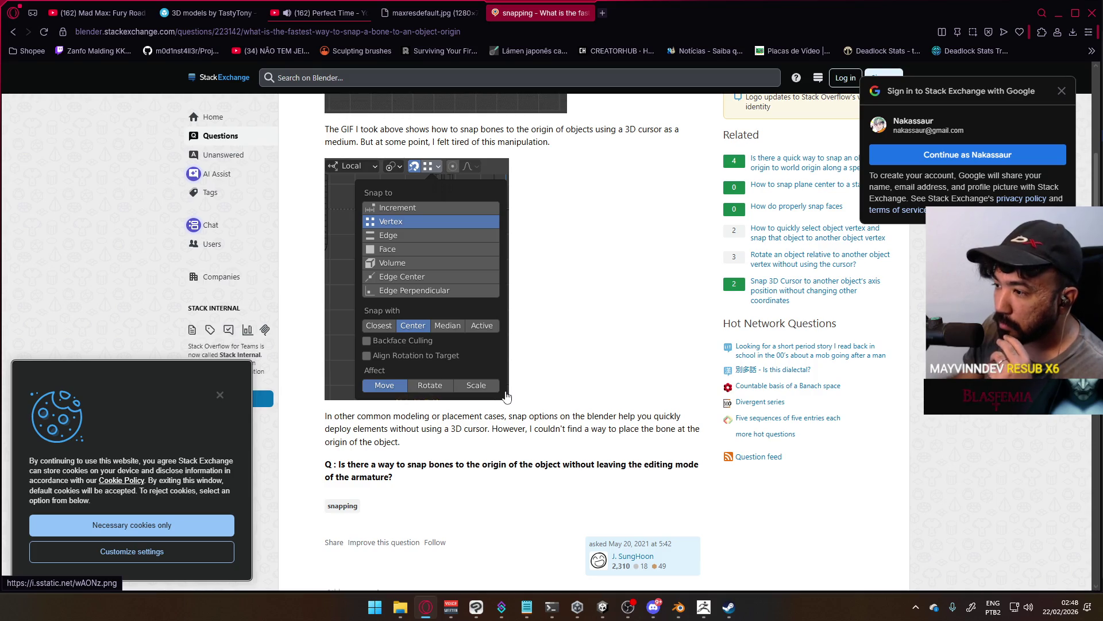
scroll(506, 397, down, 6)
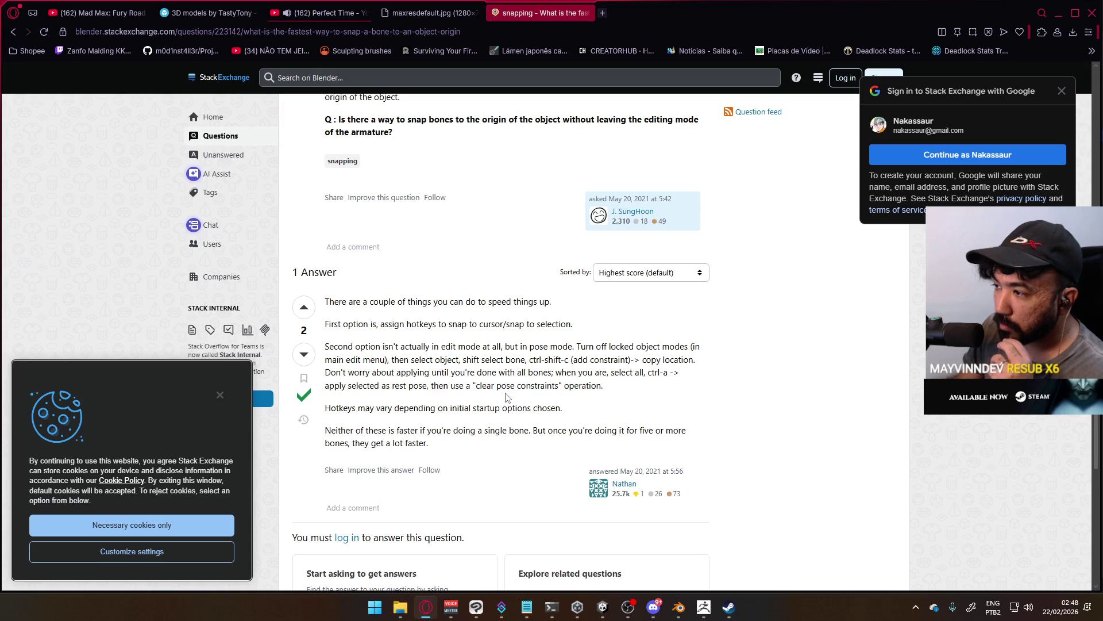
Back in Blender, select a single vertex on the knuckle ring.
click(682, 610)
mouse_move(408, 243)
middle_down()
mouse_move(414, 230)
mouse_move(379, 253)
mouse_move(402, 224)
mouse_move(390, 215)
middle_up()
click(387, 196)
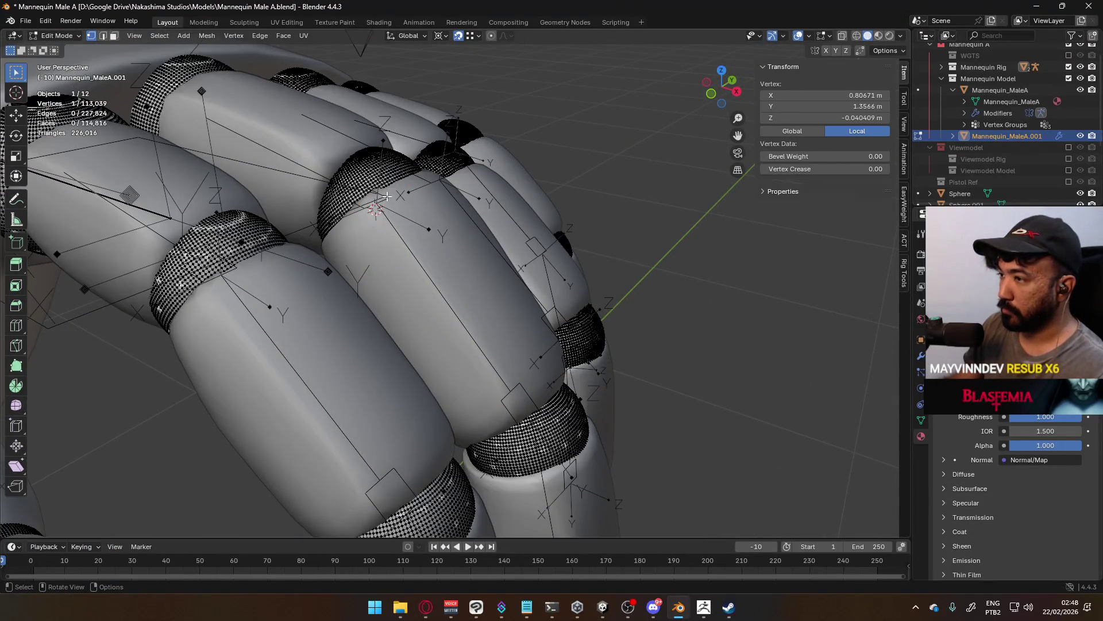
Edit the hand armature and select only the middle finger bone's tip joint.
click(57, 35)
click(72, 44)
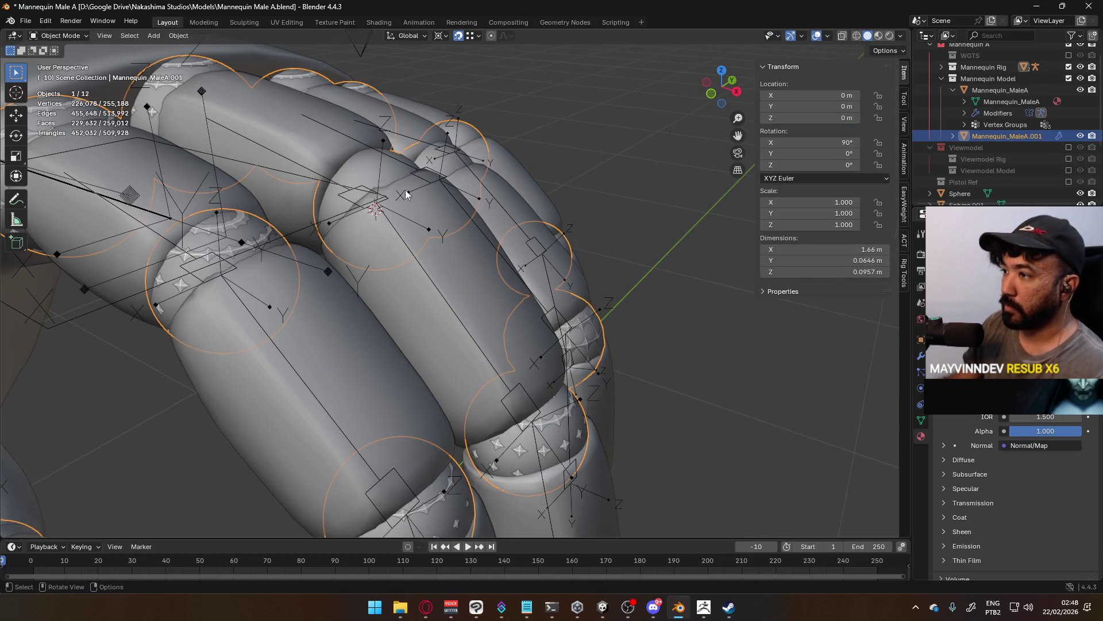
click(385, 199)
middle_drag(385, 200, 454, 276)
key(Tab)
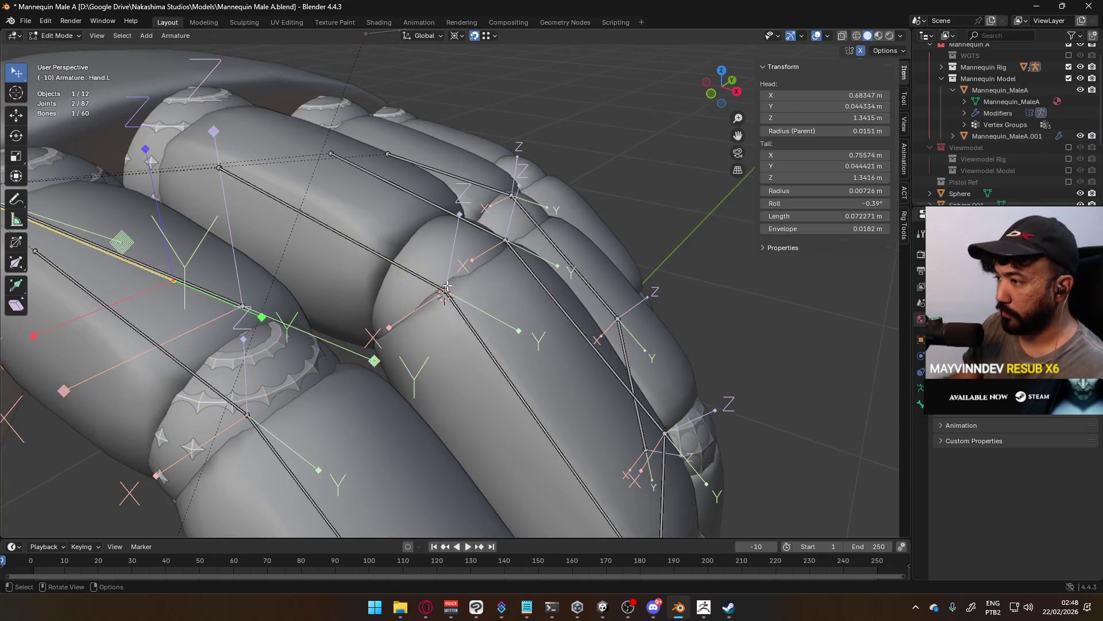
click(457, 290)
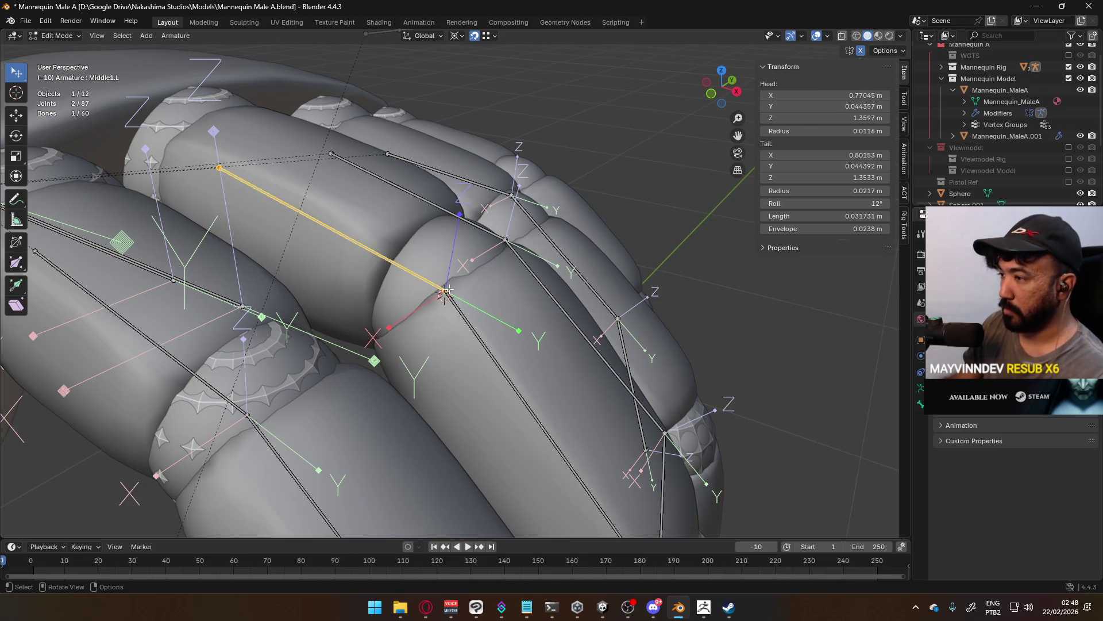
click(446, 290)
middle_drag(447, 290, 412, 396)
key(alt+a)
click(396, 402)
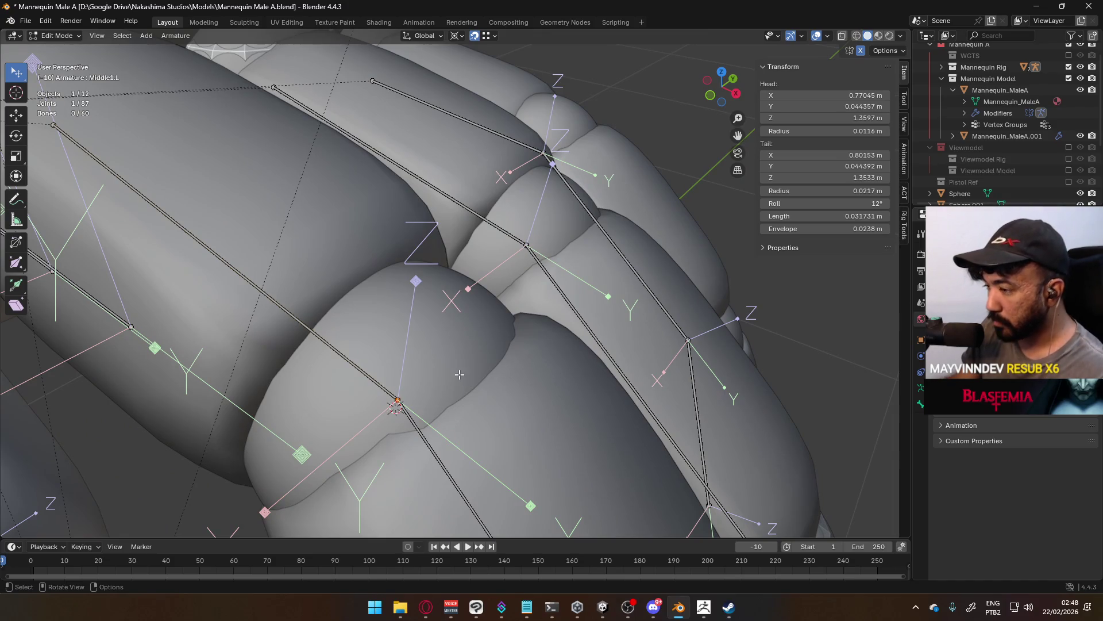
Search the operators for 'snap to' to list the Snap commands.
key(F3)
text(snap to)
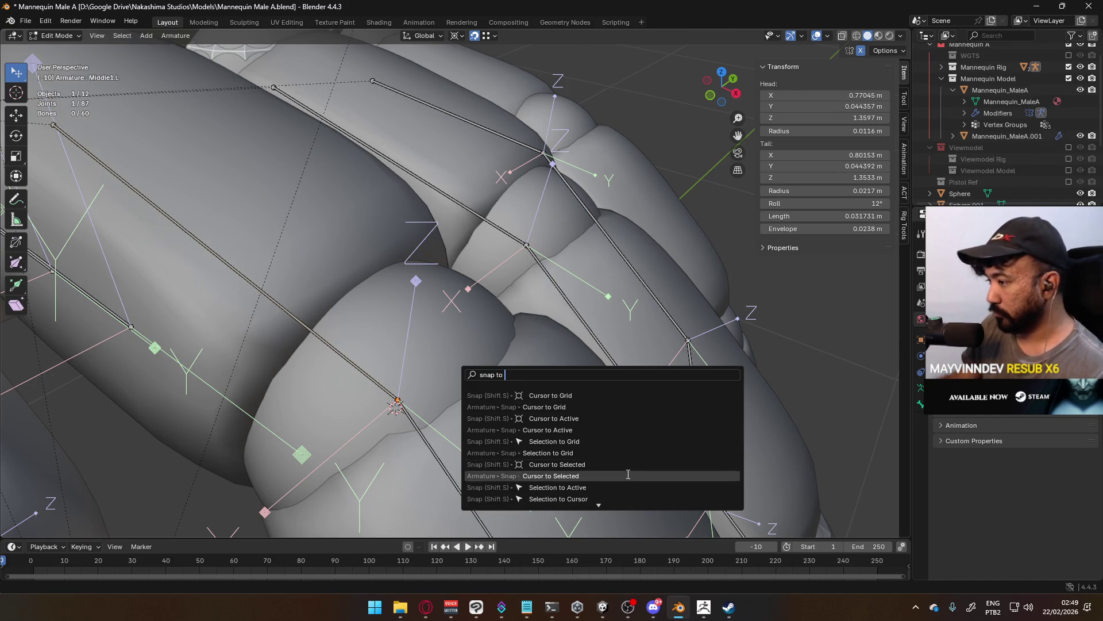
scroll(602, 470, down, 8)
scroll(601, 470, down, 1)
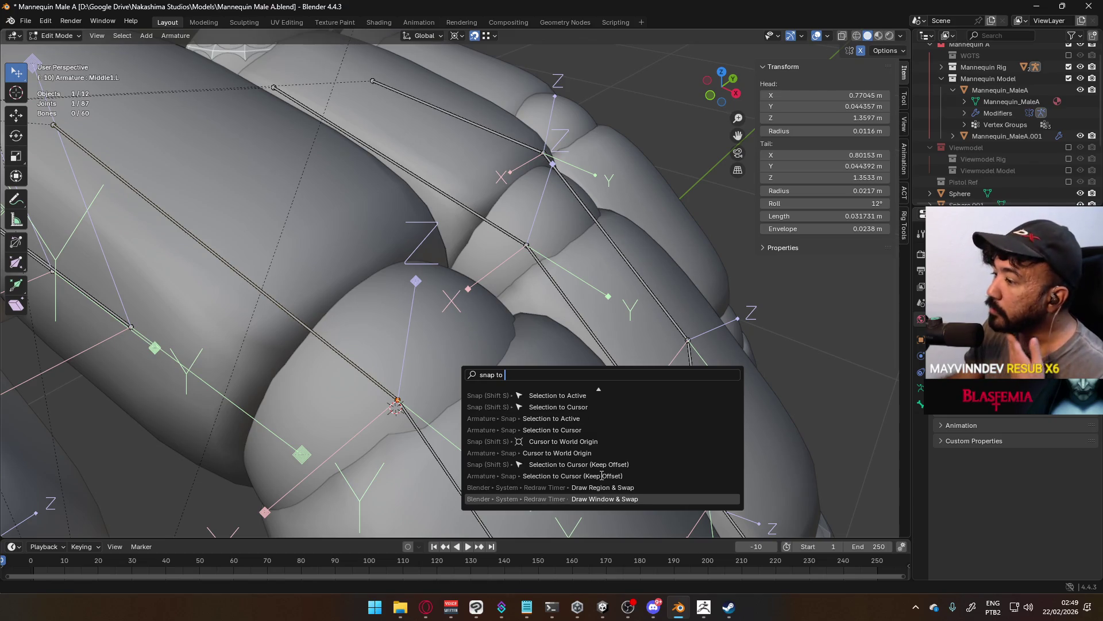
scroll(602, 474, up, 9)
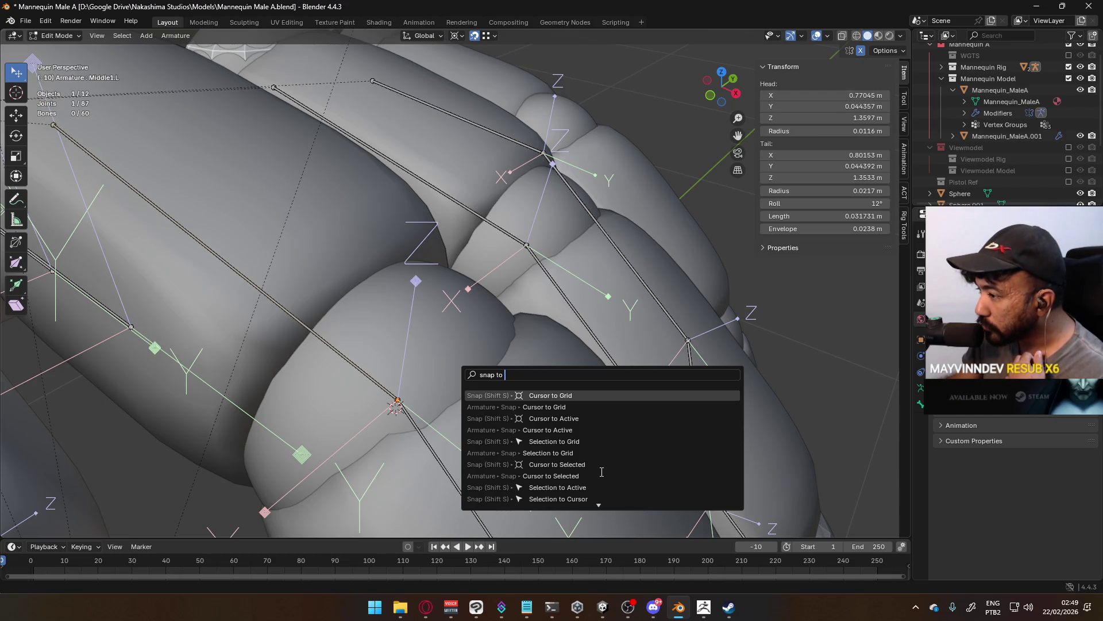
right_click(396, 397)
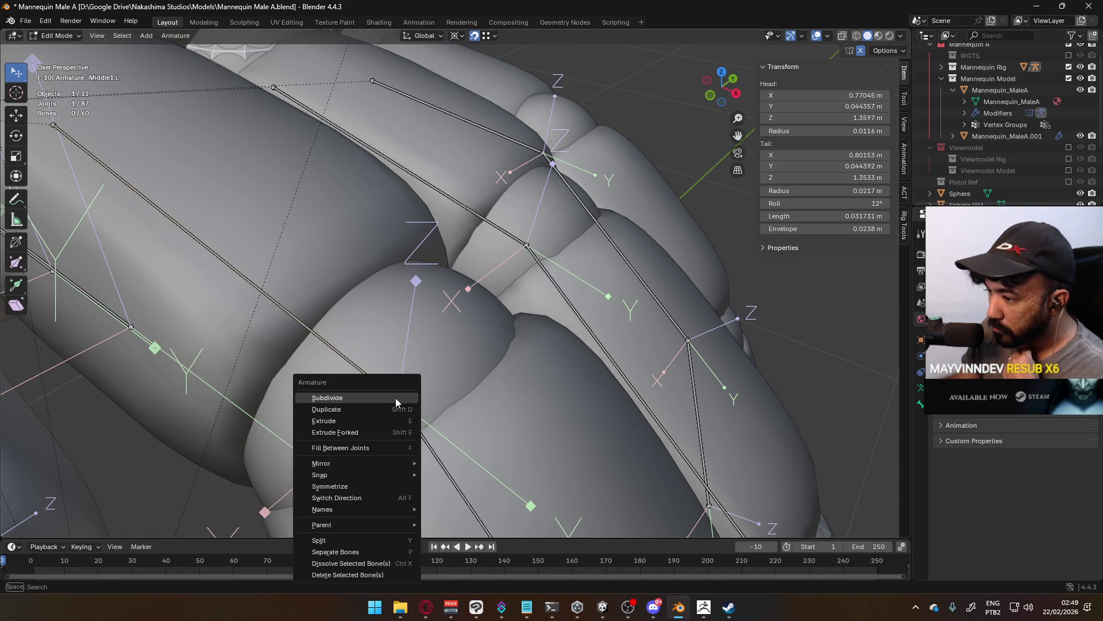
Snap the Middle1.L bone tail onto the 3D cursor with Selection to Cursor.
mouse_move(392, 478)
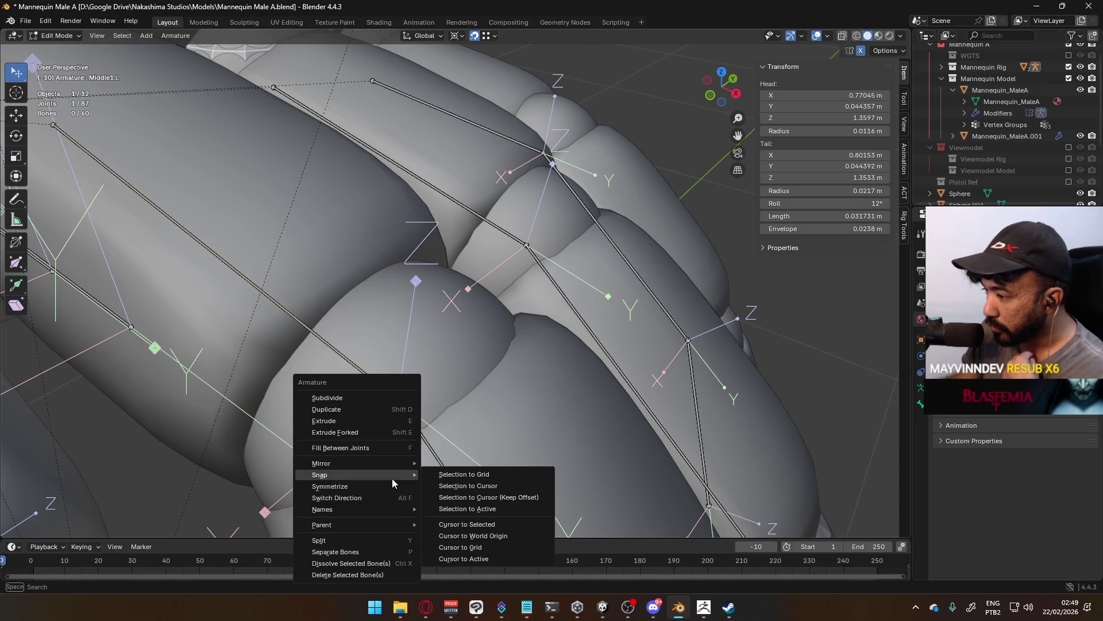
right_click(493, 486)
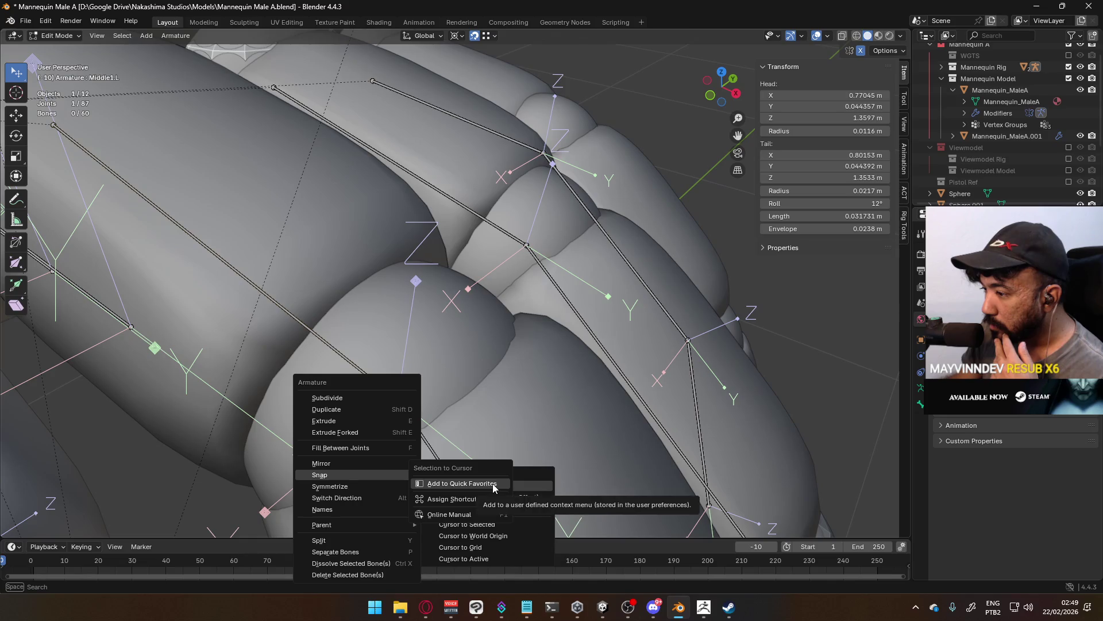
click(493, 483)
right_click(396, 405)
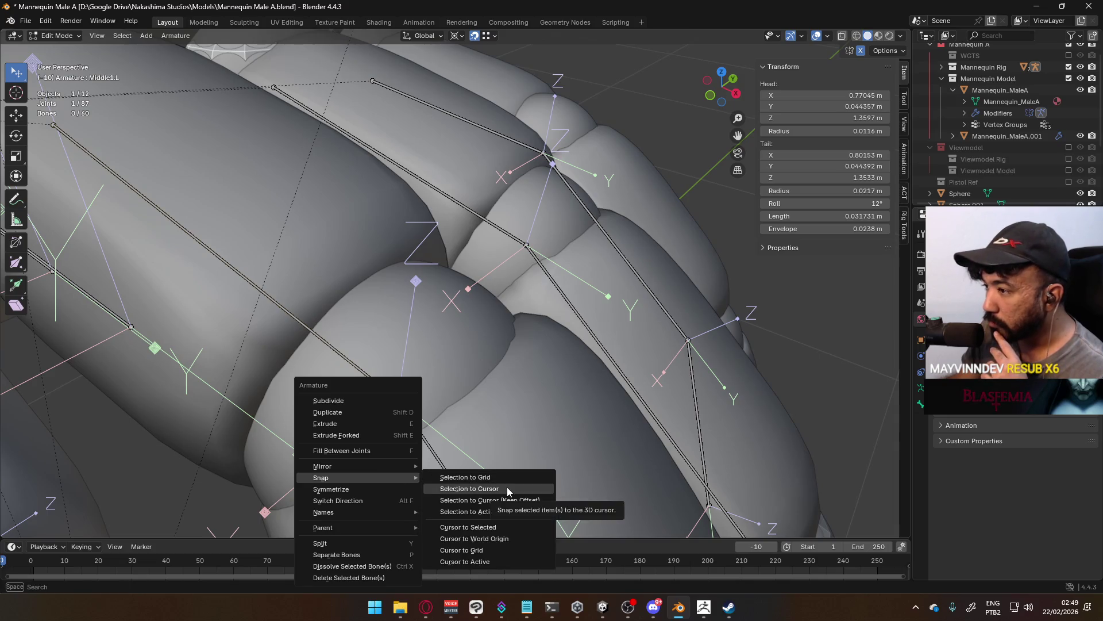
click(507, 488)
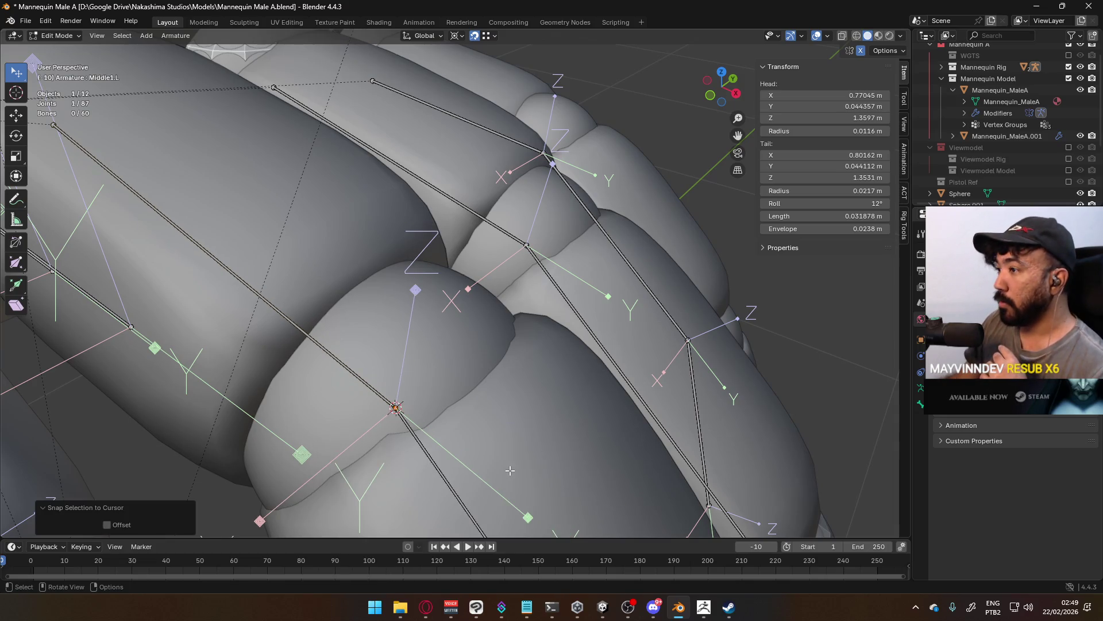
scroll(509, 470, down, 5)
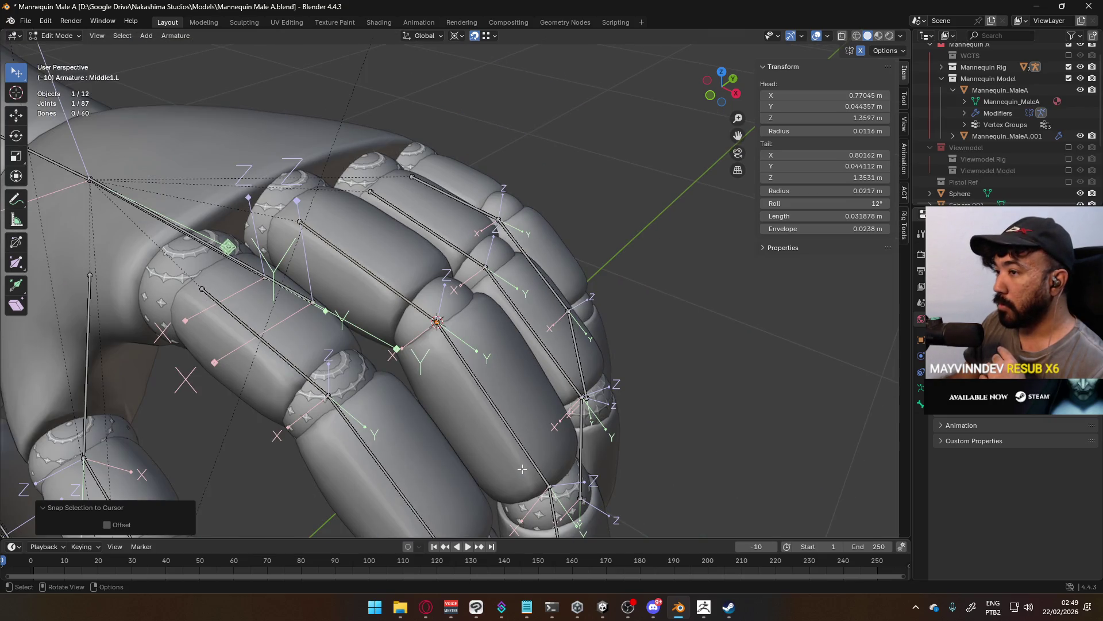
Switch to Object Mode and select the Mannequin_MaleA.001 ring mesh.
click(53, 48)
click(55, 48)
click(280, 183)
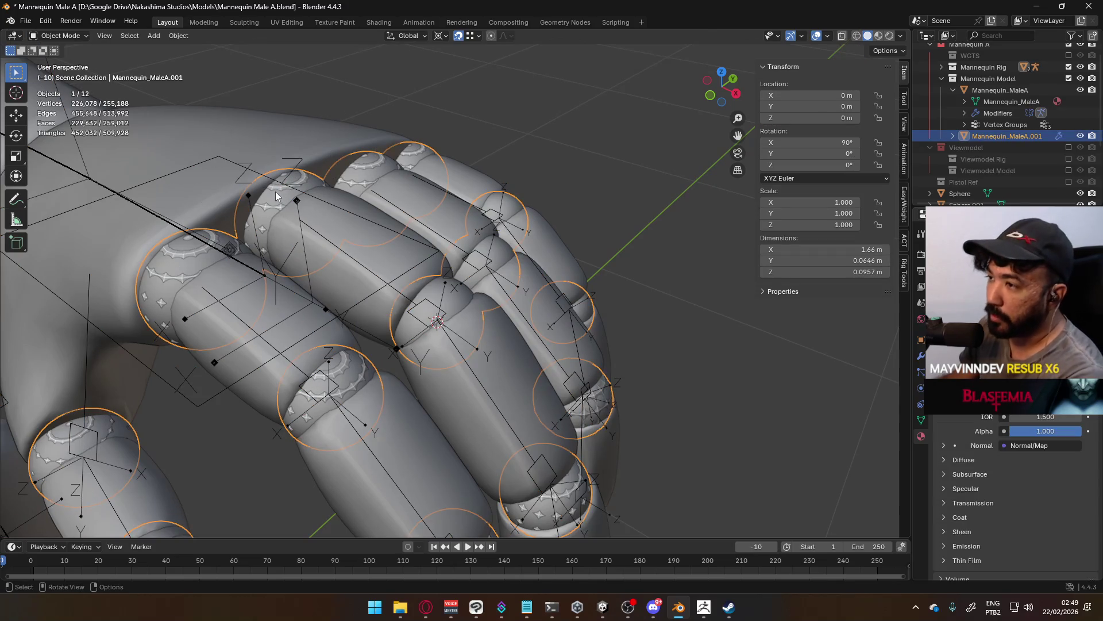
Undo the accidental deletion of the Mannequin_MaleA.001 ring mesh.
key(Delete)
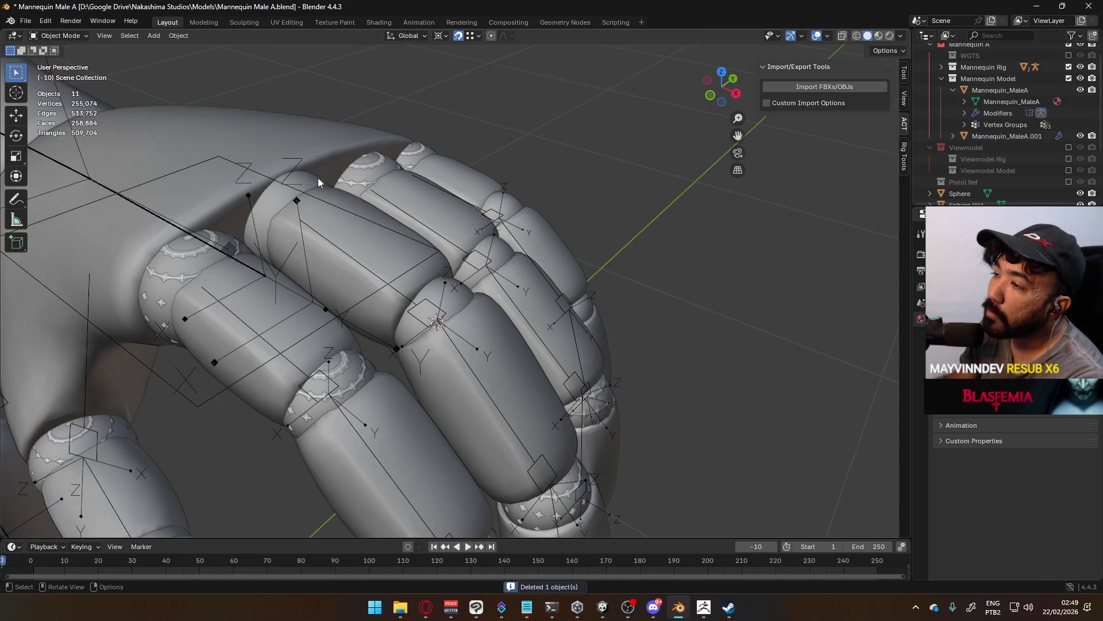
click(369, 164)
key(ctrl+z)
click(409, 153)
key(ctrl+z)
scroll(402, 167, down, 5)
scroll(412, 291, up, 8)
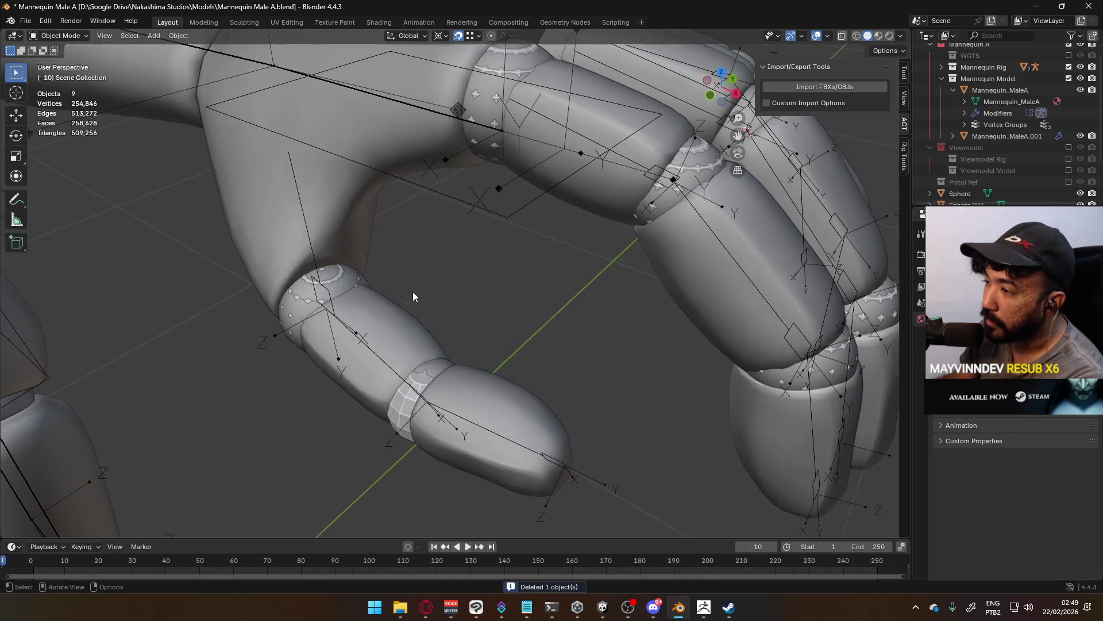
Delete the two helper spheres on the thumb joints.
click(336, 277)
click(340, 277)
click(340, 276)
key(Delete)
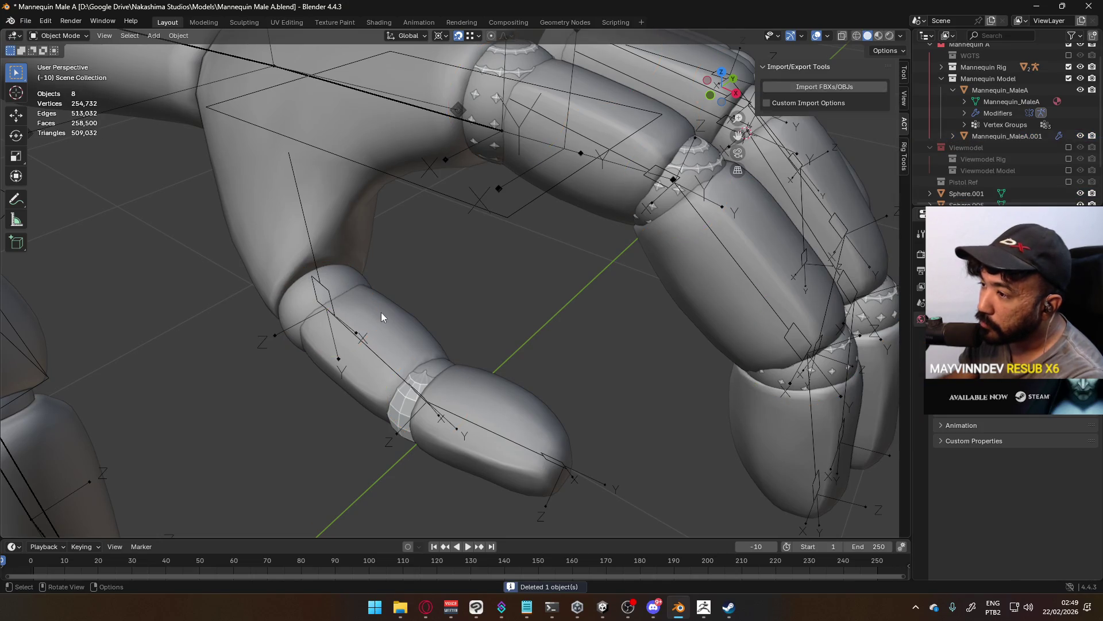
click(430, 380)
key(Delete)
scroll(501, 245, down, 5)
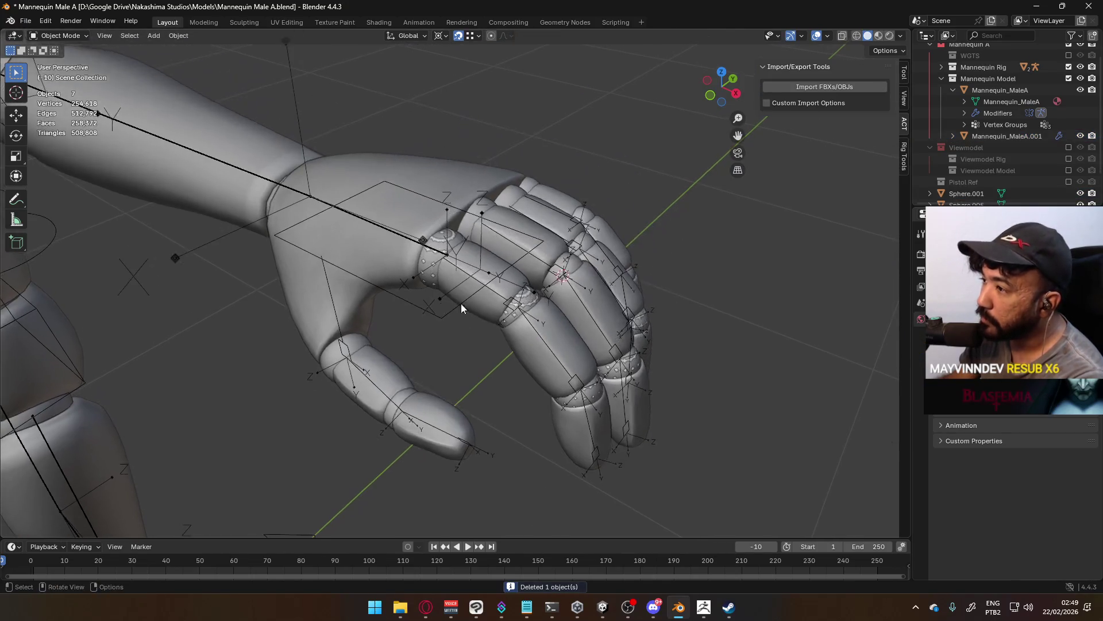
scroll(446, 303, up, 3)
Delete Sphere.006 and another finger joint sphere.
click(569, 305)
click(568, 302)
scroll(634, 314, down, 2)
key(Delete)
click(548, 335)
key(Delete)
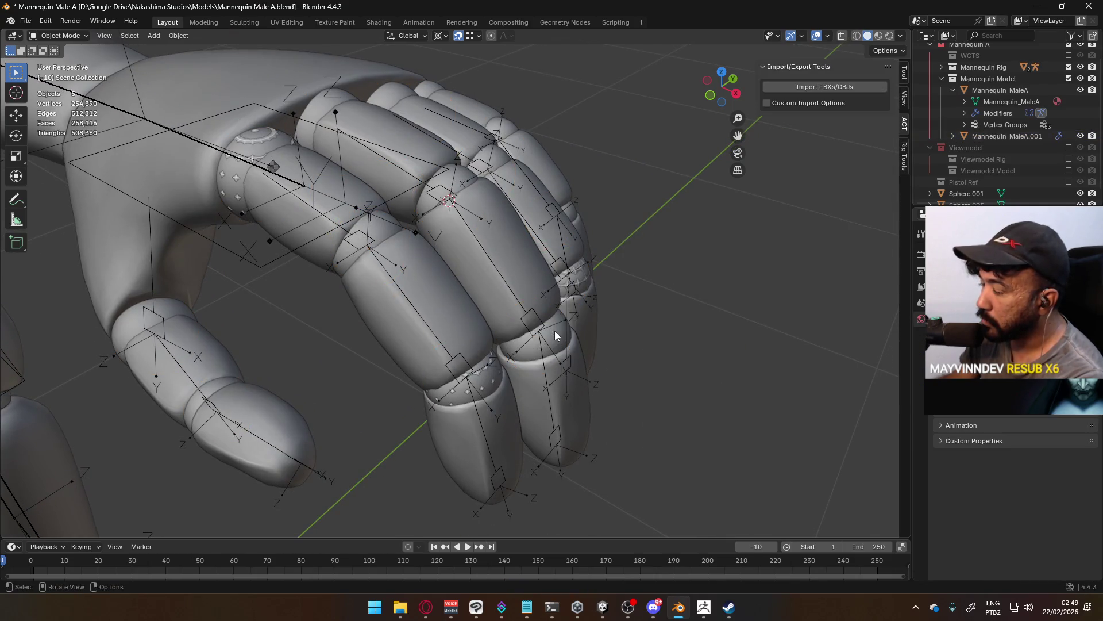
Delete Sphere.001 and Sphere.005 from the Outliner list.
scroll(982, 176, down, 1)
click(971, 193)
shift+click(970, 185)
key(Delete)
Put the Mannequin_MaleA.001 ring mesh into Edit Mode.
click(578, 284)
click(587, 282)
key(Tab)
Delete the pelvis ring faces from the ring mesh.
click(457, 343)
key(l)
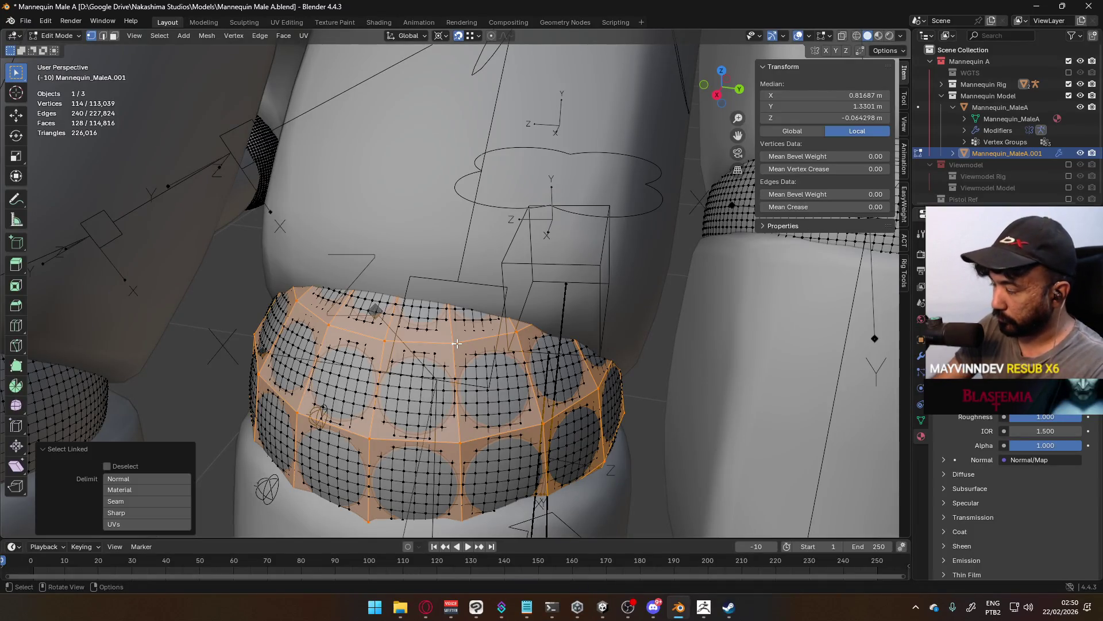
key(x)
click(458, 348)
key(Tab)
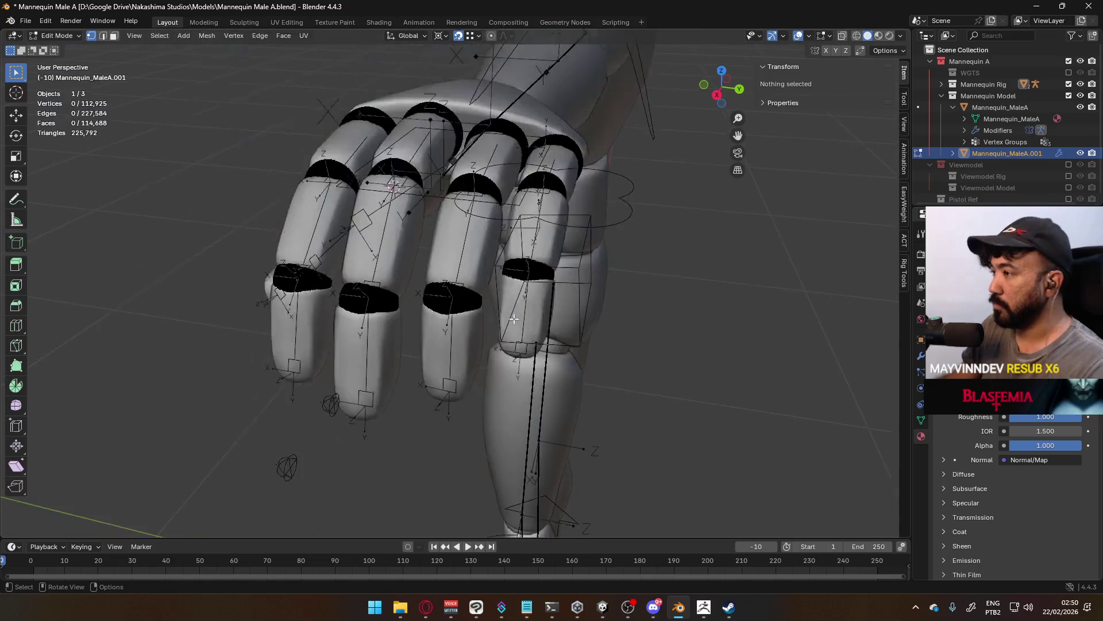
Select the whole knuckle ring at the thumb base on the ring mesh.
scroll(697, 316, down, 3)
scroll(696, 315, up, 2)
click(696, 312)
mouse_move(697, 312)
middle_down()
mouse_move(571, 266)
mouse_move(650, 229)
mouse_move(571, 295)
mouse_move(554, 295)
middle_up()
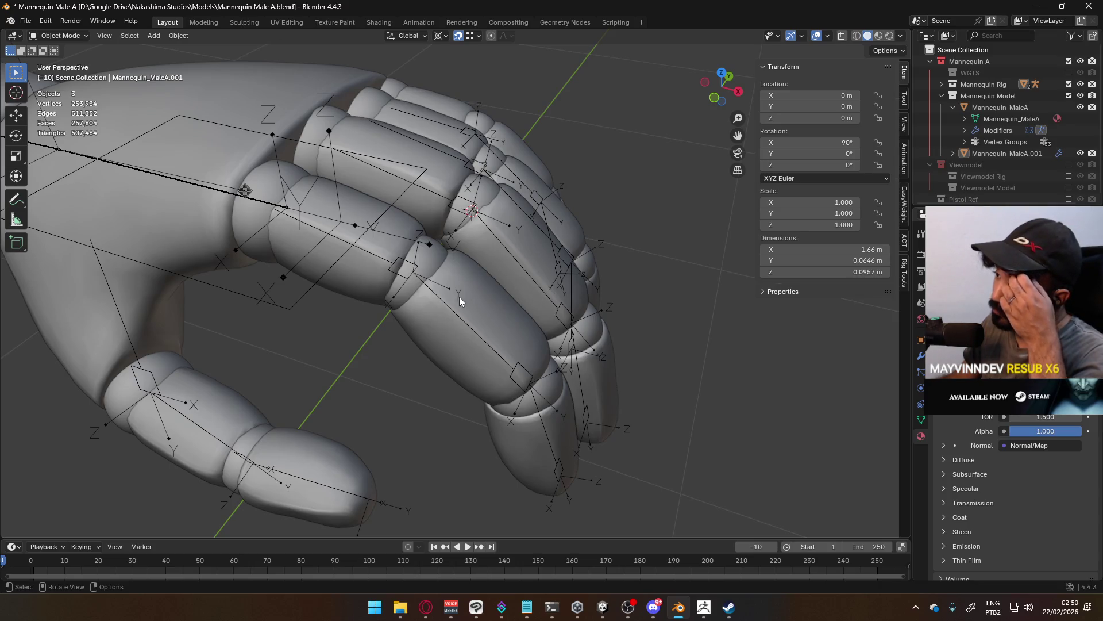
middle_drag(473, 298, 392, 251)
scroll(351, 270, up, 2)
click(341, 280)
mouse_move(372, 318)
shift+middle_down()
mouse_move(376, 279)
mouse_move(421, 227)
shift+middle_up()
key(Tab)
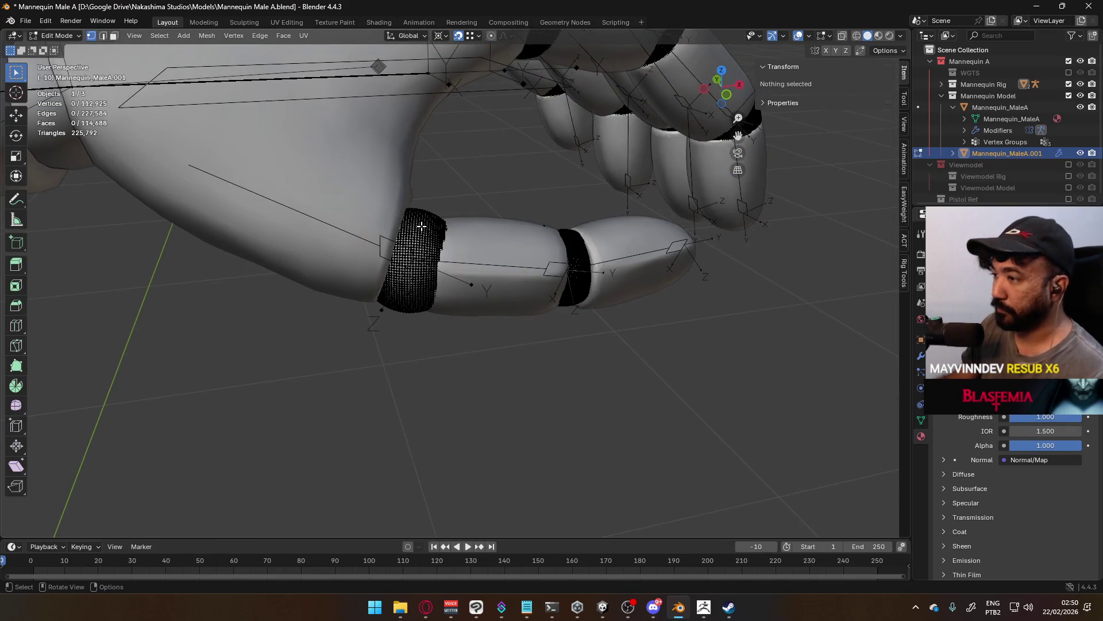
key(l)
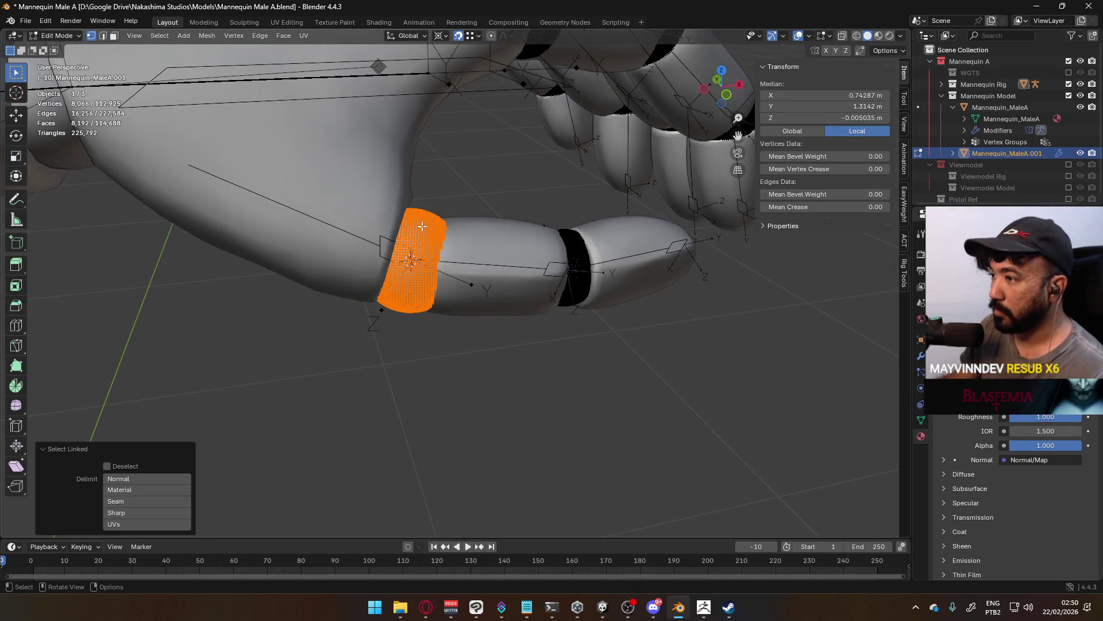
key(Tab)
Add Selection to Cursor to Quick Favourites and snap the thumb base joint to the cursor.
click(428, 264)
key(Tab)
click(411, 261)
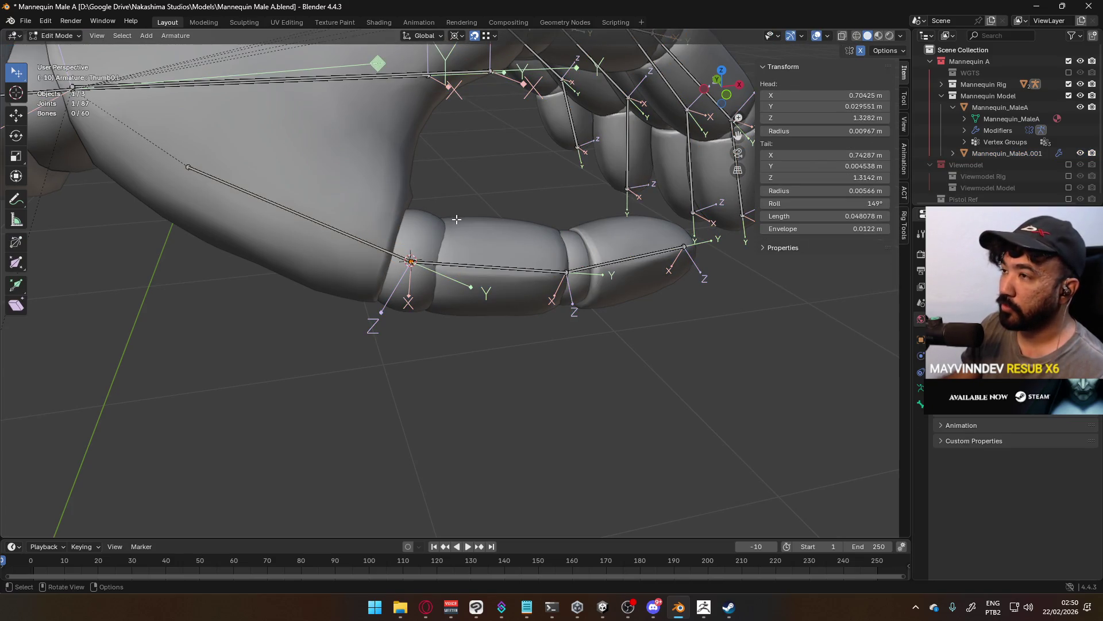
key(q)
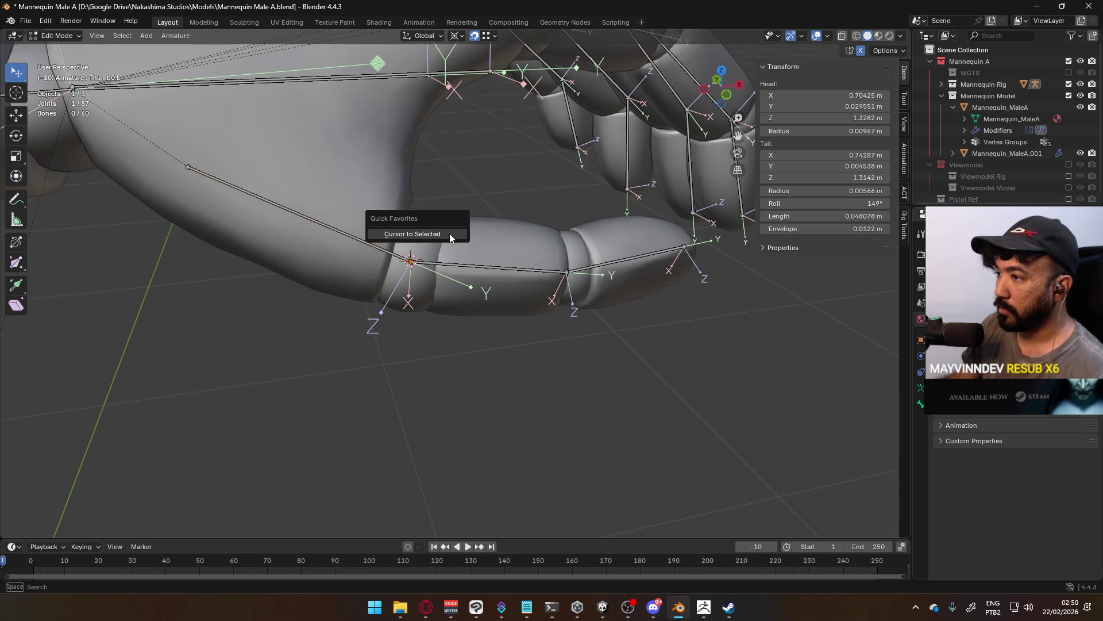
click(449, 233)
key(F3)
key(Escape)
right_click(411, 260)
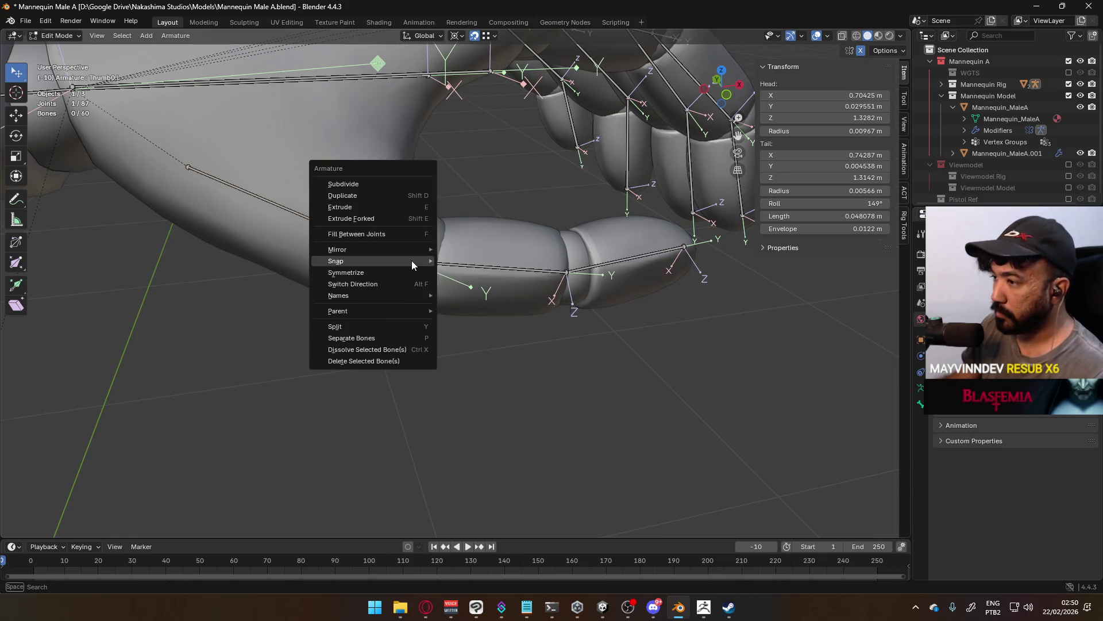
mouse_move(411, 261)
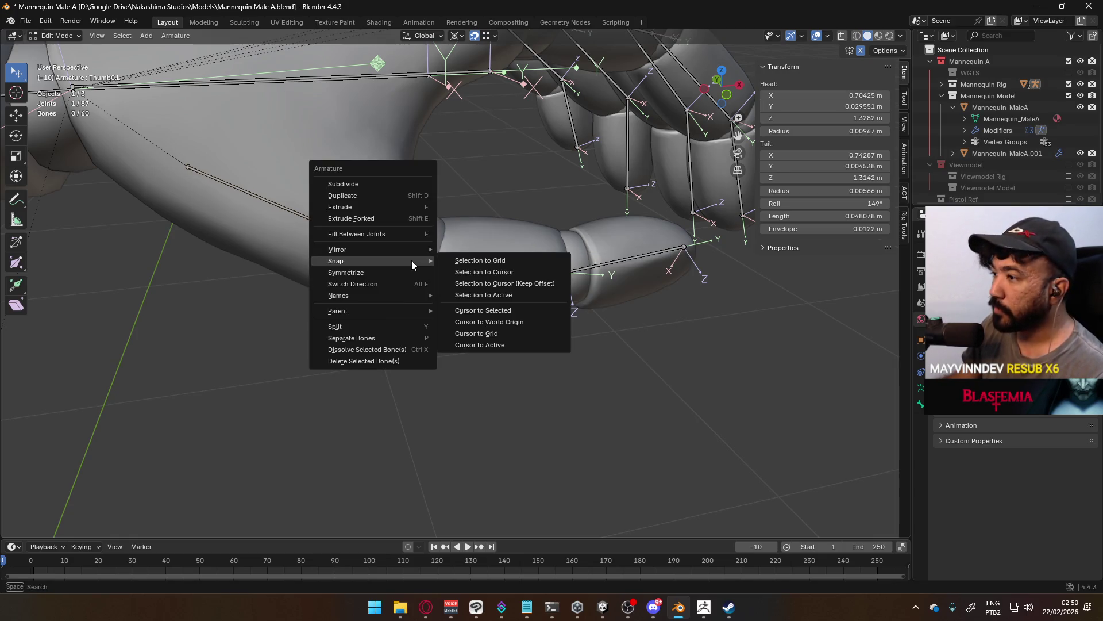
right_click(505, 275)
click(505, 275)
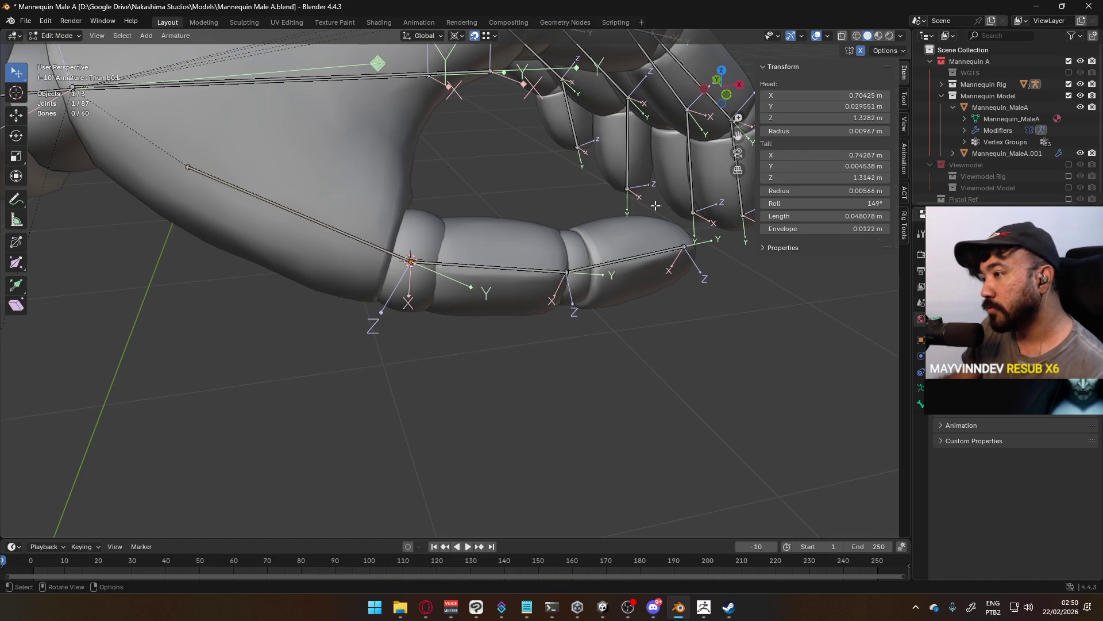
key(q)
click(494, 260)
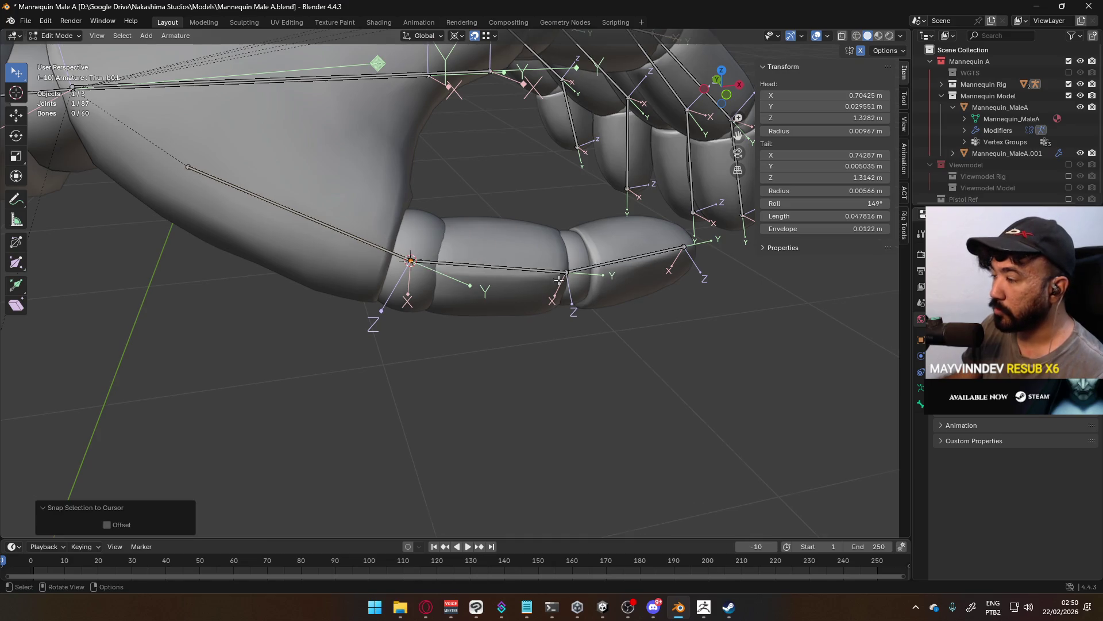
Select the middle thumb knuckle ring on the ring mesh.
middle_drag(495, 259, 490, 279)
key(Tab)
middle_drag(408, 258, 467, 263)
click(471, 264)
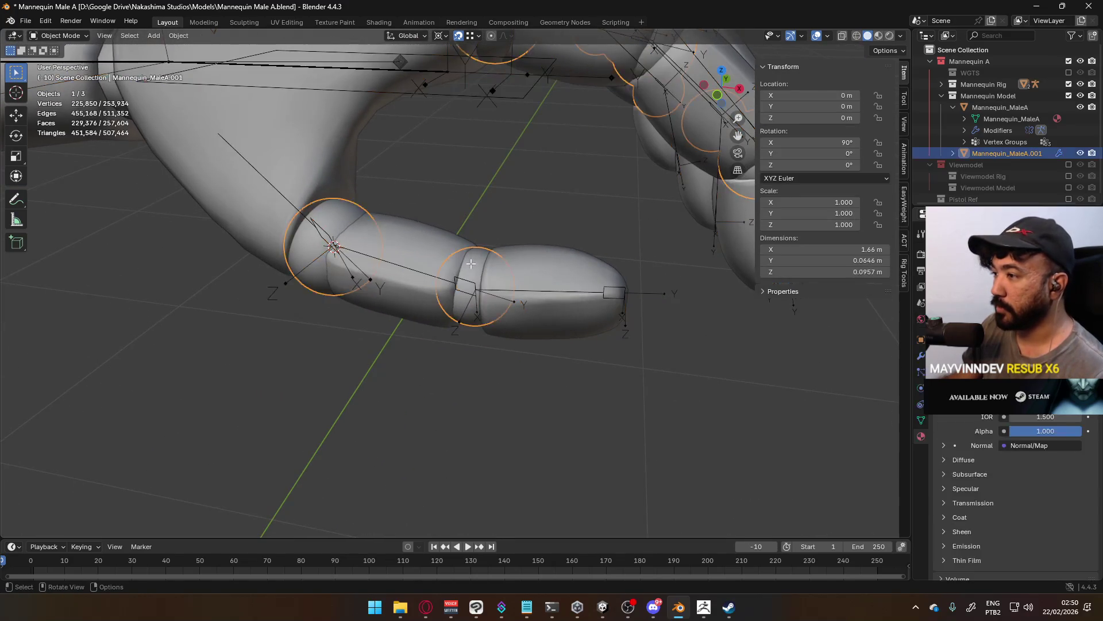
key(Tab)
click(471, 263)
key(l)
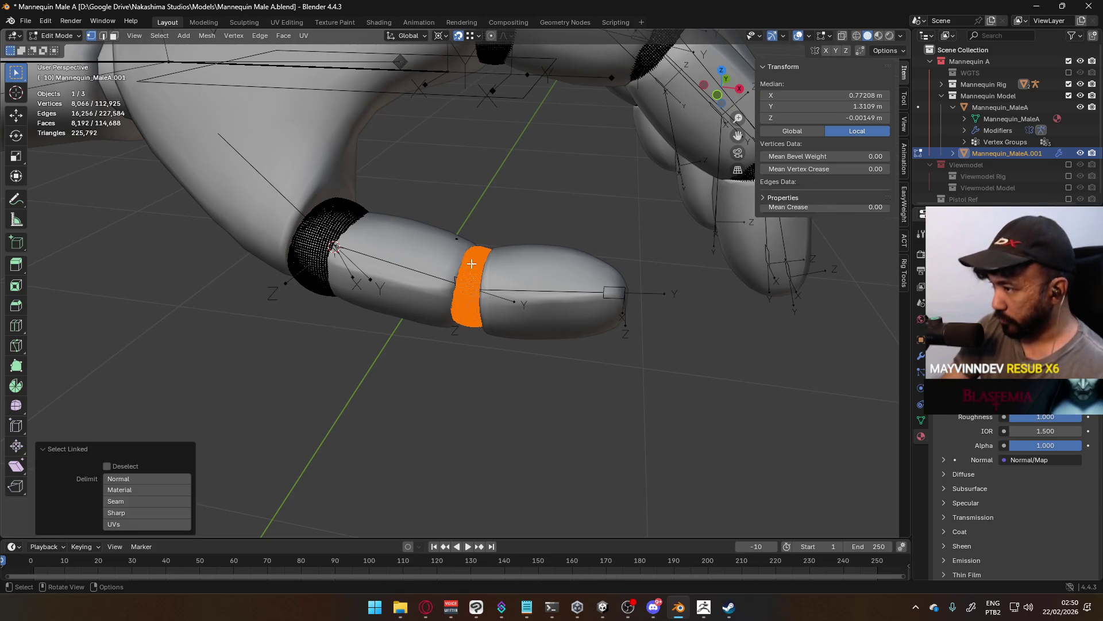
middle_drag(471, 263, 487, 293)
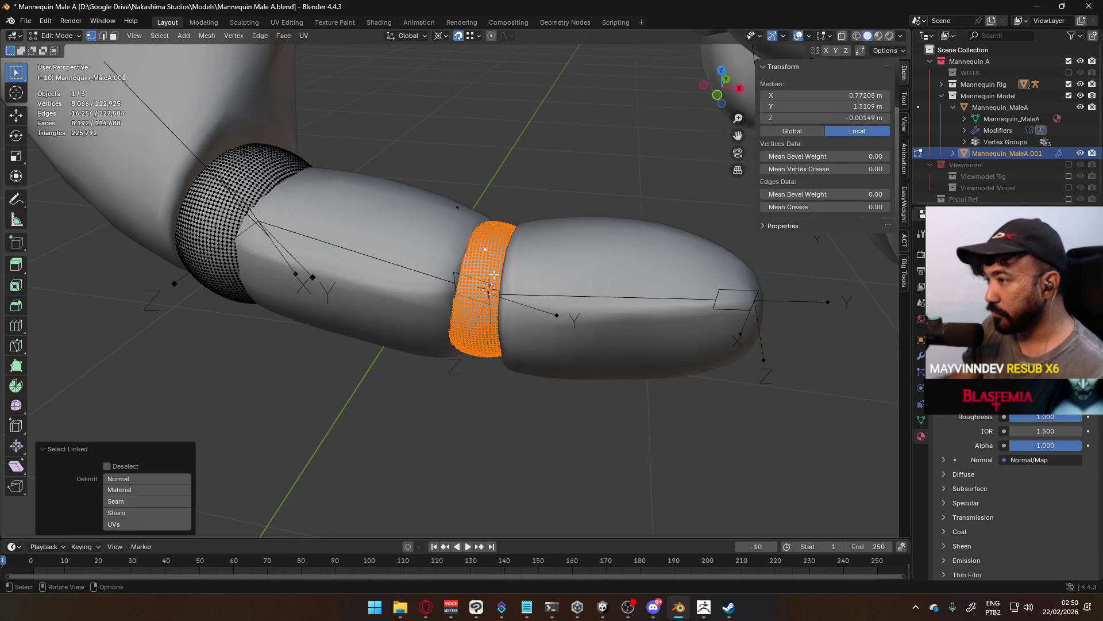
key(Tab)
Snap the Thumb1.L tail onto the 3D cursor at 0.77208, 0.00149, 1.3109 m.
click(489, 296)
key(Tab)
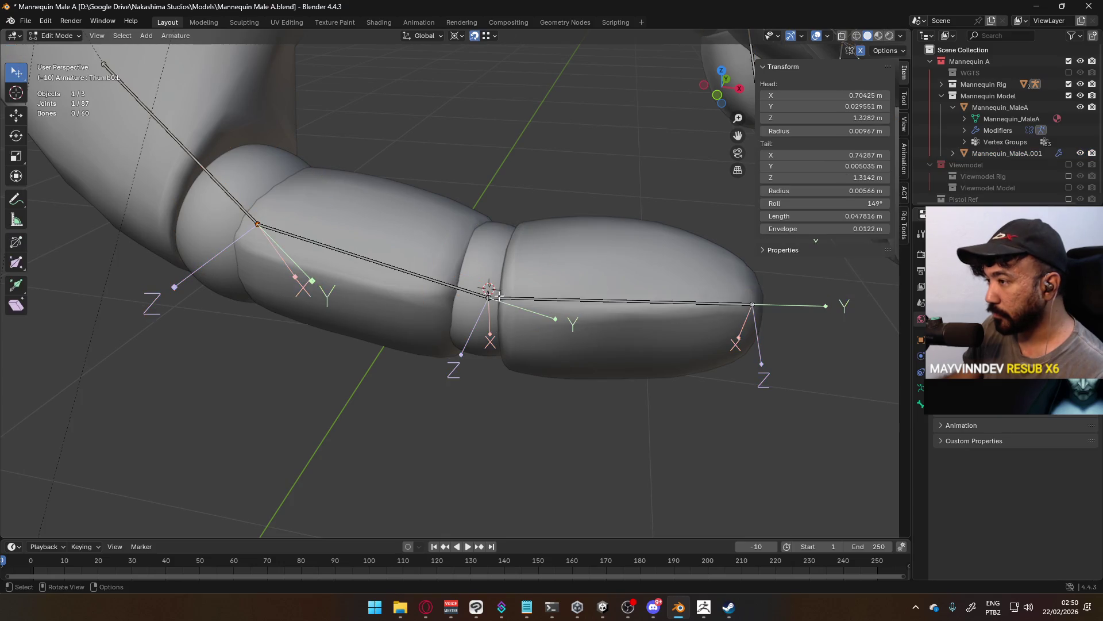
key(shift+s)
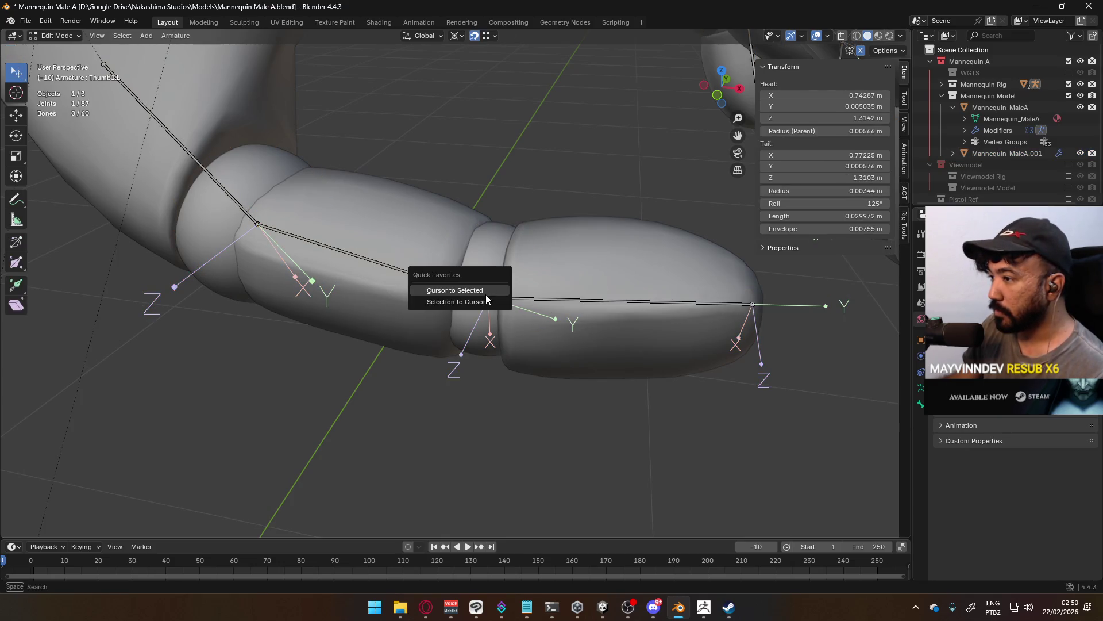
click(483, 299)
scroll(563, 299, down, 4)
mouse_move(563, 298)
shift+middle_down()
mouse_move(501, 317)
mouse_move(111, 335)
mouse_move(517, 131)
mouse_move(546, 138)
mouse_move(484, 293)
mouse_move(278, 230)
shift+middle_up()
scroll(278, 230, up, 3)
Bring the hand mesh with the rings into Edit Mode for the next ring.
key(Tab)
click(279, 296)
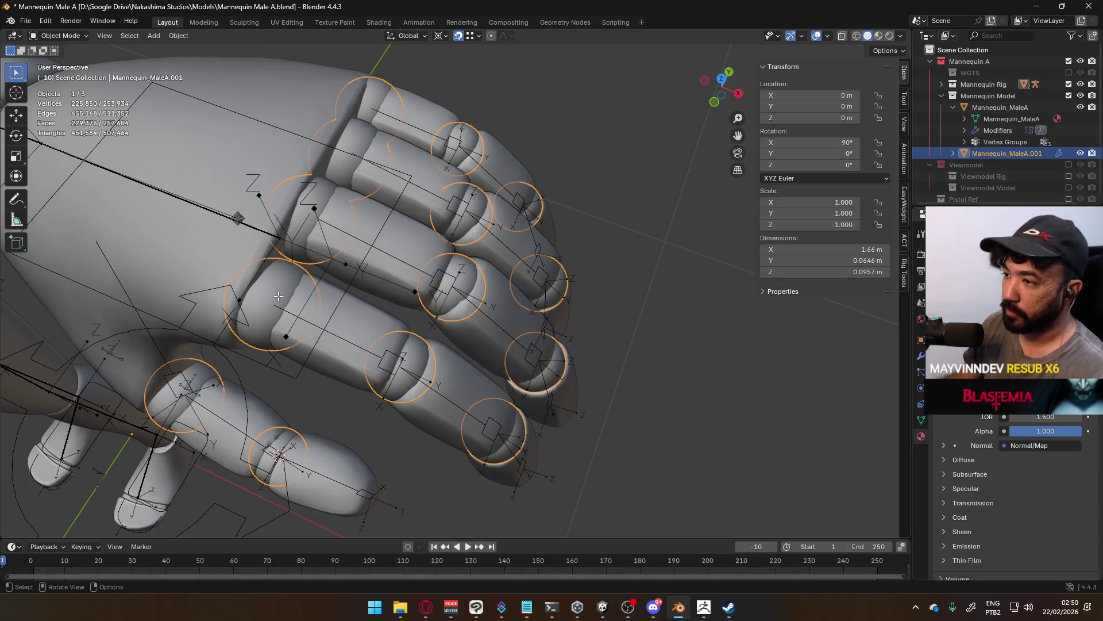
key(Tab)
Place the 3D cursor at the centre of the first pointer knuckle ring.
key(l)
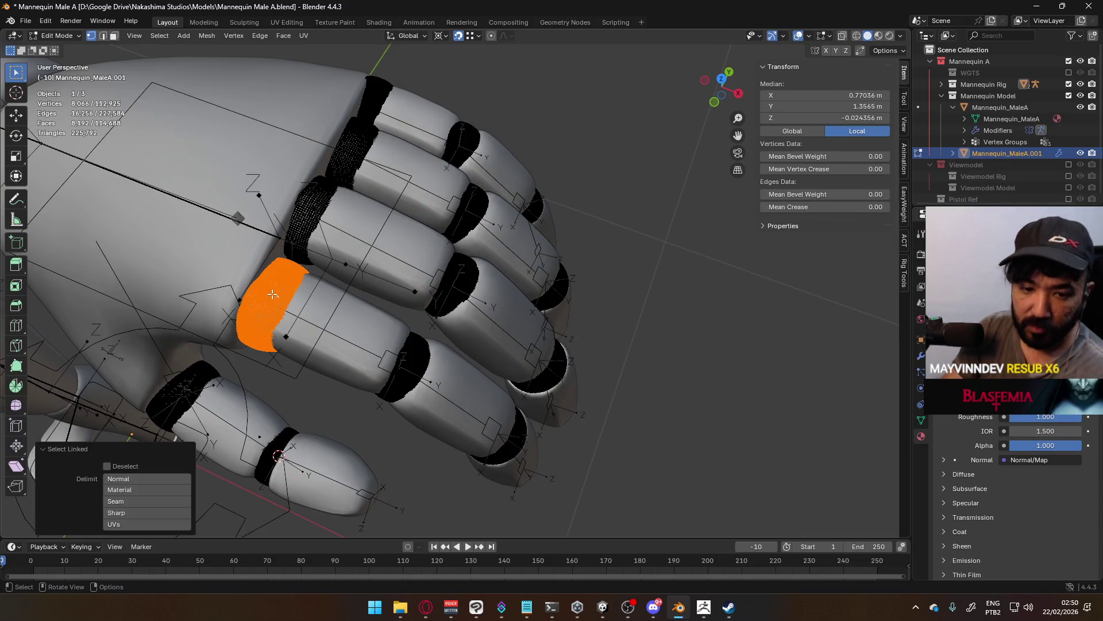
key(p)
click(272, 294)
key(Tab)
mouse_move(271, 294)
middle_down()
mouse_move(320, 327)
mouse_move(266, 243)
mouse_move(312, 231)
mouse_move(346, 281)
middle_up()
scroll(313, 312, up, 4)
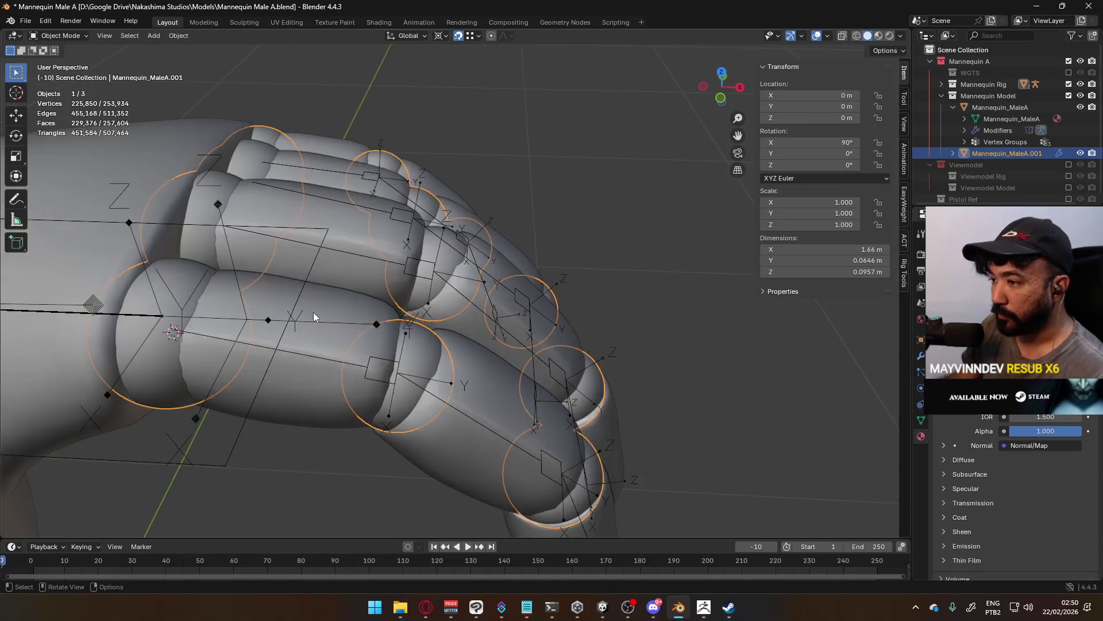
Snap the Pointer1.L joint head onto the 3D cursor.
click(524, 309)
key(Tab)
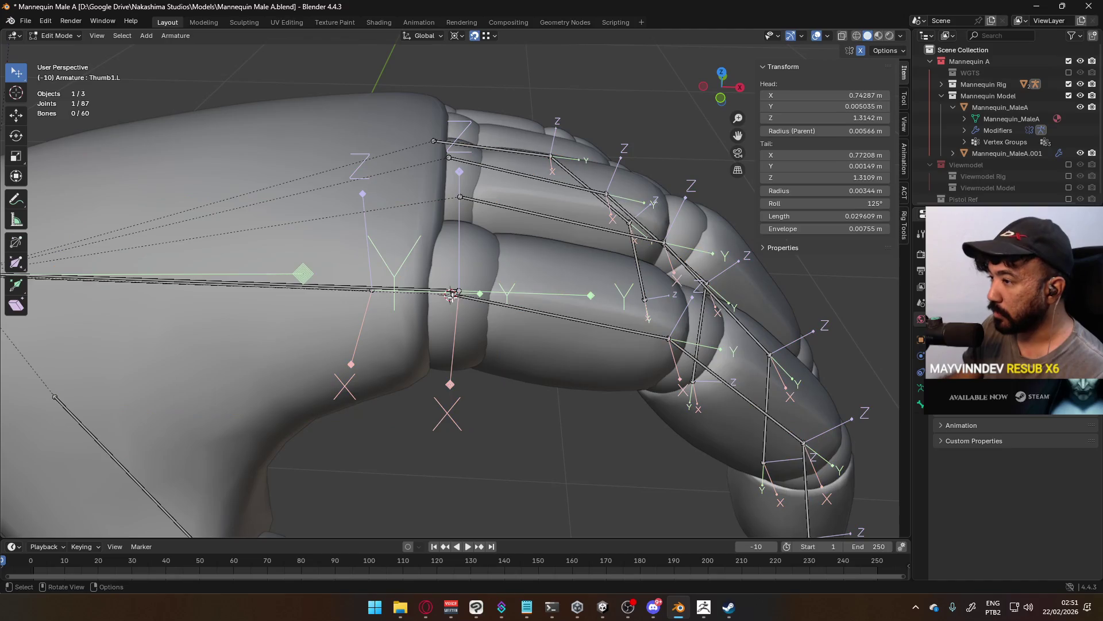
mouse_move(517, 299)
middle_down()
mouse_move(449, 272)
mouse_move(466, 278)
middle_up()
key(shift+s)
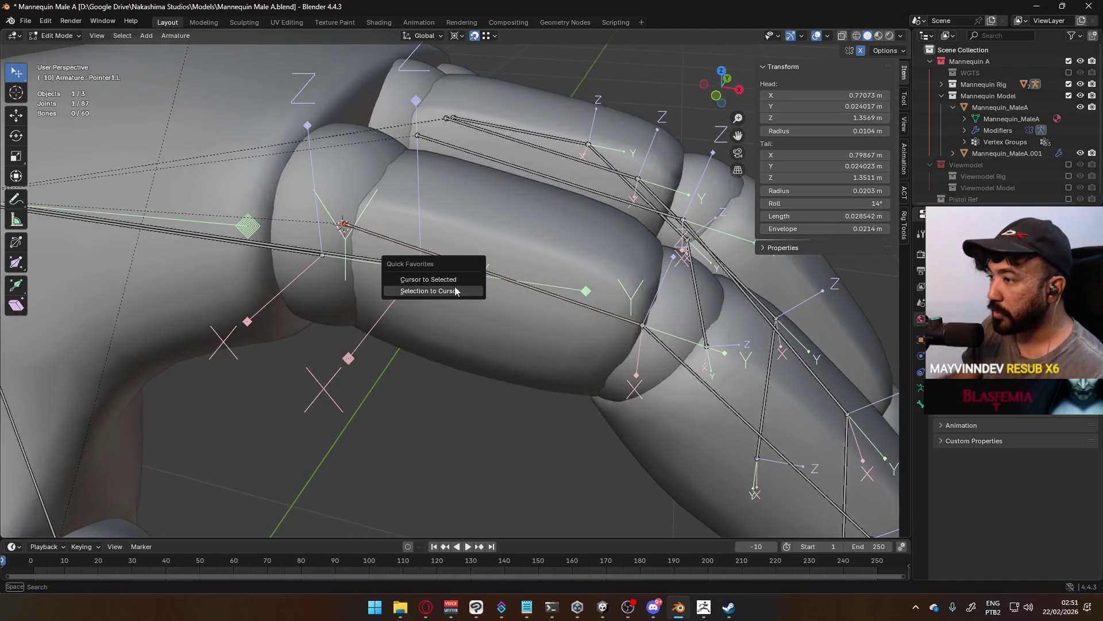
click(454, 286)
scroll(462, 278, down, 5)
scroll(462, 279, up, 5)
middle_drag(462, 279, 466, 287)
Move the 3D cursor to the centre of the next pointer knuckle ring.
key(Tab)
click(465, 286)
key(Tab)
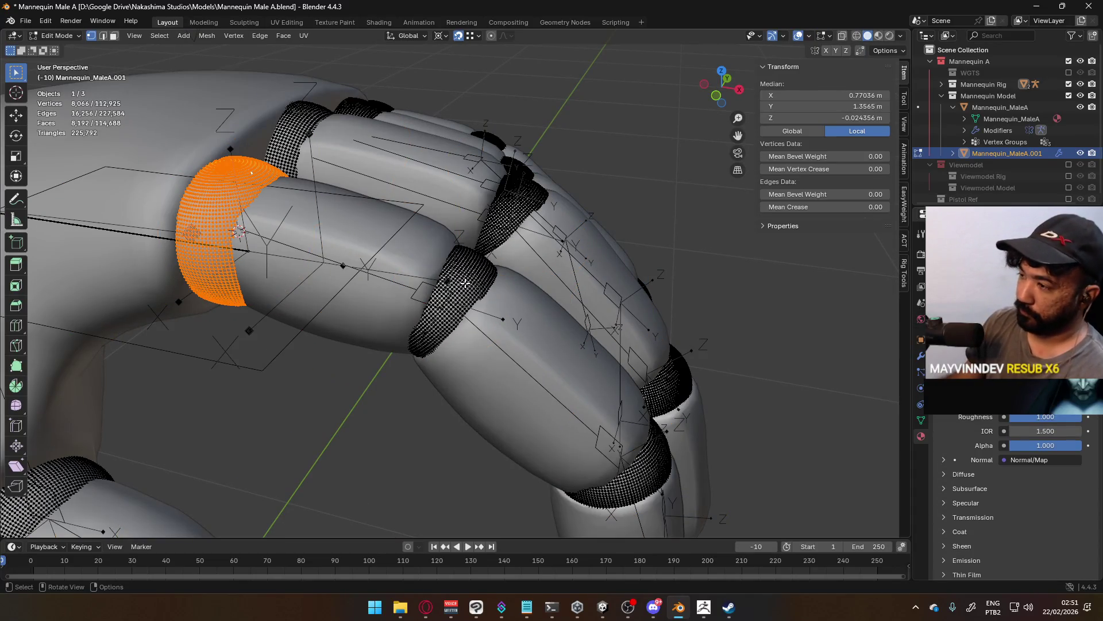
click(464, 283)
key(l)
key(p)
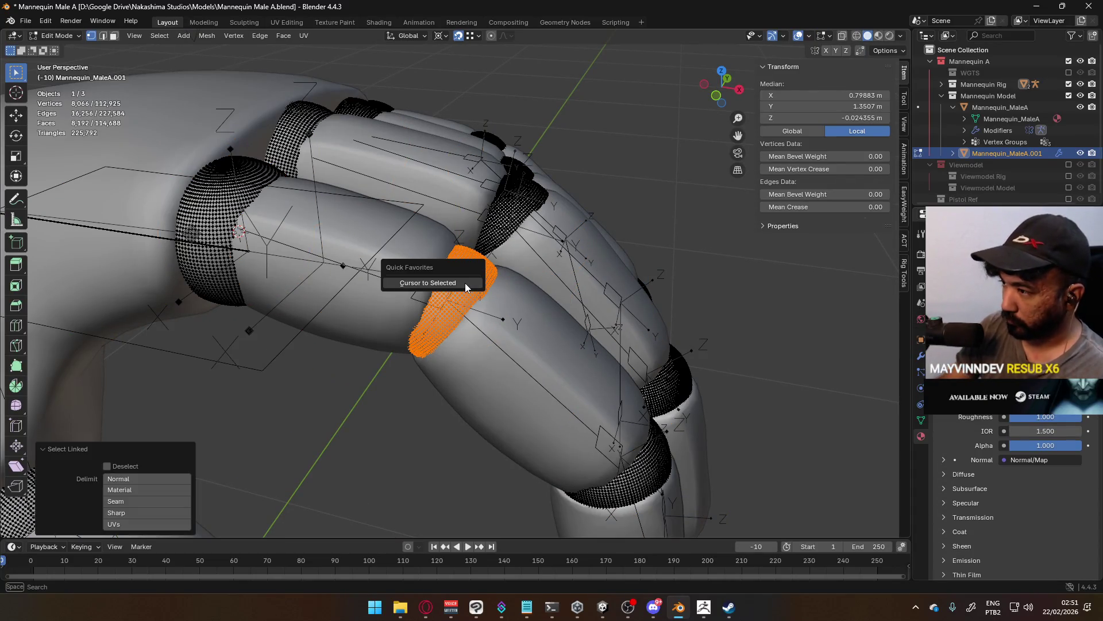
click(465, 282)
key(Tab)
Snap the pointer finger's tail joint onto the 3D cursor.
click(432, 305)
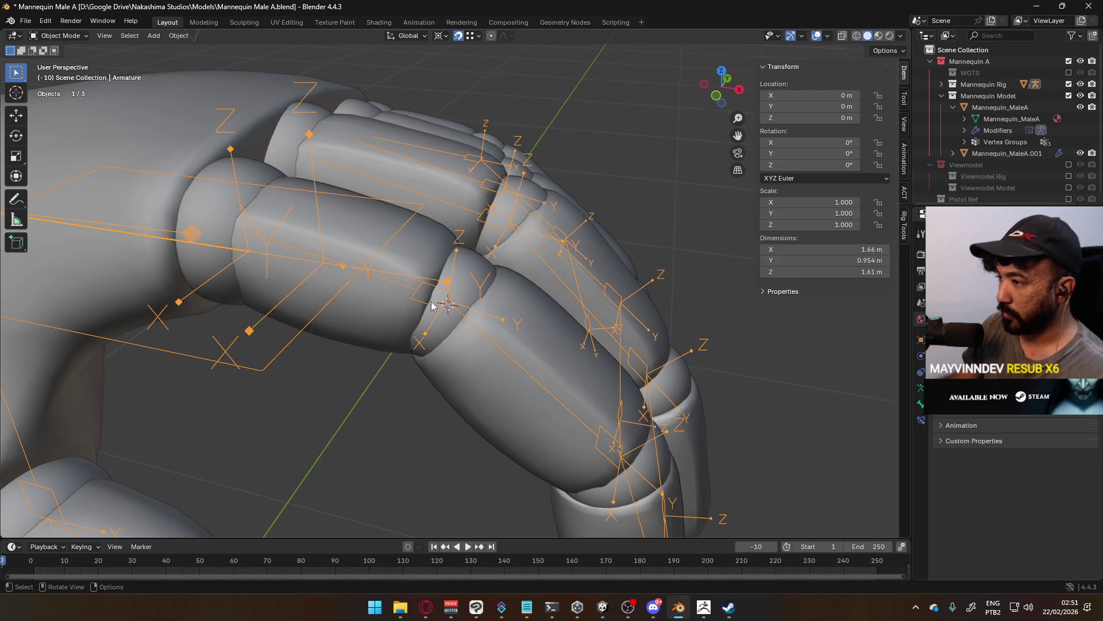
click(424, 310)
click(429, 304)
key(Tab)
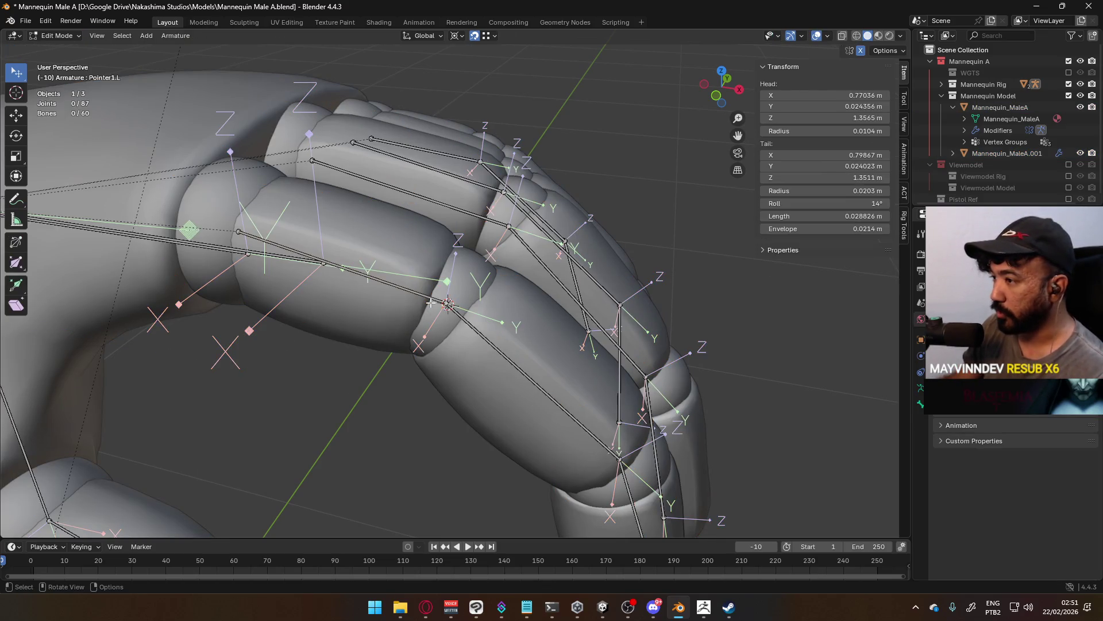
click(447, 304)
key(shift+s)
click(479, 314)
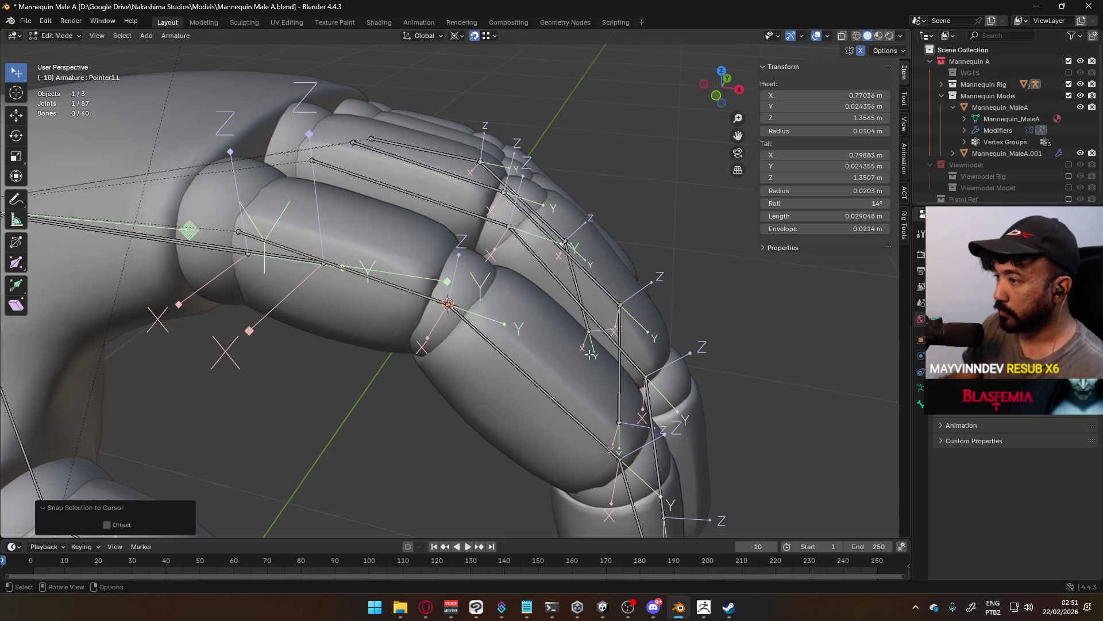
shift+middle_drag(480, 315, 479, 252)
Set the 3D cursor at the centre of the outer pointer knuckle ring.
key(Tab)
click(425, 271)
key(Tab)
key(Tab)
key(Tab)
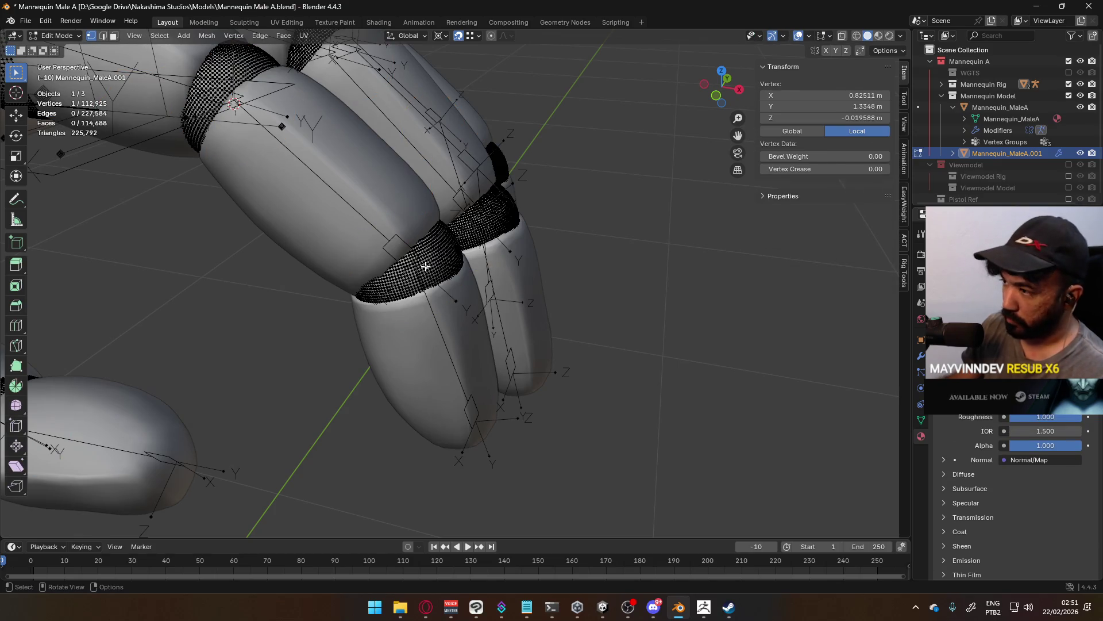
key(l)
key(q)
click(425, 267)
Snap the Pointer2.L joint onto the 3D cursor and return to Object Mode.
key(Tab)
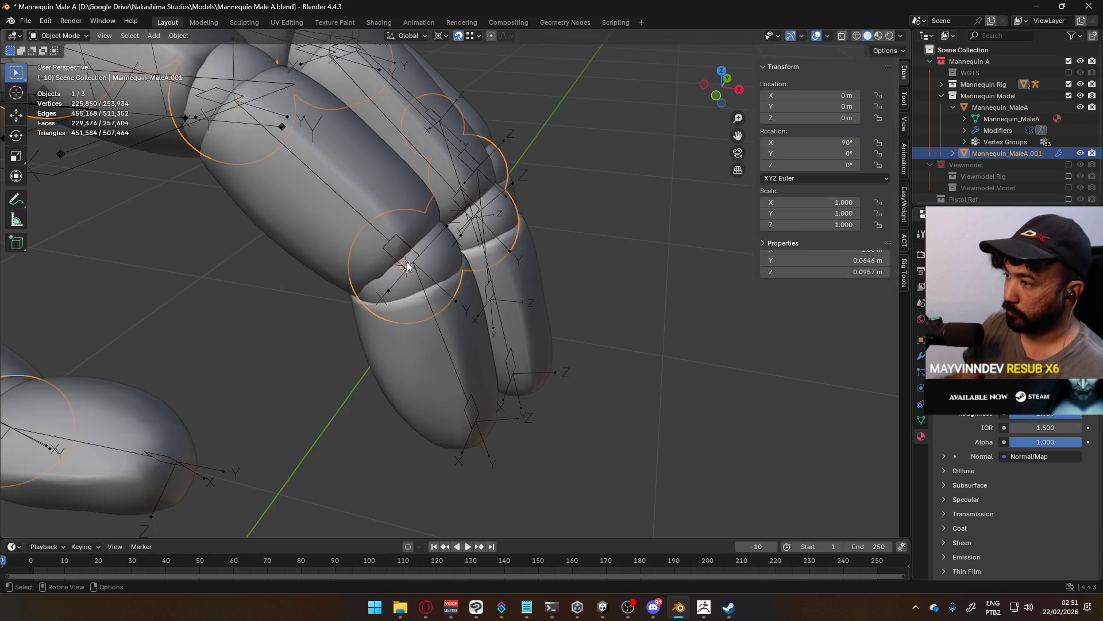
click(405, 265)
key(Tab)
click(411, 265)
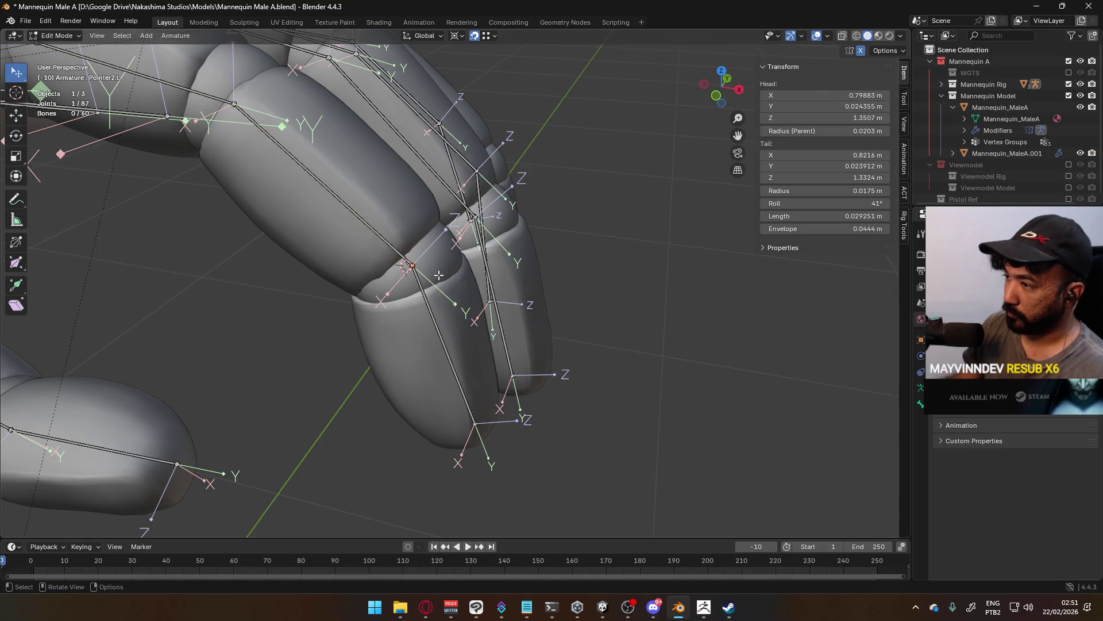
key(q)
click(427, 277)
mouse_move(427, 277)
middle_down()
mouse_move(500, 234)
mouse_move(417, 259)
middle_up()
key(Tab)
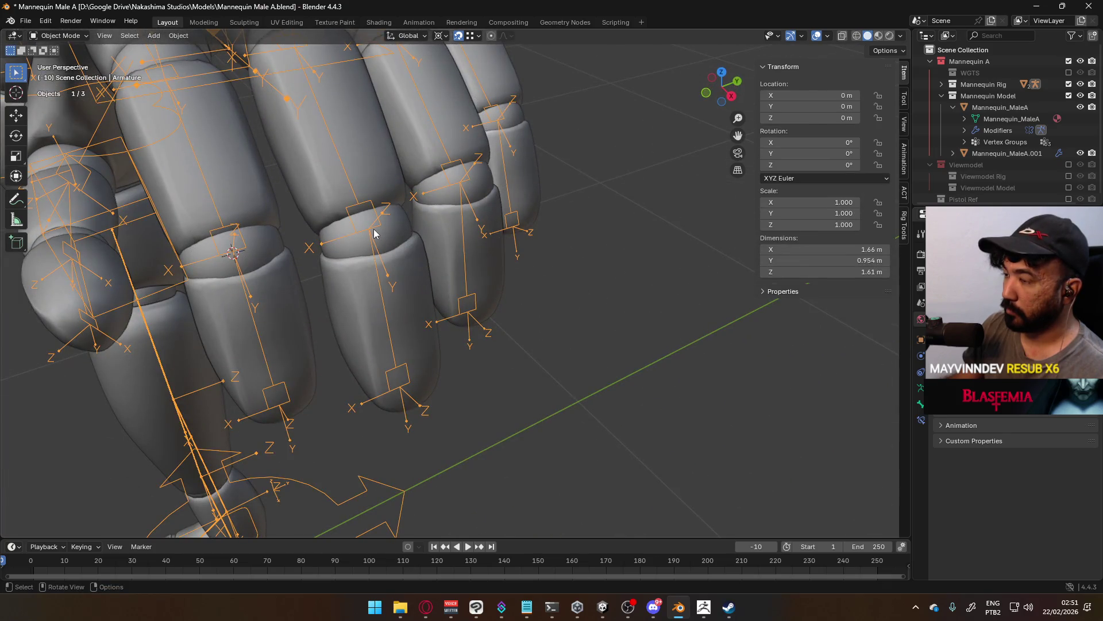
Snap the first middle-finger joint onto its knuckle ring's centre using the 3D cursor.
click(388, 229)
key(Tab)
click(396, 231)
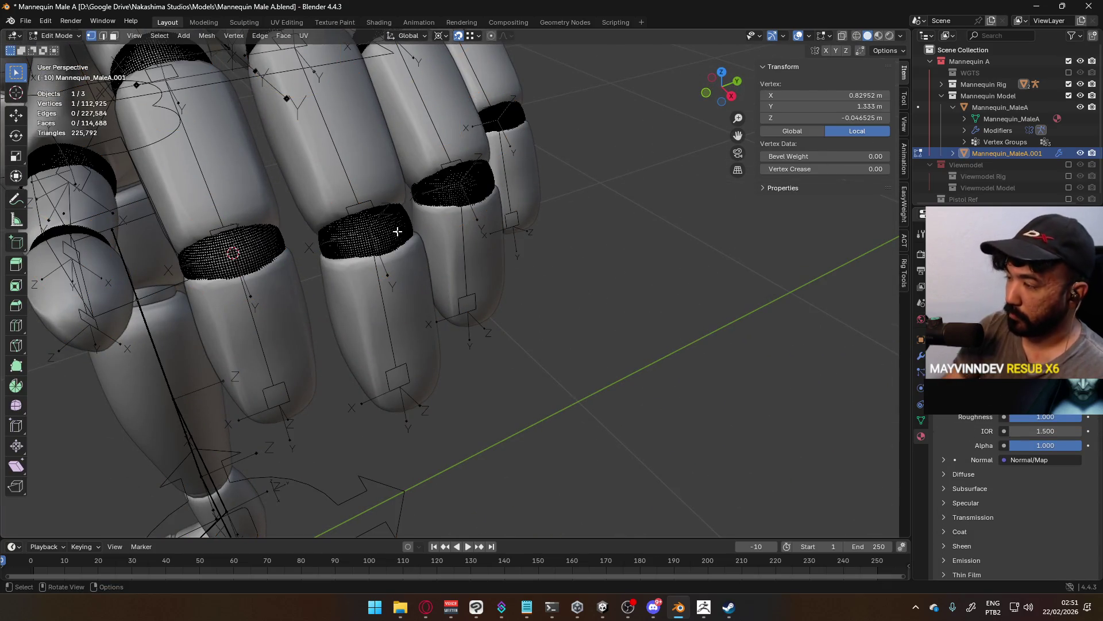
key(ctrl+l)
key(q)
click(398, 233)
key(Tab)
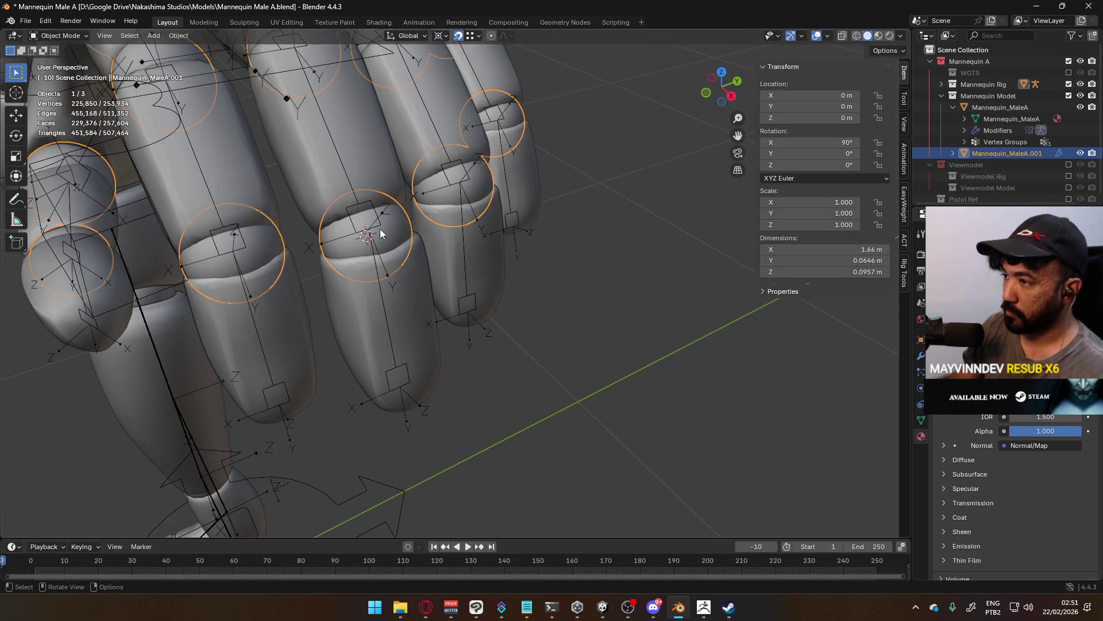
click(379, 229)
key(Tab)
key(q)
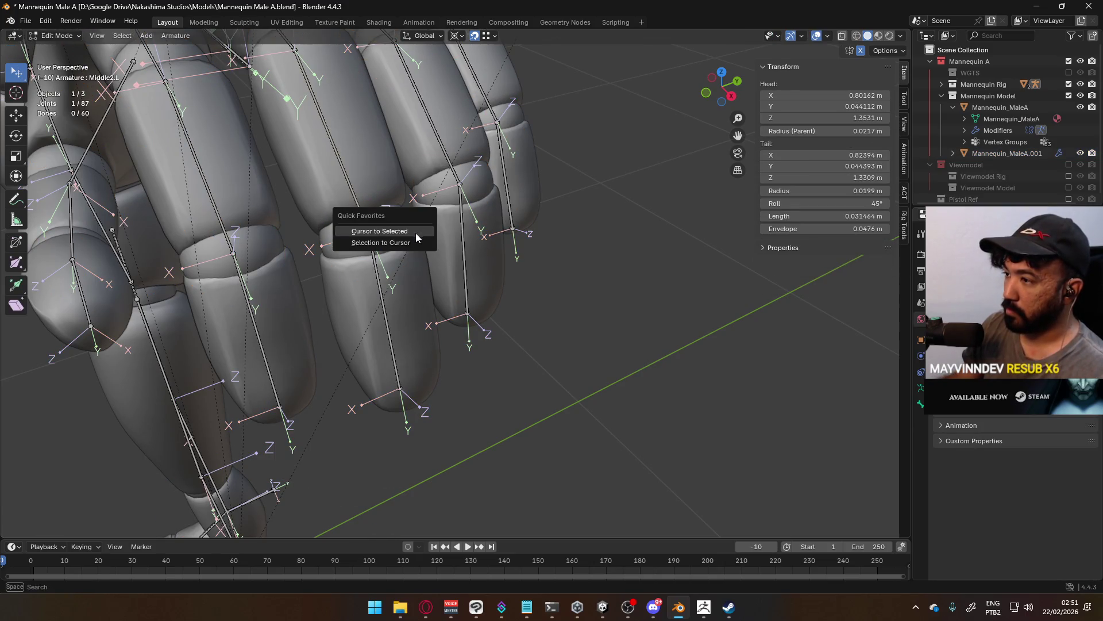
click(416, 231)
Place the 3D cursor at the centre of the next knuckle ring on the hand mesh.
mouse_move(416, 231)
middle_down()
mouse_move(426, 252)
mouse_move(404, 288)
middle_up()
key(Tab)
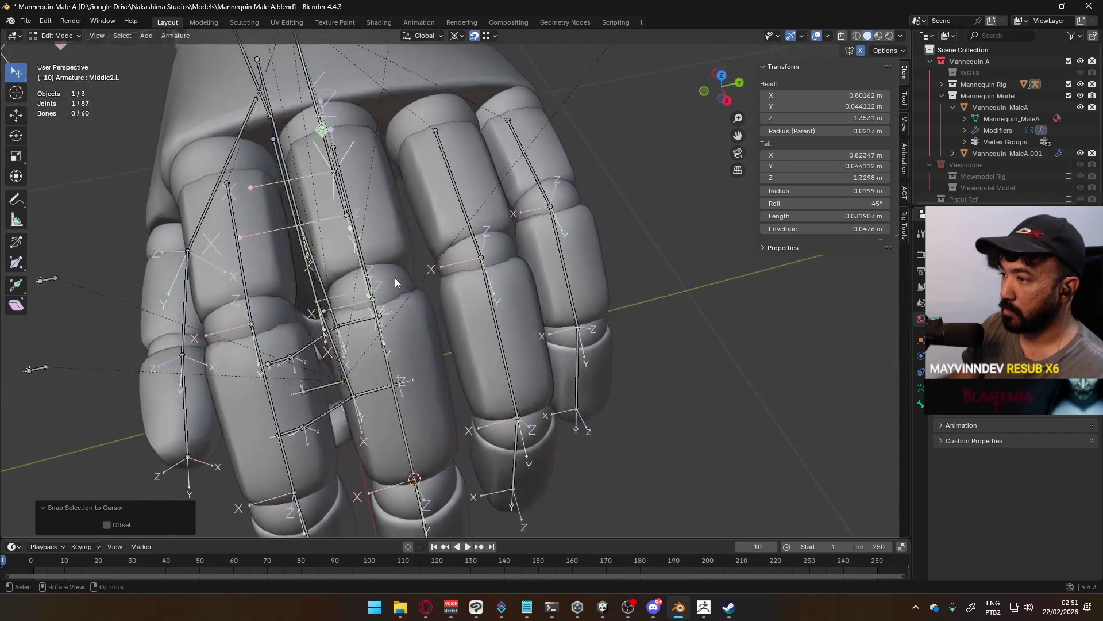
click(405, 287)
key(Tab)
click(389, 284)
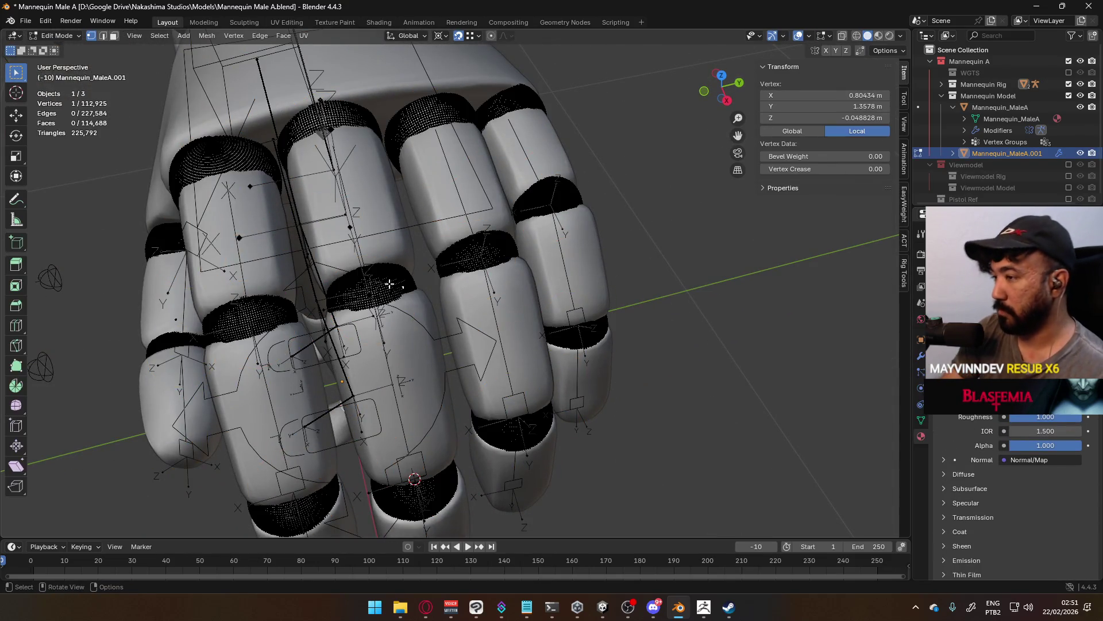
key(ctrl+l)
key(q)
click(396, 284)
Snap the Middle2.L joint to the cursor at 0.82347, 0.044112, 1.3298 m.
middle_drag(397, 283, 506, 315)
key(Tab)
click(500, 311)
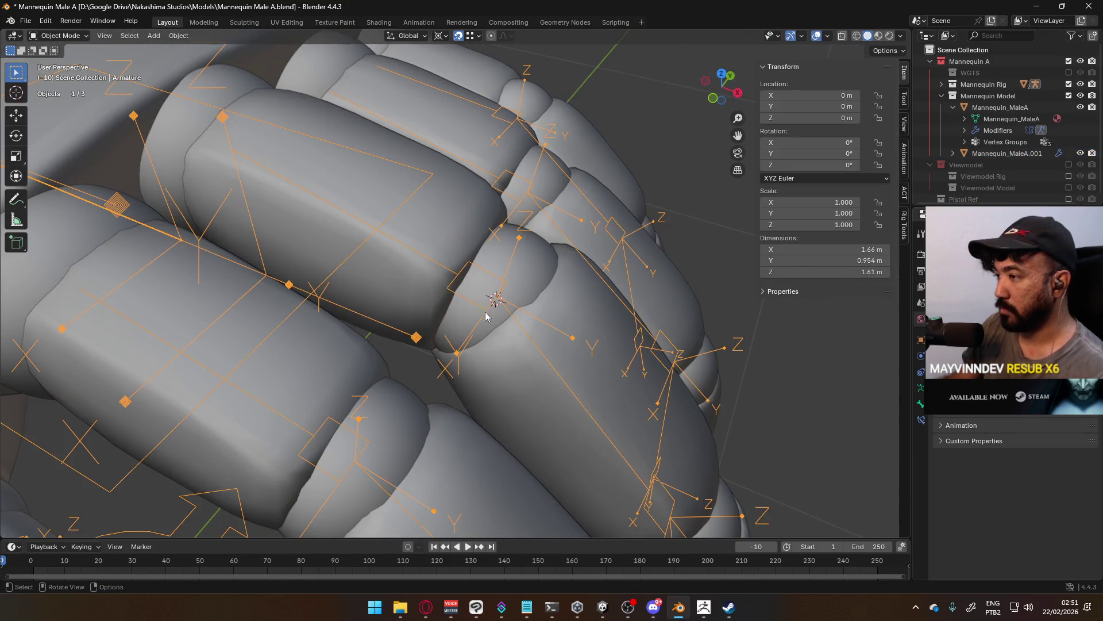
key(Tab)
key(q)
click(483, 312)
Orbit around the hand and return to editing the hand mesh for the next ring.
middle_drag(385, 249, 420, 274)
middle_drag(647, 354, 402, 246)
key(Tab)
click(401, 246)
key(Tab)
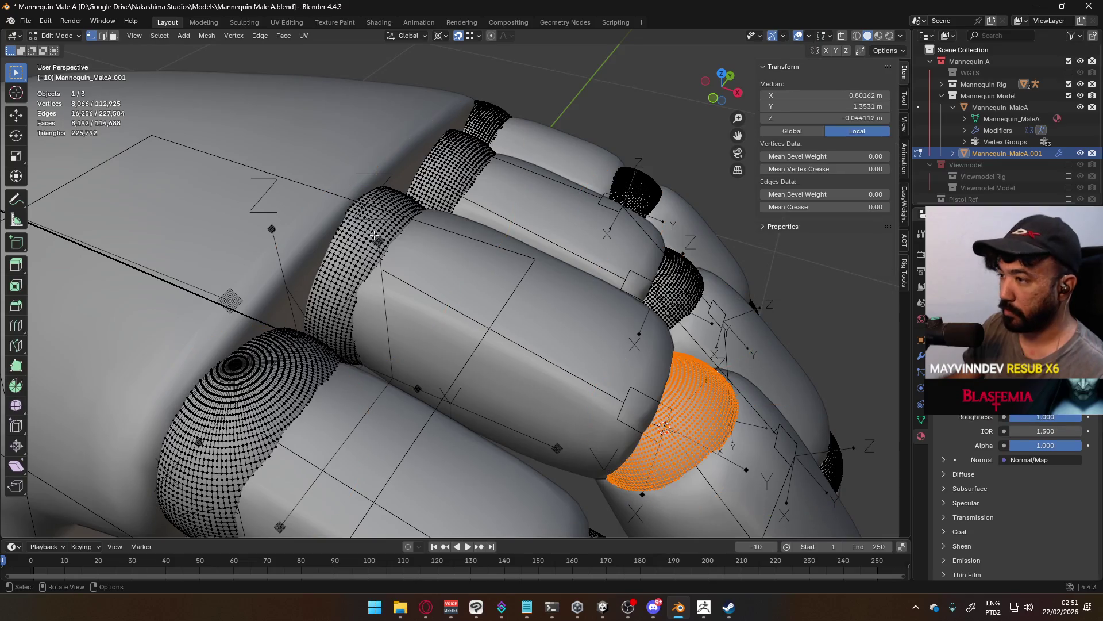
Select the next knuckle ring and inspect it from the top view with X-ray toggled.
click(381, 232)
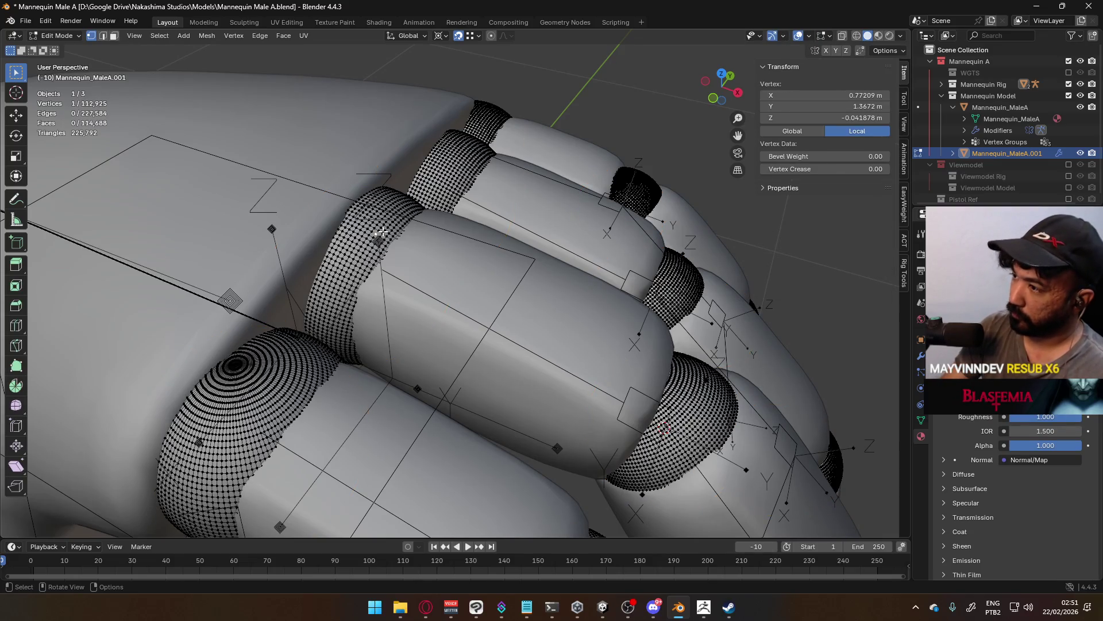
key(ctrl+l)
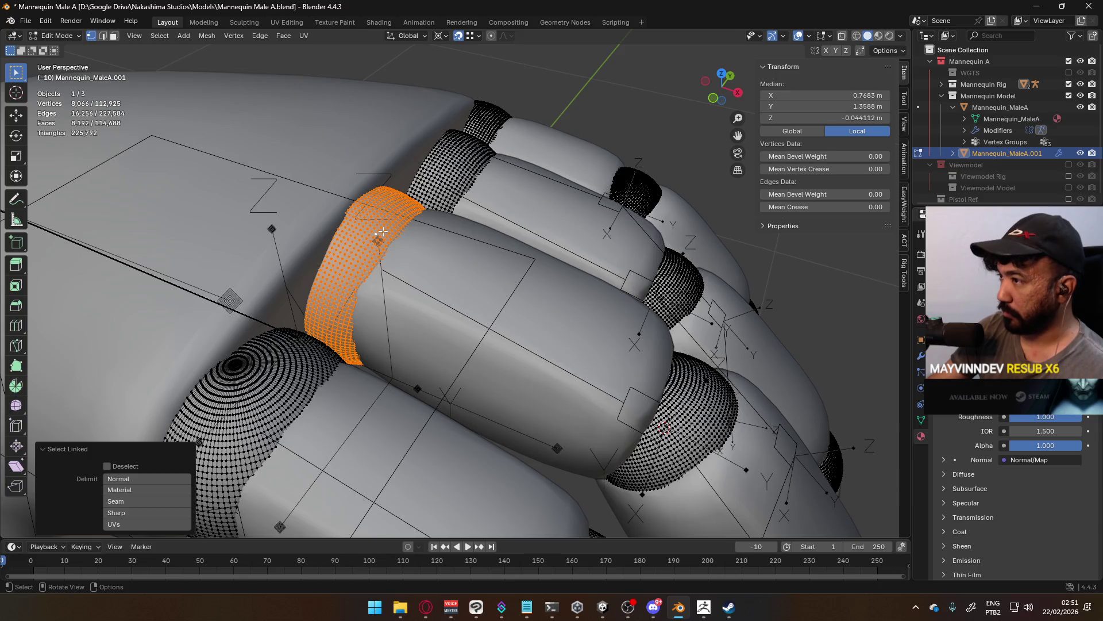
key(KP_7)
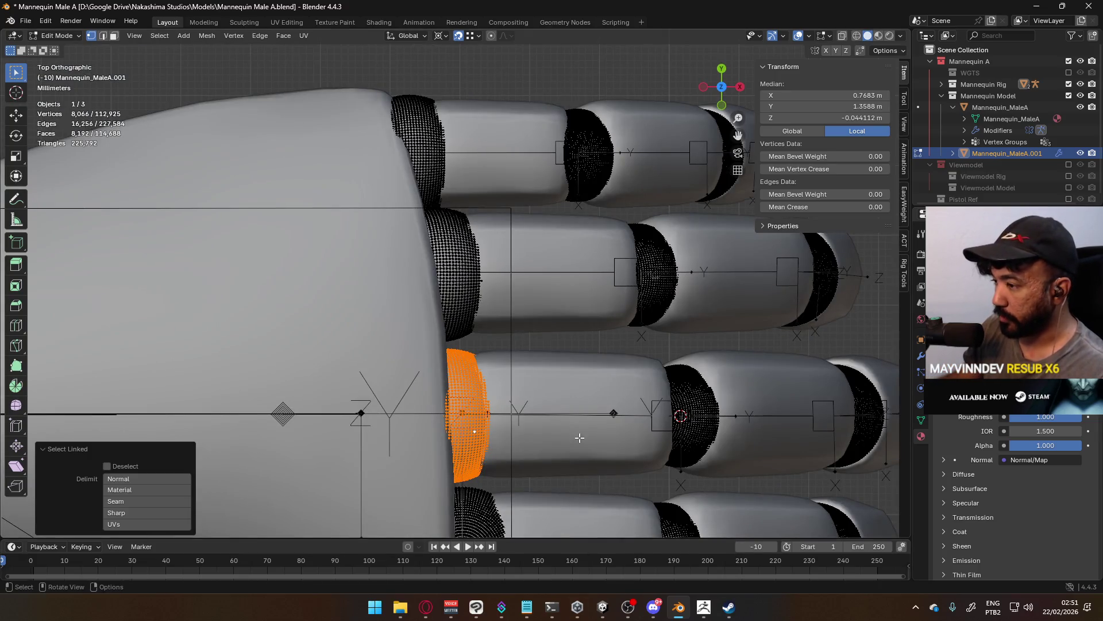
key(alt+z)
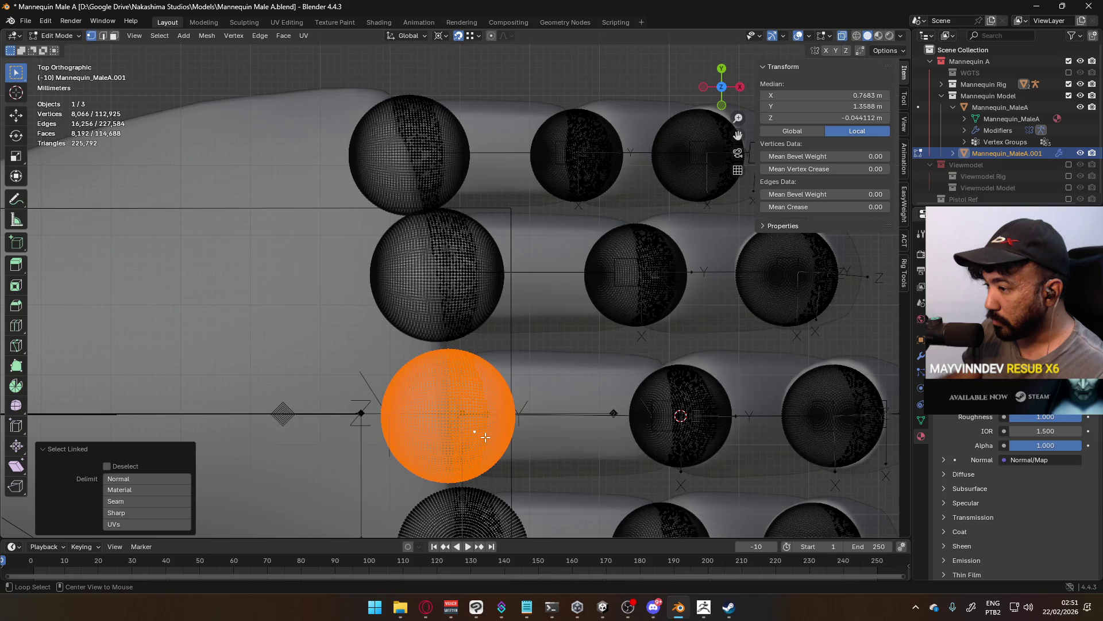
key(alt+z)
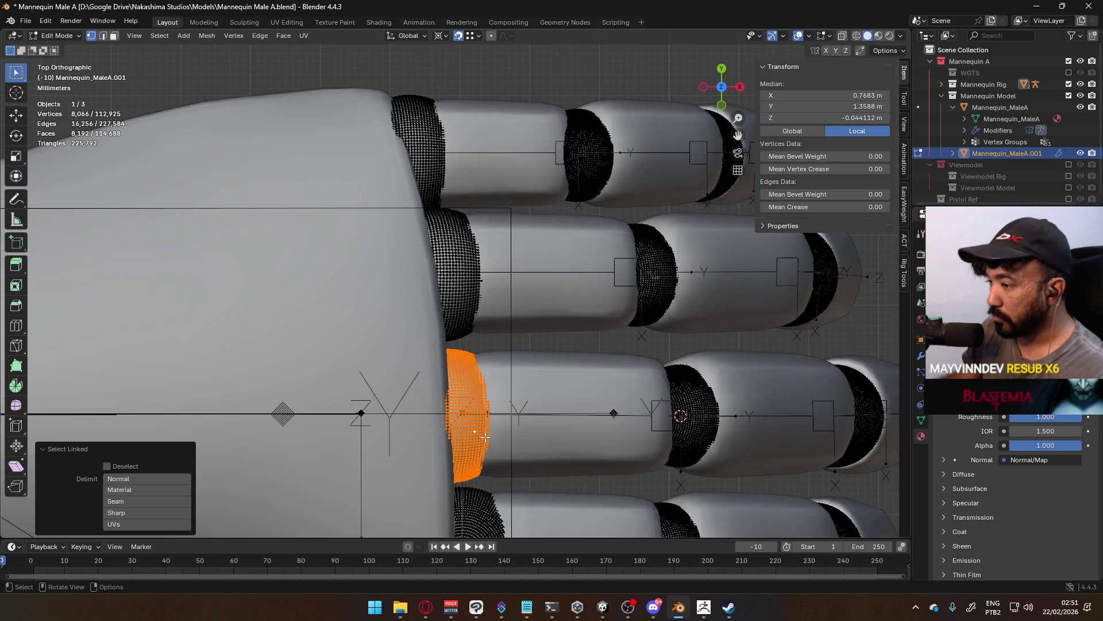
key(r)
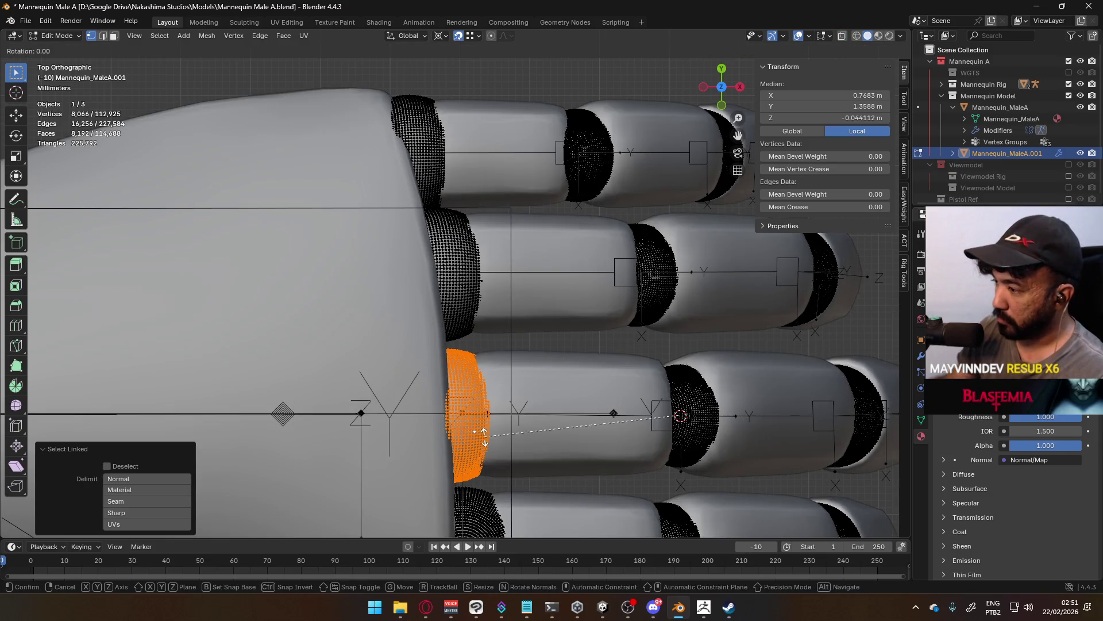
key(Escape)
key(KP_Decimal)
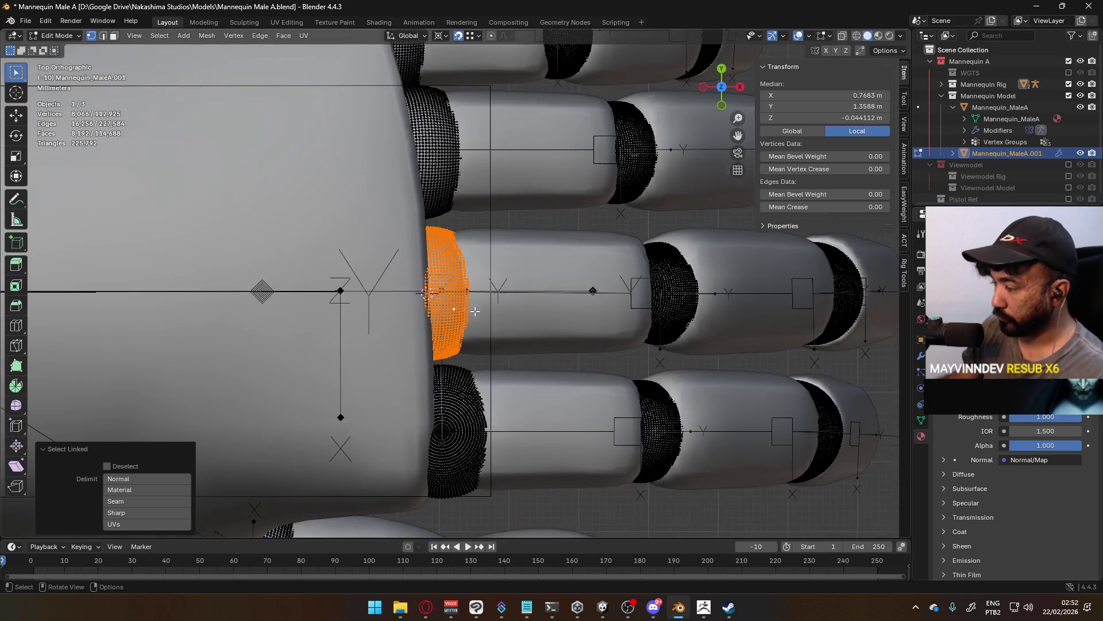
Snap the armature joint onto the 3D cursor at that ring's centre.
key(Tab)
click(449, 301)
mouse_move(444, 300)
middle_down()
mouse_move(488, 265)
mouse_move(494, 276)
mouse_move(501, 250)
mouse_move(438, 237)
mouse_move(554, 229)
middle_up()
key(Tab)
key(shift+s)
click(501, 249)
Select the following knuckle ring and place the 3D cursor at its centre.
key(Tab)
click(546, 168)
key(Tab)
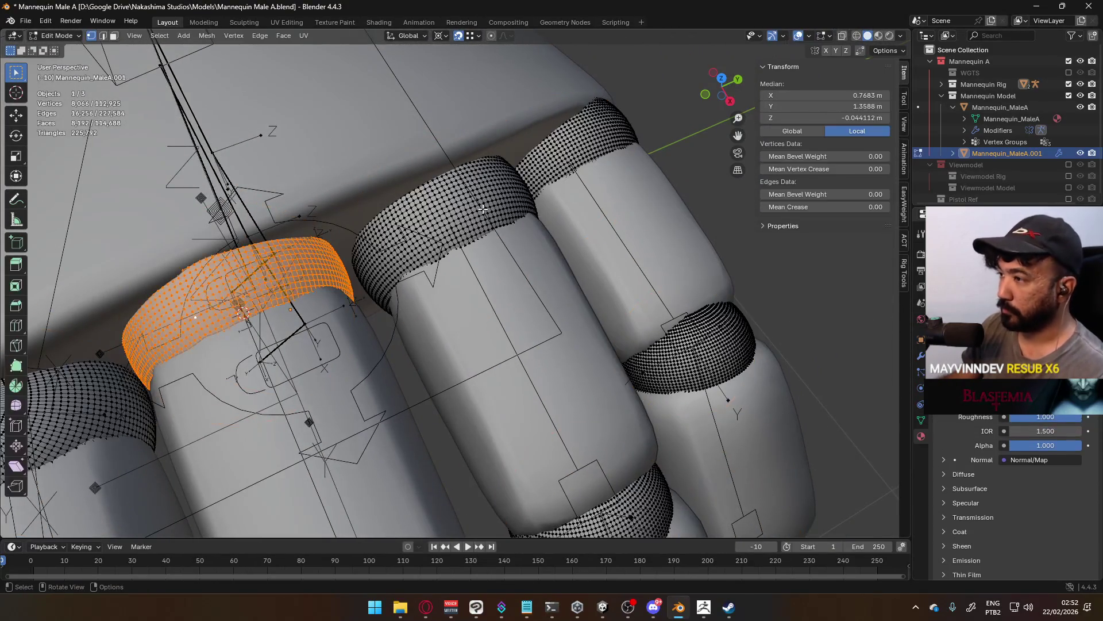
click(482, 210)
key(l)
key(p)
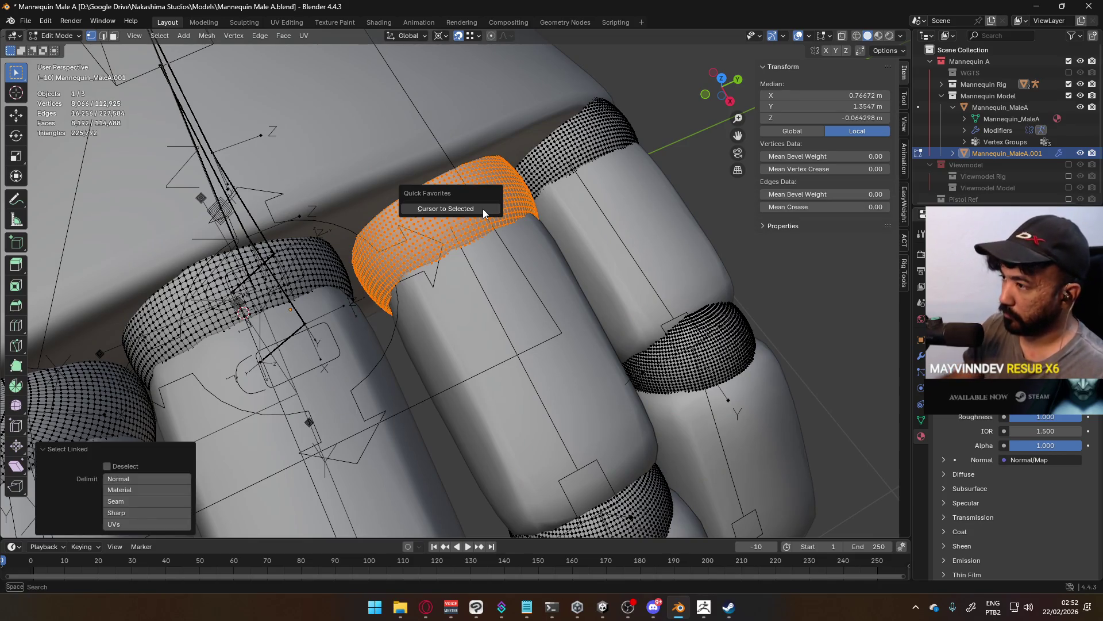
click(483, 208)
Snap Middle1.L's head to the cursor at 0.7683, 0.044113, 1.3588 m and return to Object Mode.
key(Tab)
key(Tab)
key(alt+a)
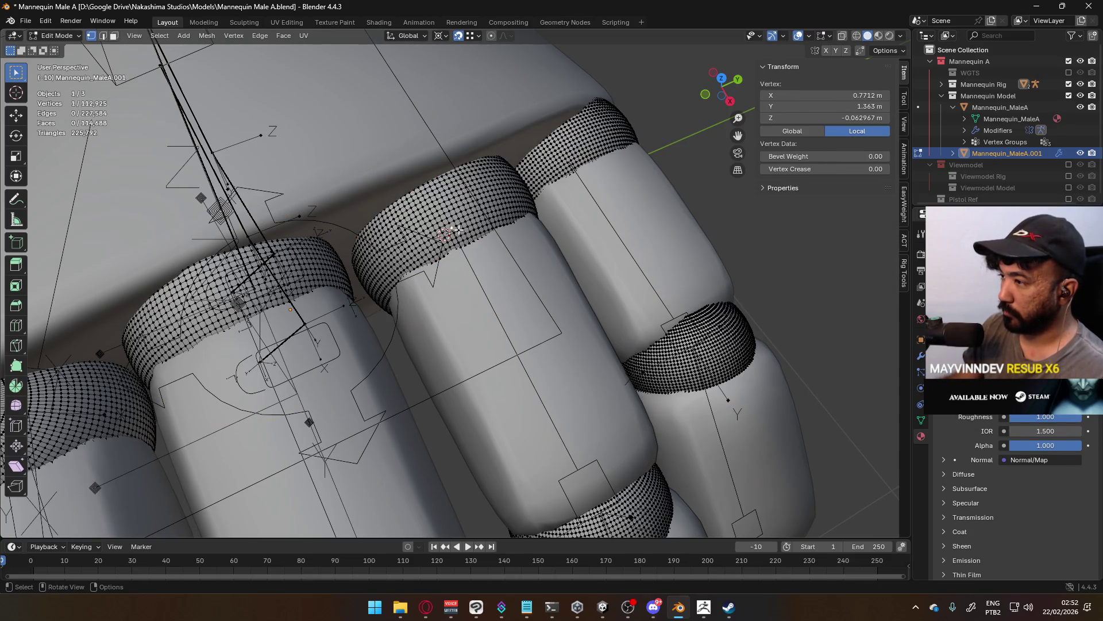
key(Tab)
click(475, 265)
key(Tab)
key(shift+s)
click(516, 225)
key(Tab)
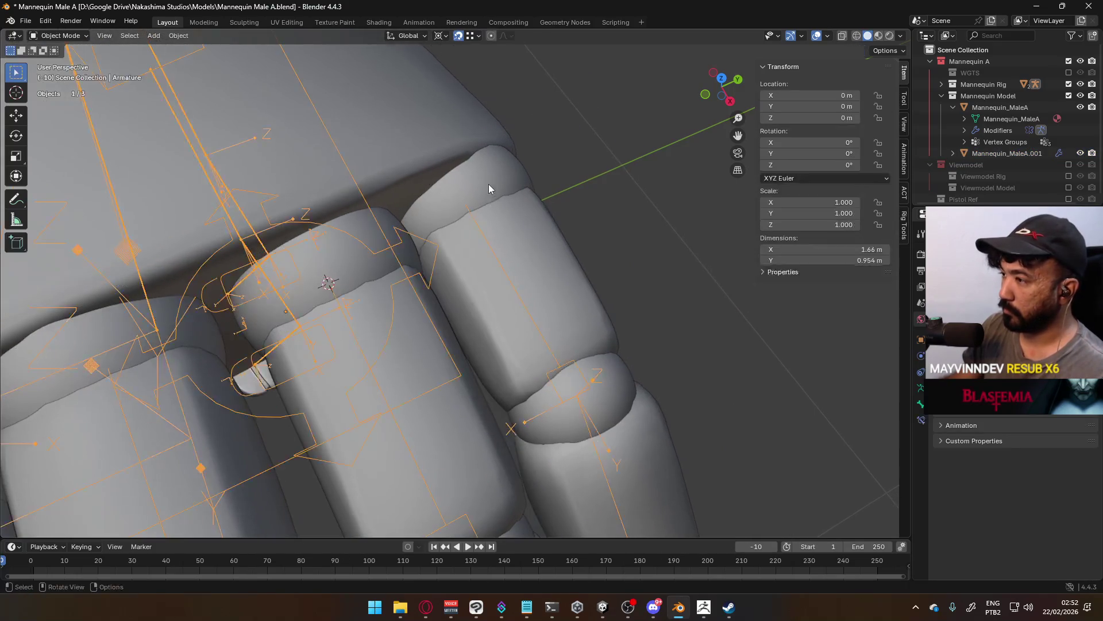
Snap the pinky's base joint onto the centre of its knuckle ring.
click(487, 184)
key(Tab)
key(a)
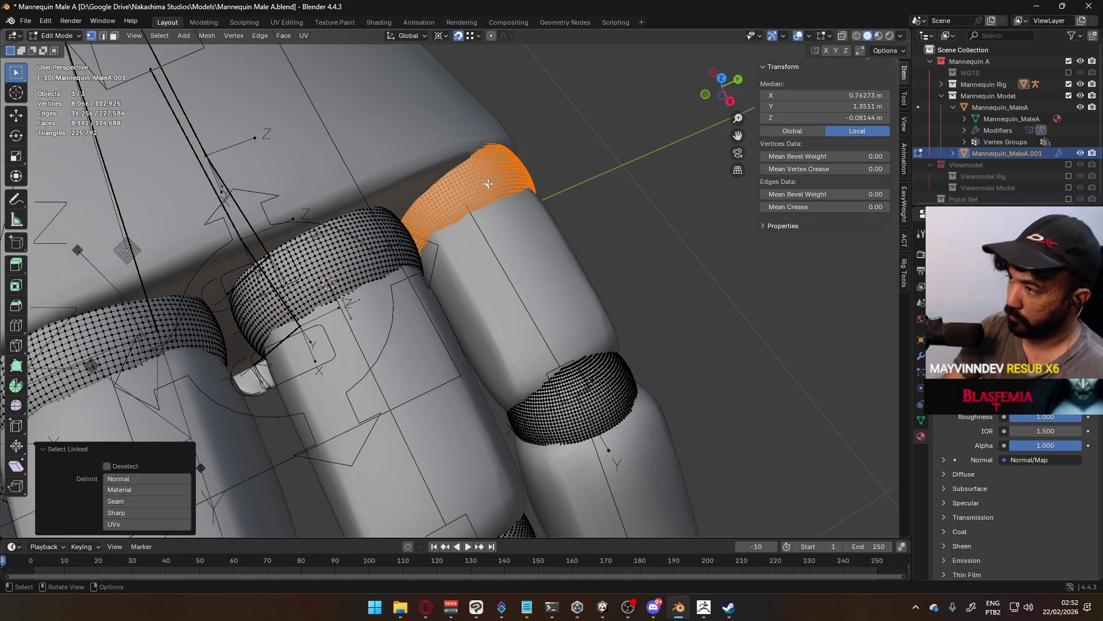
key(Tab)
click(484, 229)
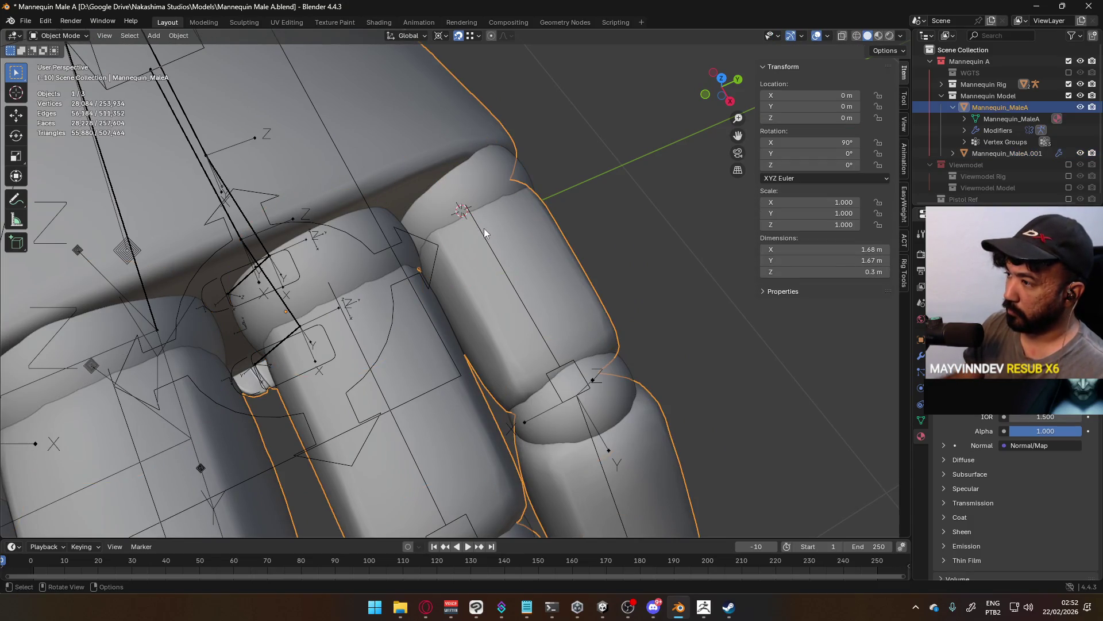
click(484, 229)
key(Tab)
click(466, 210)
key(ctrl+p)
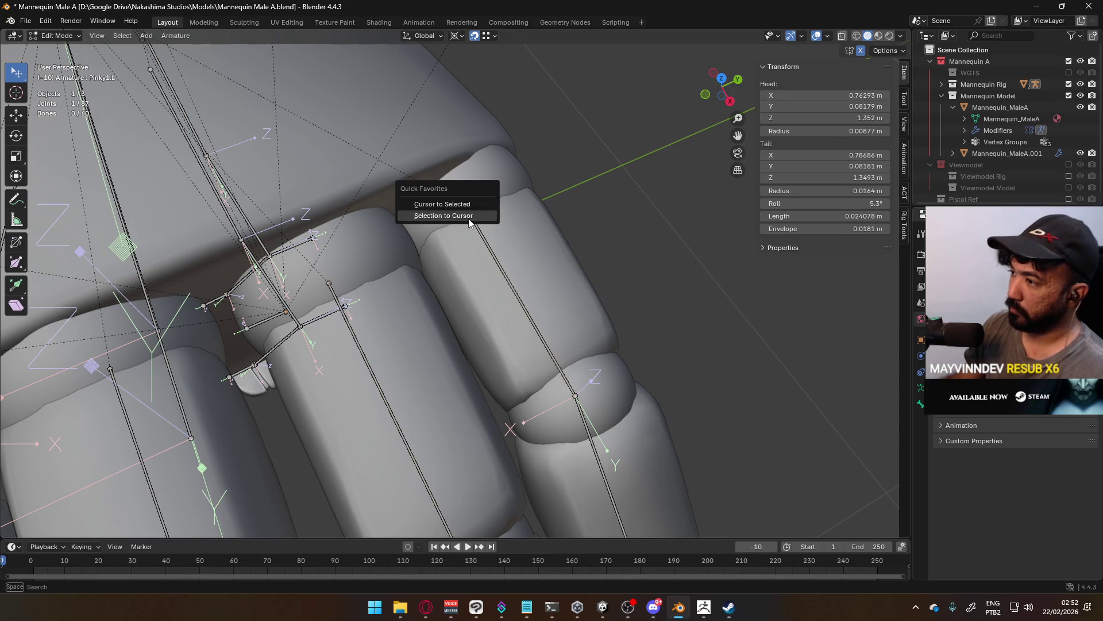
click(468, 218)
scroll(489, 287, down, 3)
key(Tab)
Snap the ring finger's base joint Ring1.L onto its knuckle ring centre.
click(510, 345)
key(Tab)
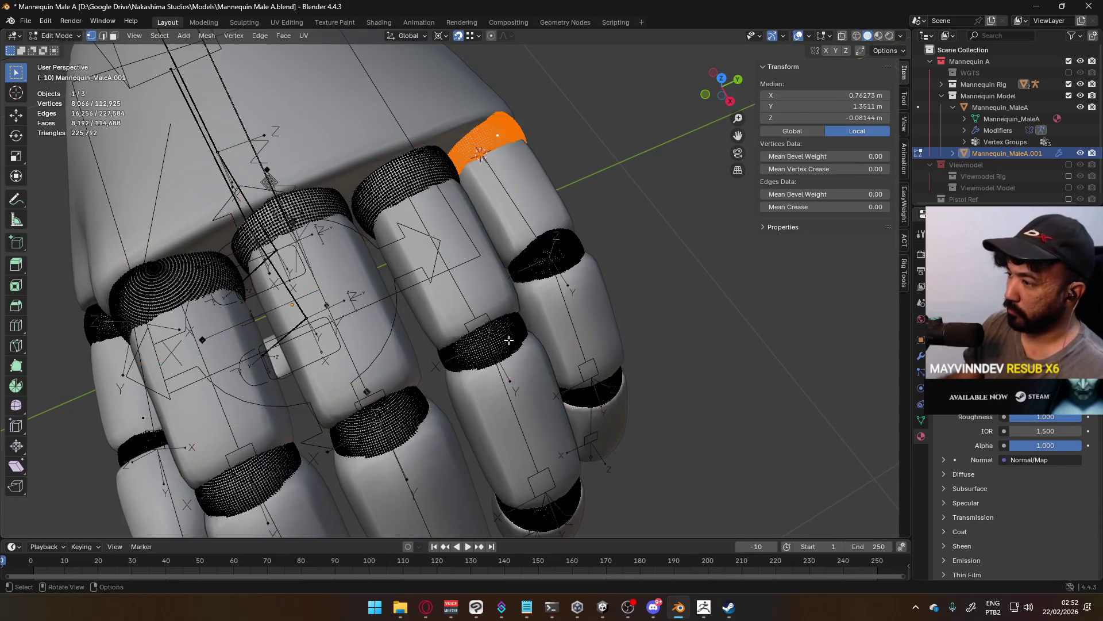
key(a)
click(511, 339)
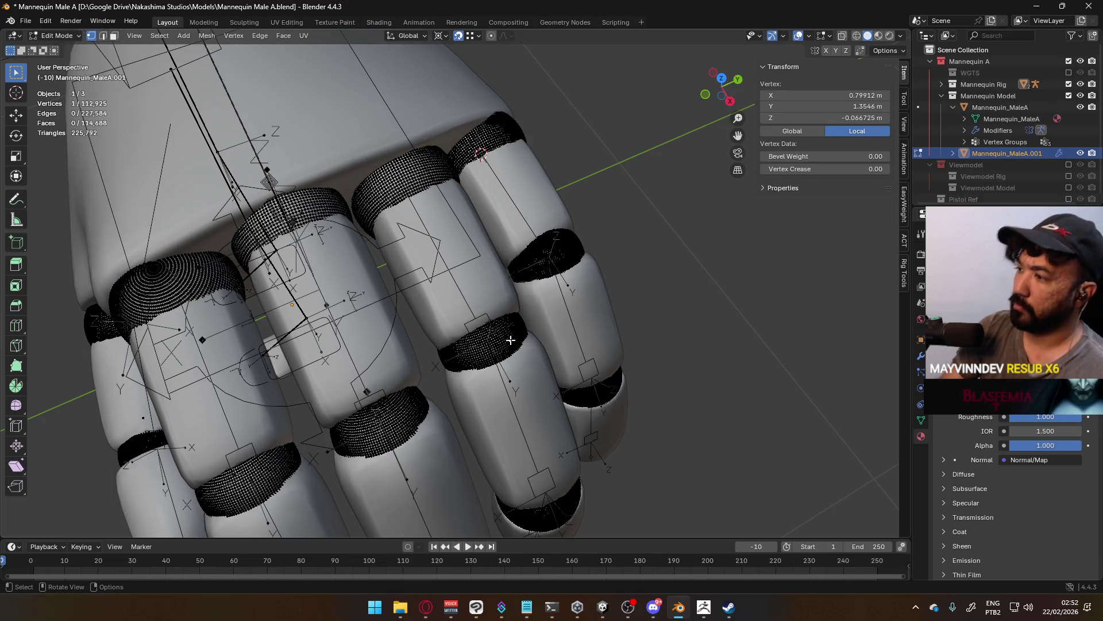
key(l)
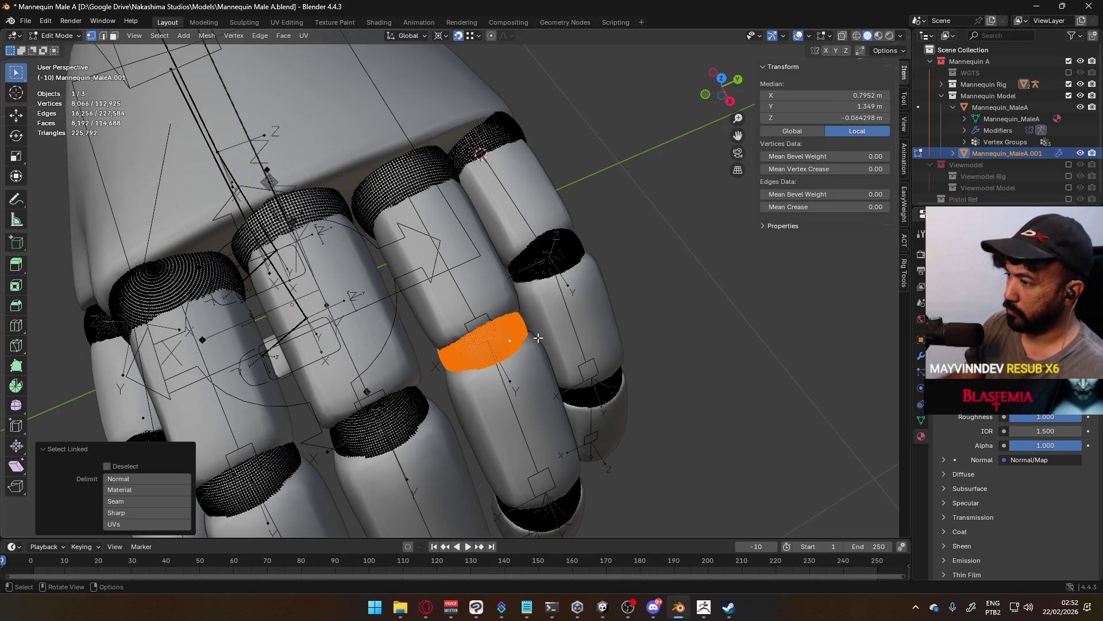
key(Tab)
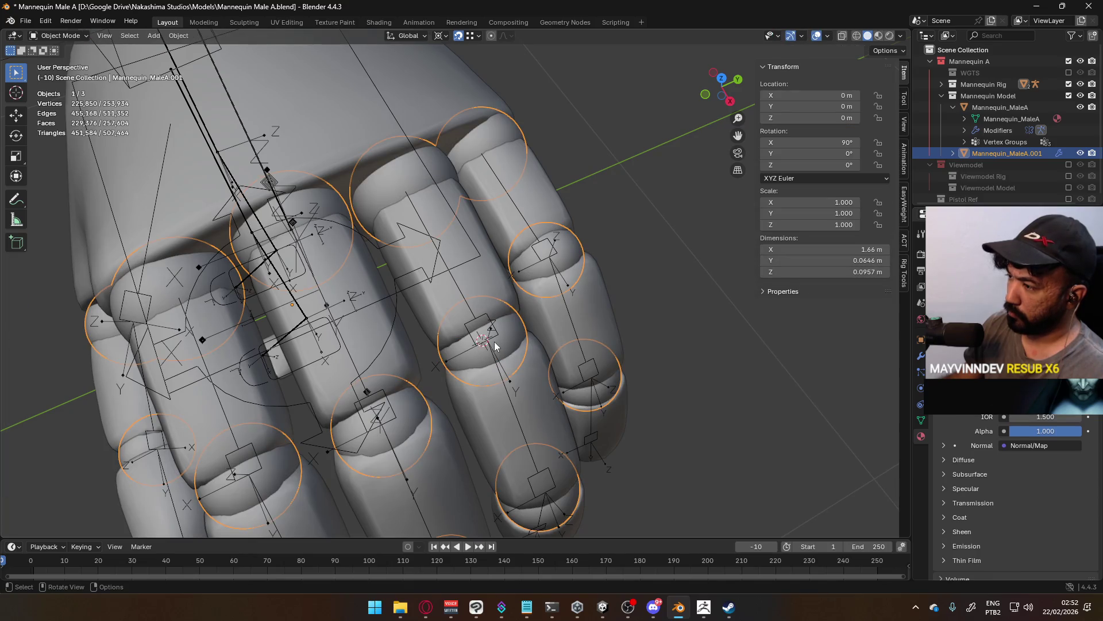
click(496, 342)
key(Tab)
click(486, 340)
key(shift+s)
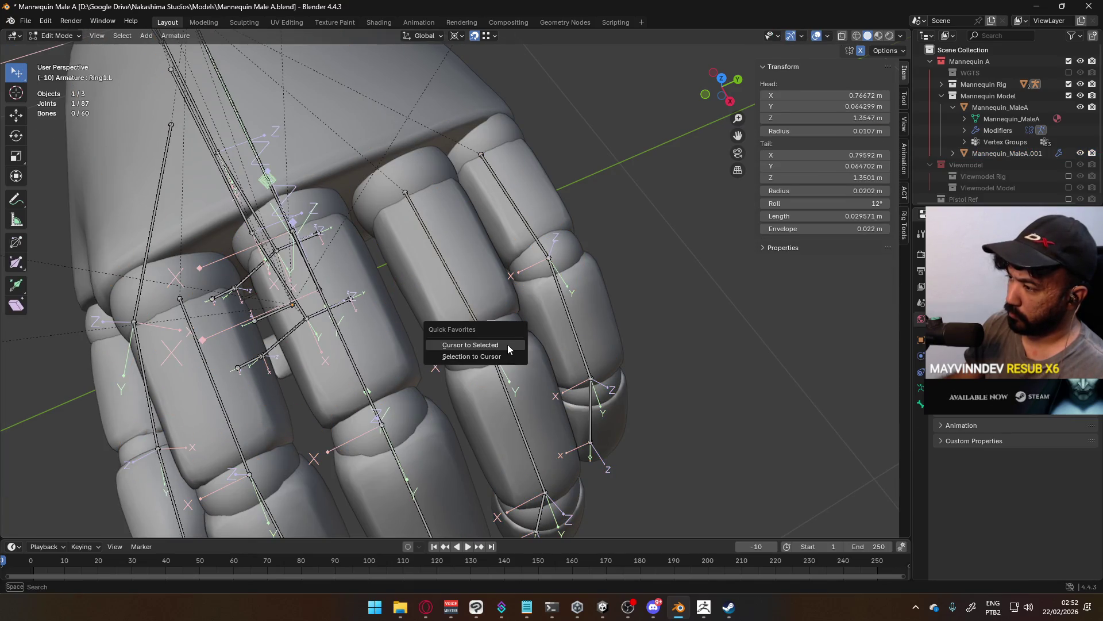
click(459, 357)
mouse_move(459, 357)
middle_down()
mouse_move(543, 340)
mouse_move(529, 332)
middle_up()
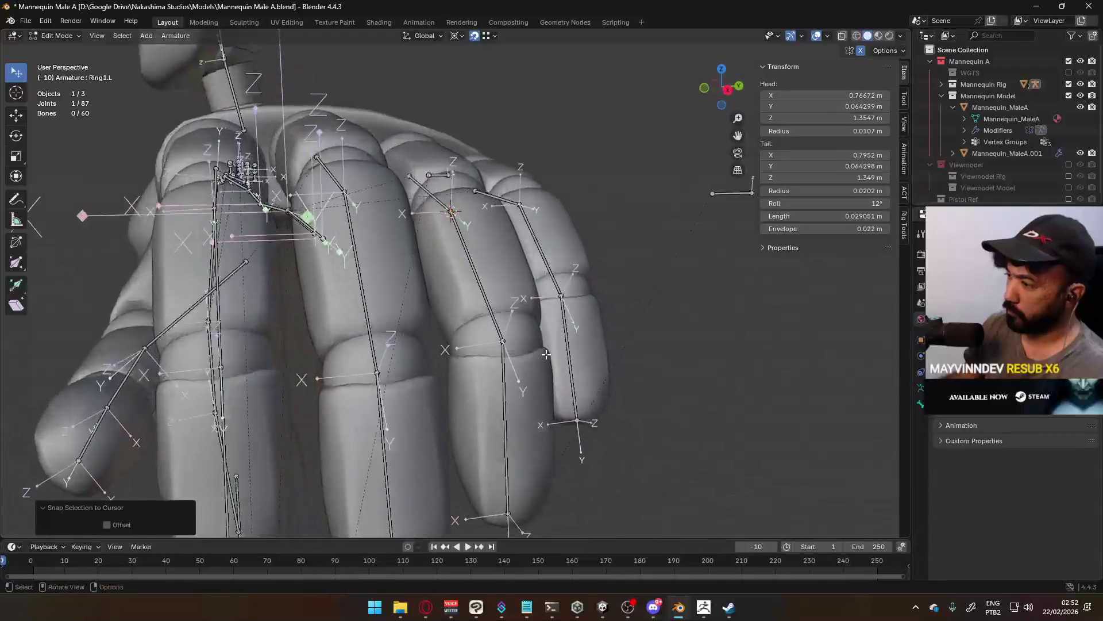
Snap the Ring2.L joint to its ring centre at 0.81687, 0.064298, 1.3301 m.
key(Tab)
click(529, 332)
key(Tab)
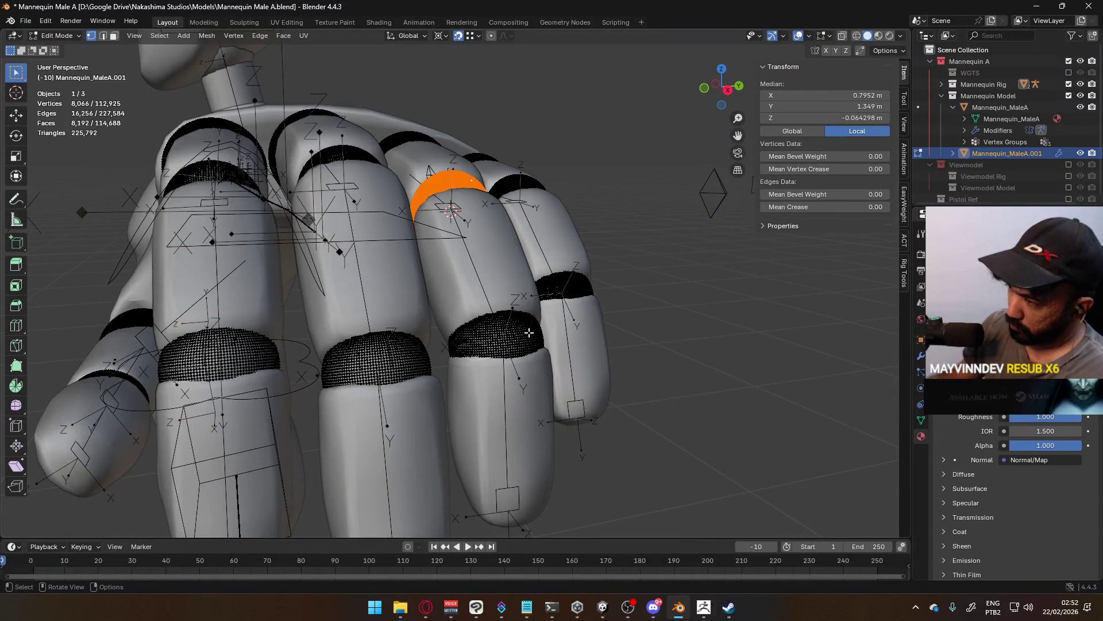
click(529, 332)
key(ctrl+l)
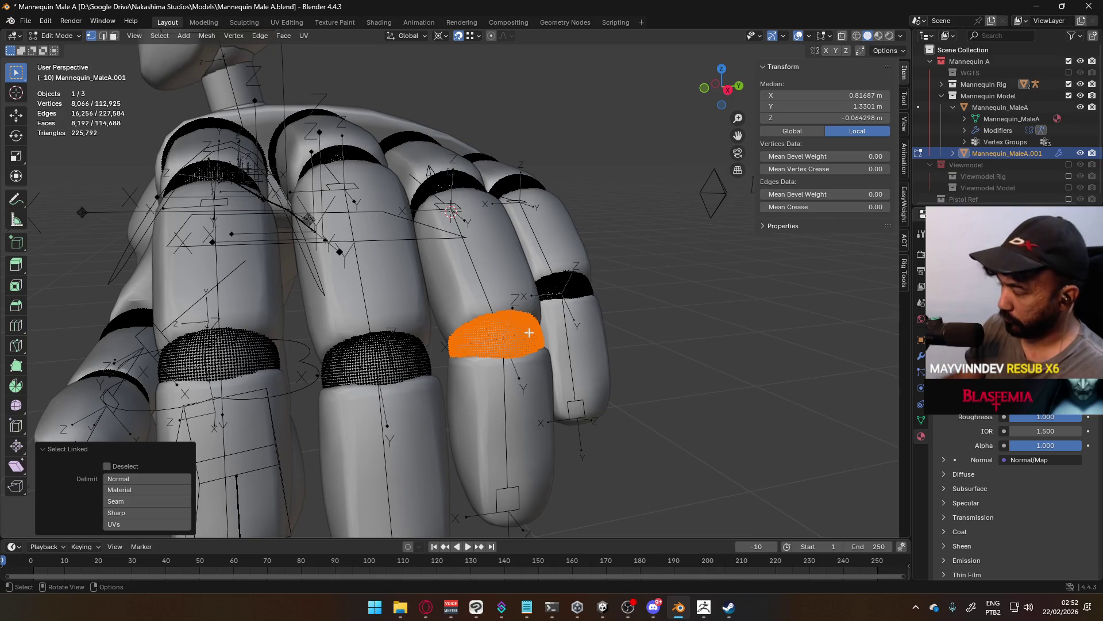
key(ctrl+p)
click(526, 328)
key(Tab)
click(511, 340)
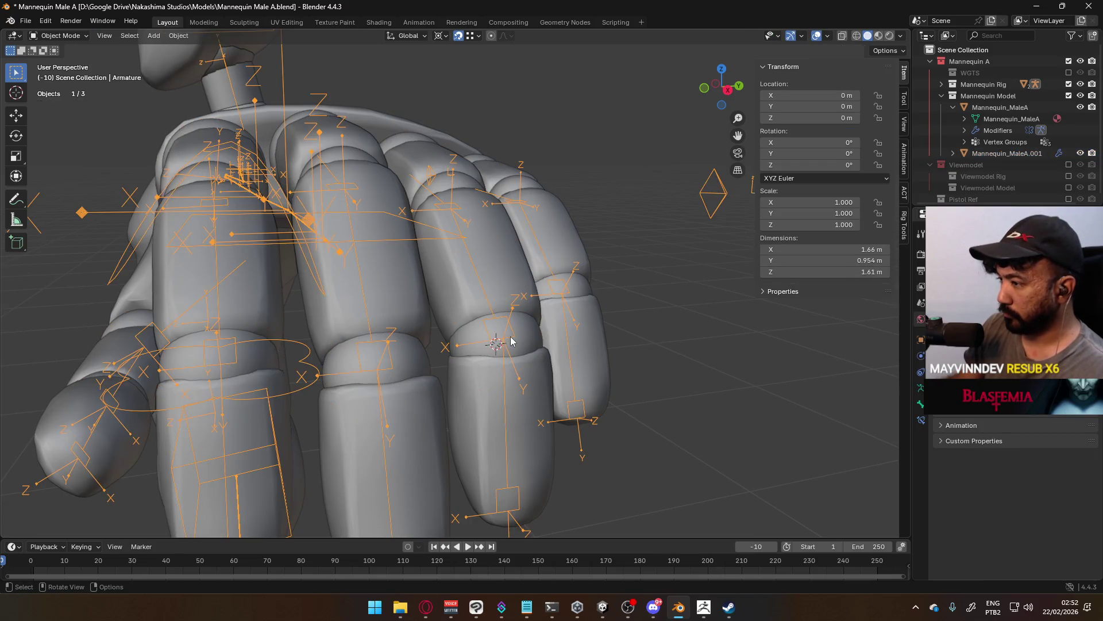
key(Tab)
key(shift+s)
click(511, 349)
mouse_move(511, 349)
middle_down()
mouse_move(497, 257)
mouse_move(509, 283)
middle_up()
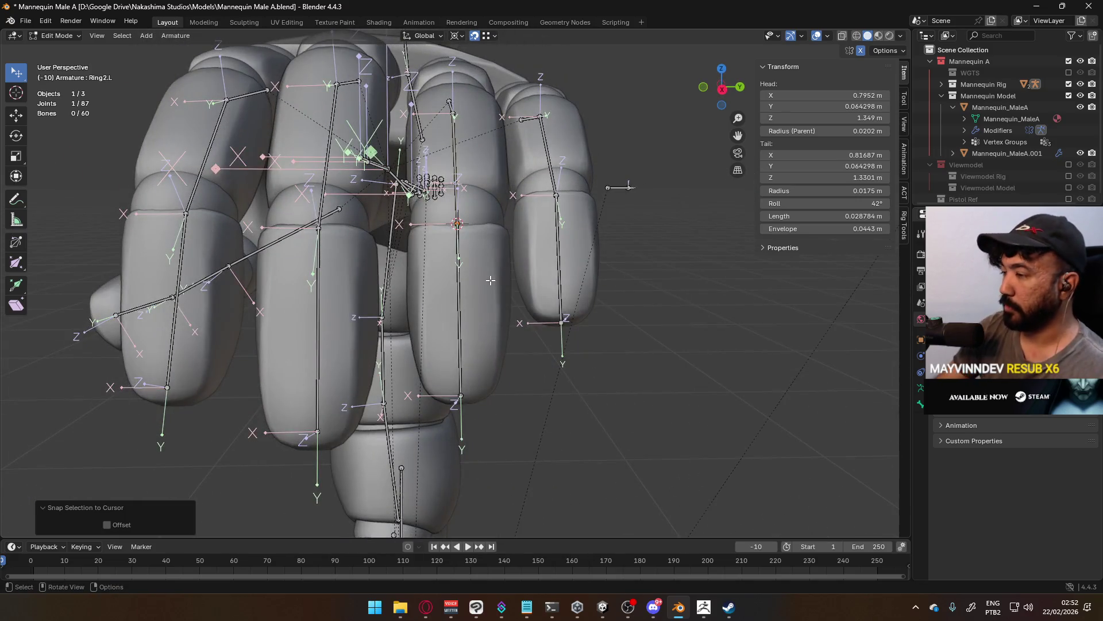
Switch to the right side orthographic view and select the pointer fingertip bone.
key(KP_1)
key(KP_3)
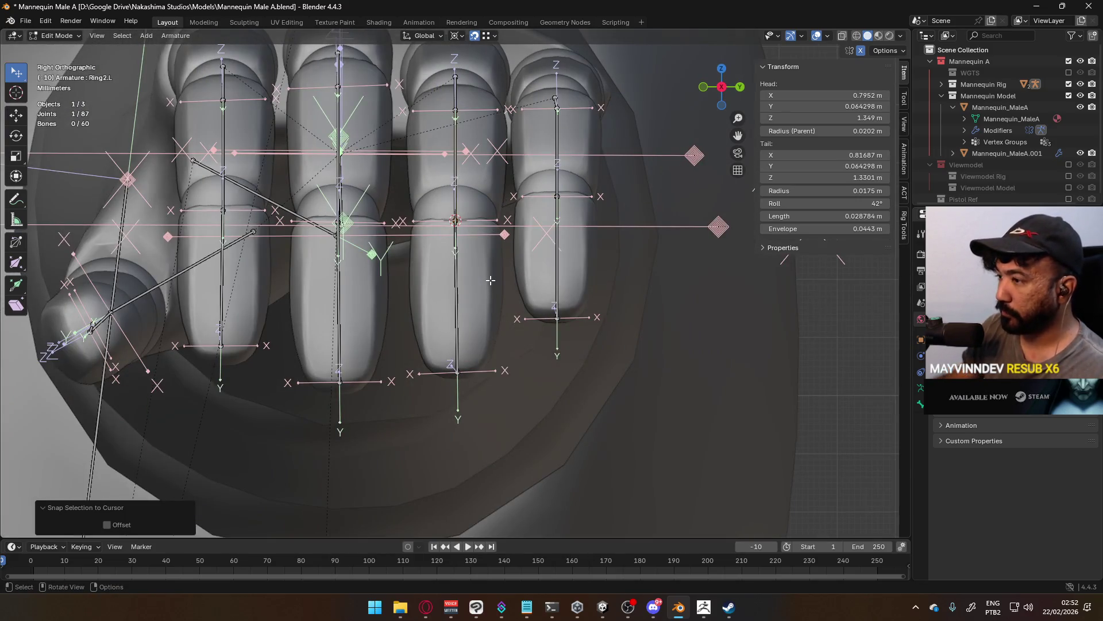
shift+middle_drag(338, 341, 461, 358)
click(344, 364)
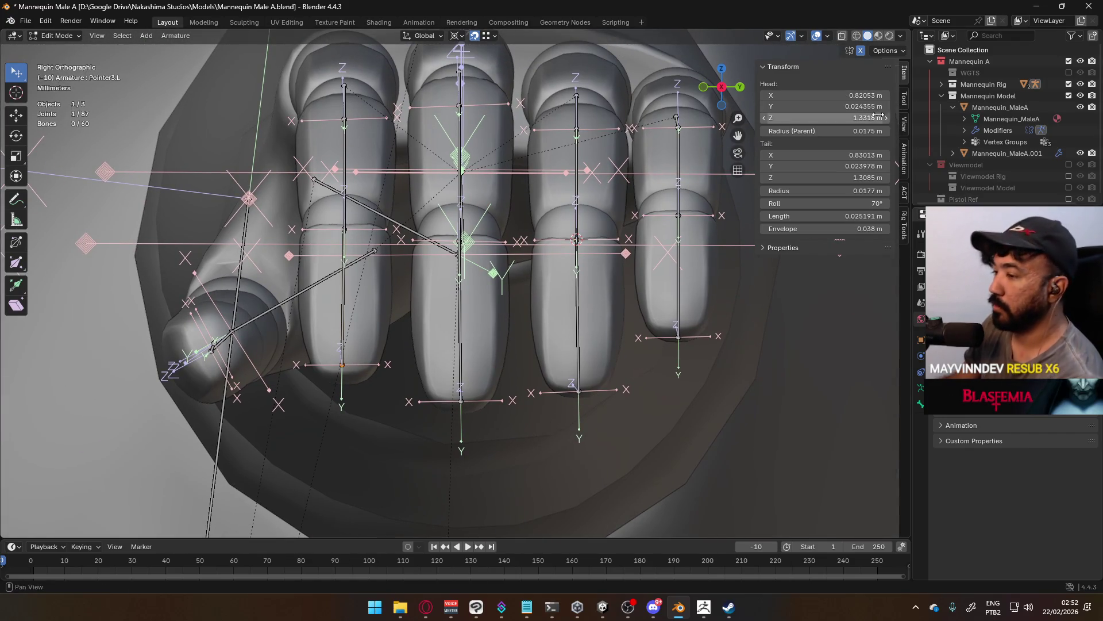
drag(858, 154, 885, 155)
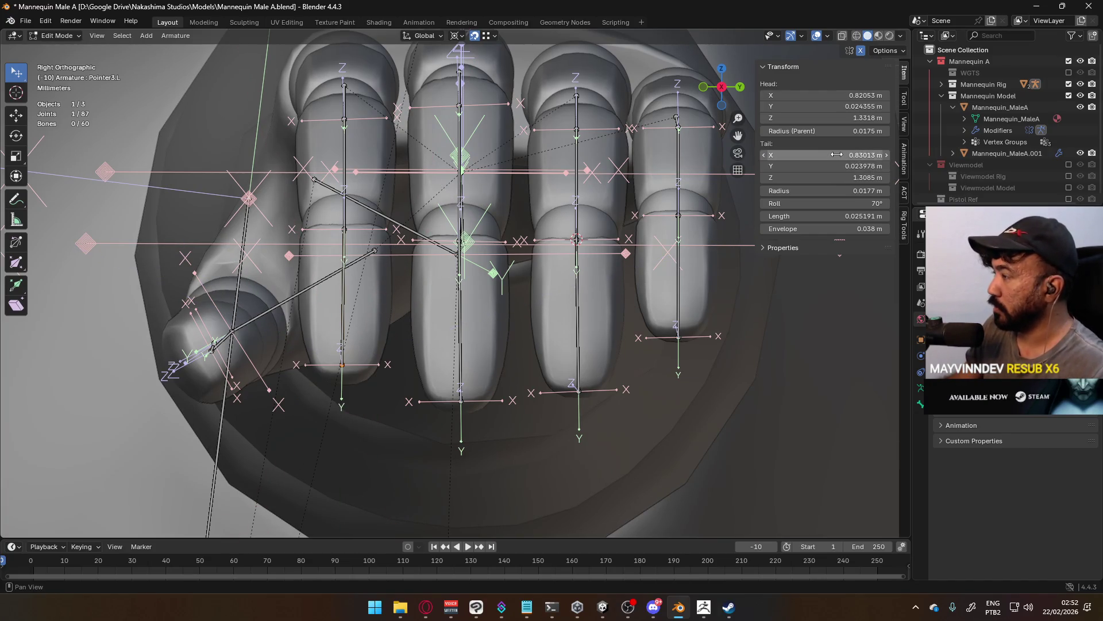
click(885, 167)
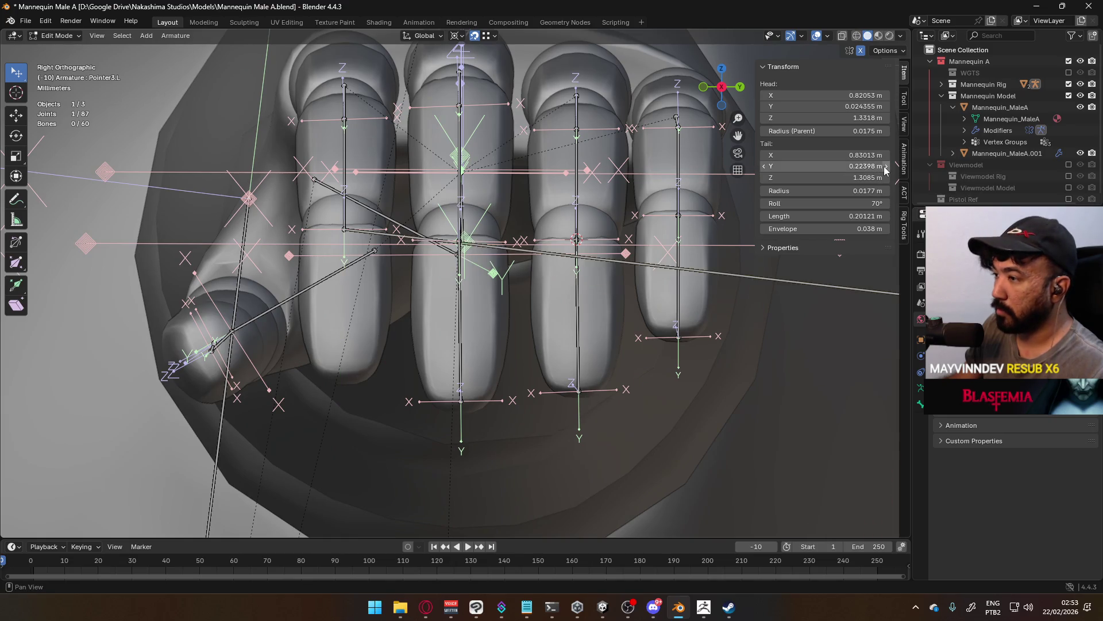
key(ctrl+z)
Copy the pointer tip bone's head Y into its tail Y, giving 0.024355.
click(866, 107)
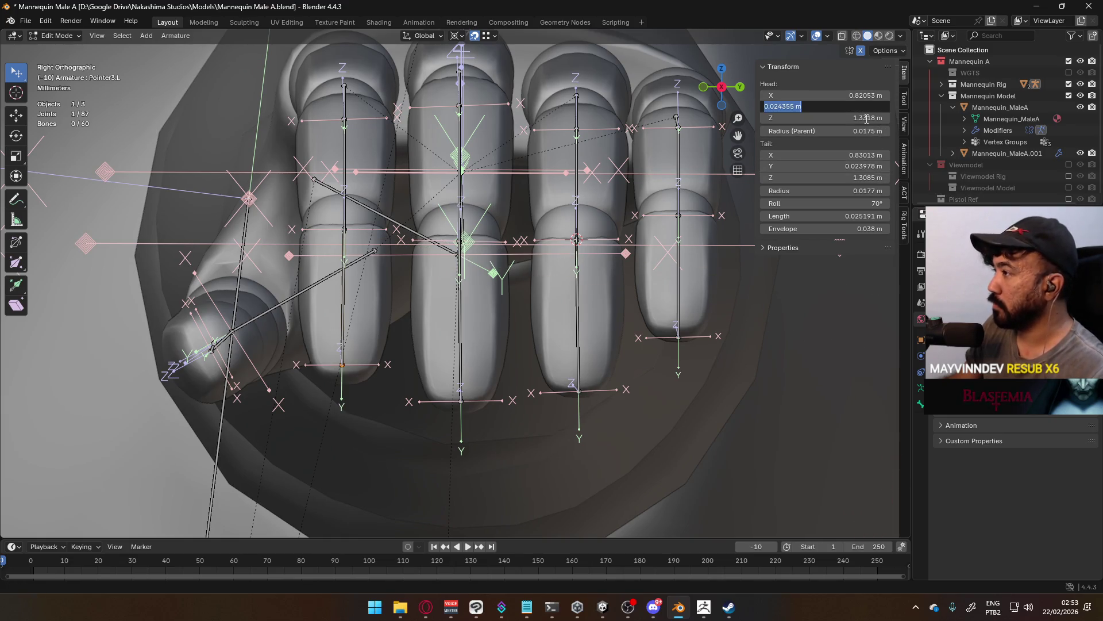
key(ctrl+c)
key(Return)
click(869, 167)
key(ctrl+v)
key(Return)
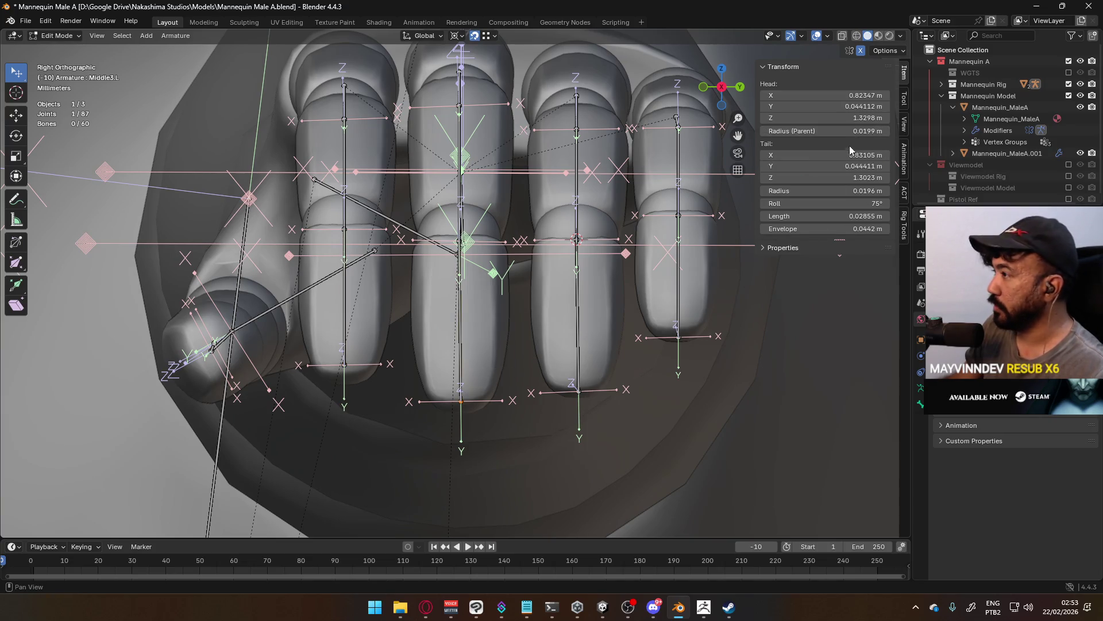
Set the middle tip bone's tail Y to match its head Y, 0.044112.
click(866, 108)
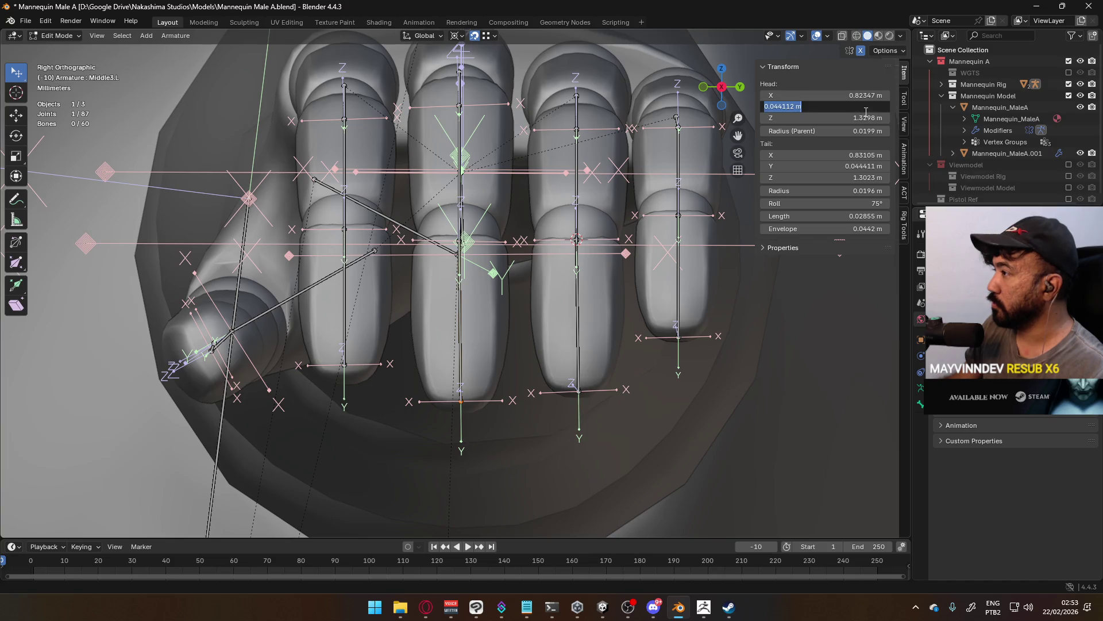
key(ctrl+c)
key(Return)
click(859, 167)
key(ctrl+v)
key(Return)
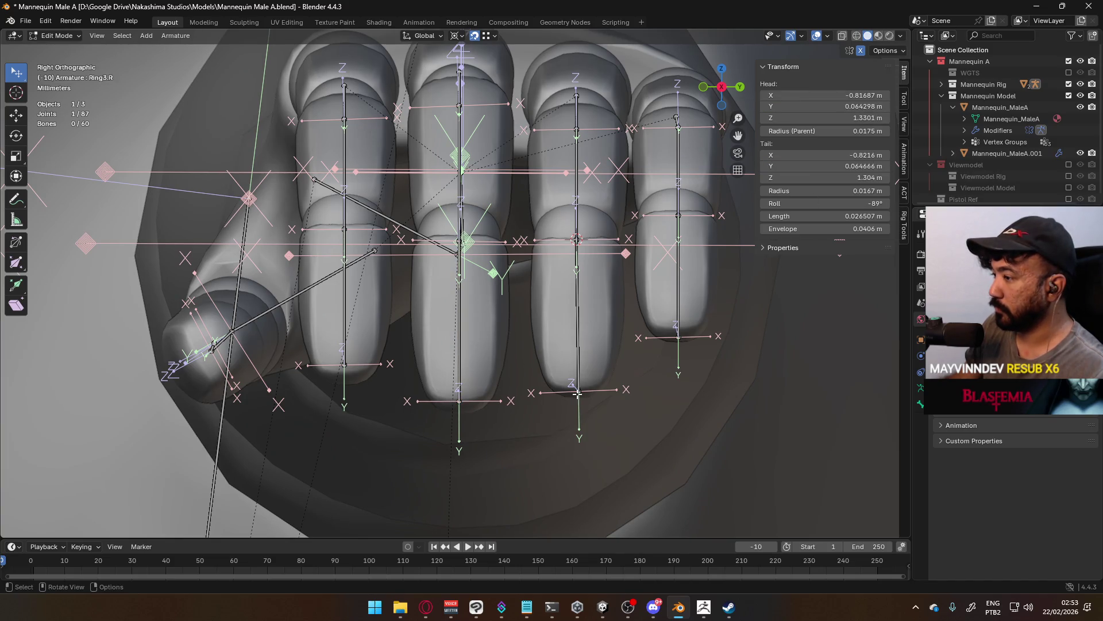
Set the ring tip bone's tail Y to match its head Y, 0.064298.
click(866, 107)
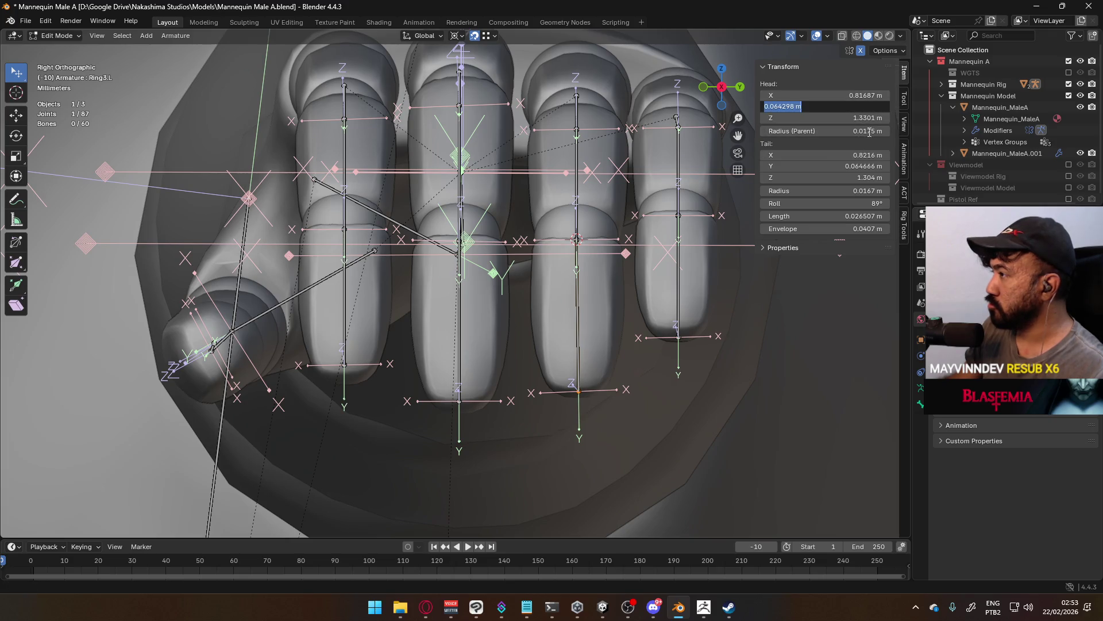
key(ctrl+c)
key(Return)
click(856, 166)
key(ctrl+v)
key(Return)
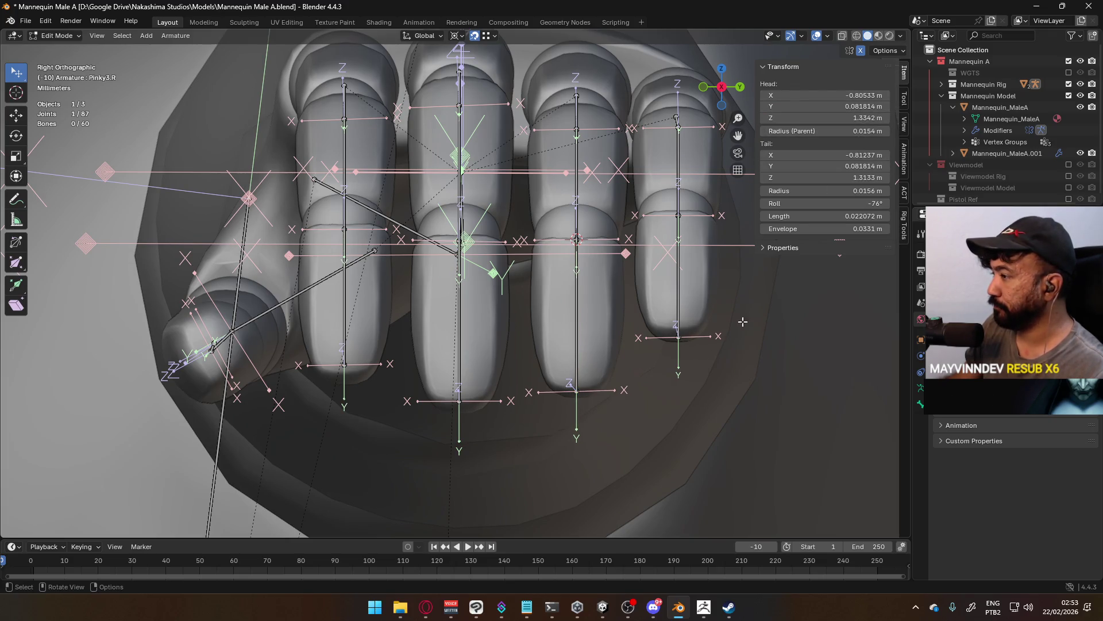
shift+middle_drag(424, 335, 502, 316)
Snap the pinky fingertip bone joint to the 3D cursor at its knuckle ring centre.
mouse_move(659, 266)
middle_down()
mouse_move(601, 202)
mouse_move(615, 306)
mouse_move(483, 251)
mouse_move(476, 163)
mouse_move(421, 285)
mouse_move(362, 319)
mouse_move(489, 324)
mouse_move(496, 306)
middle_up()
key(Tab)
click(483, 251)
key(Tab)
key(Tab)
click(362, 320)
Select the whole knuckle ring on the ring mesh, cancelling two accidental knife cuts.
key(Tab)
click(360, 321)
key(shift+s)
click(482, 316)
key(Tab)
click(496, 306)
mouse_move(543, 232)
middle_down()
mouse_move(521, 227)
mouse_move(510, 248)
middle_up()
key(Tab)
click(525, 244)
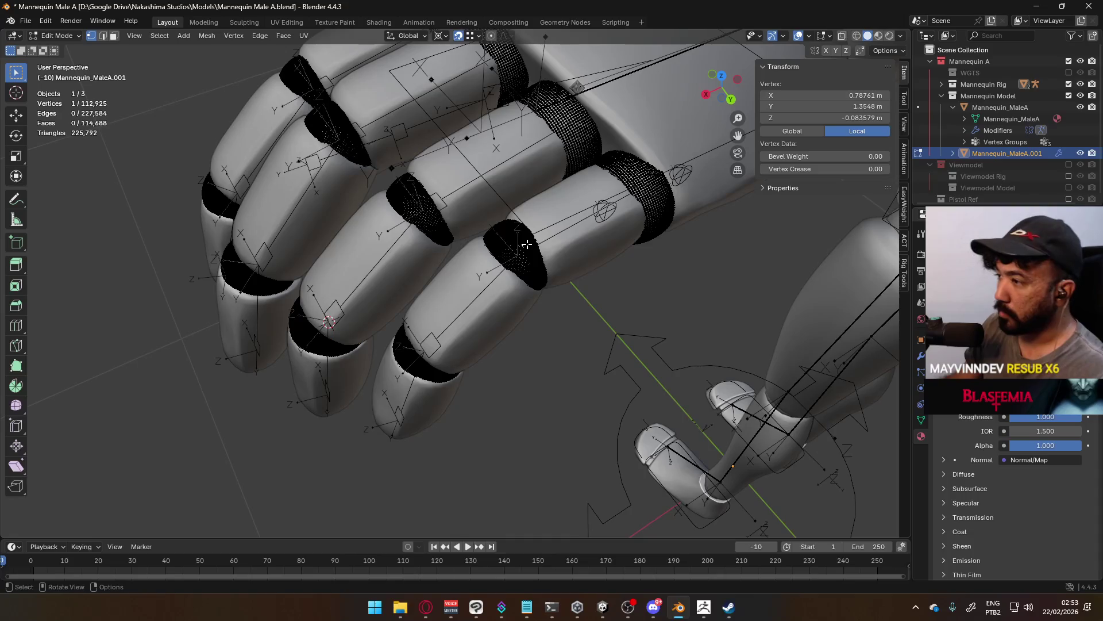
key(k)
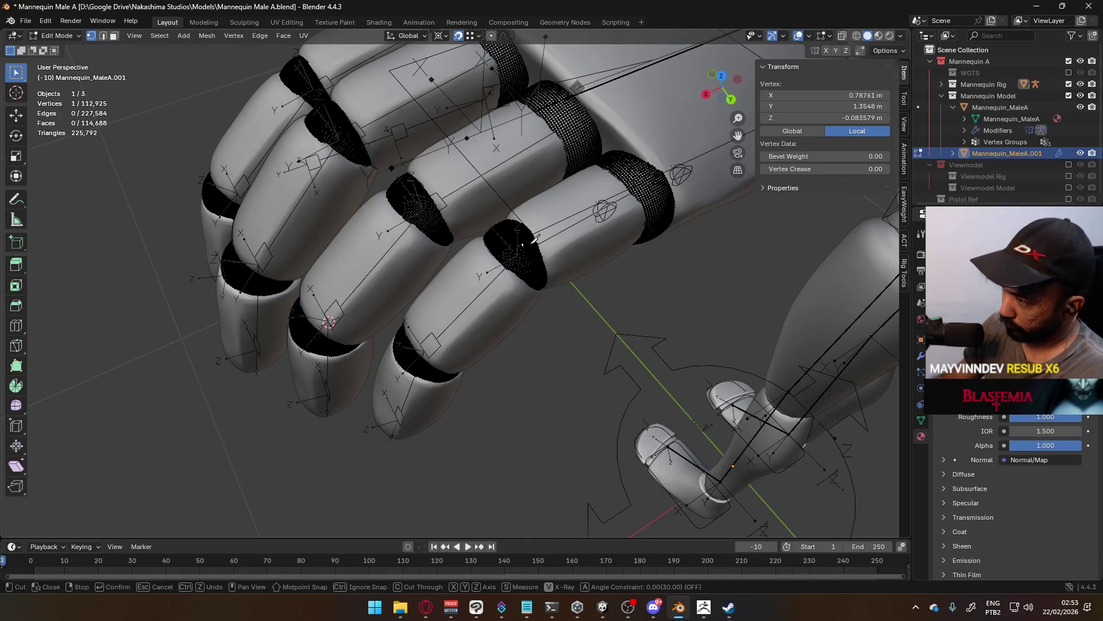
key(Escape)
key(k)
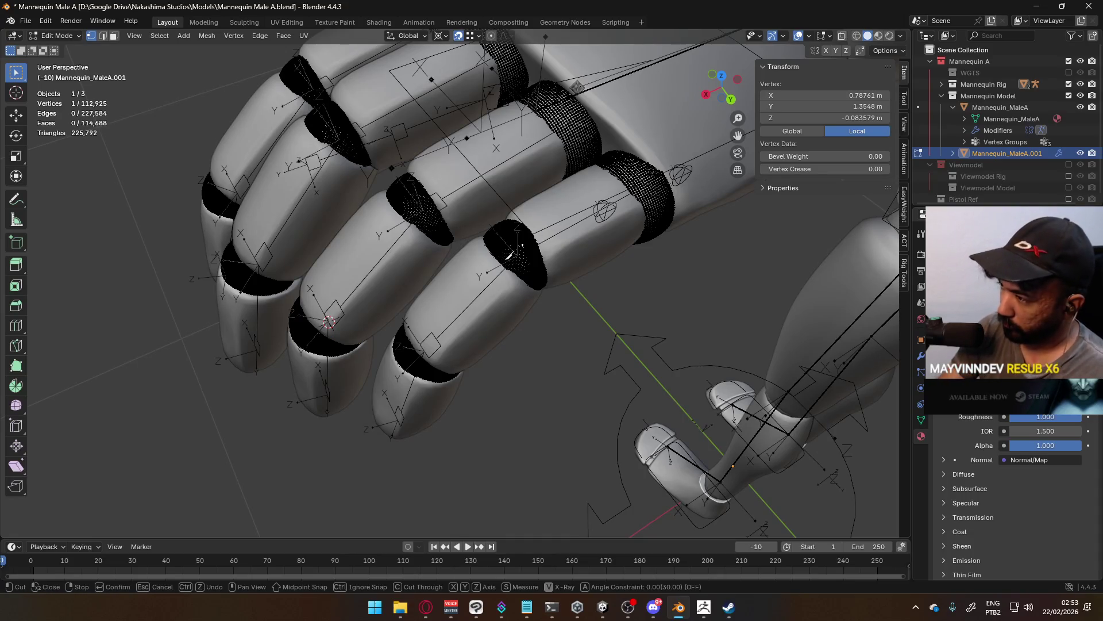
key(Escape)
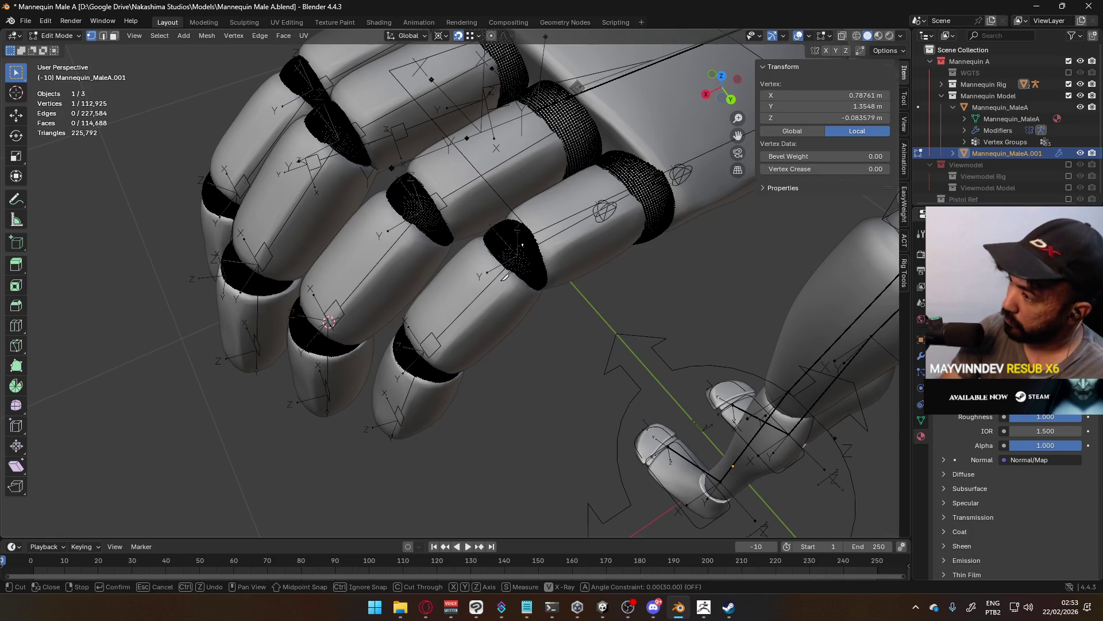
key(j)
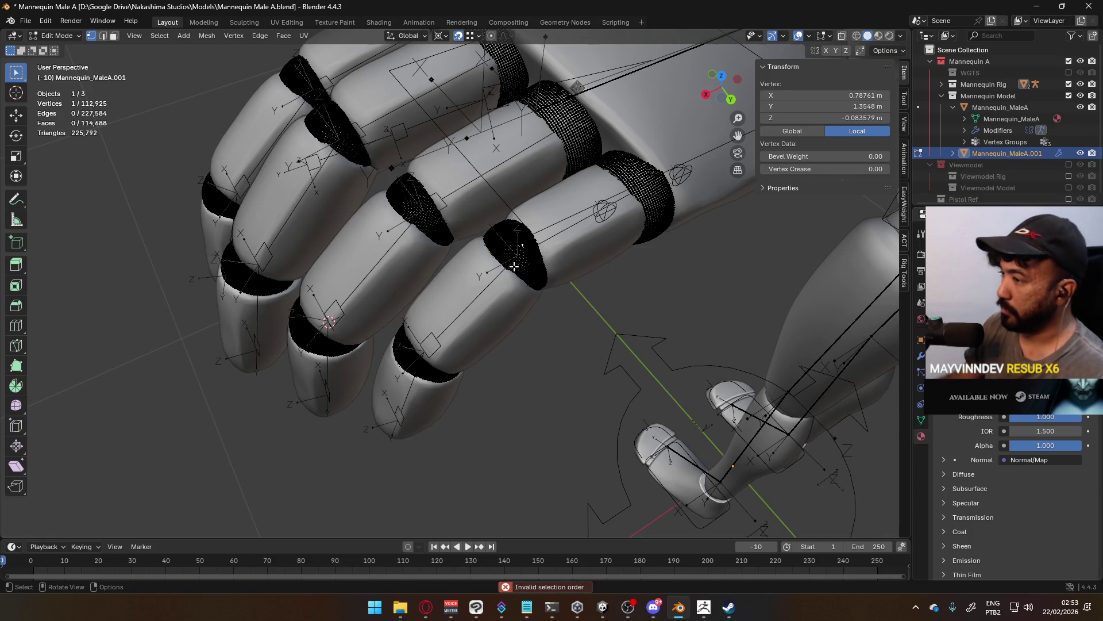
scroll(513, 266, up, 2)
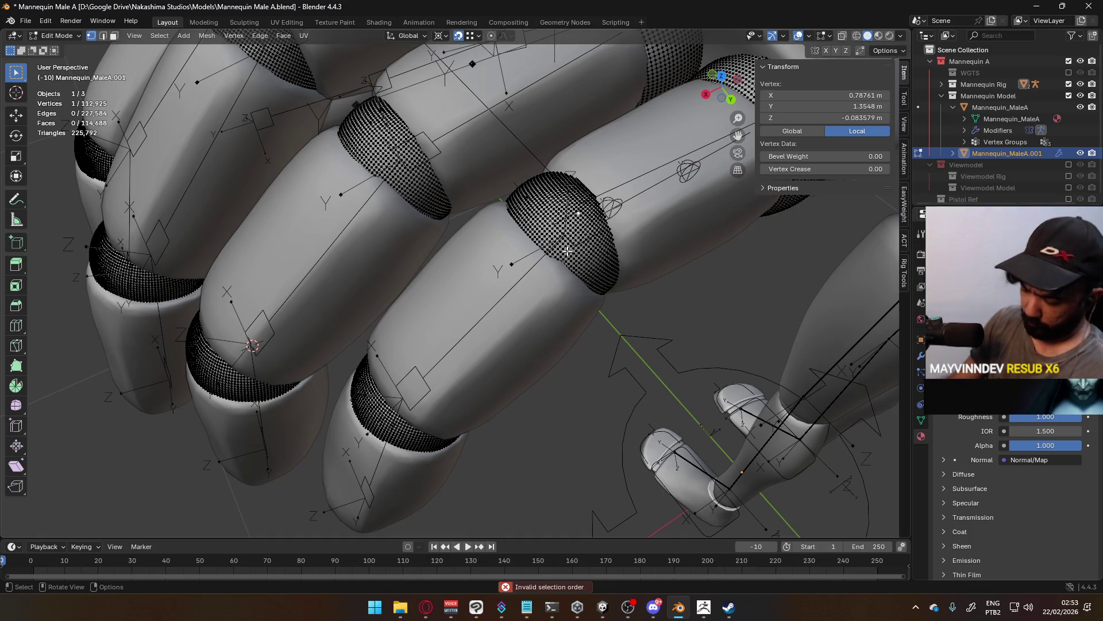
key(ctrl+l)
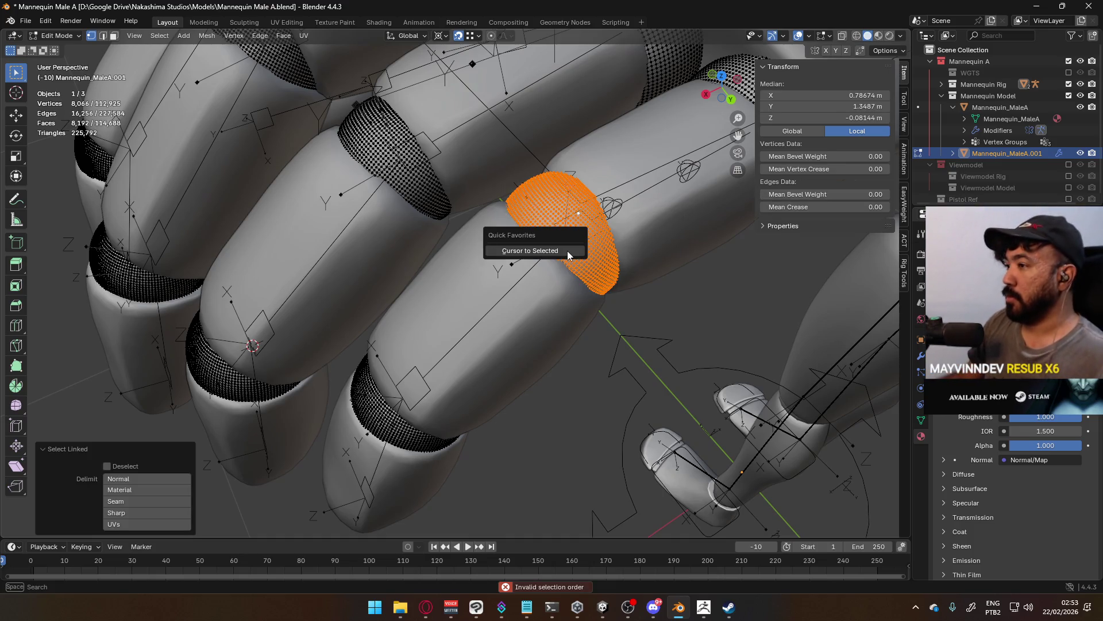
scroll(574, 304, down, 3)
Snap the selected pinky bone joint onto that knuckle ring's centre.
key(Tab)
click(512, 273)
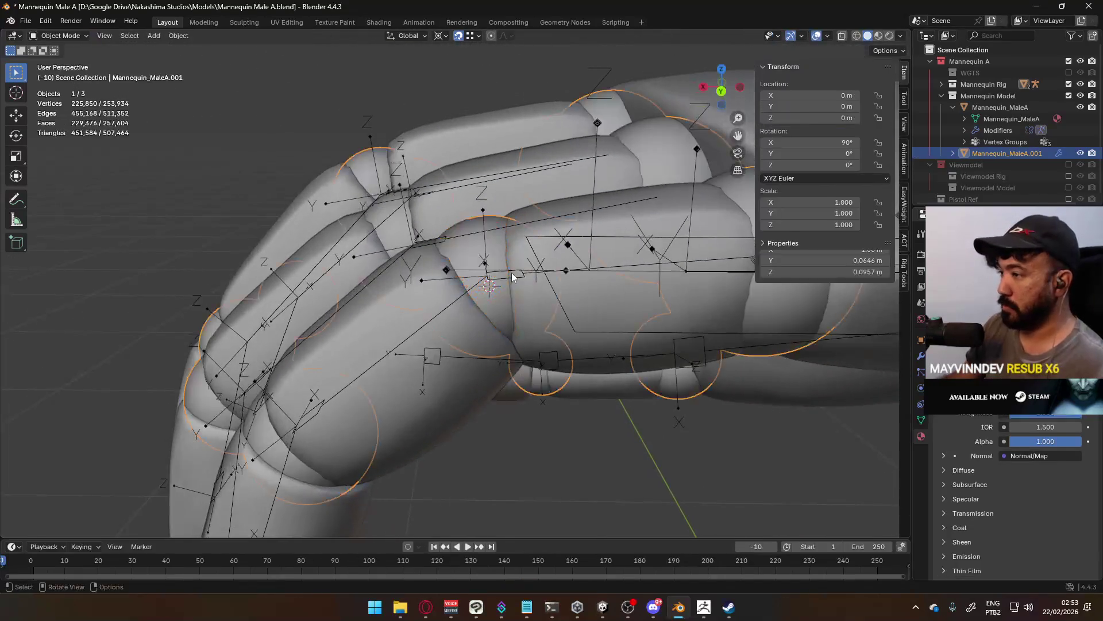
scroll(510, 281, up, 2)
key(Tab)
key(shift+s)
click(506, 286)
Place the 3D cursor at the centre of the next knuckle ring.
middle_drag(505, 285, 454, 344)
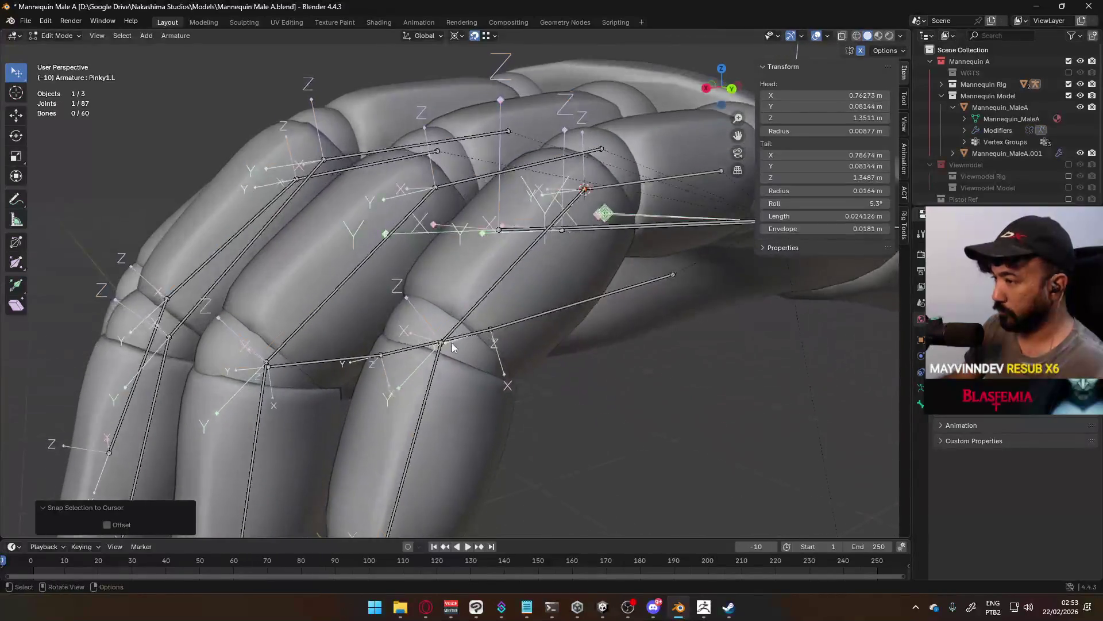
key(Tab)
click(439, 319)
key(Tab)
click(437, 325)
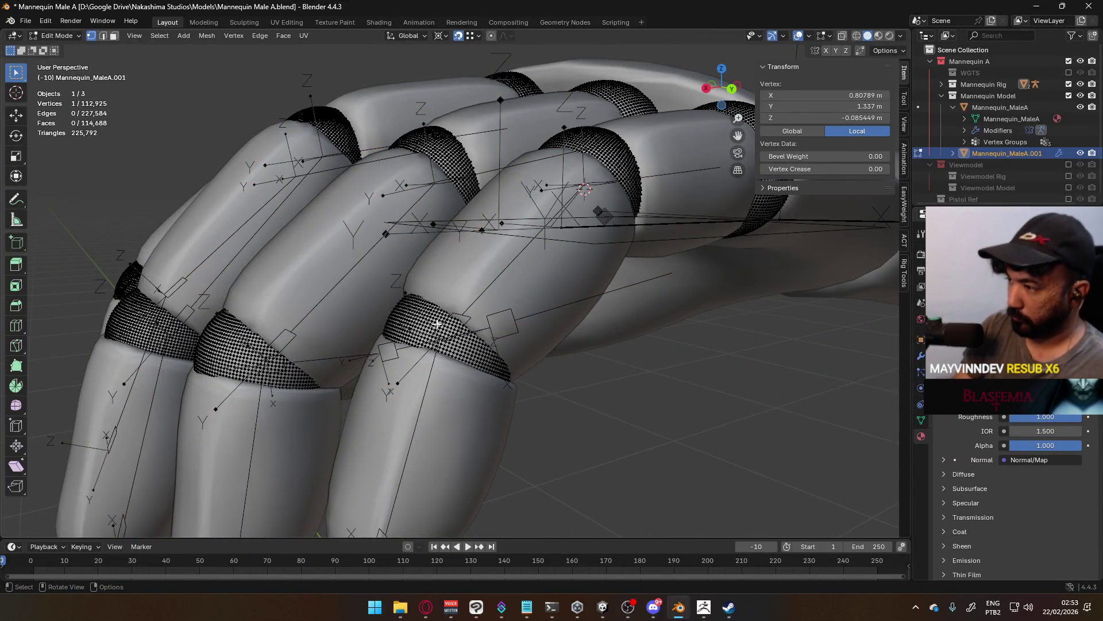
key(ctrl+l)
key(q)
click(437, 323)
Snap the next pinky joint to that ring centre and check it from the Right view.
key(Tab)
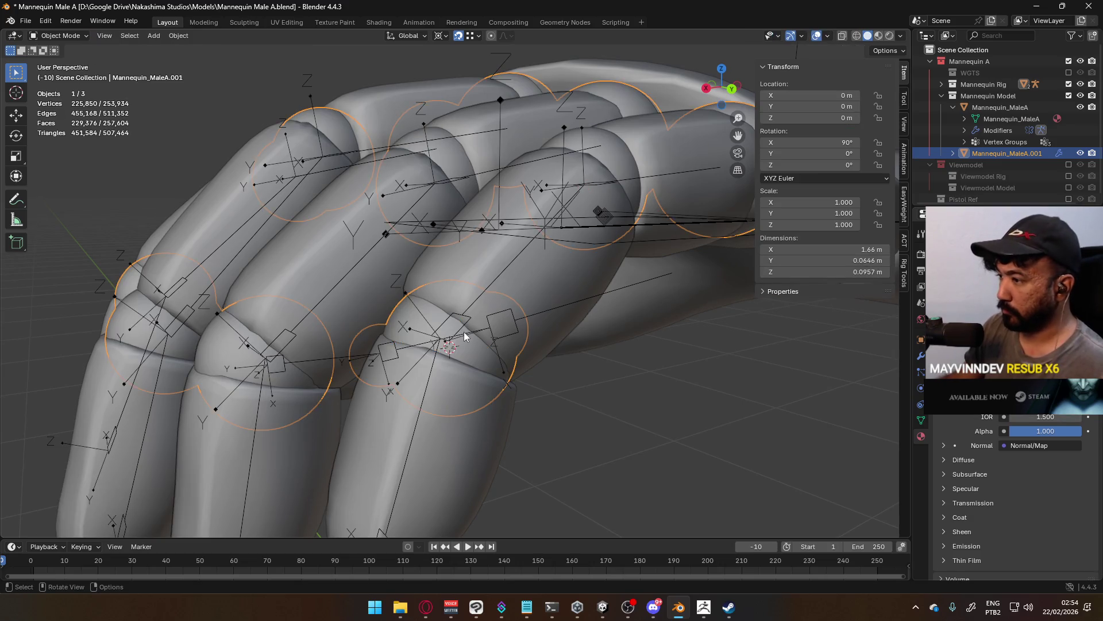
click(475, 342)
key(Tab)
key(q)
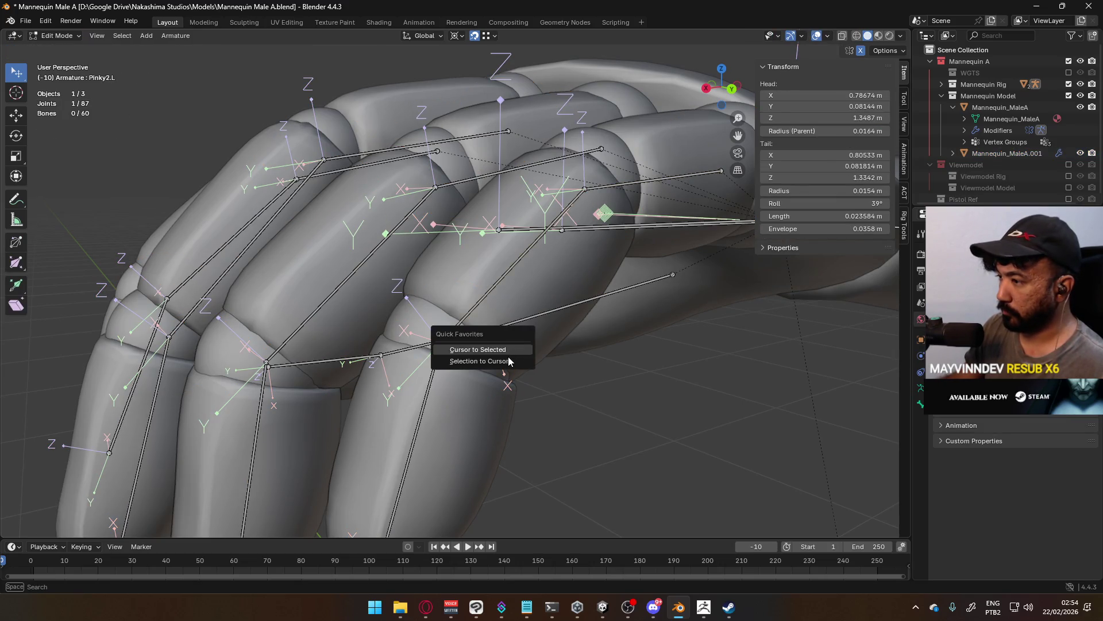
click(514, 361)
mouse_move(552, 368)
middle_down()
mouse_move(525, 321)
mouse_move(633, 305)
mouse_move(575, 238)
mouse_move(707, 167)
mouse_move(530, 323)
middle_up()
key(KP_3)
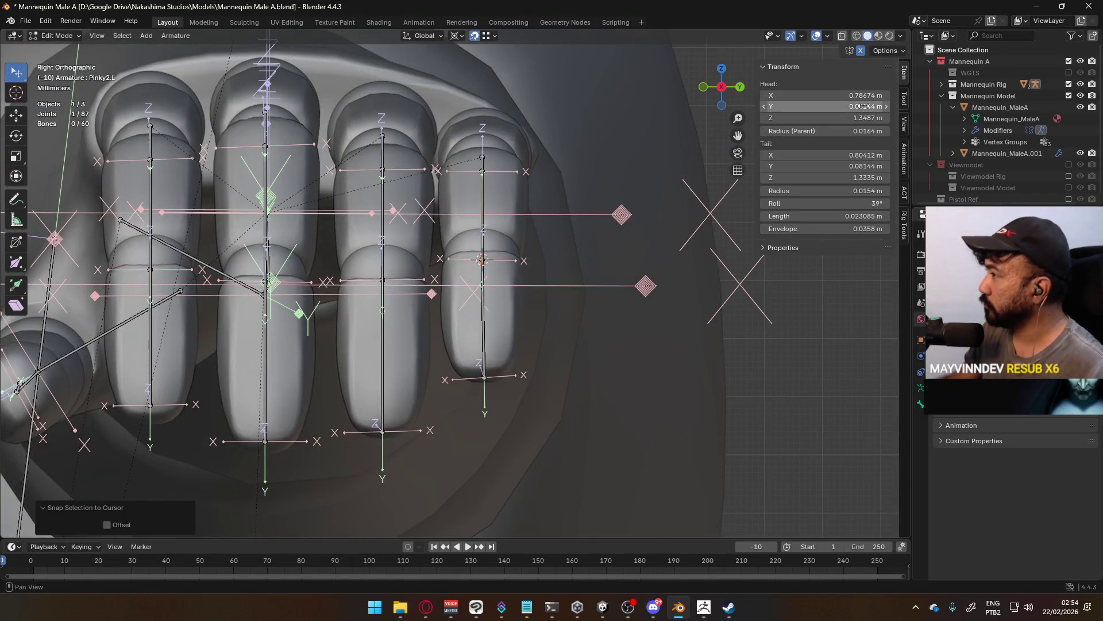
Copy Pinky3.L's head Y into its tail Y so both read 0.08144 m.
key(Return)
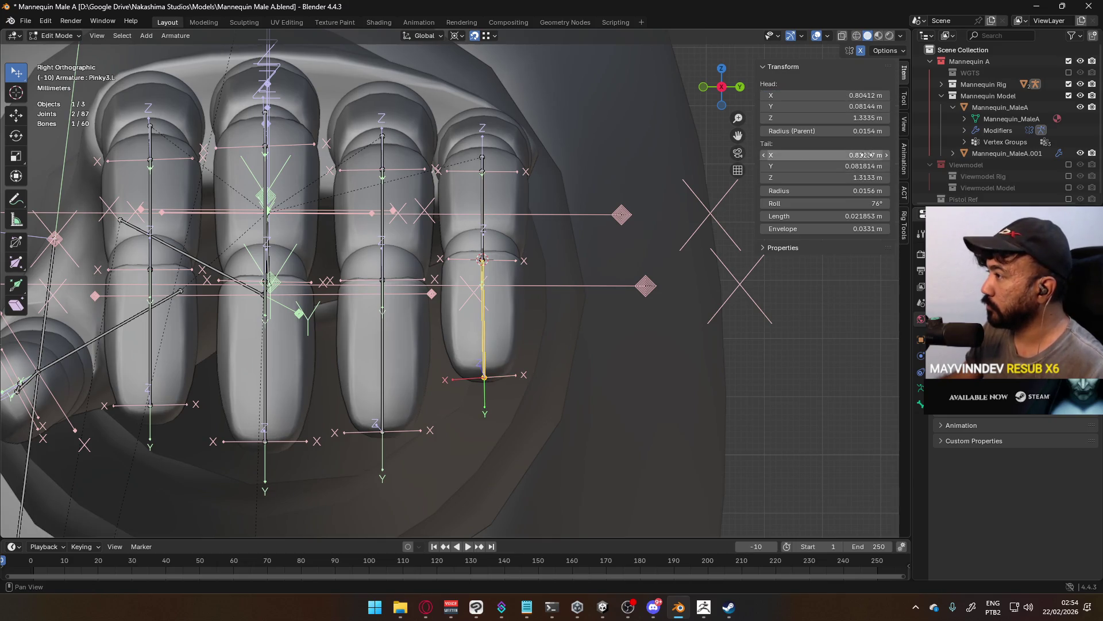
click(859, 95)
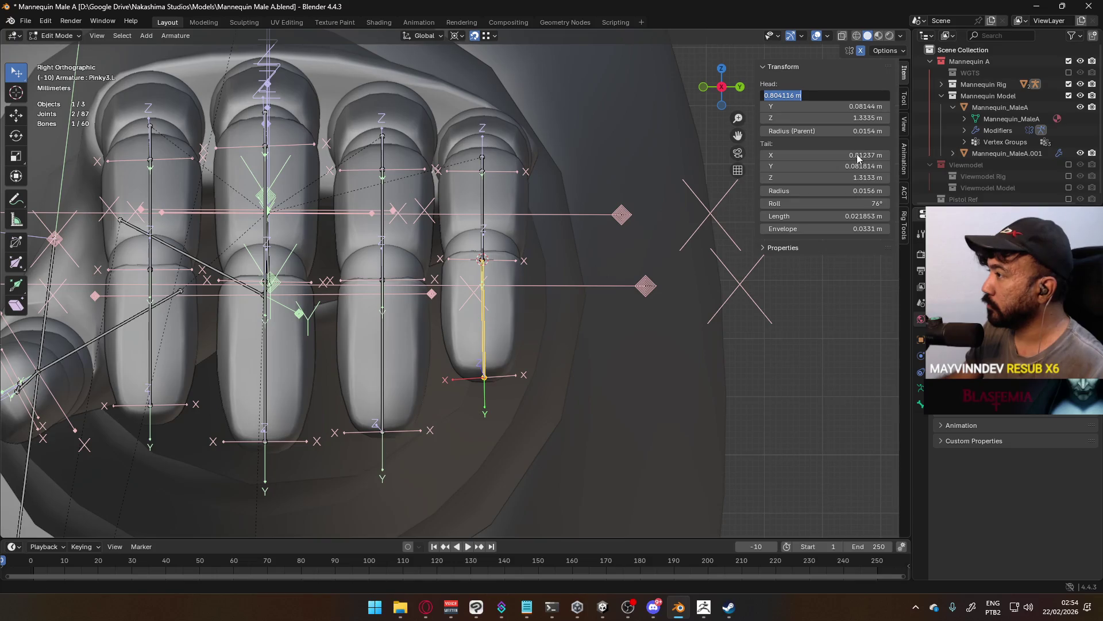
click(856, 155)
click(858, 106)
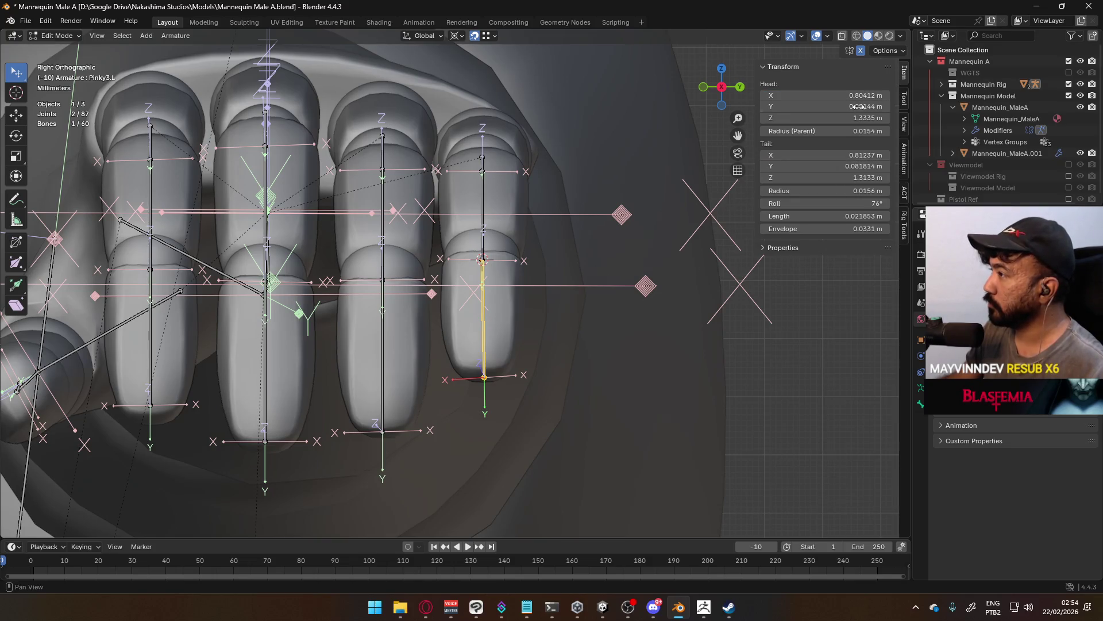
key(Return)
click(853, 166)
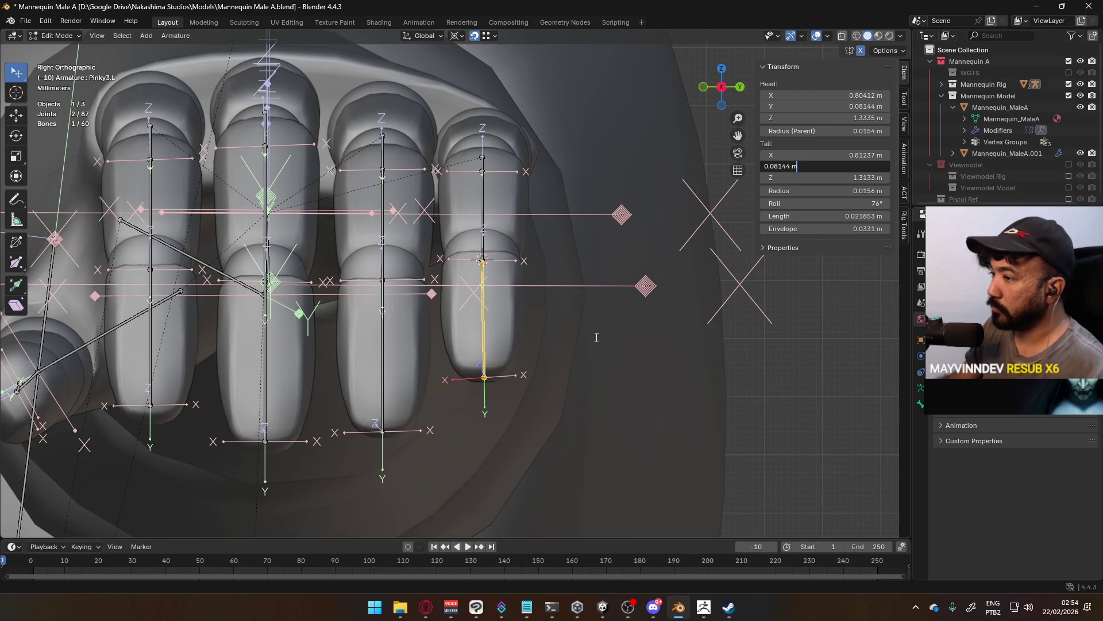
key(Return)
Edit the ring mesh Mannequin_MaleA.001 and select the wrist ring, cancelling an accidental knife cut.
scroll(619, 376, down, 5)
mouse_move(619, 376)
middle_down()
mouse_move(508, 325)
mouse_move(470, 358)
middle_up()
scroll(361, 367, up, 4)
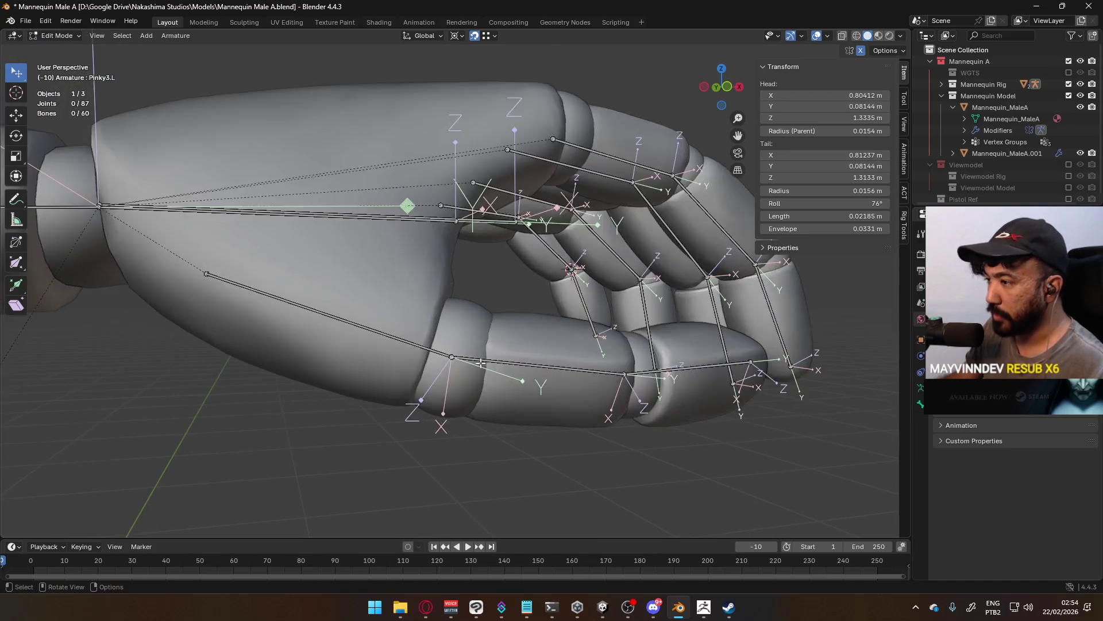
key(Tab)
click(402, 333)
key(Tab)
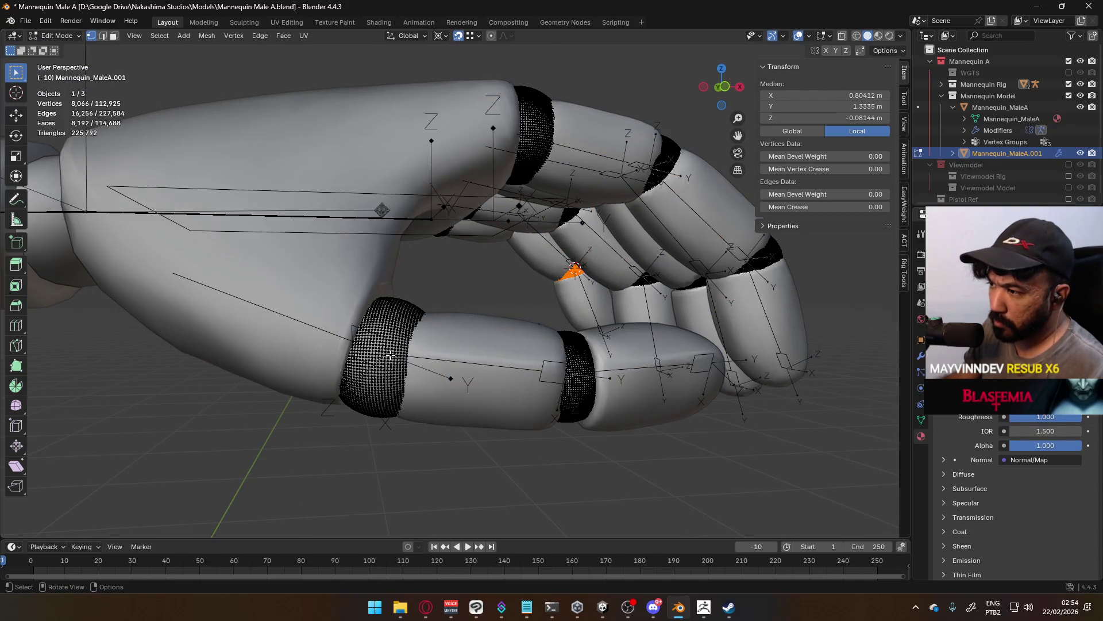
key(k)
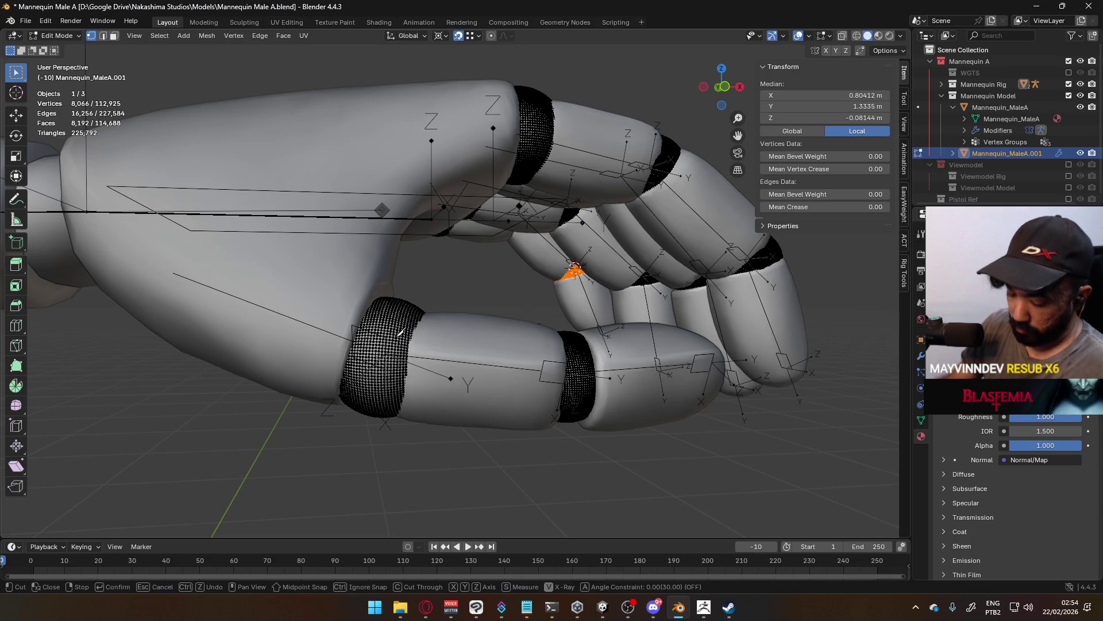
key(Escape)
key(l)
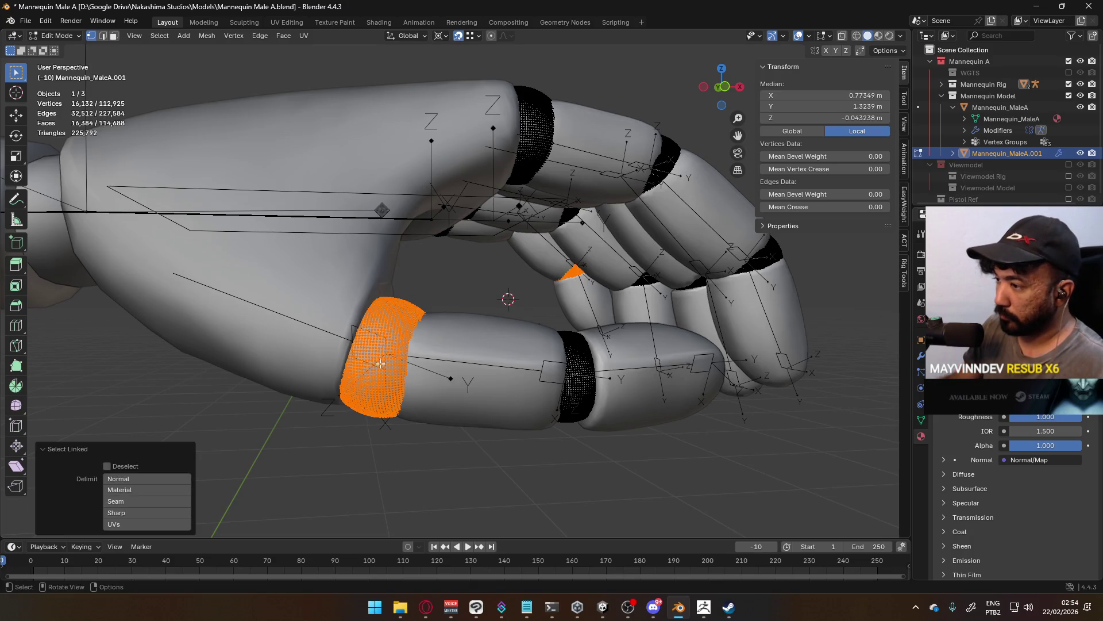
Move the 3D cursor to the centre of the wrist ring.
click(386, 322)
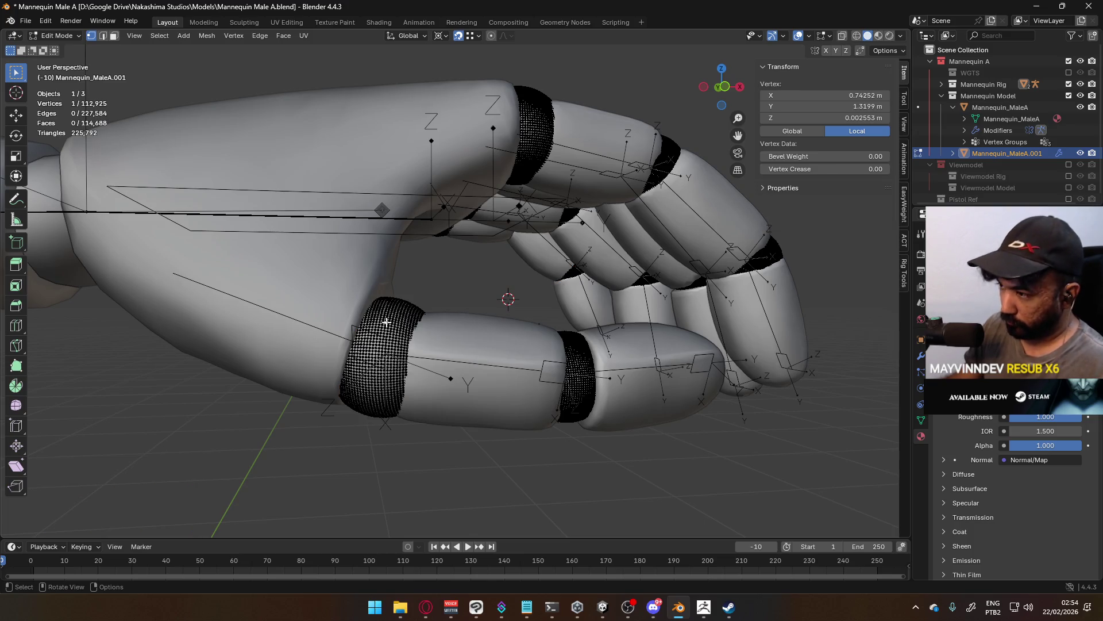
key(l)
key(q)
click(387, 323)
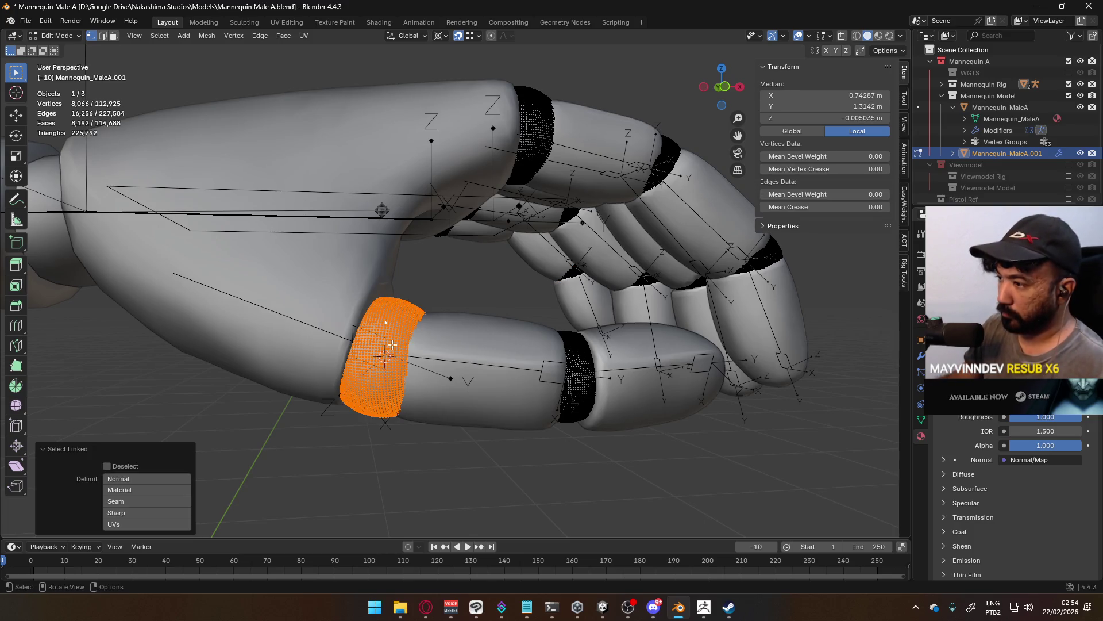
Inspect the hand armature in Edit Mode, then return to Object Mode with nothing selected.
click(385, 332)
key(Tab)
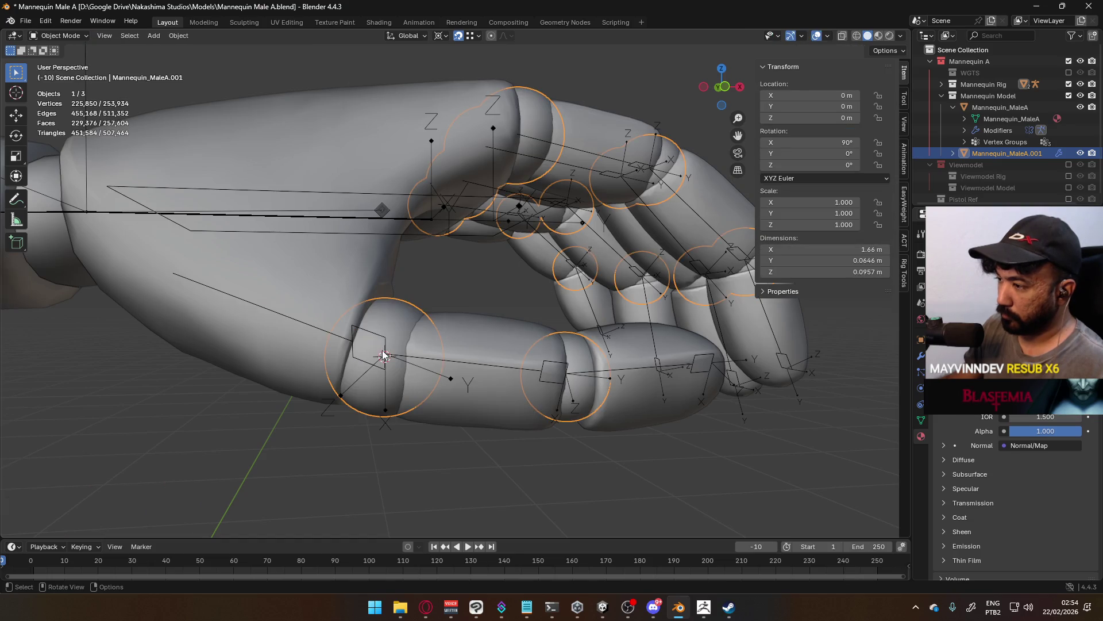
click(384, 343)
key(Tab)
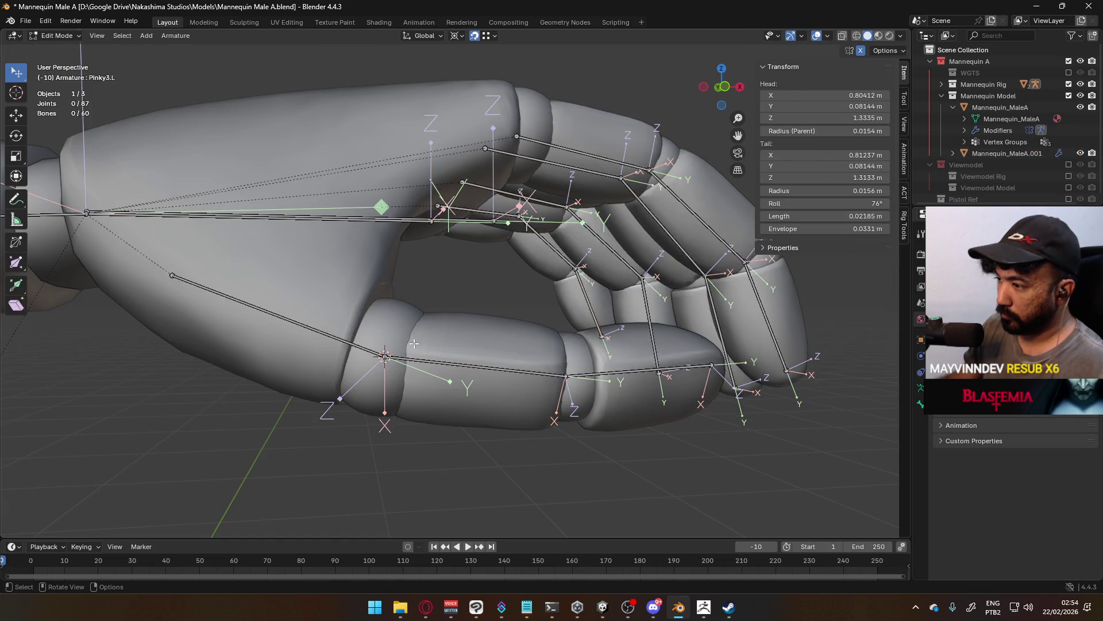
mouse_move(601, 357)
middle_down()
mouse_move(325, 366)
mouse_move(290, 389)
mouse_move(450, 410)
middle_up()
key(Tab)
click(664, 381)
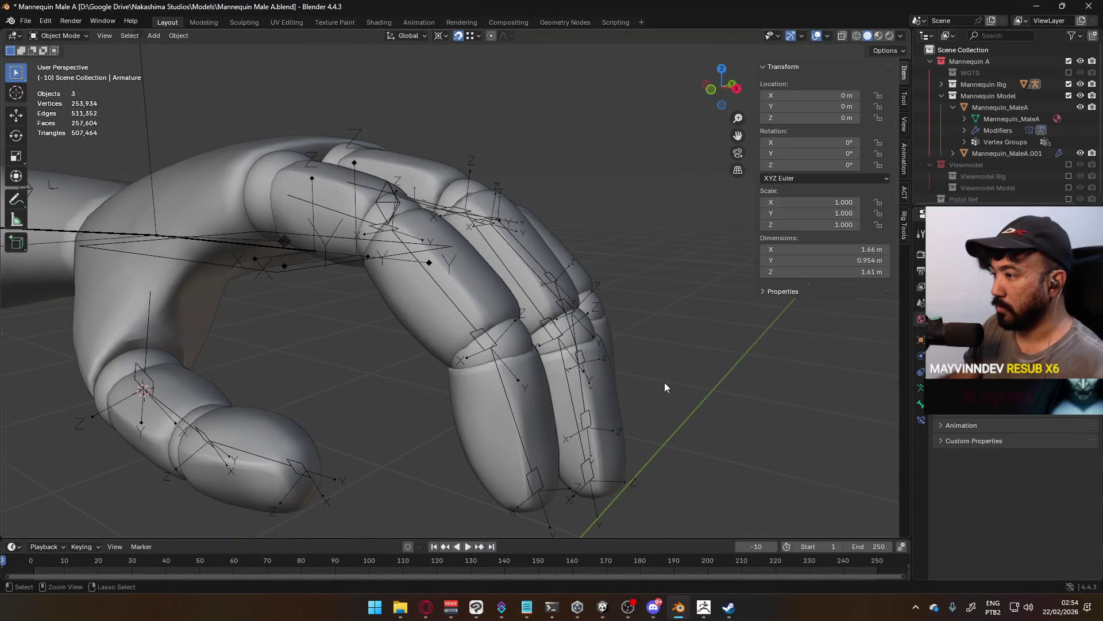
Save the mannequin file and switch to the Front view.
key(ctrl+s)
scroll(595, 377, down, 5)
key(KP_1)
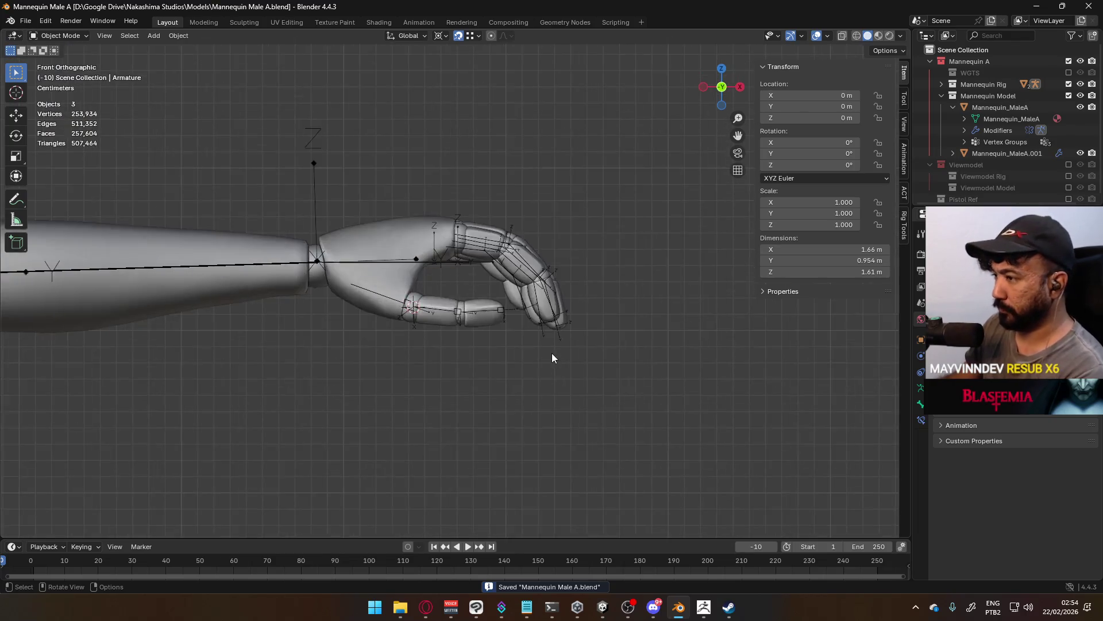
scroll(476, 297, up, 2)
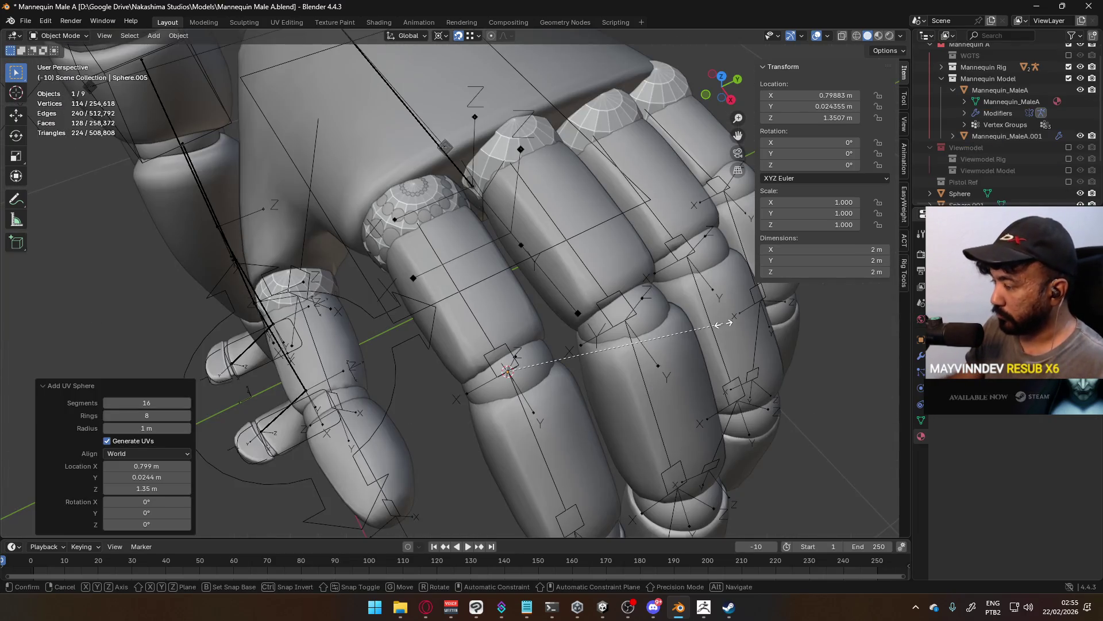
Add a UV sphere at the 3D cursor and scale it down to 0.007.
key(shift+r)
key(s)
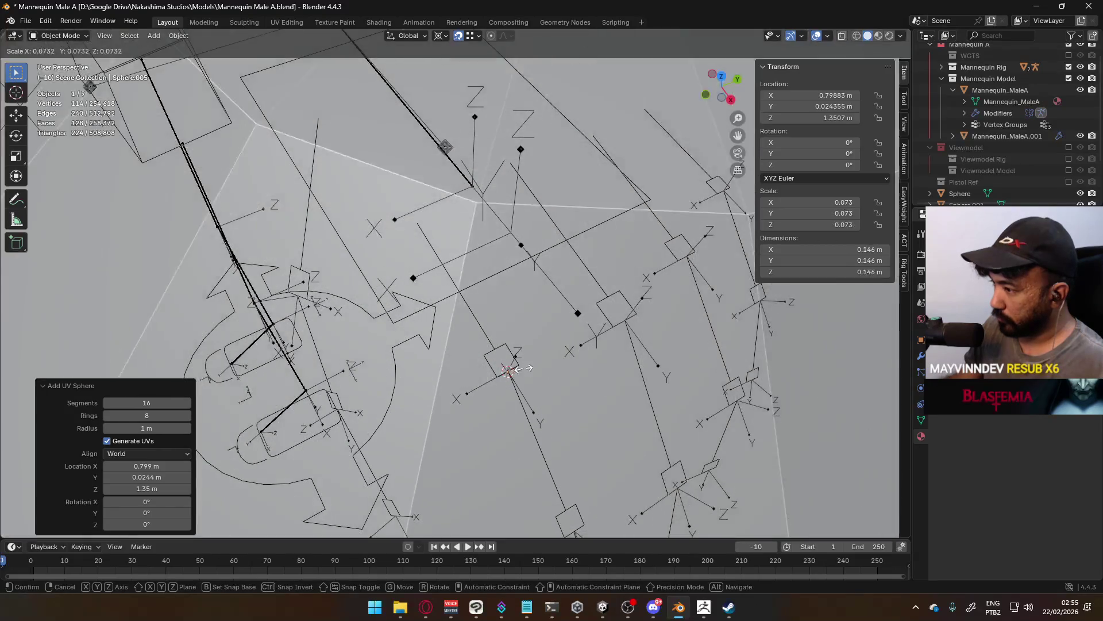
click(513, 374)
key(s)
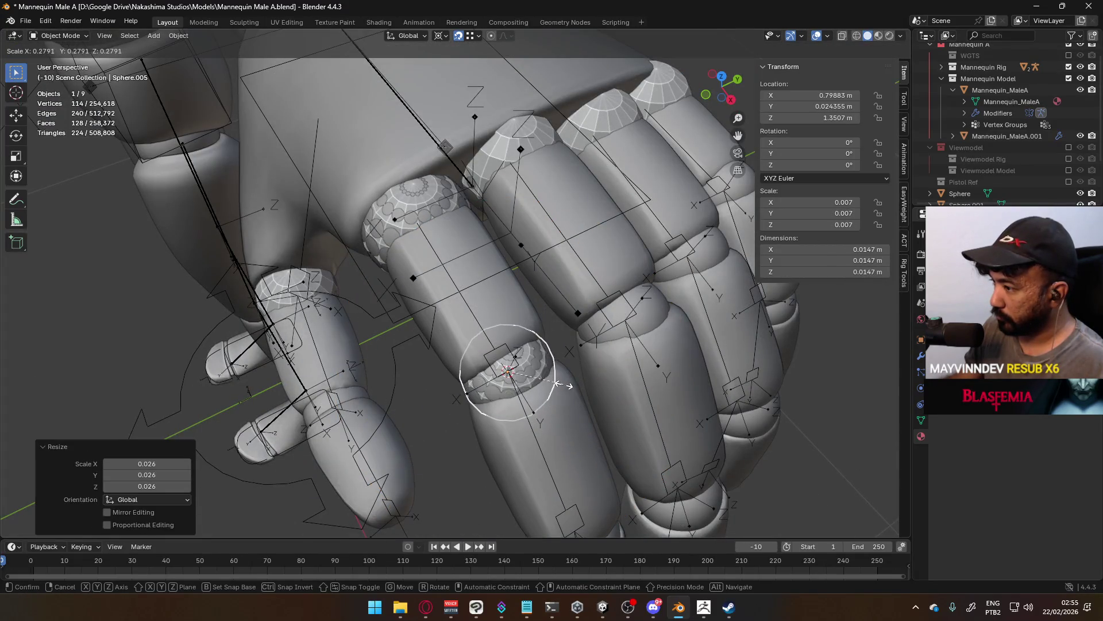
click(569, 386)
Hide the ring mesh Mannequin_MaleA.001 and the body Mannequin_MaleA.
mouse_move(569, 386)
middle_down()
mouse_move(575, 243)
mouse_move(718, 218)
middle_up()
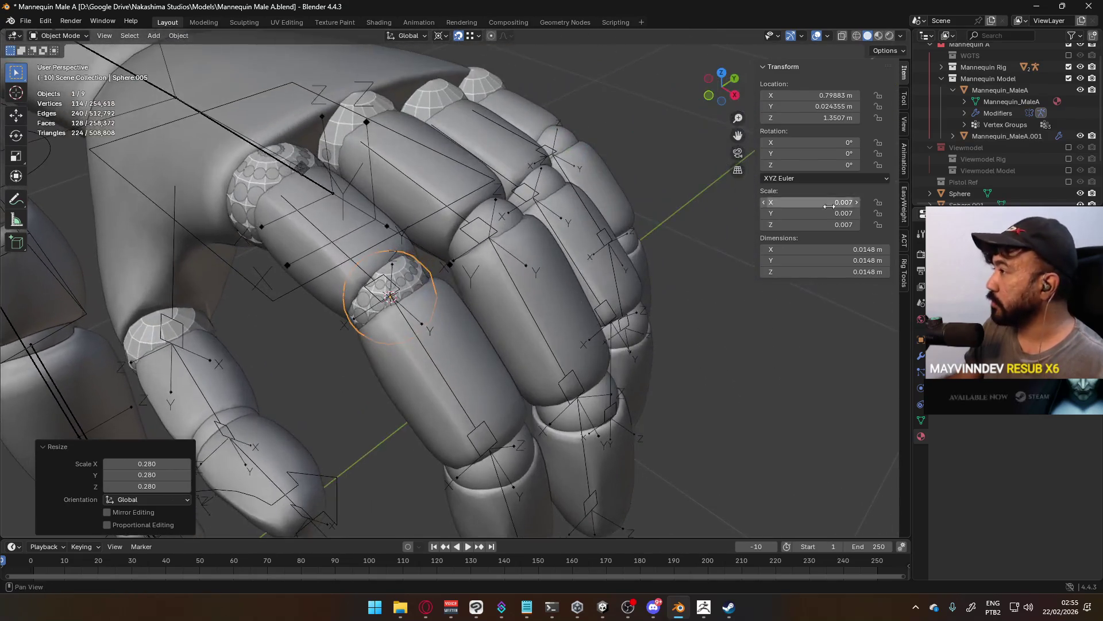
click(1080, 135)
click(1080, 90)
middle_drag(552, 225, 367, 281)
Duplicate the marker sphere onto the first six finger joints.
key(shift+d)
click(368, 285)
key(shift+d)
click(460, 244)
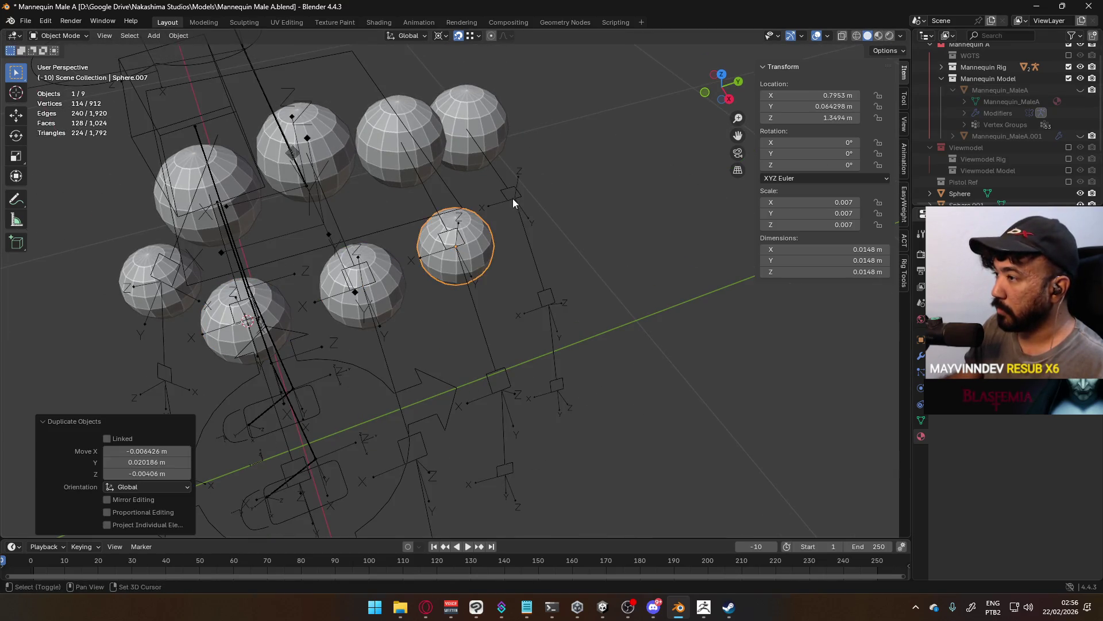
key(shift+d)
click(520, 199)
key(shift+d)
click(554, 308)
key(shift+d)
click(500, 391)
key(shift+d)
click(414, 456)
Duplicate the marker sphere onto the two remaining joints.
middle_drag(414, 457, 574, 316)
key(shift+d)
click(596, 303)
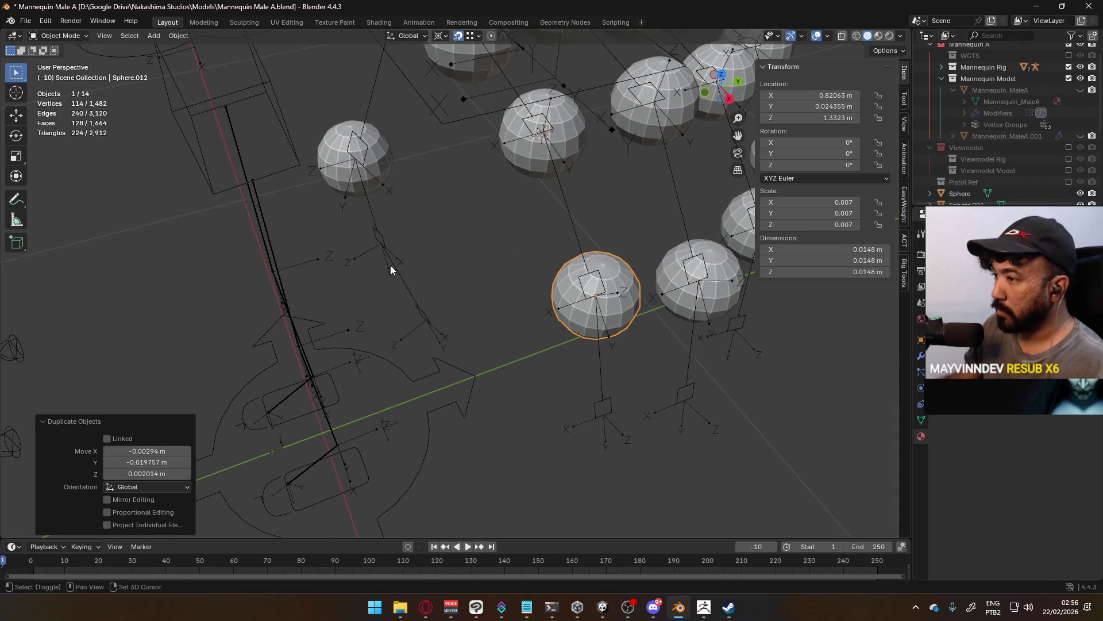
key(shift+d)
click(382, 241)
mouse_move(382, 241)
middle_down()
mouse_move(475, 257)
mouse_move(516, 215)
mouse_move(530, 235)
mouse_move(537, 227)
middle_up()
Show the body and ring mesh again and select the pinky sphere plus a second sphere.
click(1079, 92)
mouse_move(689, 189)
middle_down()
mouse_move(450, 275)
mouse_move(357, 239)
mouse_move(367, 161)
mouse_move(491, 292)
middle_up()
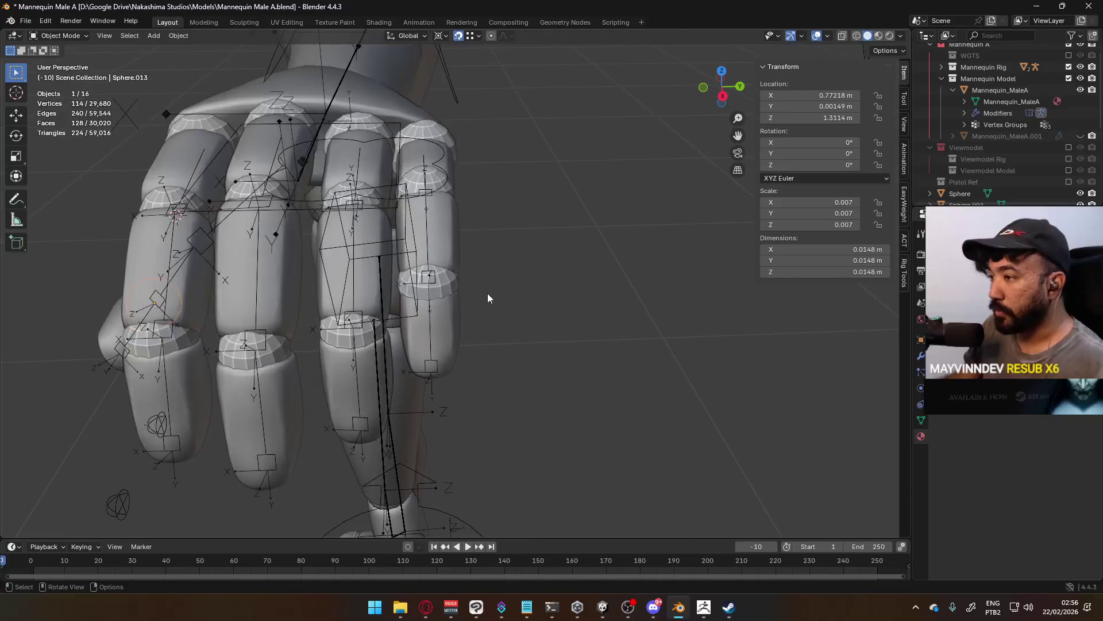
click(488, 284)
click(463, 280)
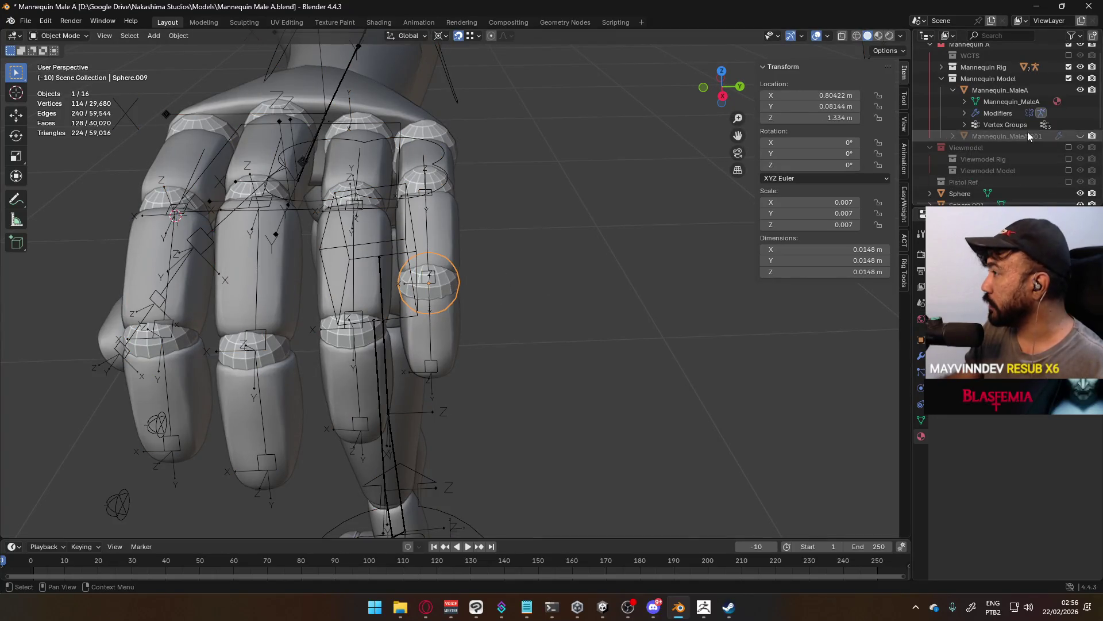
click(1081, 136)
mouse_move(632, 218)
middle_down()
mouse_move(533, 236)
mouse_move(492, 185)
middle_up()
shift+click(470, 184)
Set the pivot to Median Point and scale the two selected spheres down slightly.
scroll(574, 224, up, 2)
click(440, 36)
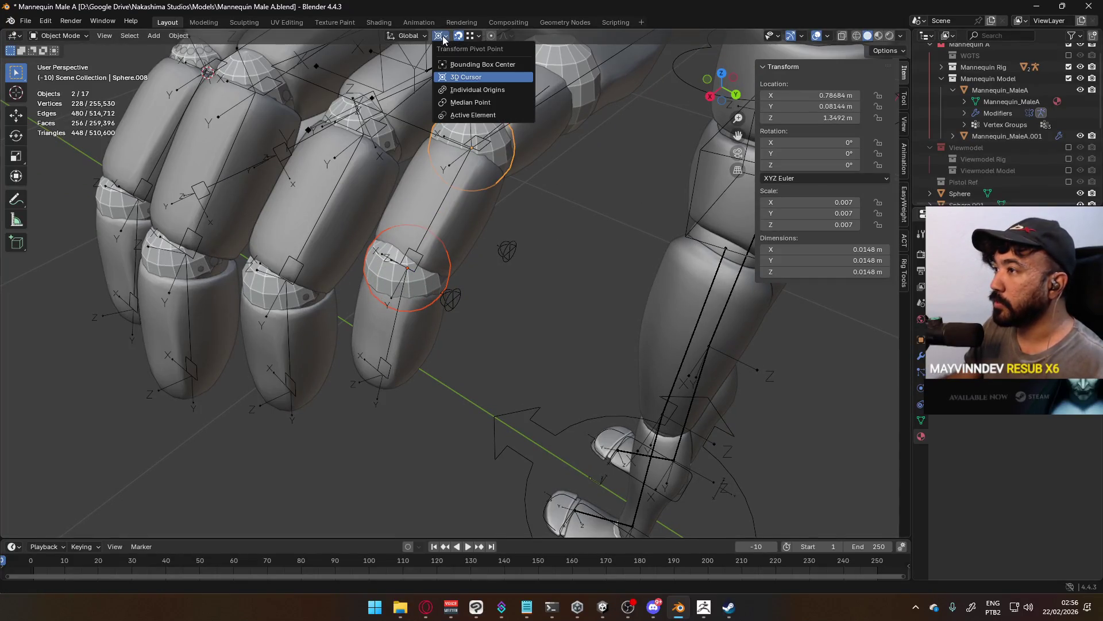
click(478, 102)
click(479, 35)
key(s)
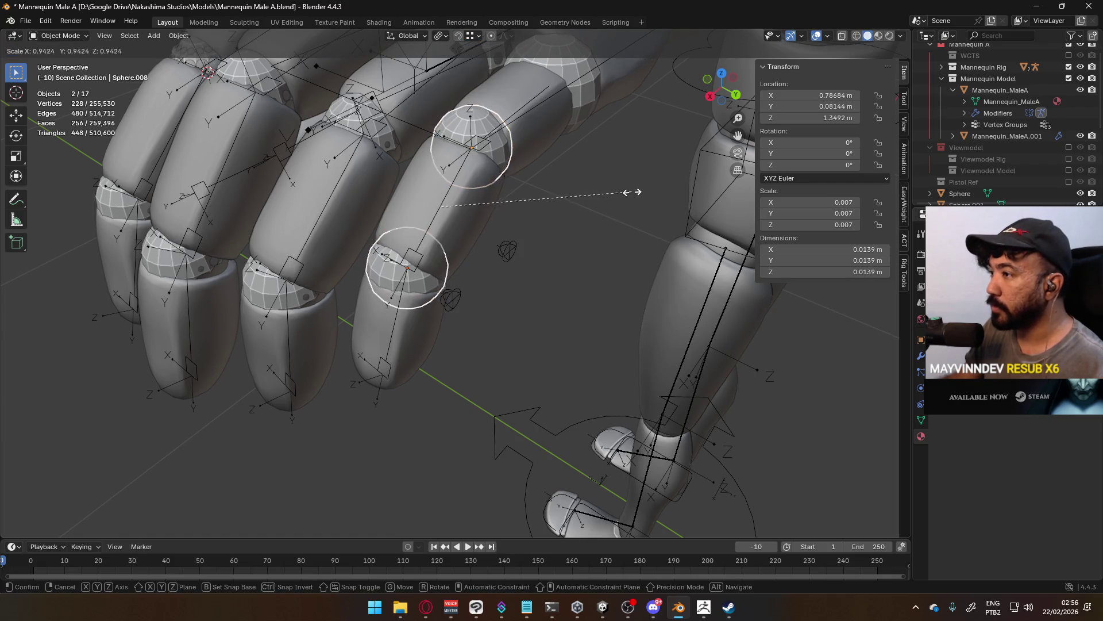
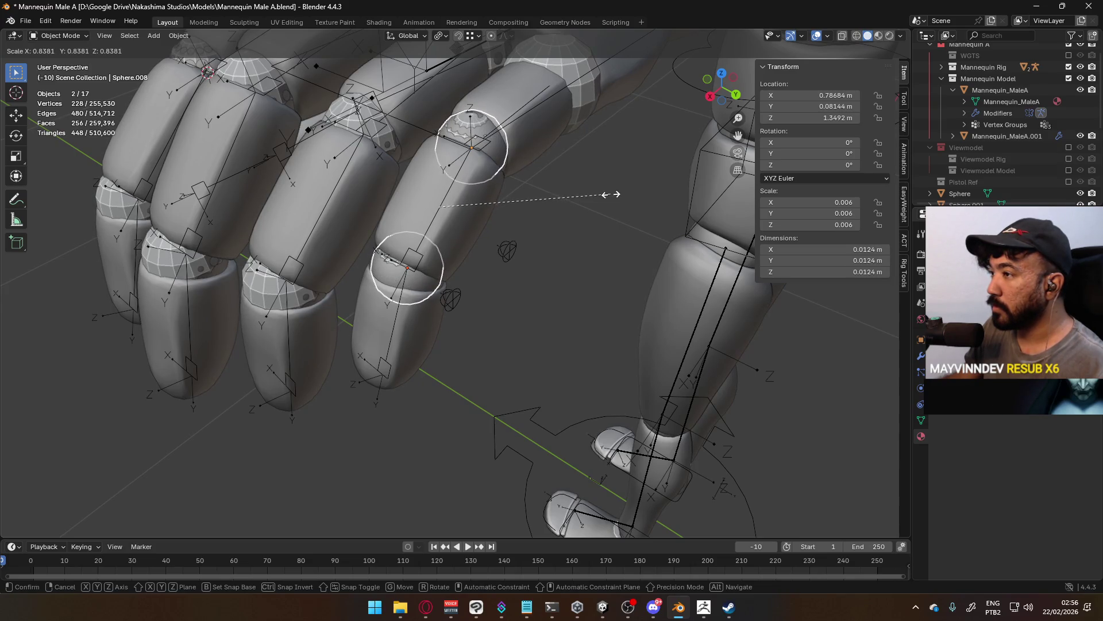
Confirm the first knuckle sphere at its new smaller size.
click(612, 197)
mouse_move(612, 197)
middle_down()
mouse_move(562, 196)
mouse_move(619, 182)
mouse_move(616, 160)
mouse_move(587, 153)
middle_up()
scroll(450, 127, down, 5)
mouse_move(449, 128)
middle_down()
mouse_move(443, 142)
mouse_move(478, 130)
middle_up()
scroll(561, 176, up, 5)
mouse_move(561, 176)
middle_down()
mouse_move(497, 158)
mouse_move(396, 282)
mouse_move(475, 212)
mouse_move(465, 166)
middle_up()
Select knuckle spheres Sphere.010 and Sphere.007 and scale them down slightly.
click(409, 267)
shift+click(465, 166)
shift+click(465, 166)
shift+click(466, 167)
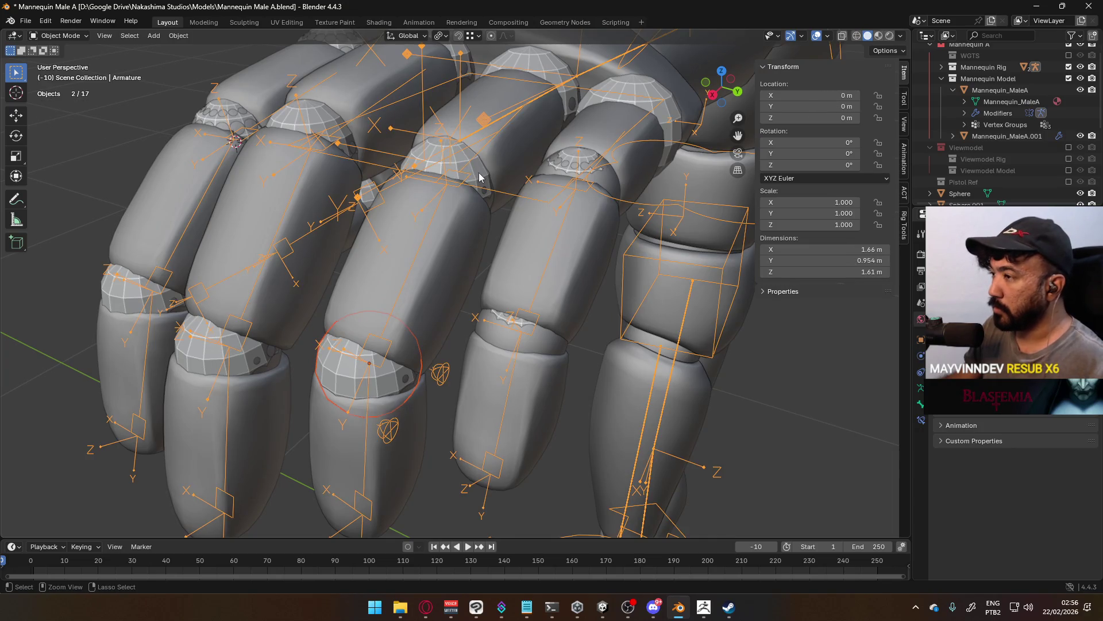
shift+click(466, 166)
shift+click(465, 167)
key(s)
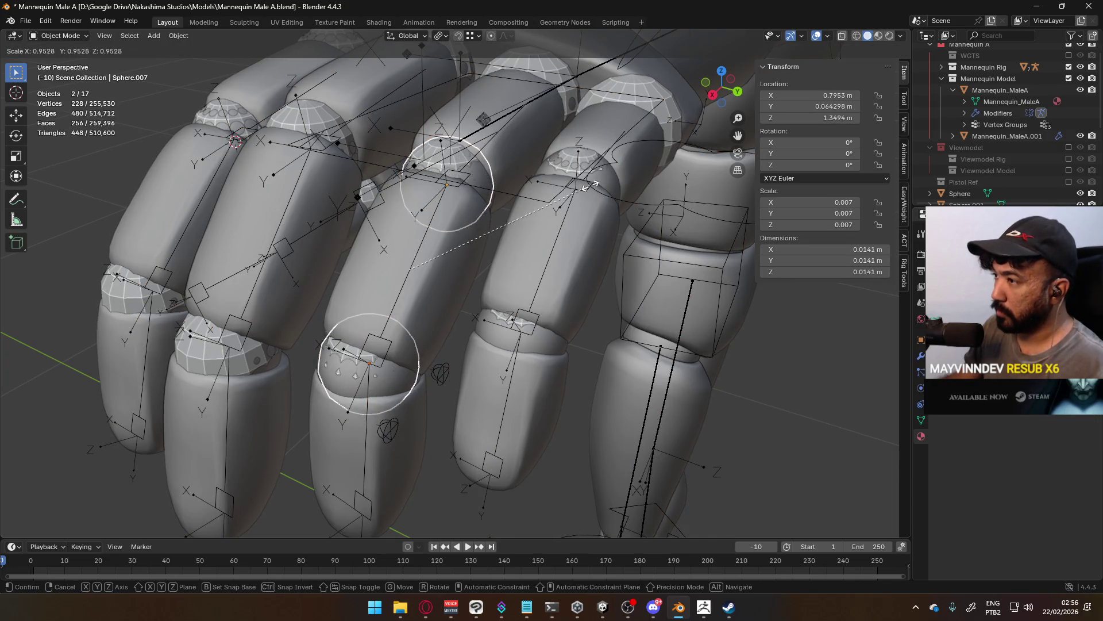
click(587, 186)
Delete the unneeded extra object, leaving 16 objects in the scene.
mouse_move(574, 207)
middle_down()
mouse_move(509, 206)
mouse_move(545, 342)
mouse_move(549, 333)
mouse_move(509, 291)
mouse_move(554, 309)
middle_up()
click(545, 340)
key(Delete)
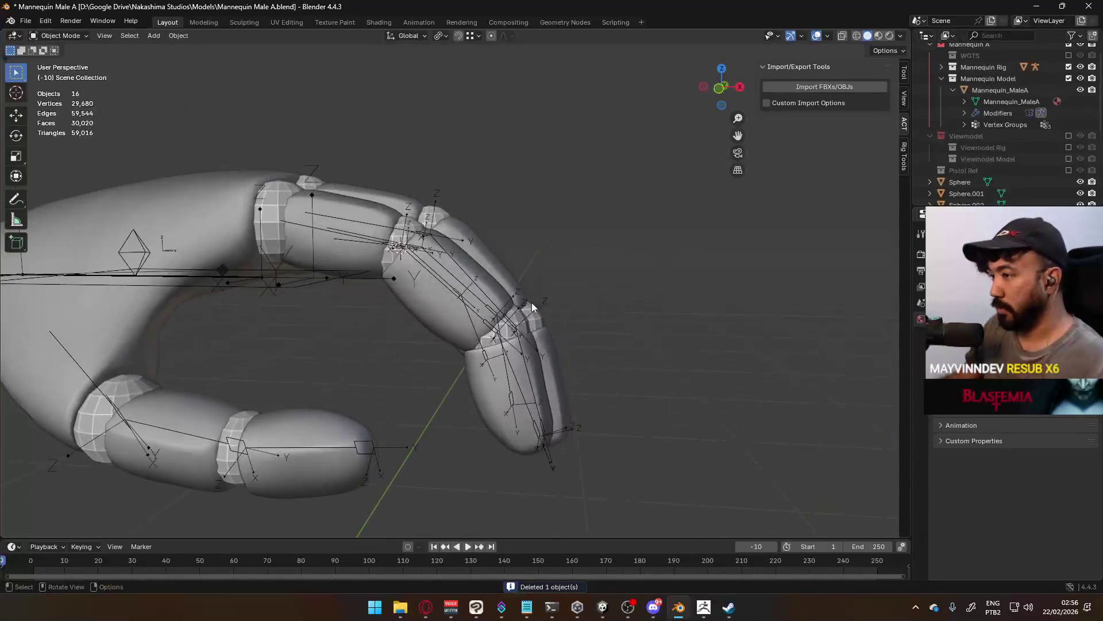
Select spheres Sphere through Sphere.013 together with the Mannequin_MaleA mesh.
click(271, 220)
scroll(983, 176, down, 5)
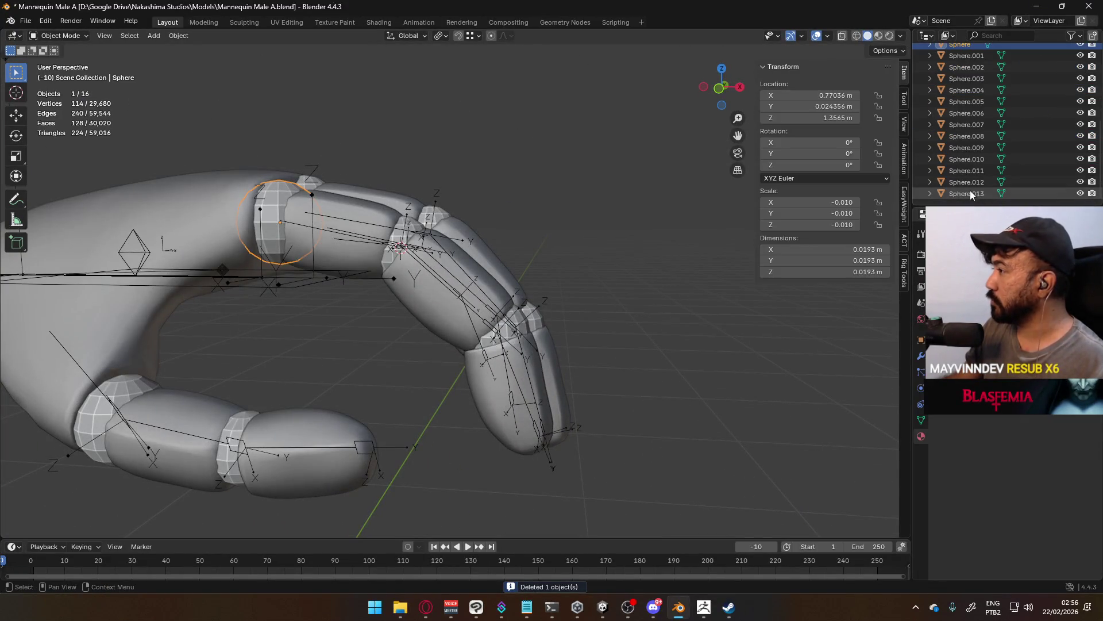
shift+click(970, 193)
scroll(985, 138, up, 4)
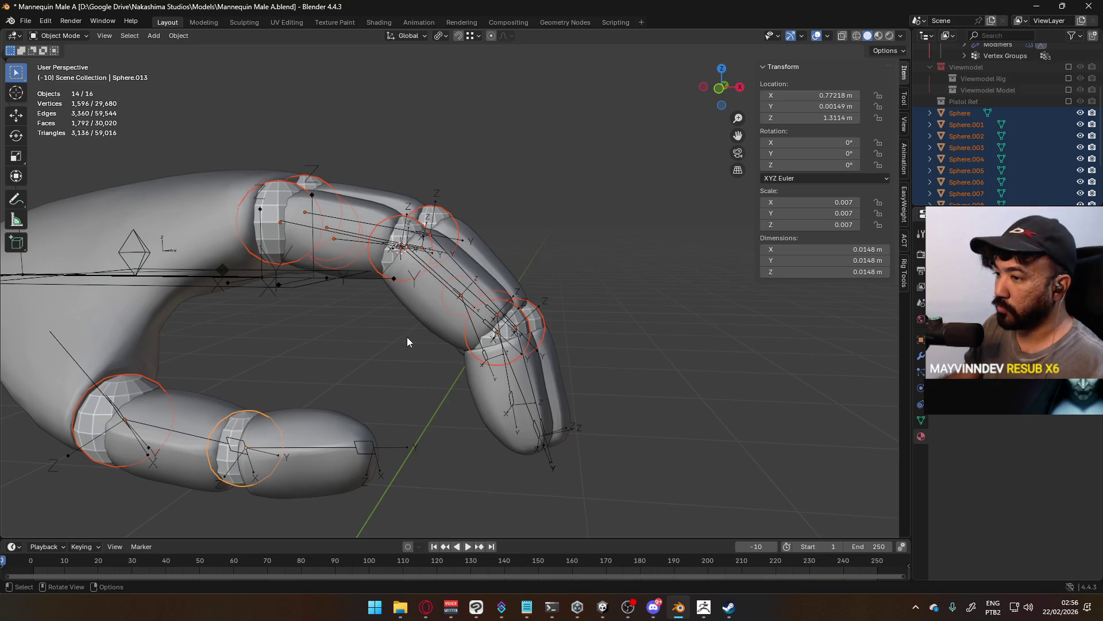
shift+click(463, 318)
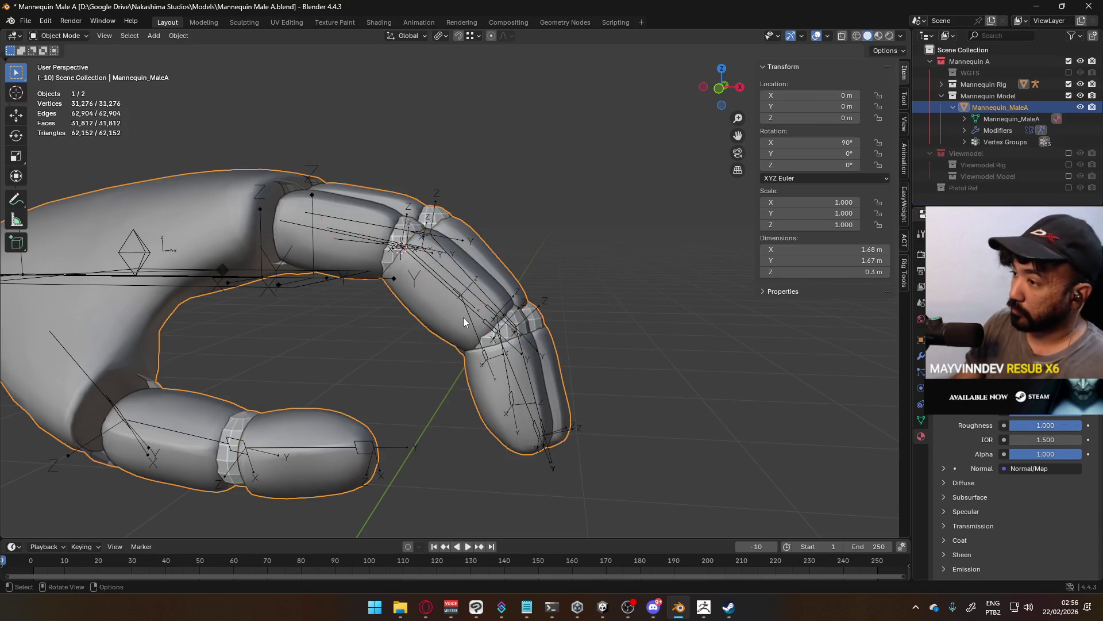
Make Mannequin_MaleA the active object and join the spheres into it with Ctrl+J.
mouse_move(382, 313)
middle_down()
mouse_move(303, 247)
mouse_move(245, 318)
mouse_move(312, 261)
middle_up()
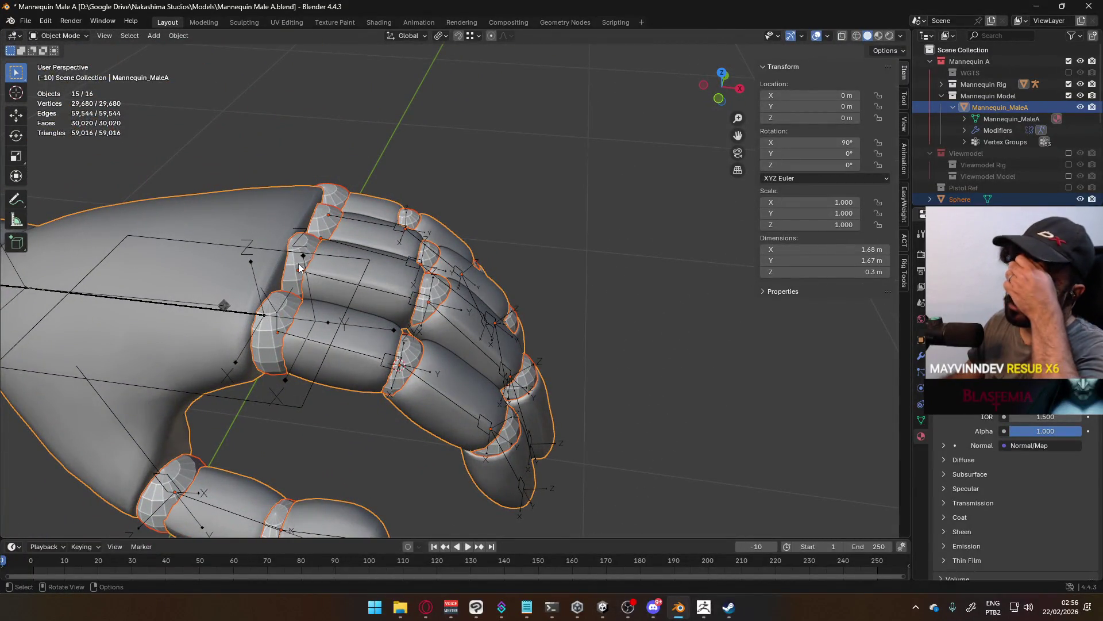
shift+click(269, 357)
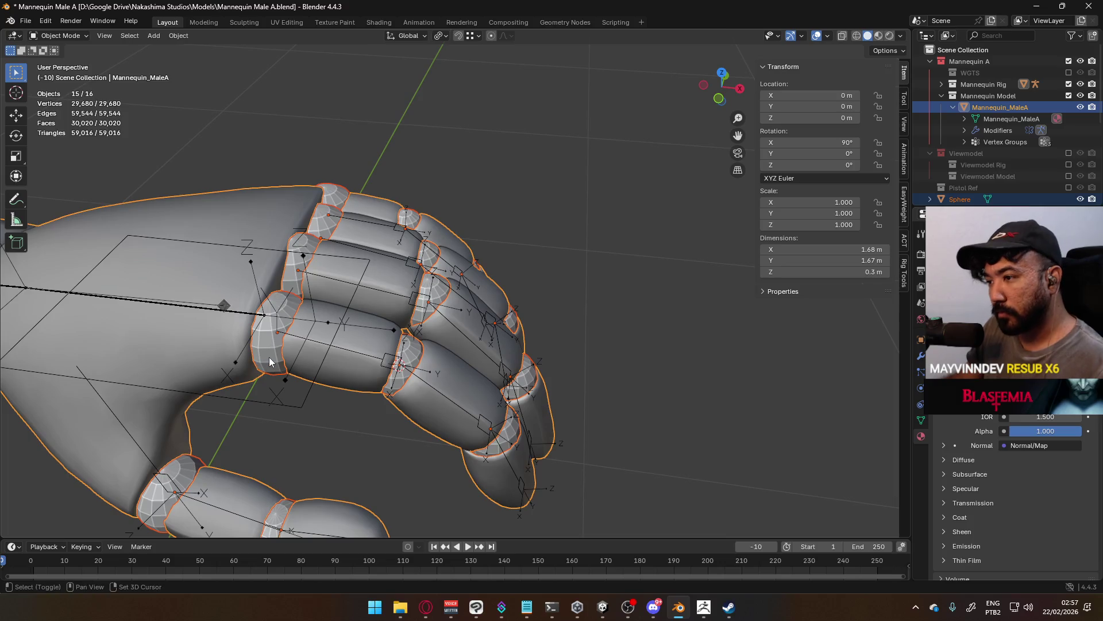
click(272, 357)
key(ctrl+z)
shift+click(195, 355)
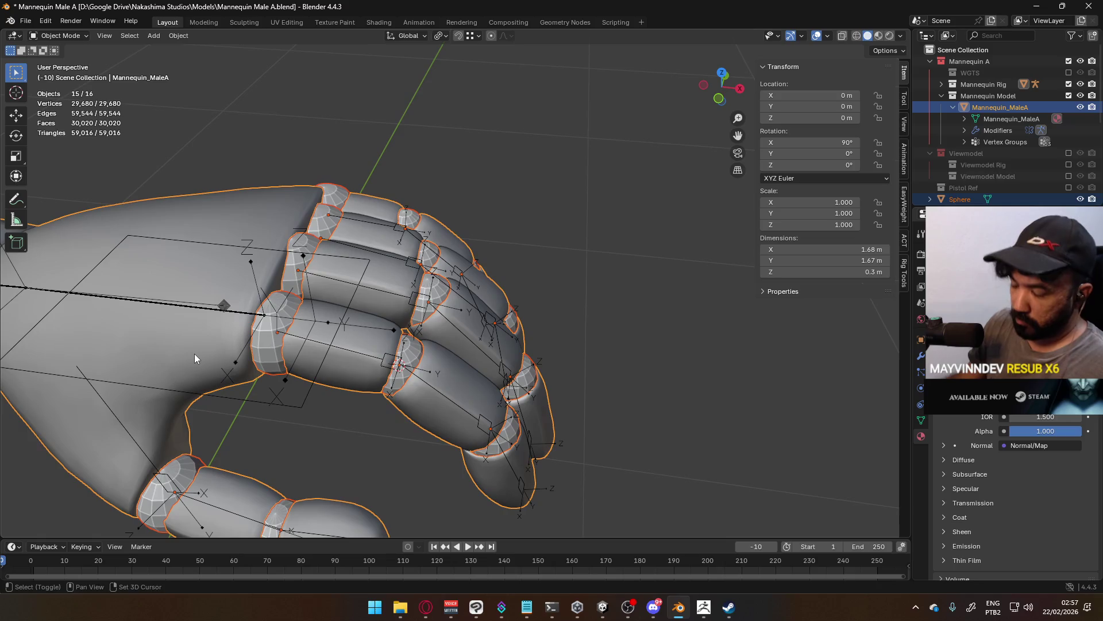
key(ctrl+j)
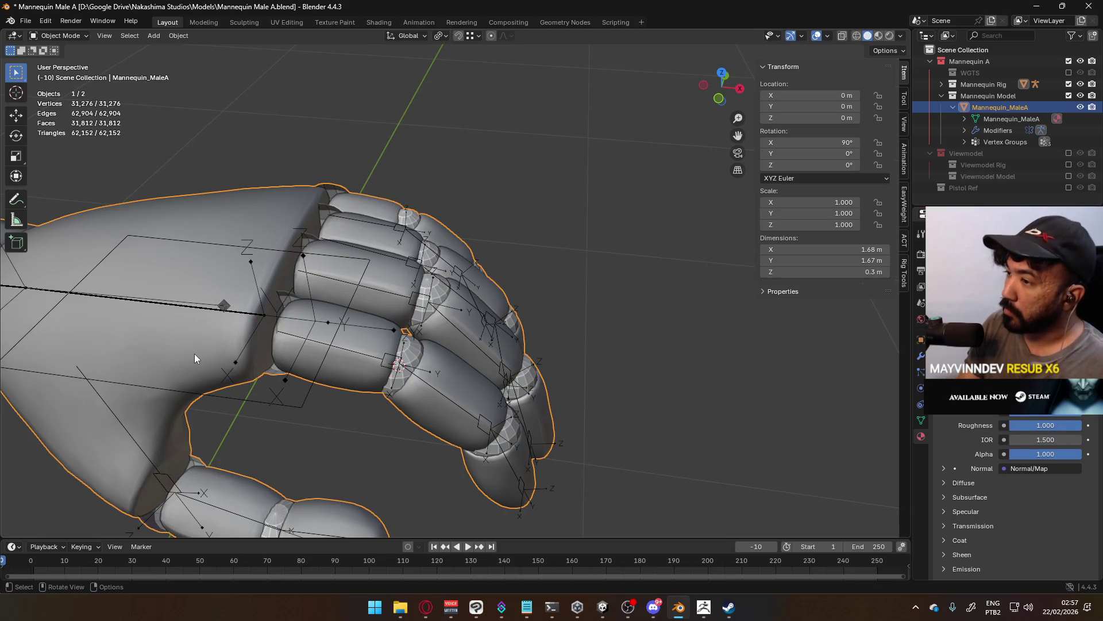
Recalculate the whole hand mesh's normals to face outside in Edit Mode.
key(Tab)
key(a)
right_click(195, 354)
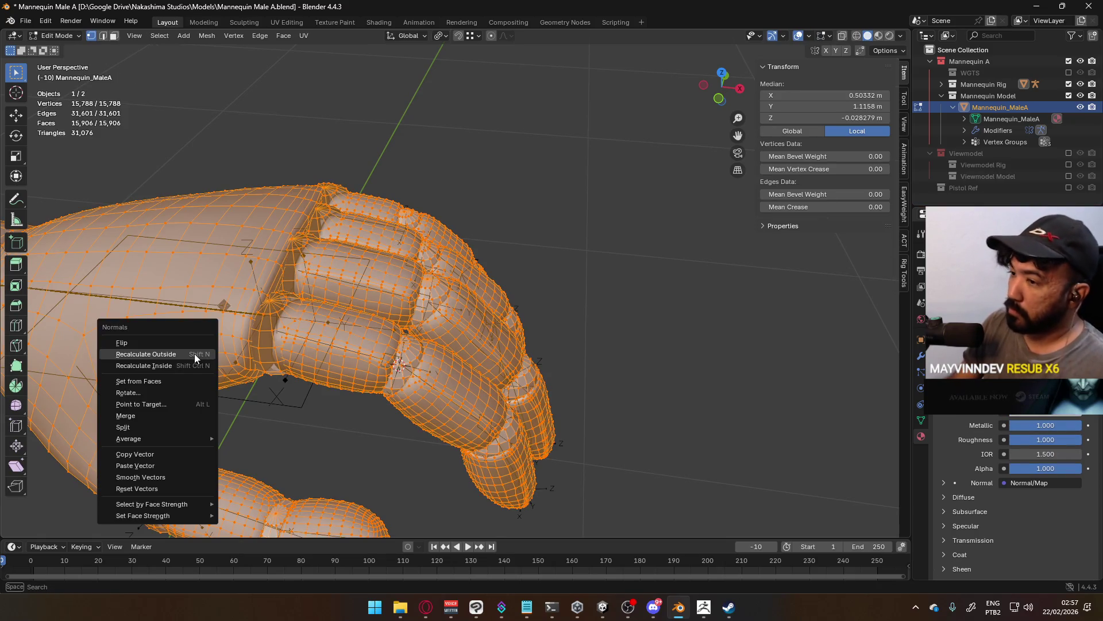
click(195, 354)
key(Tab)
Apply Shade Smooth to the combined Mannequin_MaleA hand mesh.
scroll(605, 249, down, 5)
middle_drag(498, 240, 395, 291)
click(318, 264)
right_click(319, 253)
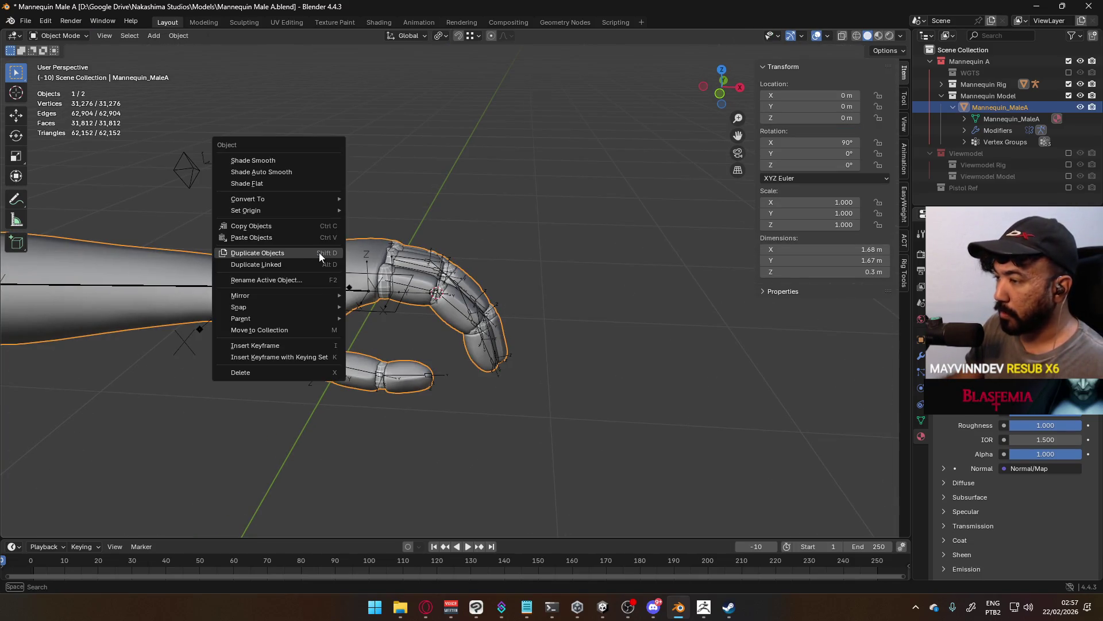
click(290, 160)
scroll(603, 315, up, 4)
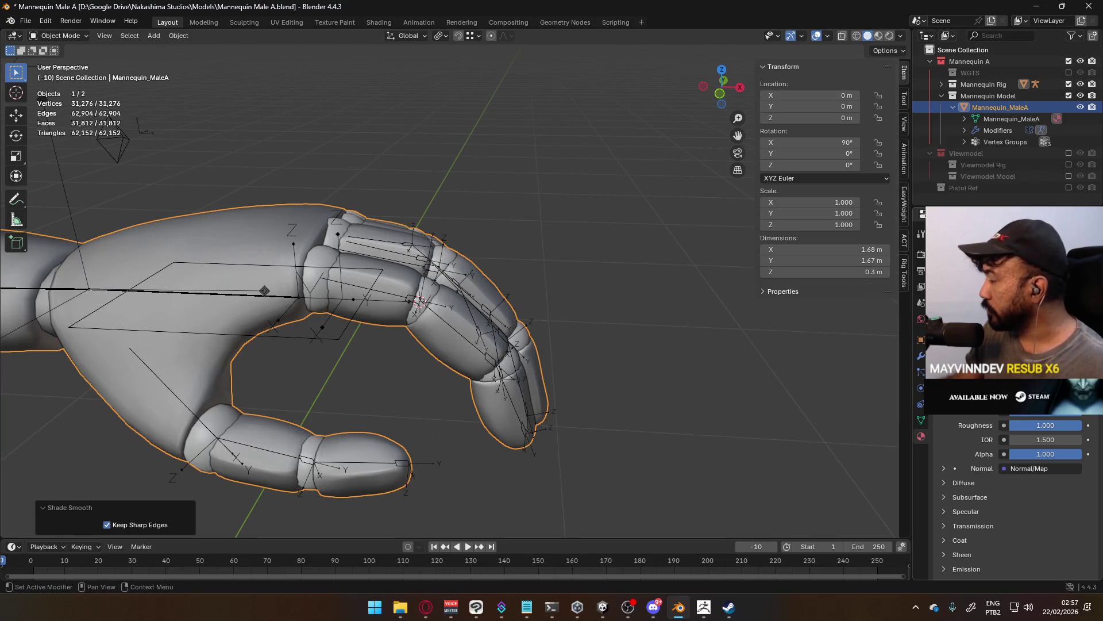
Check the mesh in Edit Mode, then deselect and view the whole arm.
key(Tab)
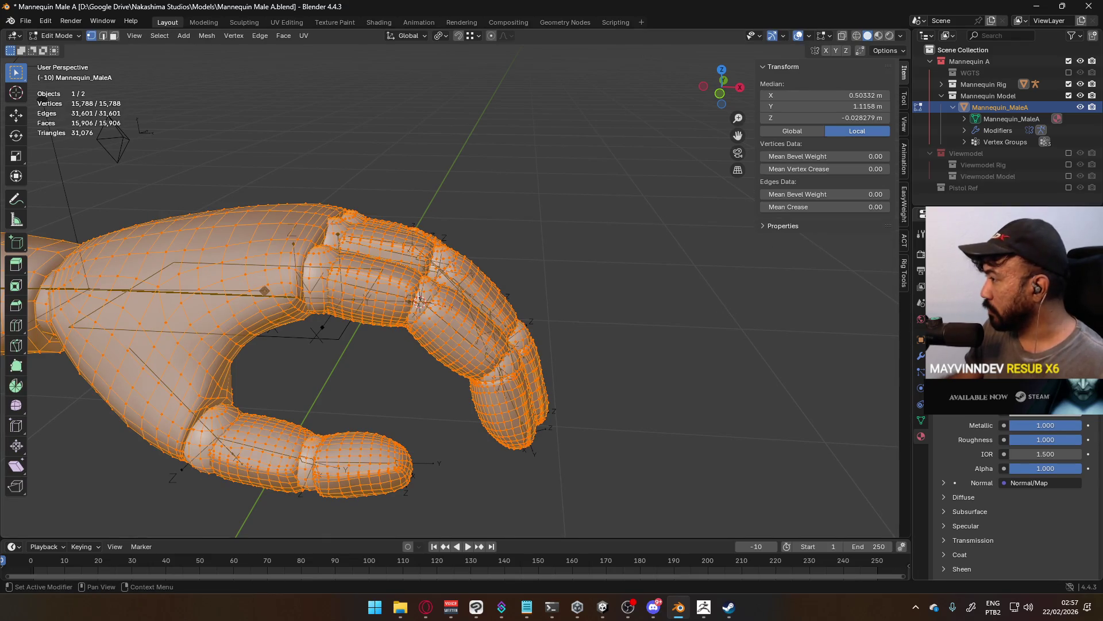
key(Tab)
click(493, 212)
mouse_move(493, 211)
middle_down()
mouse_move(601, 340)
mouse_move(533, 353)
mouse_move(458, 318)
mouse_move(588, 263)
mouse_move(652, 219)
mouse_move(605, 325)
mouse_move(484, 344)
mouse_move(412, 299)
middle_up()
scroll(412, 299, up, 1)
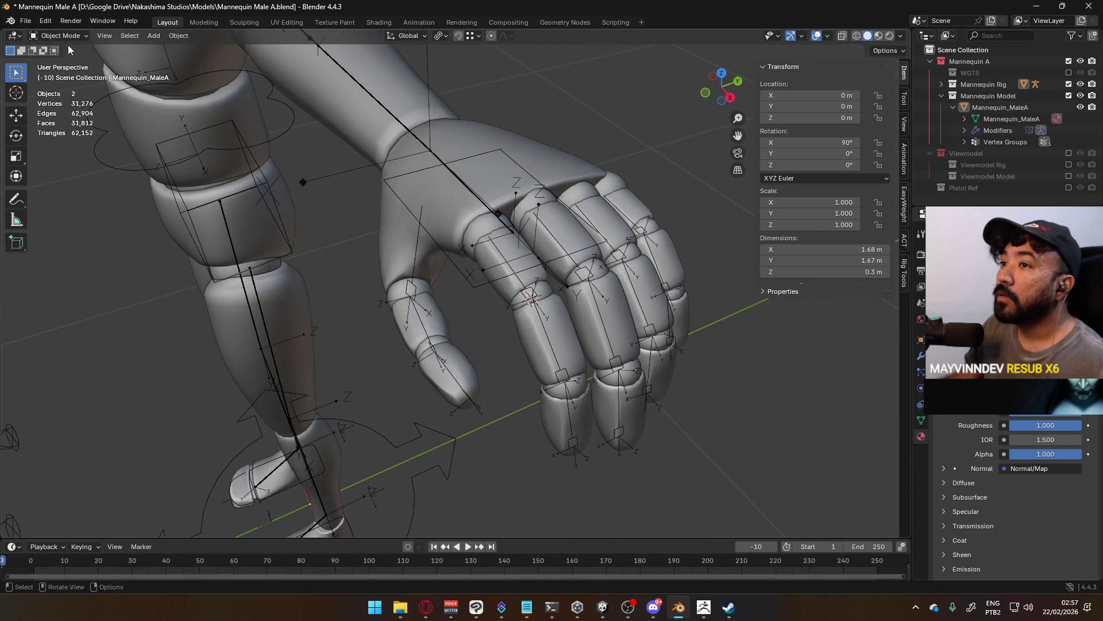
mouse_move(544, 239)
middle_down()
mouse_move(404, 213)
mouse_move(397, 134)
middle_up()
Select the rig and hand mesh, switch to Weight Paint mode, and save.
key(a)
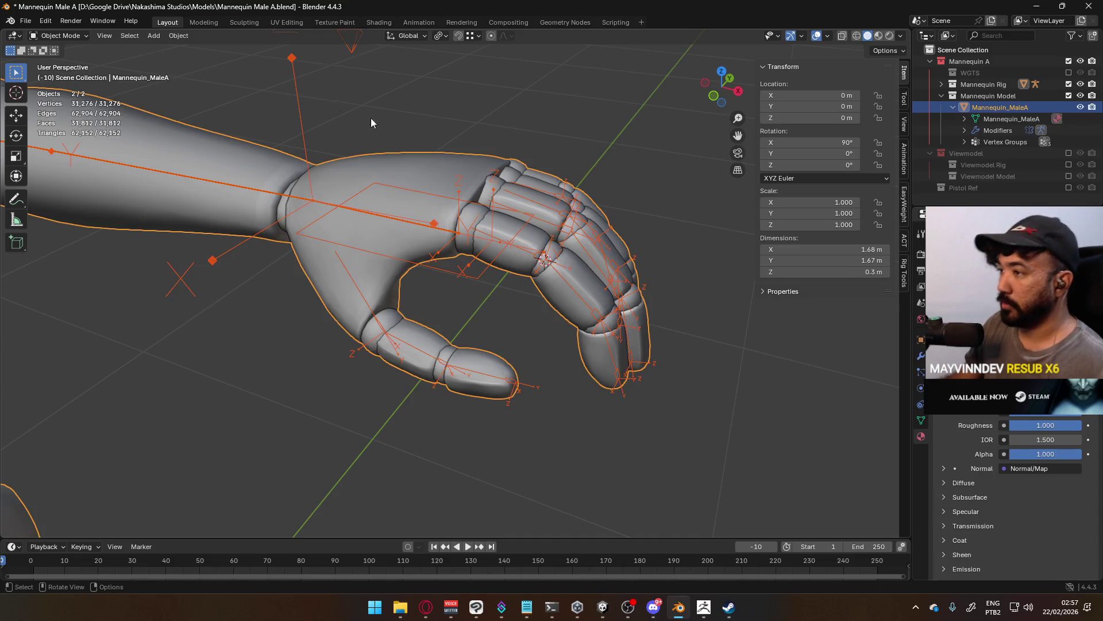
click(60, 36)
click(79, 101)
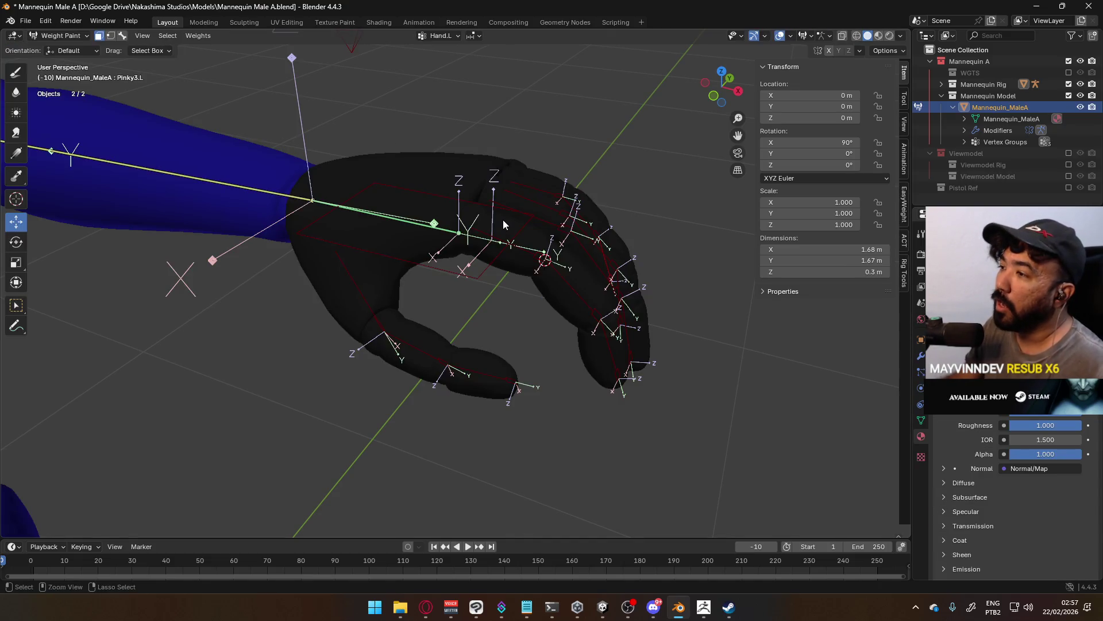
key(ctrl+s)
Make Hand.L the painted bone, enable face masking, isolate the palm faces, and choose the Draw brush.
mouse_move(493, 215)
middle_down()
mouse_move(425, 164)
mouse_move(315, 218)
mouse_move(159, 90)
middle_up()
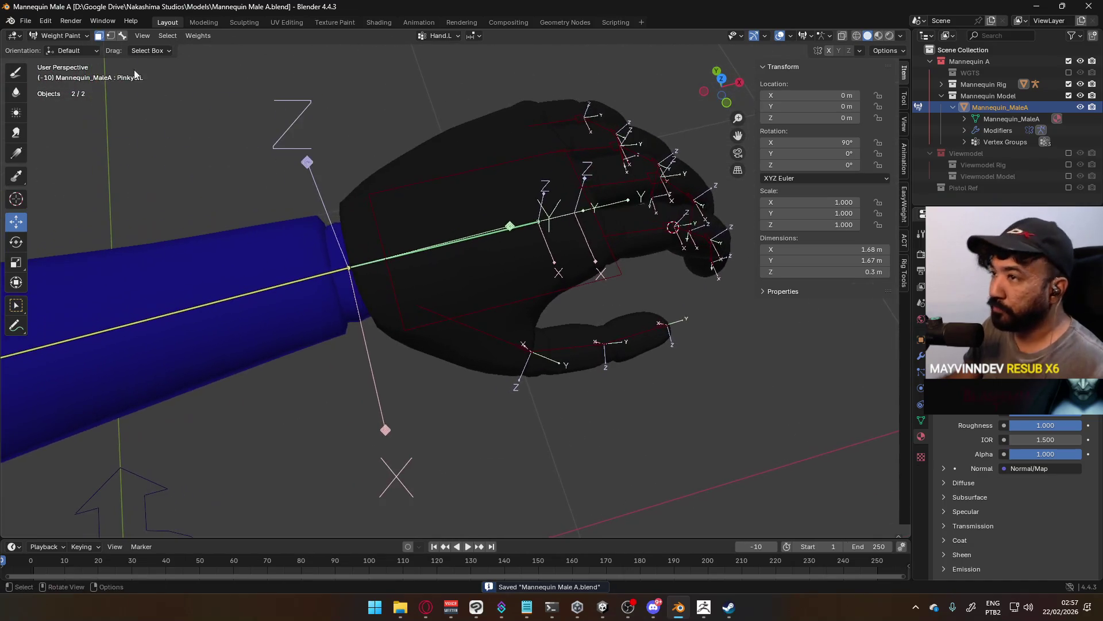
click(452, 243)
middle_drag(452, 243, 551, 247)
key(1)
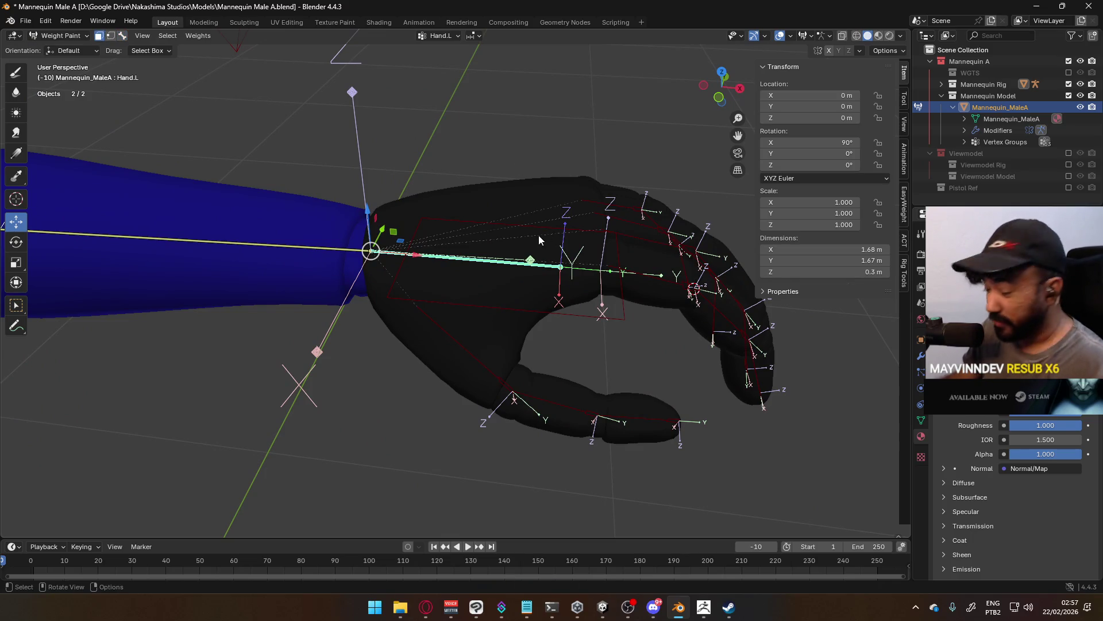
key(a)
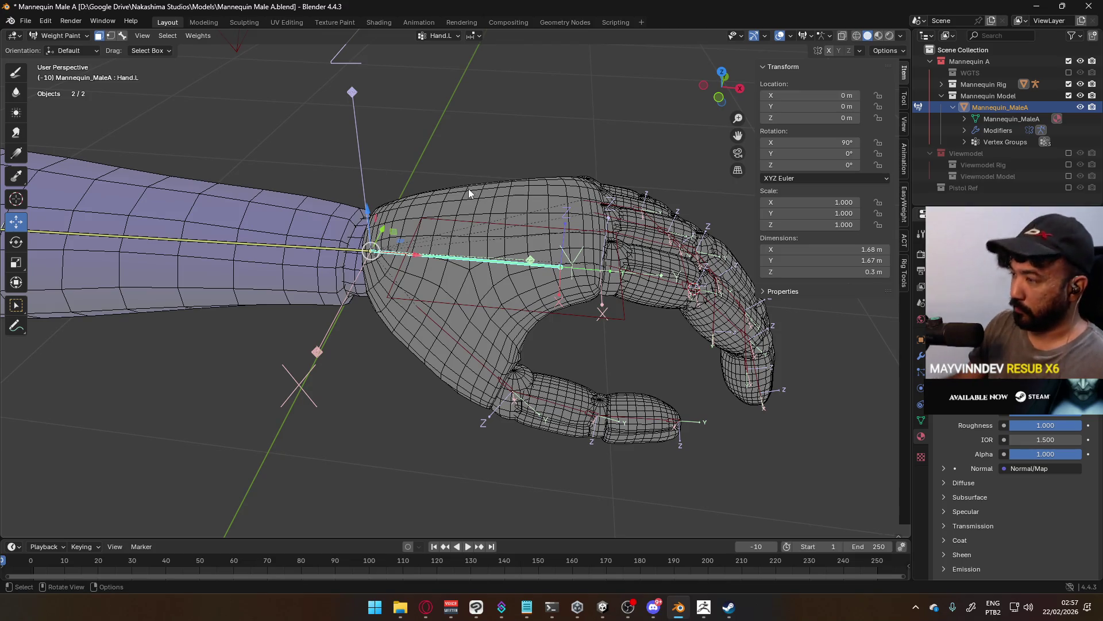
key(shift+l)
mouse_move(470, 187)
middle_down()
mouse_move(580, 184)
mouse_move(496, 290)
mouse_move(427, 328)
mouse_move(497, 232)
middle_up()
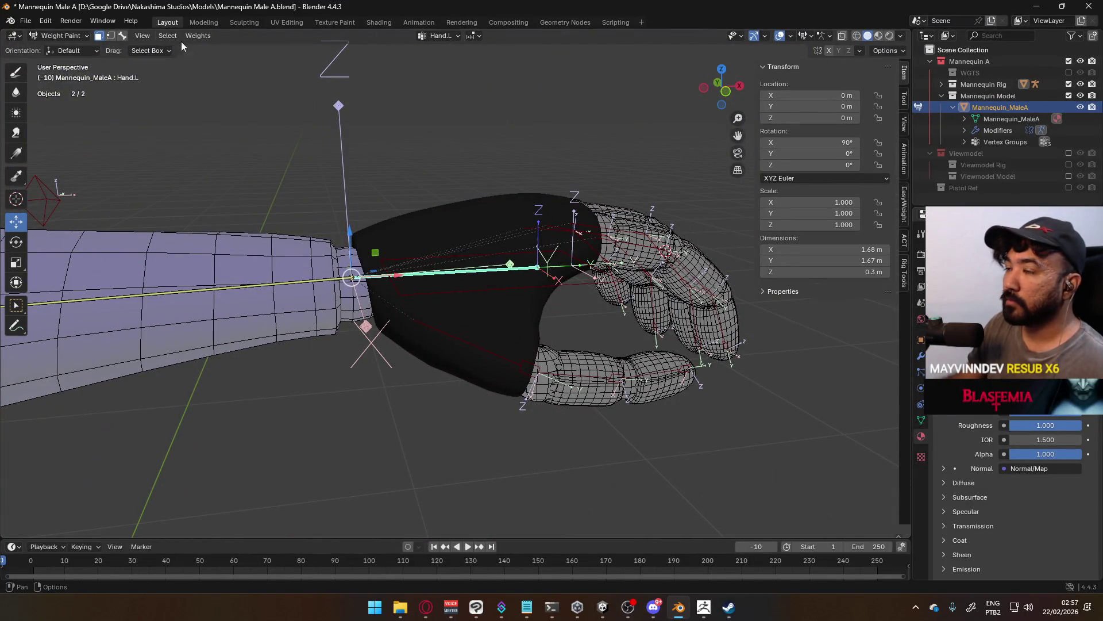
click(16, 75)
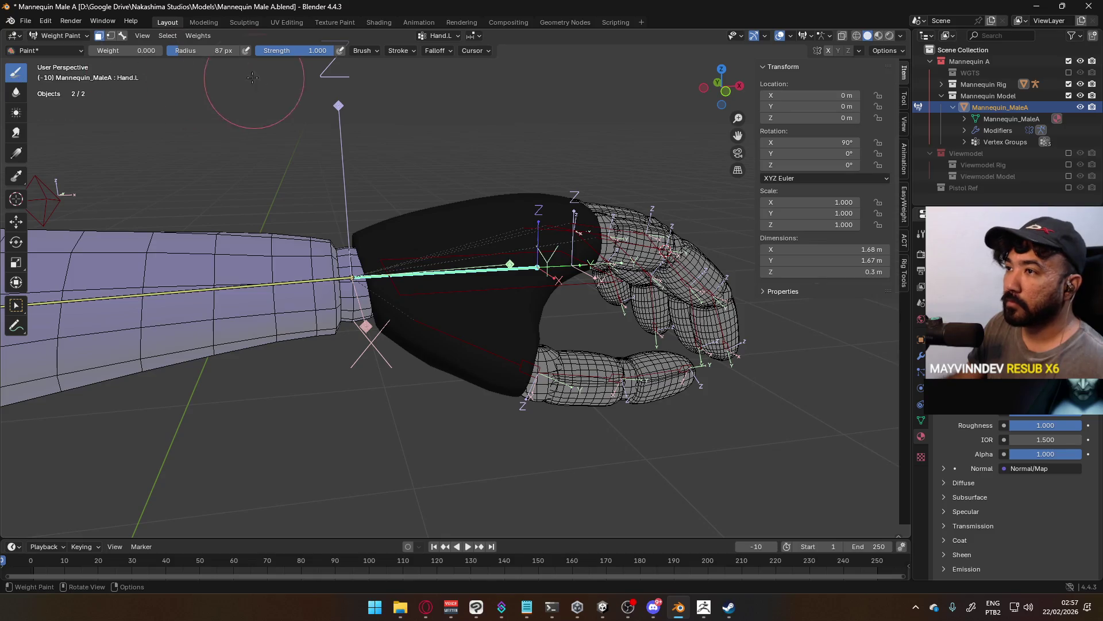
Paint trial strokes near the thumb base, then undo the stray wrist strokes.
mouse_move(609, 176)
middle_down()
mouse_move(537, 213)
mouse_move(506, 207)
mouse_move(547, 276)
mouse_move(453, 221)
middle_up()
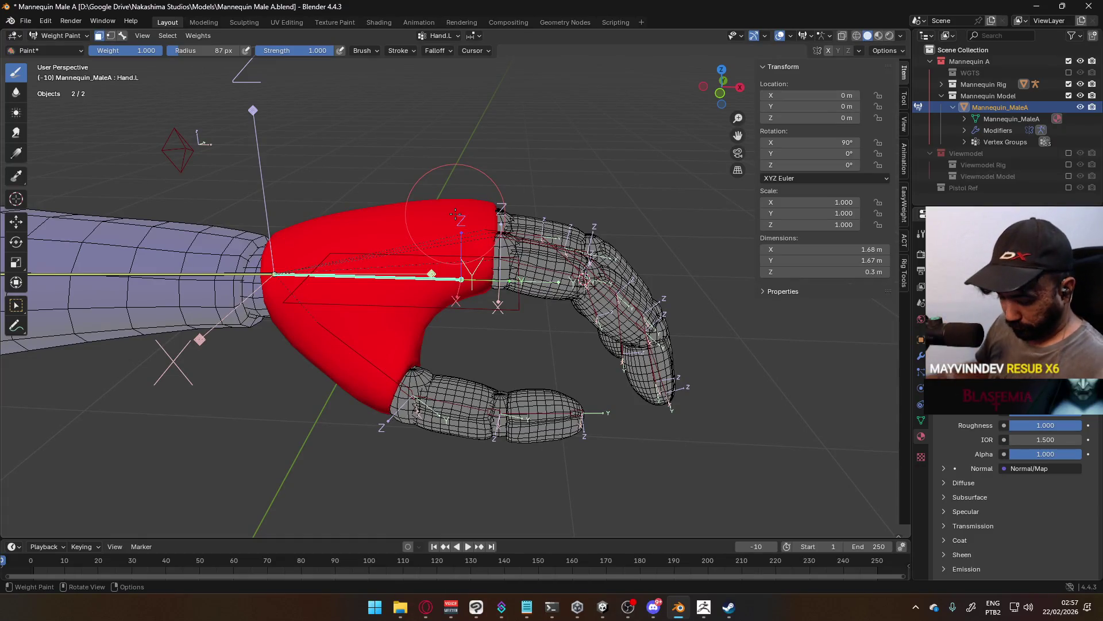
drag(396, 374, 414, 368)
middle_drag(517, 218, 483, 270)
mouse_move(482, 270)
mouse_down()
mouse_move(554, 174)
mouse_move(532, 244)
mouse_up()
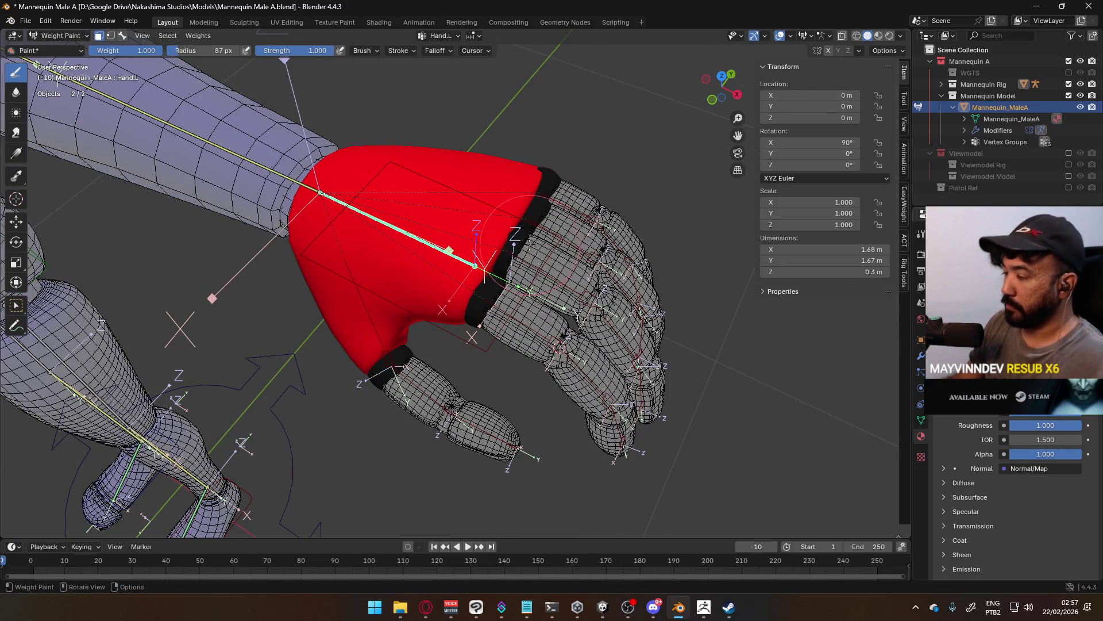
key(ctrl+z)
key(ctrl+z)
Paint the thumb's lower segment at full weight for the Thumb1.L bone.
middle_drag(486, 273, 168, 23)
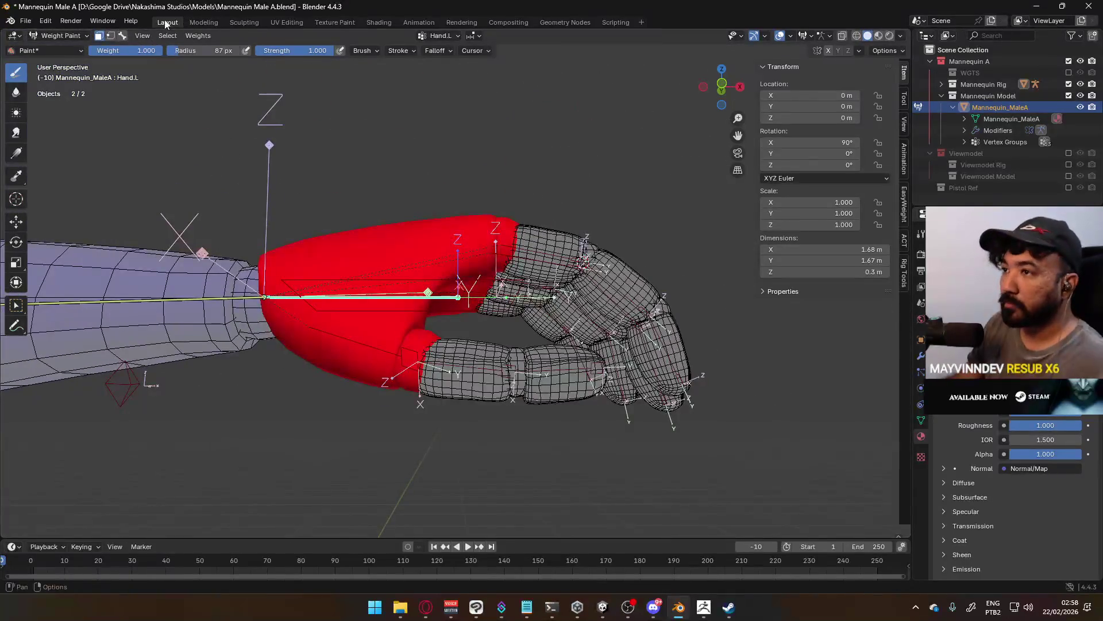
click(123, 35)
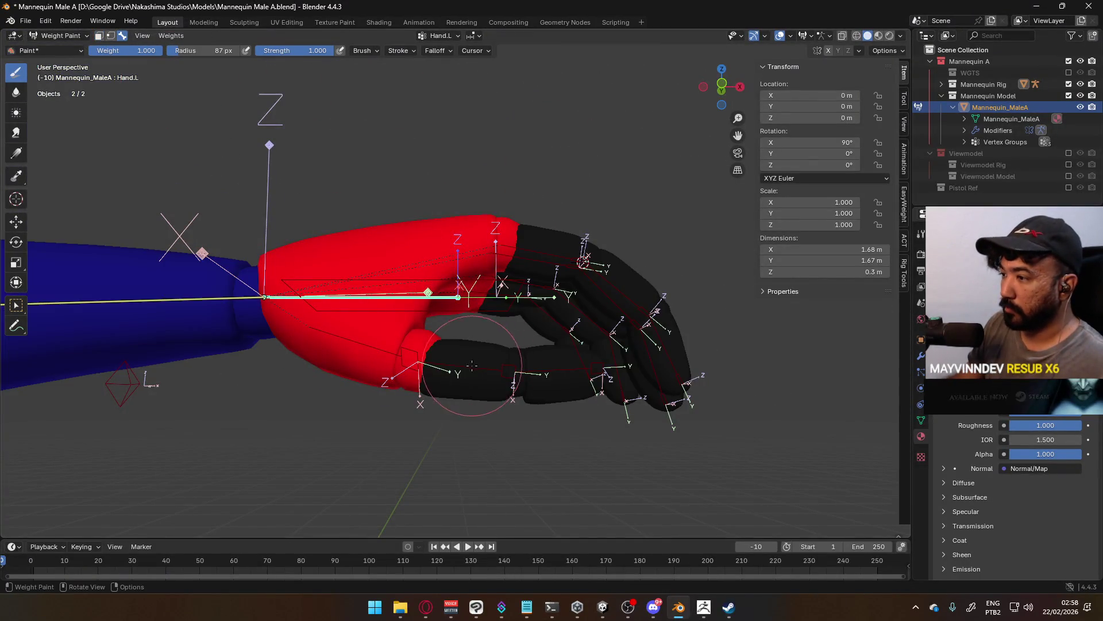
ctrl+click(465, 371)
click(99, 35)
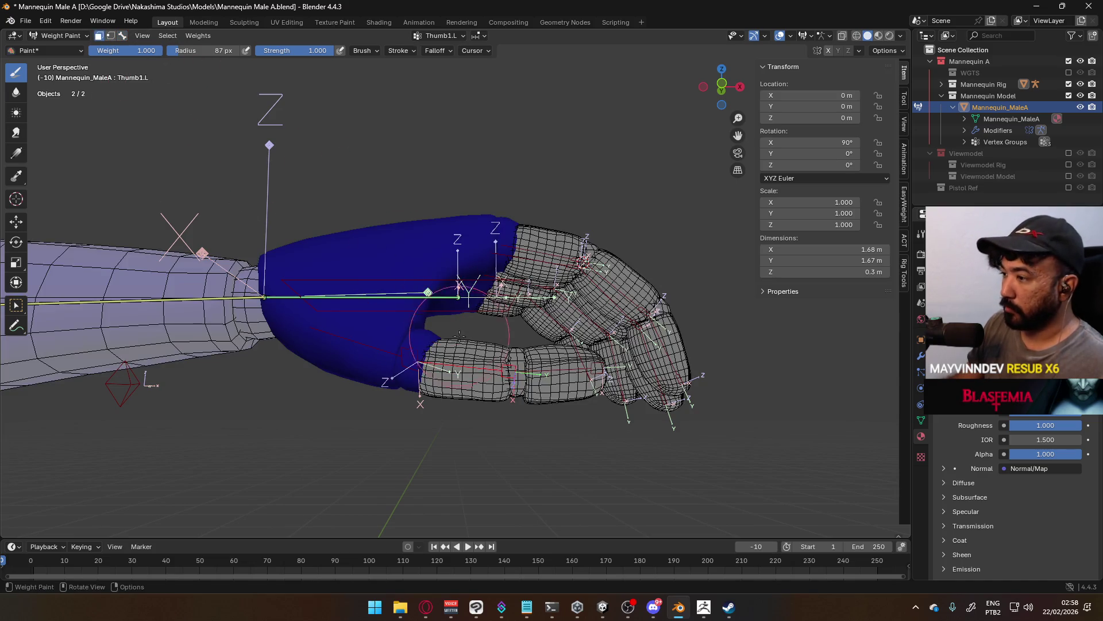
drag(469, 350, 517, 345)
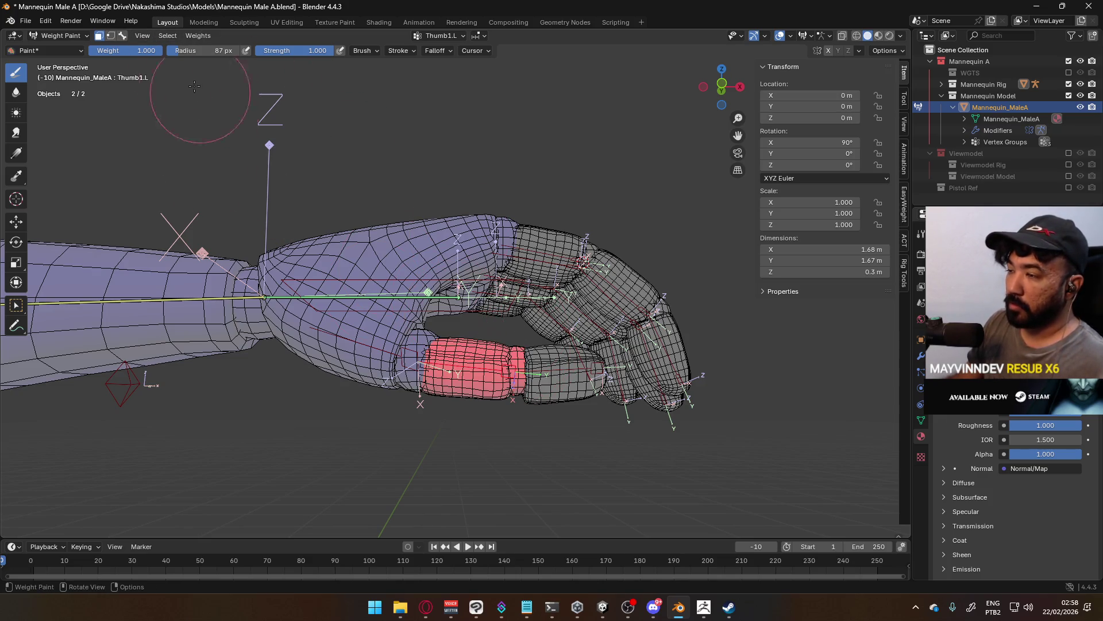
Paint the thumb's middle segment at full Thumb2.L weight, then make Pointer1.L the active bone.
click(123, 36)
click(554, 371)
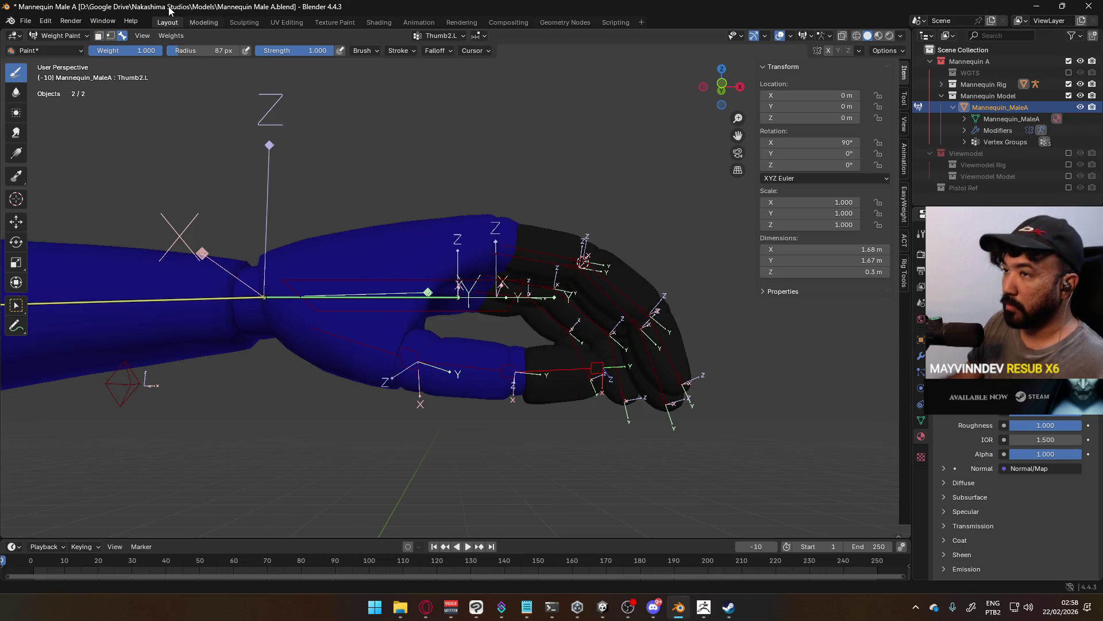
click(98, 37)
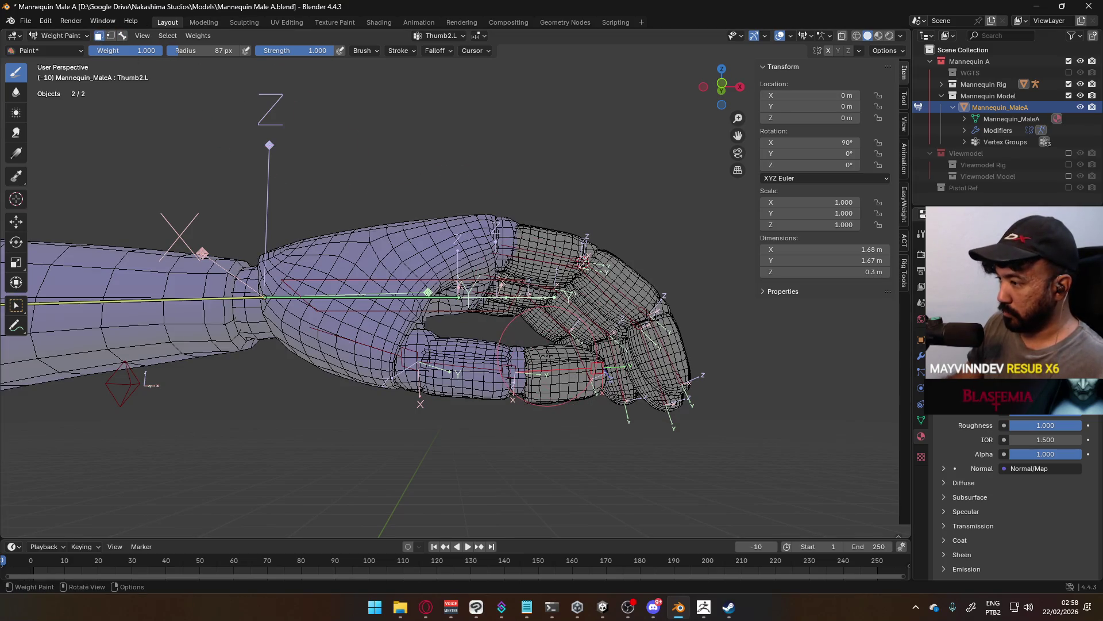
key(l)
drag(547, 355, 550, 359)
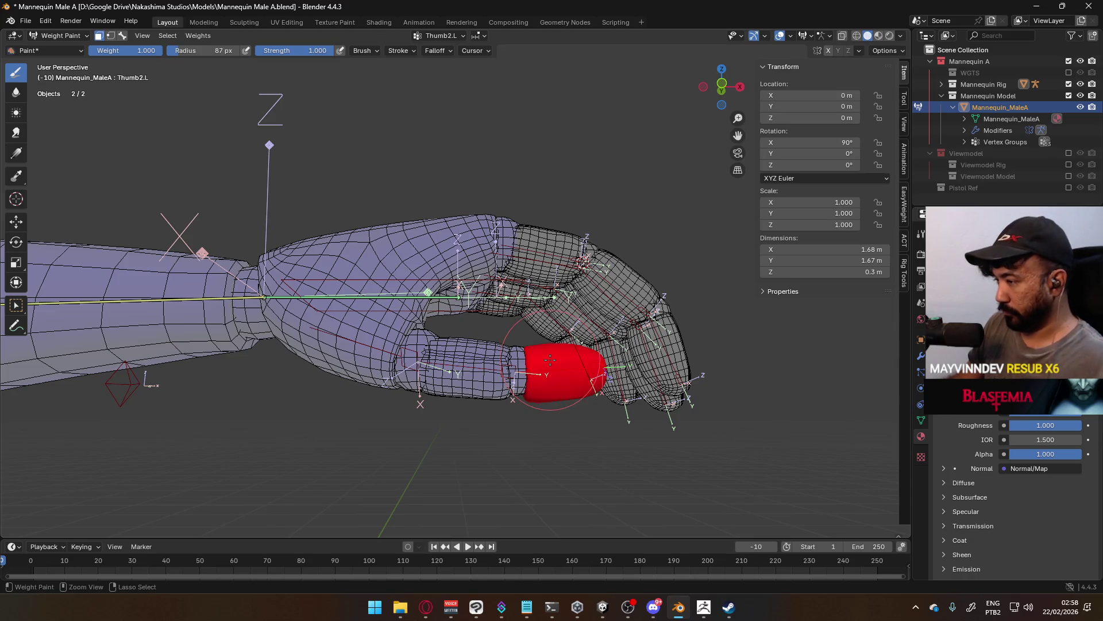
middle_drag(549, 359, 486, 313)
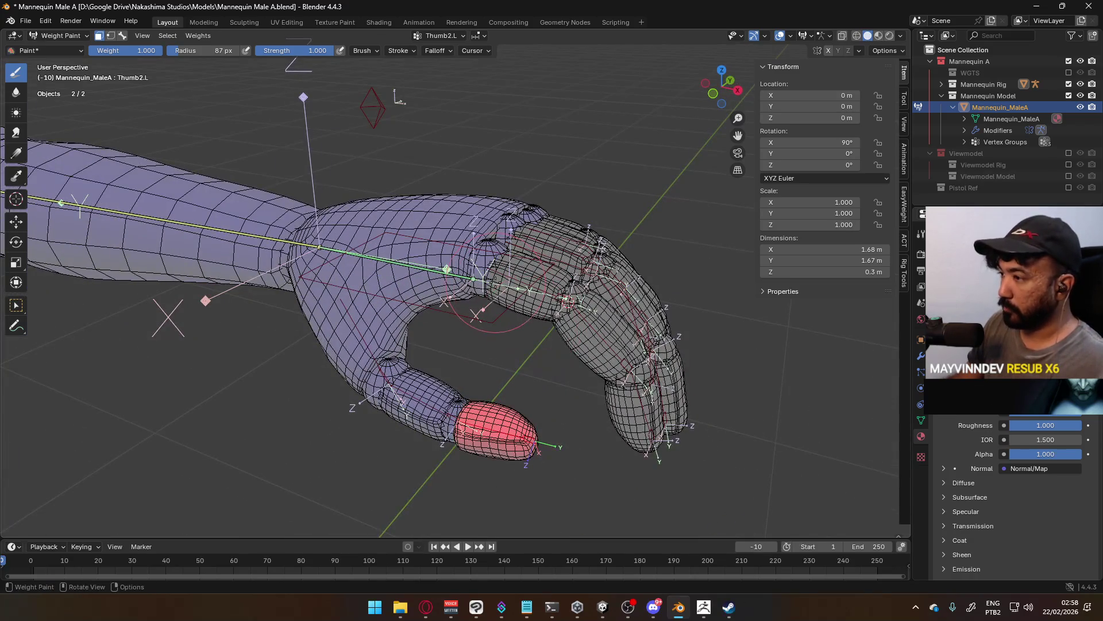
click(99, 36)
ctrl+click(538, 287)
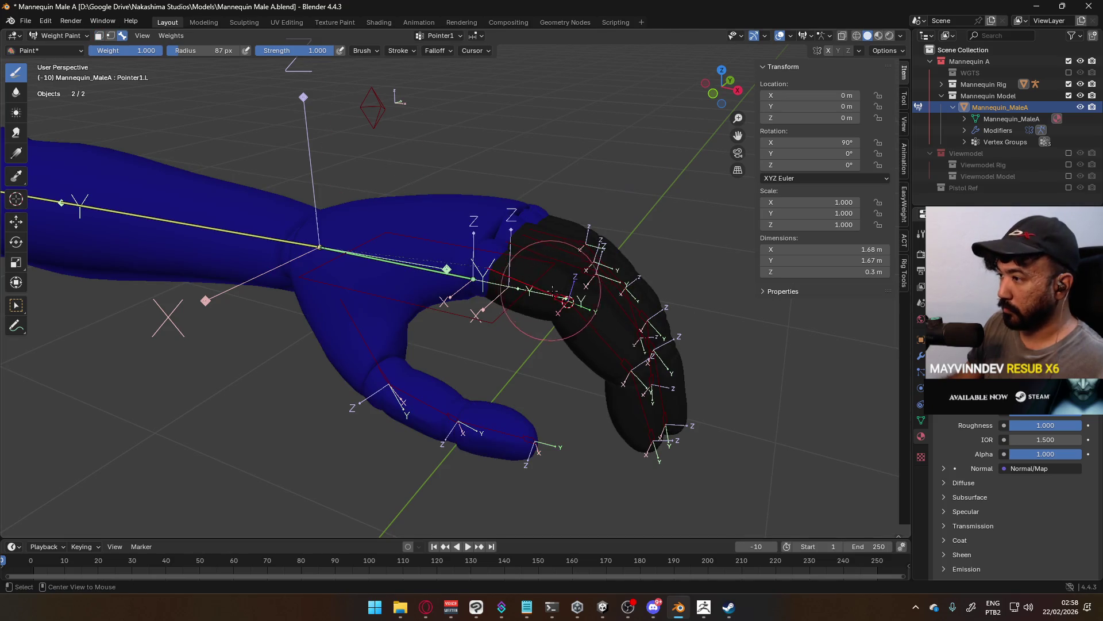
Weight the index finger's base and middle segments fully to Pointer1.L and Pointer2.L.
click(101, 36)
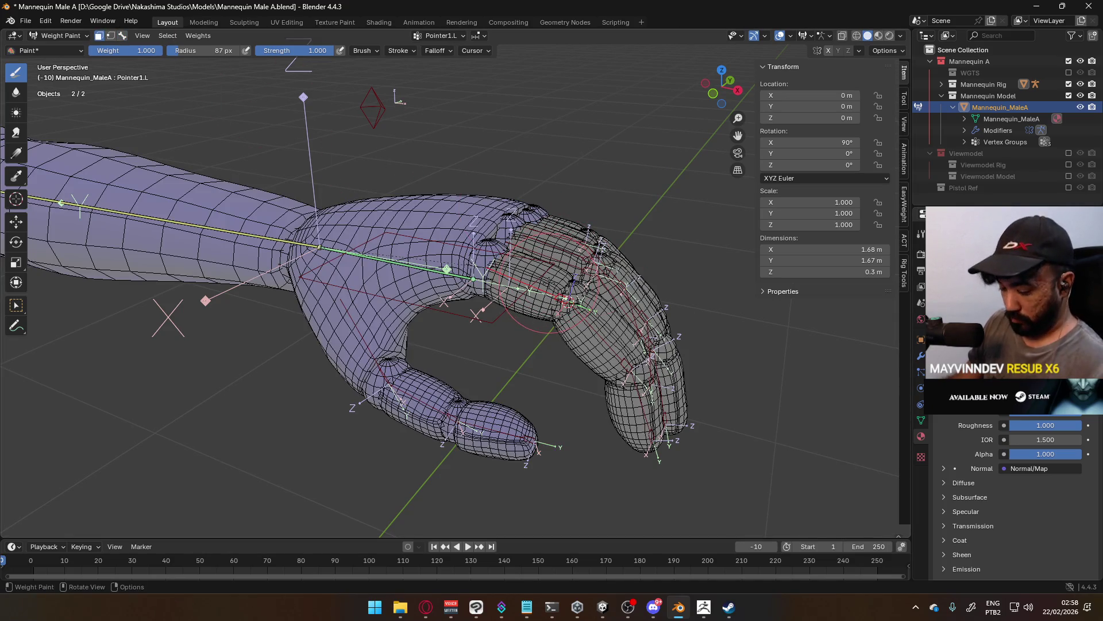
drag(528, 285, 566, 296)
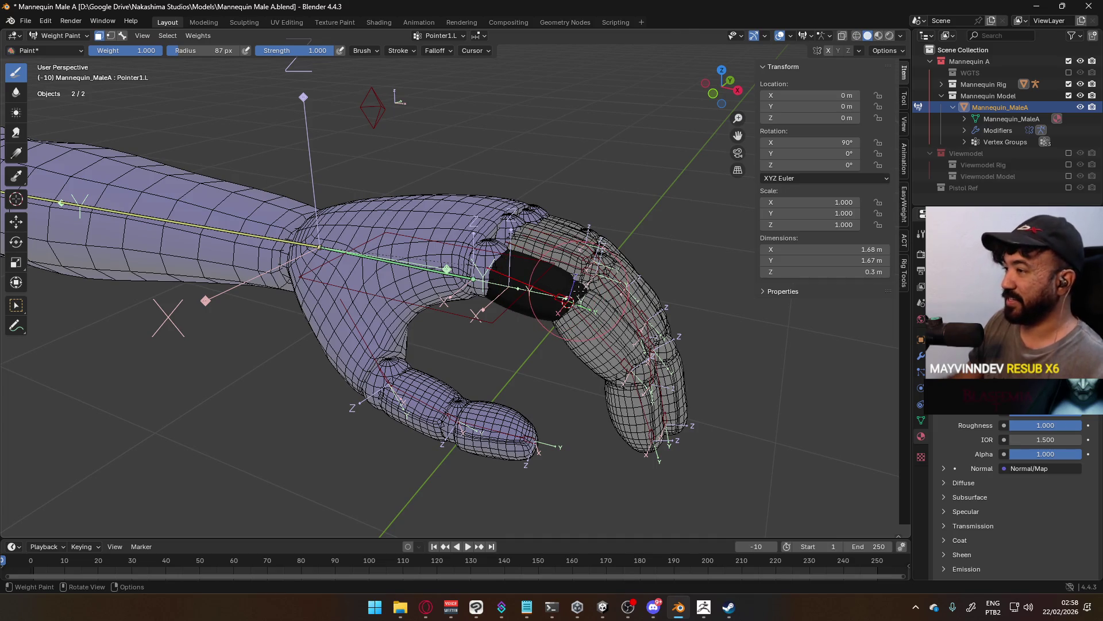
click(123, 36)
click(621, 335)
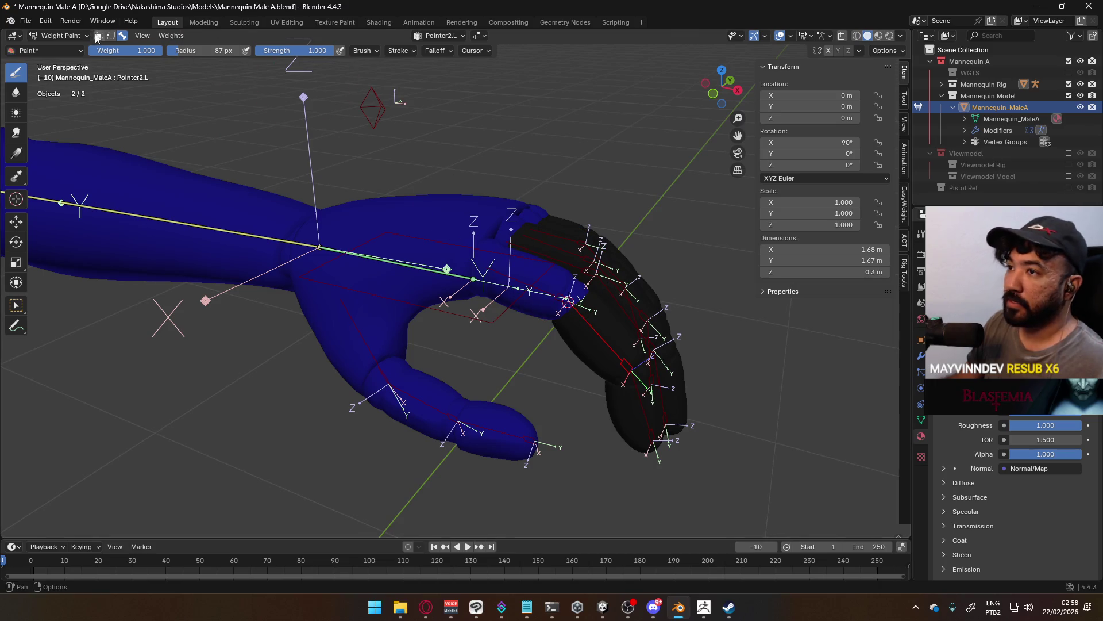
click(99, 35)
key(k)
drag(575, 310, 651, 362)
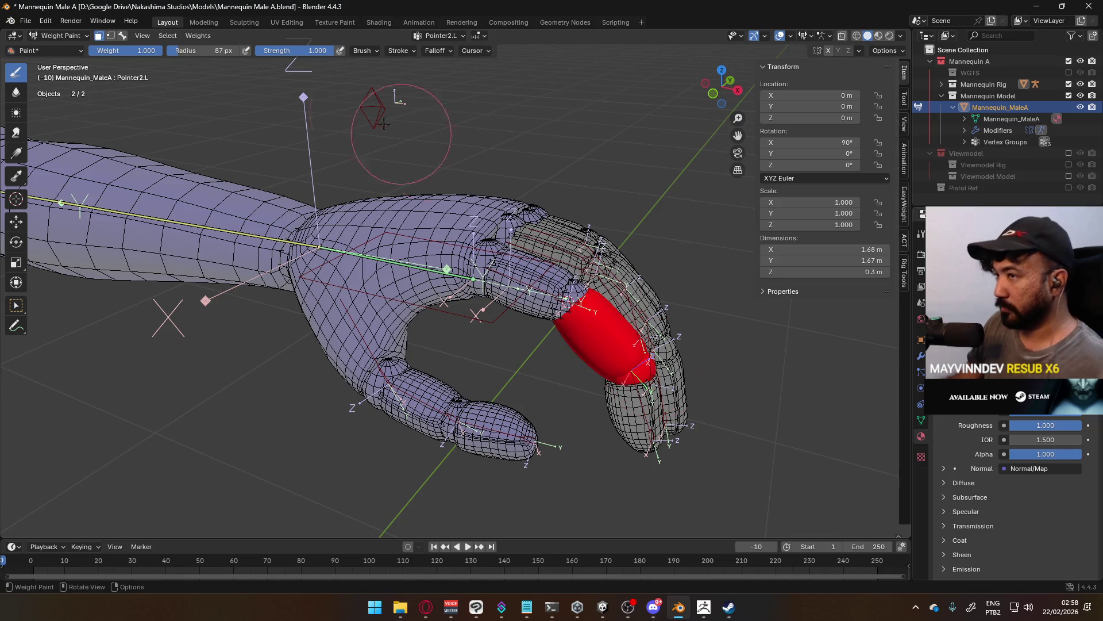
Paint the index fingertip at full weight for the Pointer3.L bone.
click(98, 36)
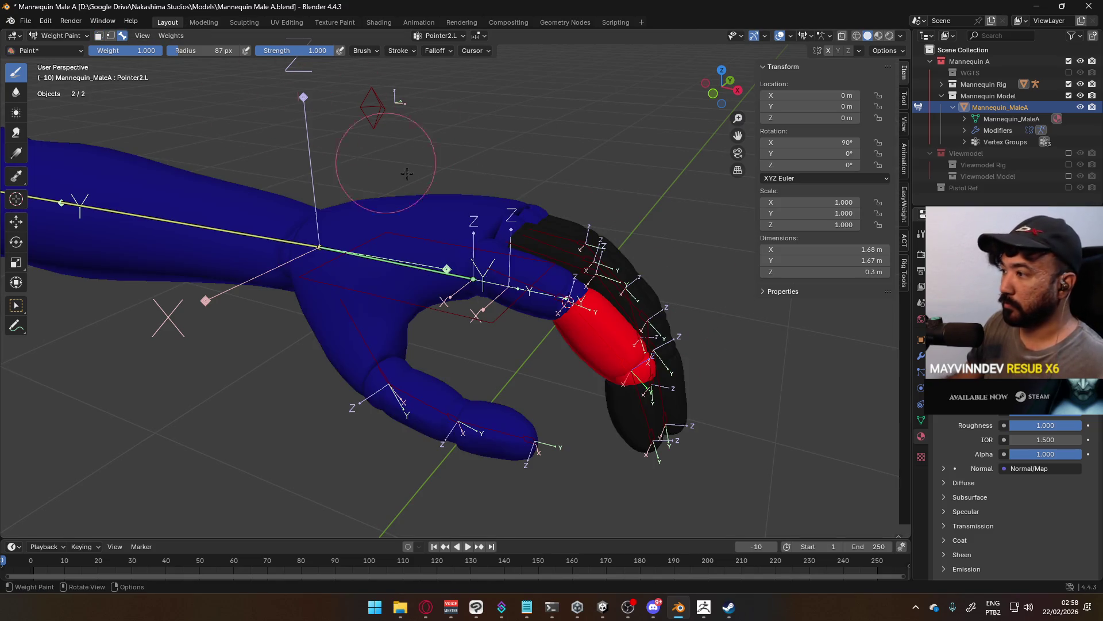
ctrl+click(649, 414)
click(100, 36)
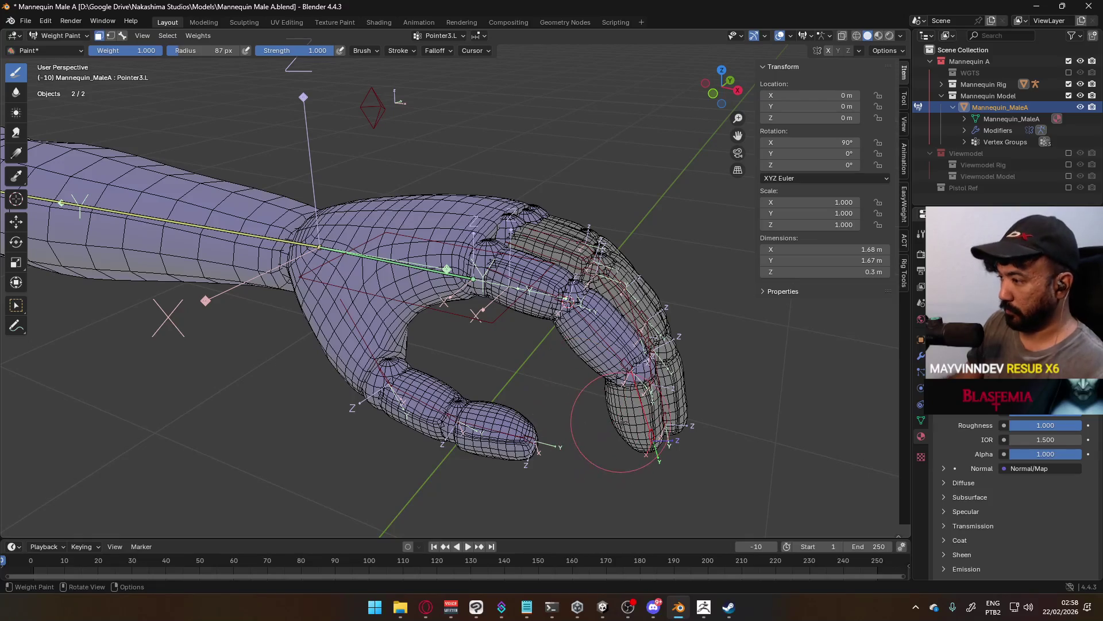
drag(625, 417, 627, 420)
mouse_move(627, 420)
middle_down()
mouse_move(341, 40)
mouse_move(303, 36)
middle_up()
click(123, 36)
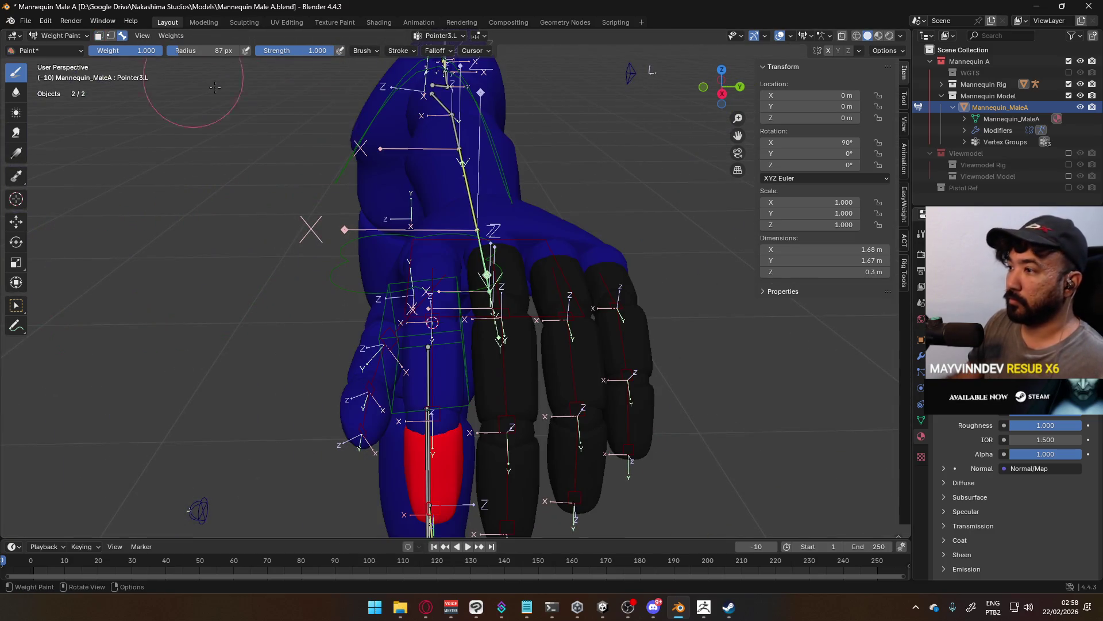
mouse_move(174, 67)
middle_down()
mouse_move(564, 285)
mouse_move(592, 252)
middle_up()
Give the middle finger's base and second segments full weight for Middle1.L and Middle2.L.
click(592, 253)
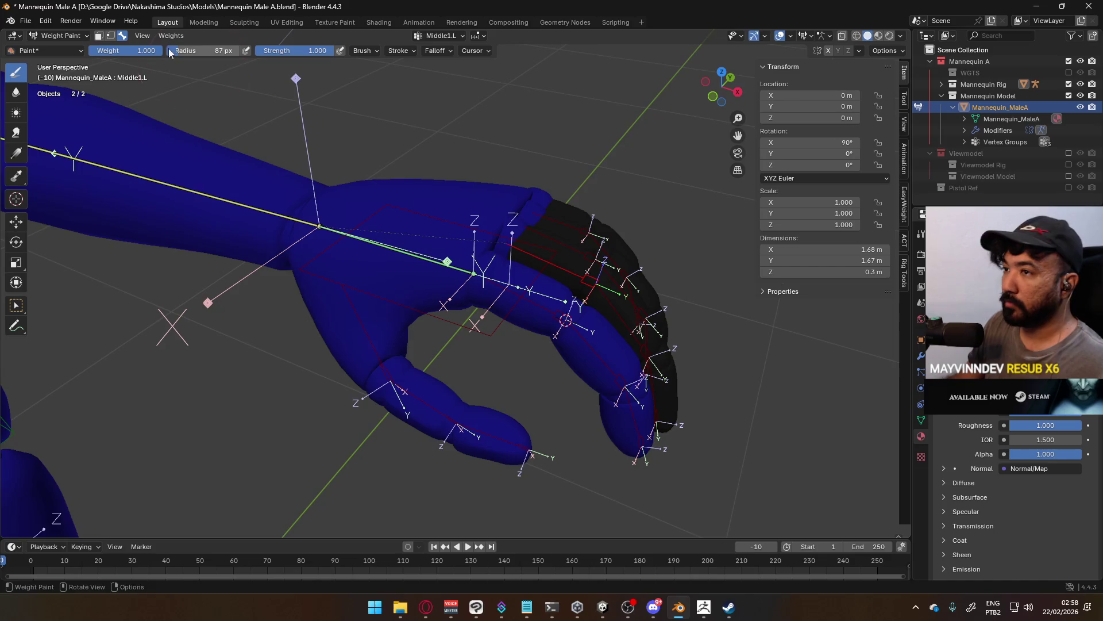
click(99, 36)
drag(575, 258, 602, 275)
middle_drag(602, 275, 472, 242)
click(122, 36)
click(460, 253)
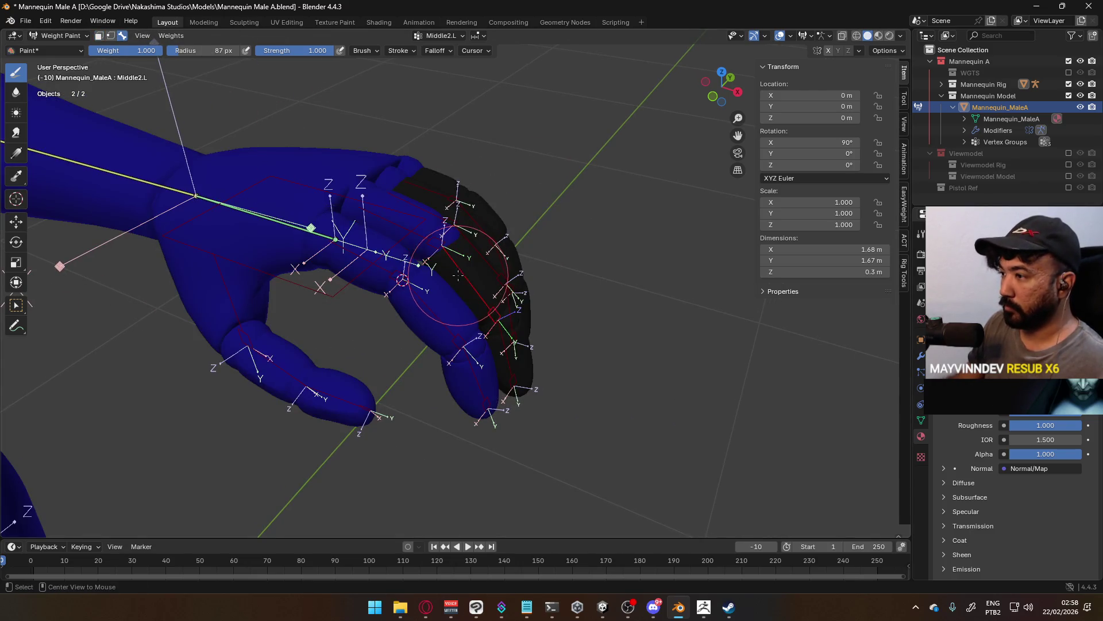
click(99, 36)
drag(469, 266, 511, 312)
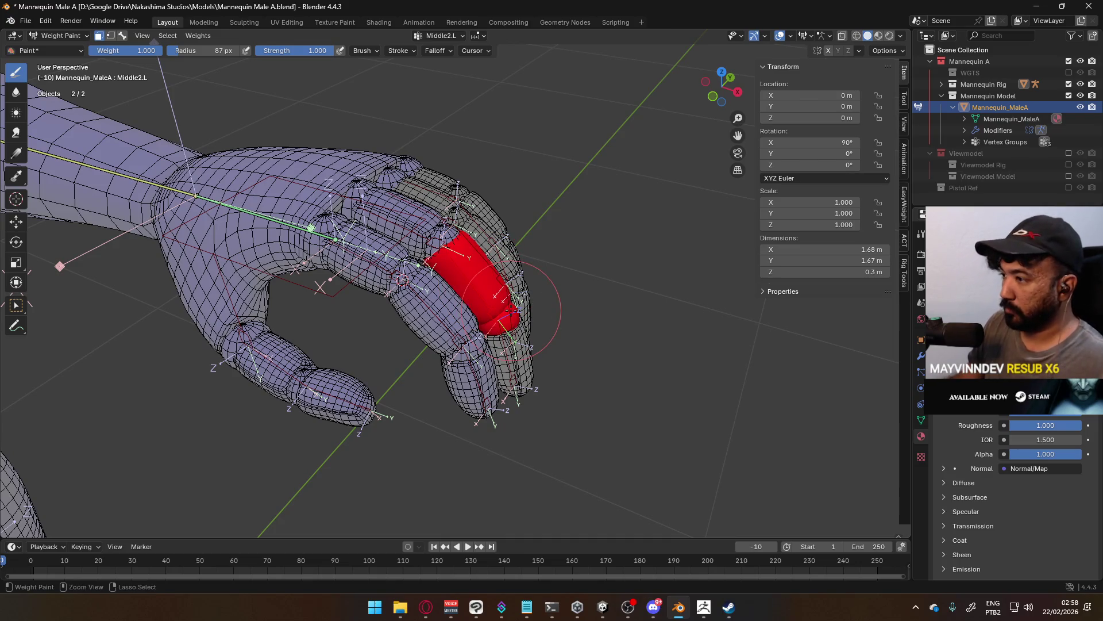
key(3)
Fill the middle fingertip with full weight for the Middle3.L bone.
ctrl+click(513, 351)
click(99, 37)
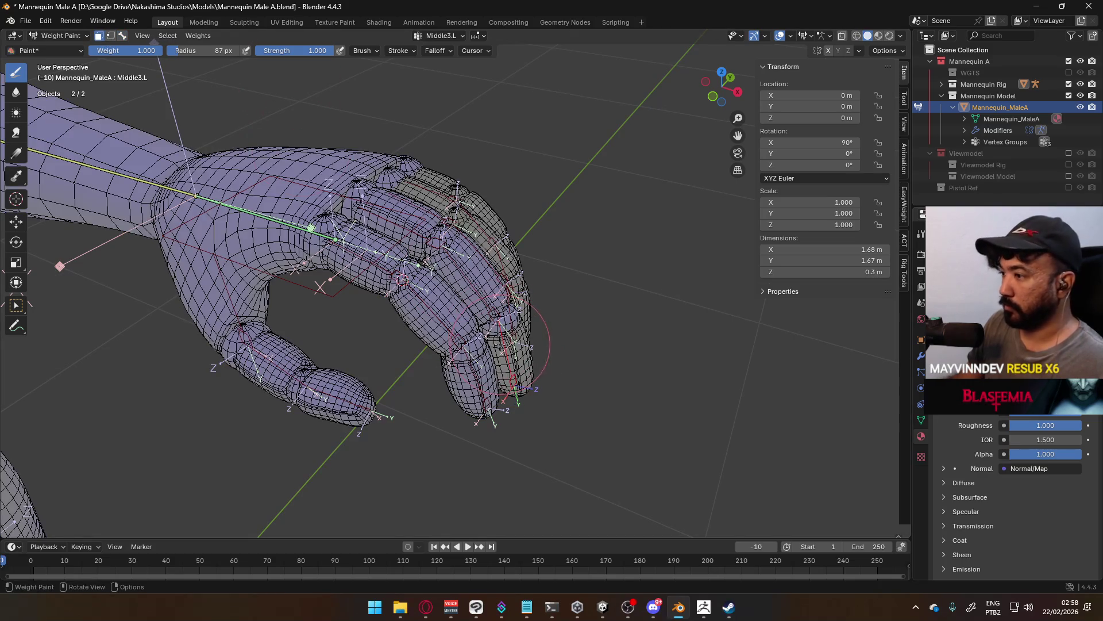
key(l)
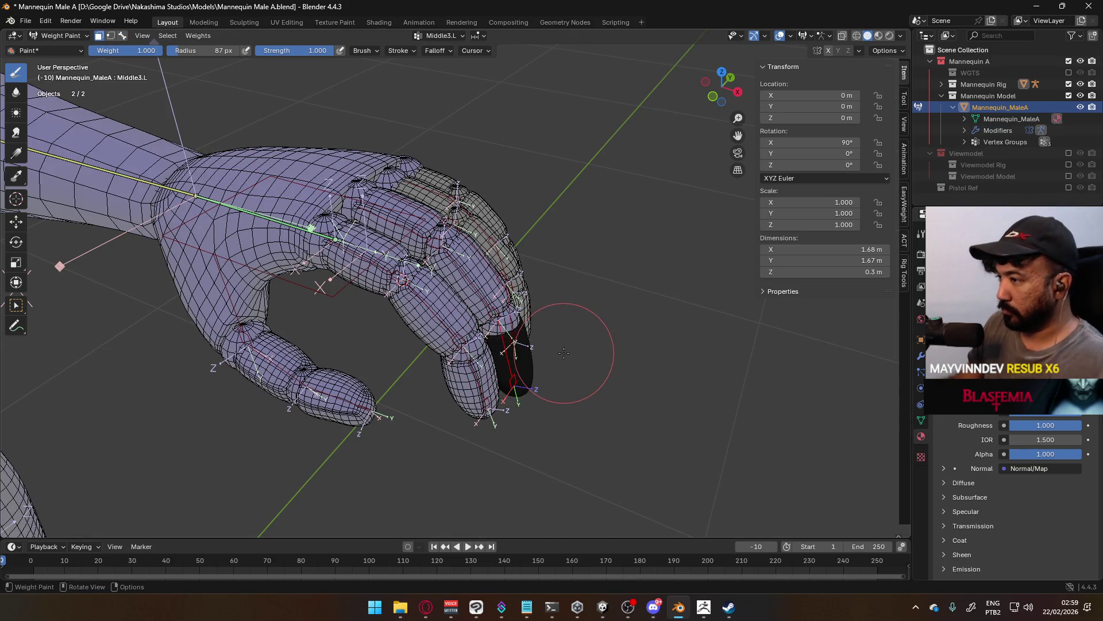
key(ctrl+x)
Check the mesh in Edit Mode, then return to Weight Paint and select the ring finger's base faces.
scroll(571, 340, down, 2)
key(Tab)
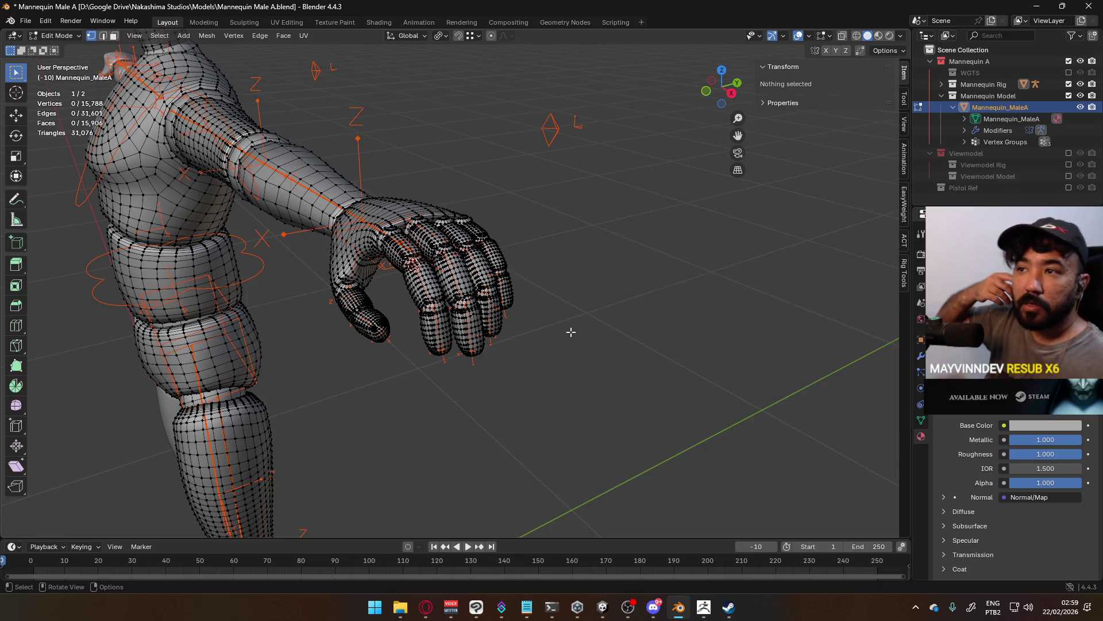
key(Tab)
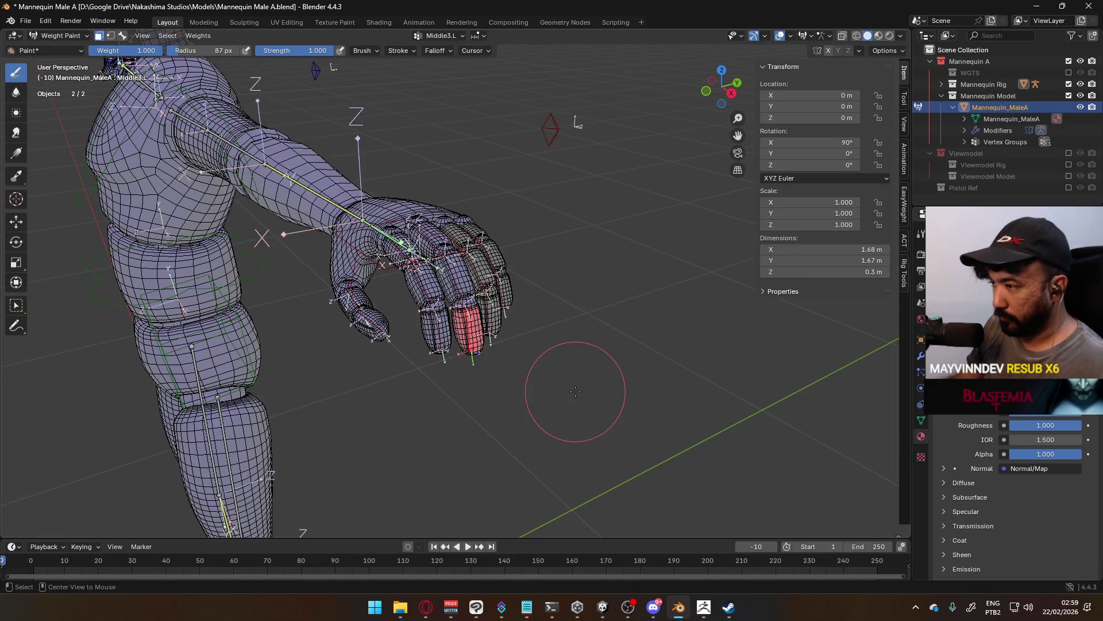
scroll(557, 370, up, 3)
middle_drag(556, 370, 531, 347)
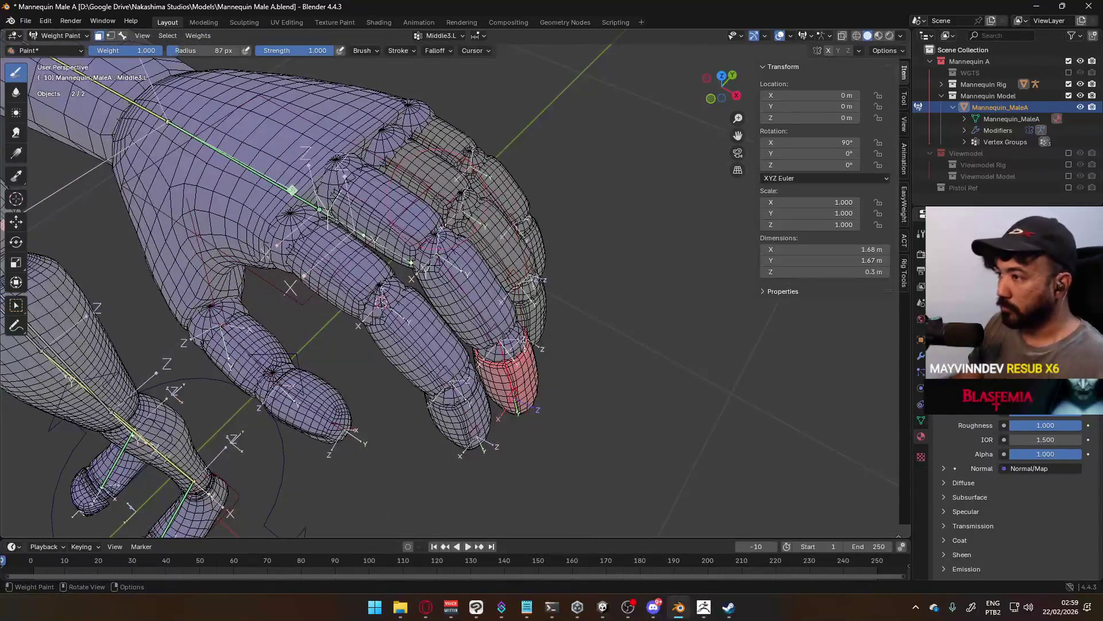
click(417, 173)
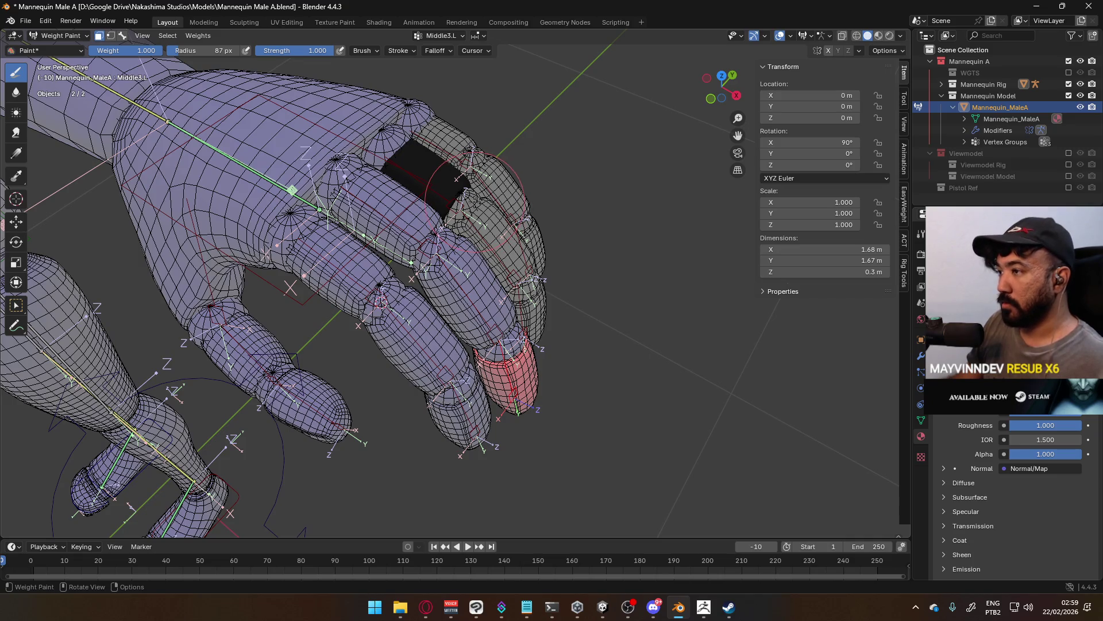
Weight the ring finger's base to Ring1.L and fill its middle segment with full Ring2.L weight.
click(123, 36)
ctrl+click(457, 201)
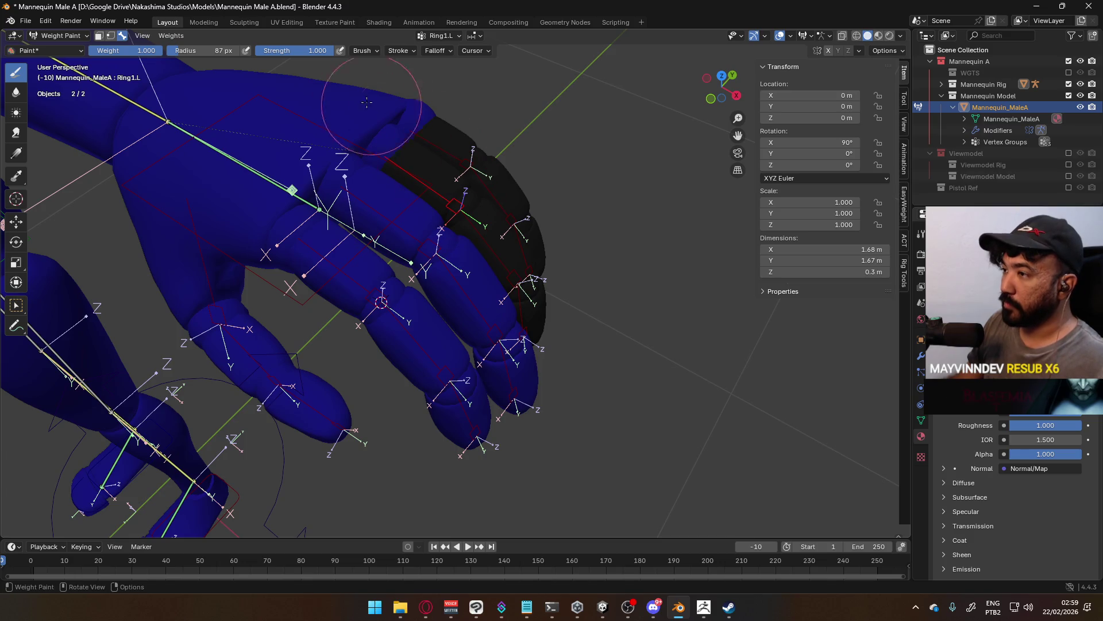
click(100, 36)
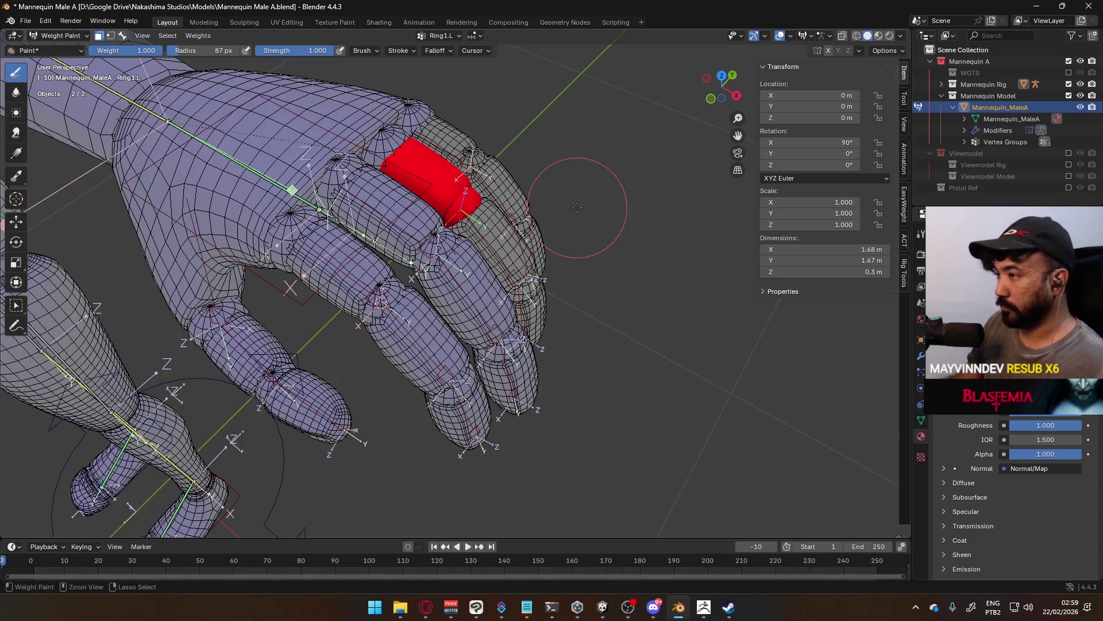
click(122, 36)
ctrl+click(505, 258)
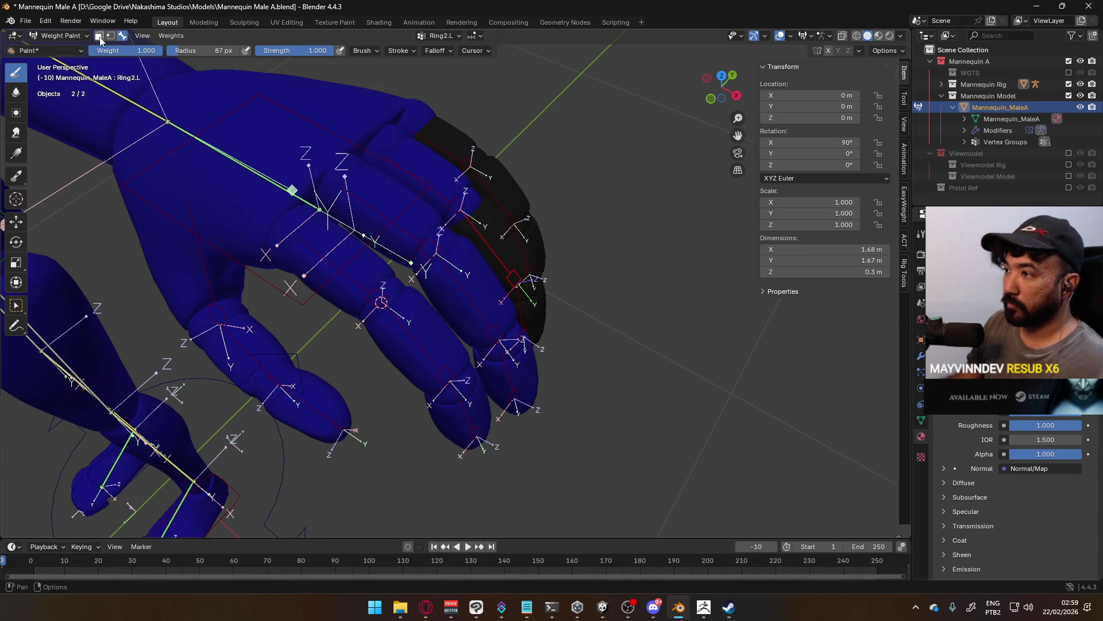
click(100, 37)
key(l)
middle_drag(494, 242, 517, 283)
key(ctrl+x)
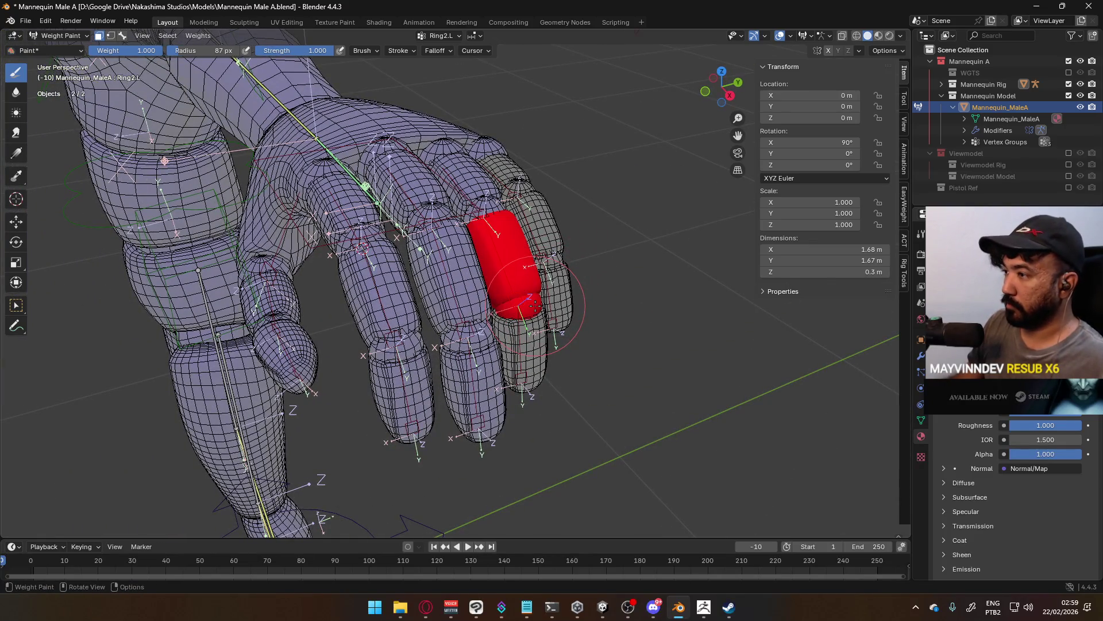
Paint the ring fingertip at full weight for the Ring3.L bone.
click(123, 36)
ctrl+click(521, 376)
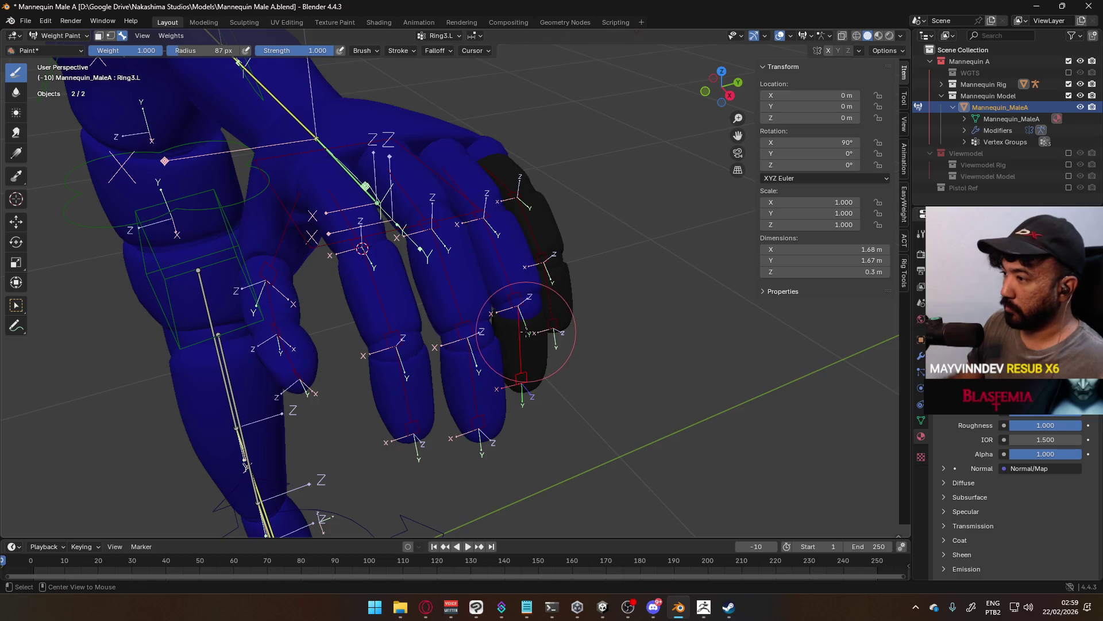
click(99, 36)
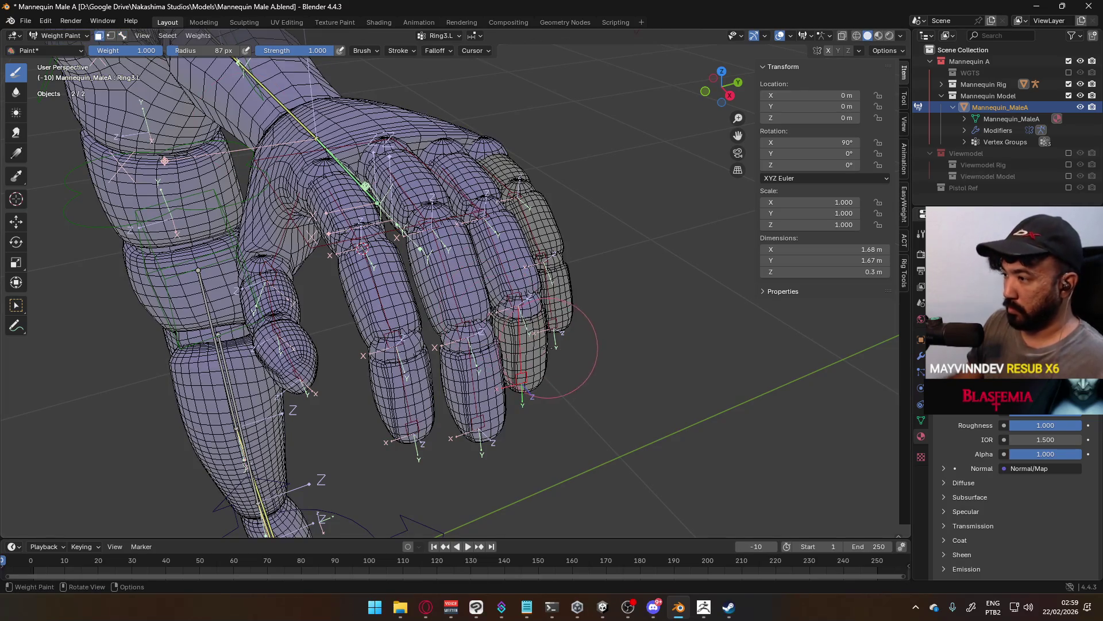
key(l)
click(536, 350)
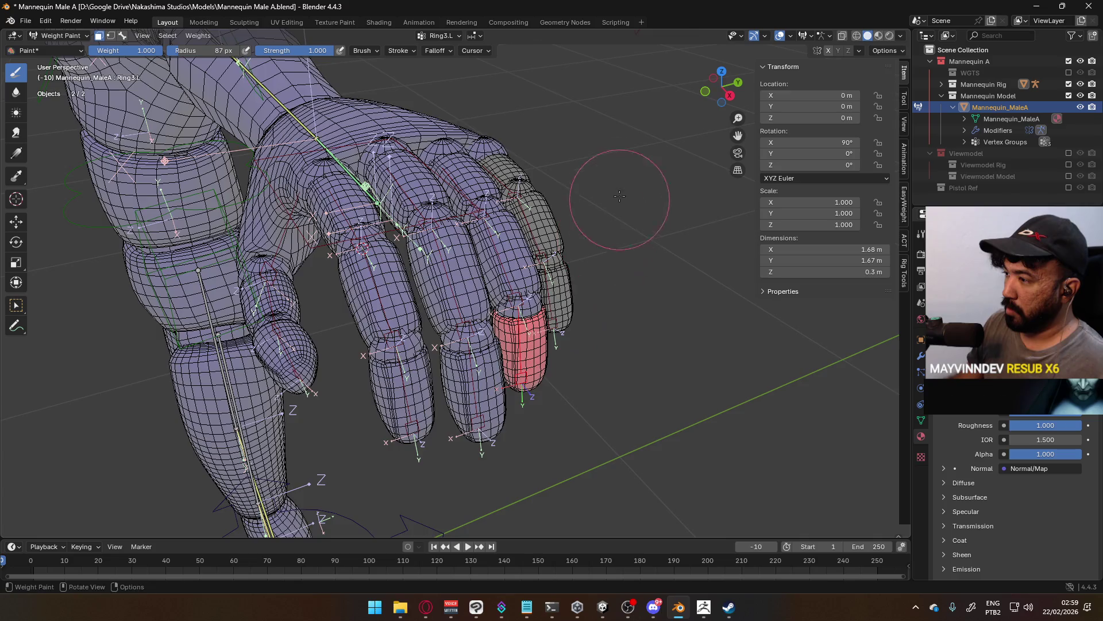
Paint the pinky's base and middle segments at full weight for Pinky1.L and Pinky2.L.
click(123, 36)
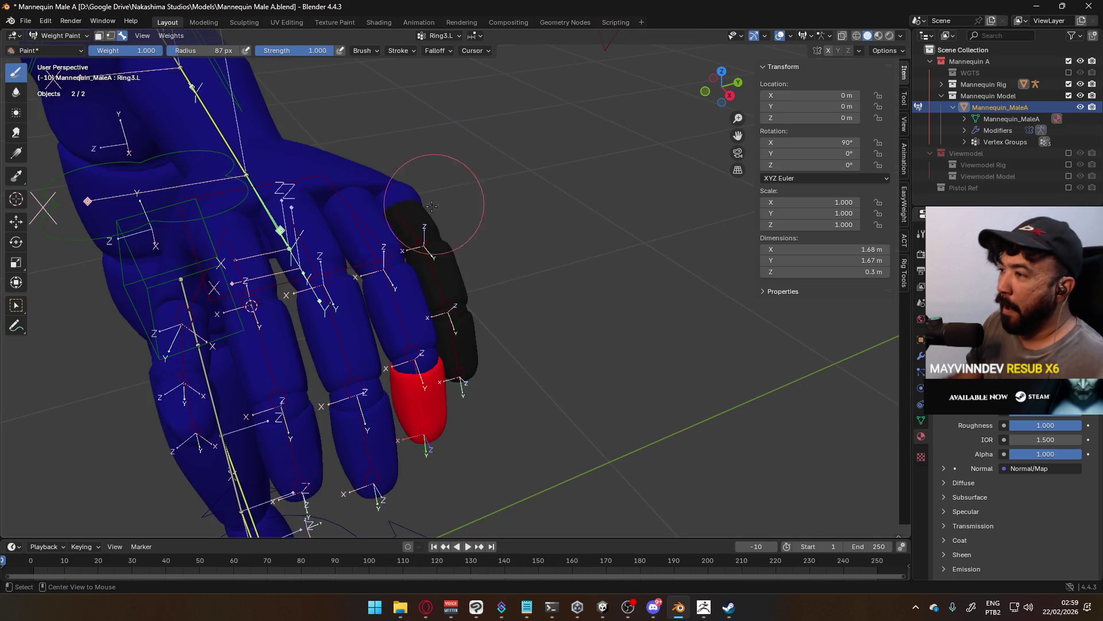
ctrl+click(409, 238)
click(99, 35)
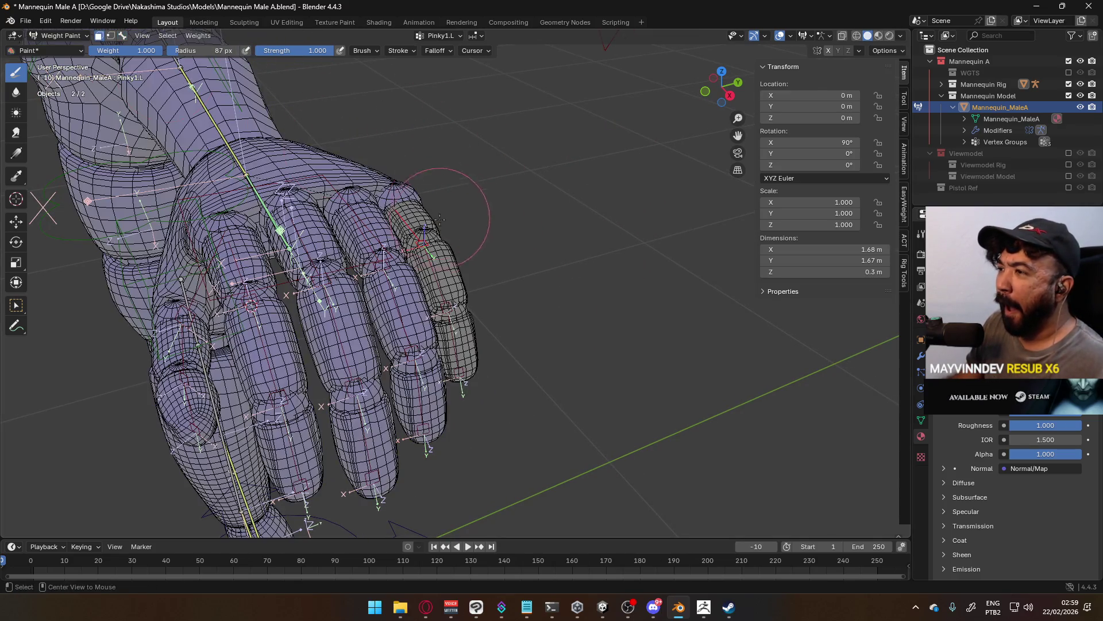
key(l)
click(439, 231)
click(122, 35)
ctrl+click(446, 305)
click(99, 35)
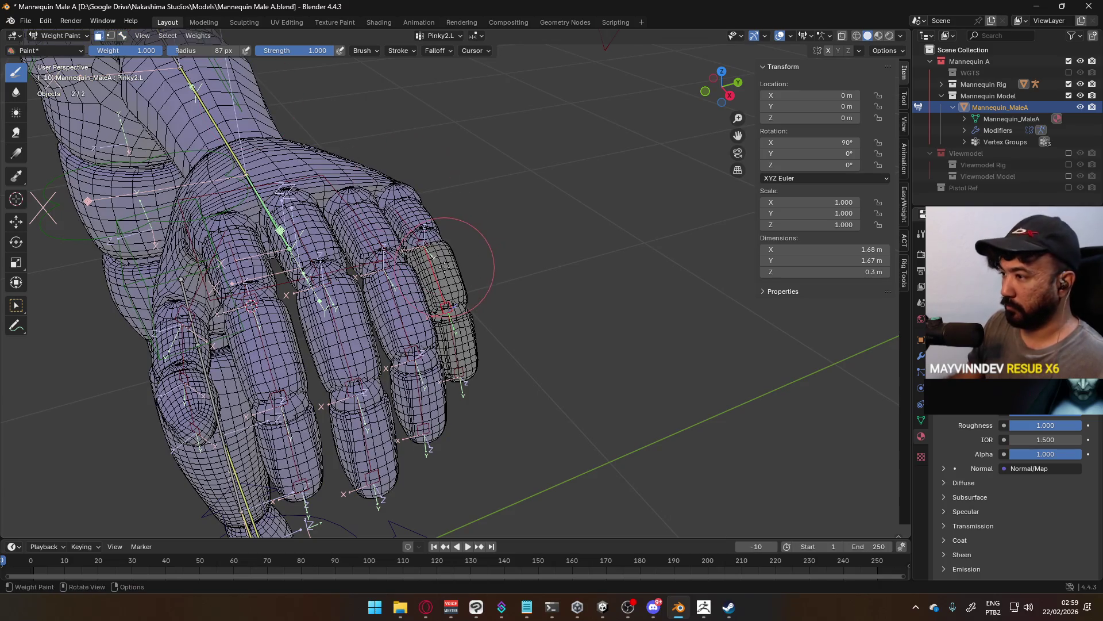
key(l)
click(452, 280)
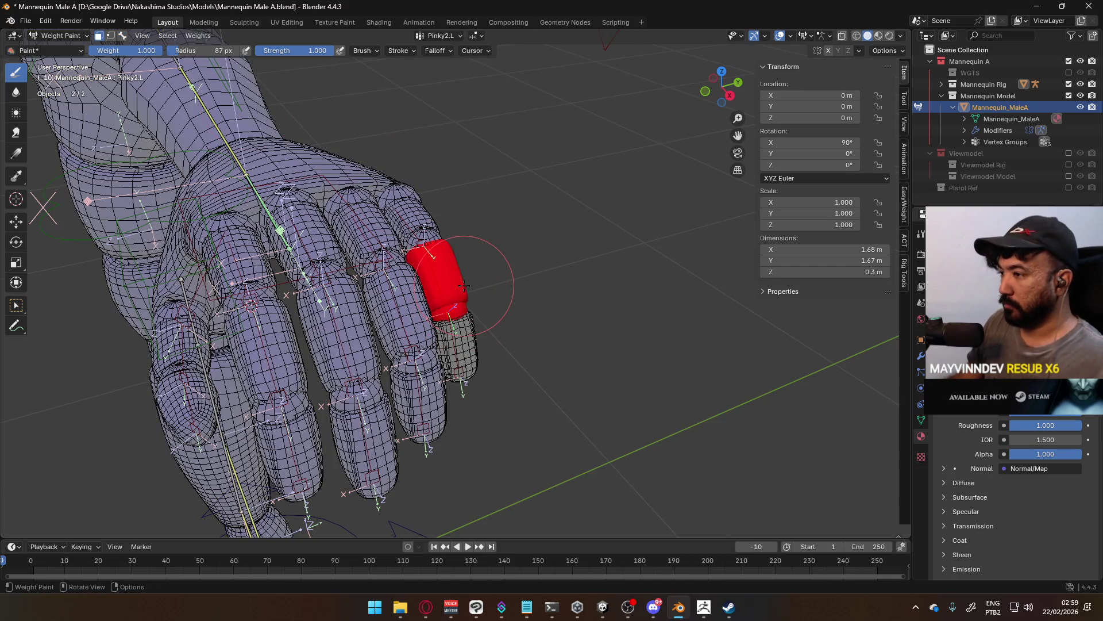
Paint the pinky fingertip at full Pinky3.L weight and save the file.
click(122, 35)
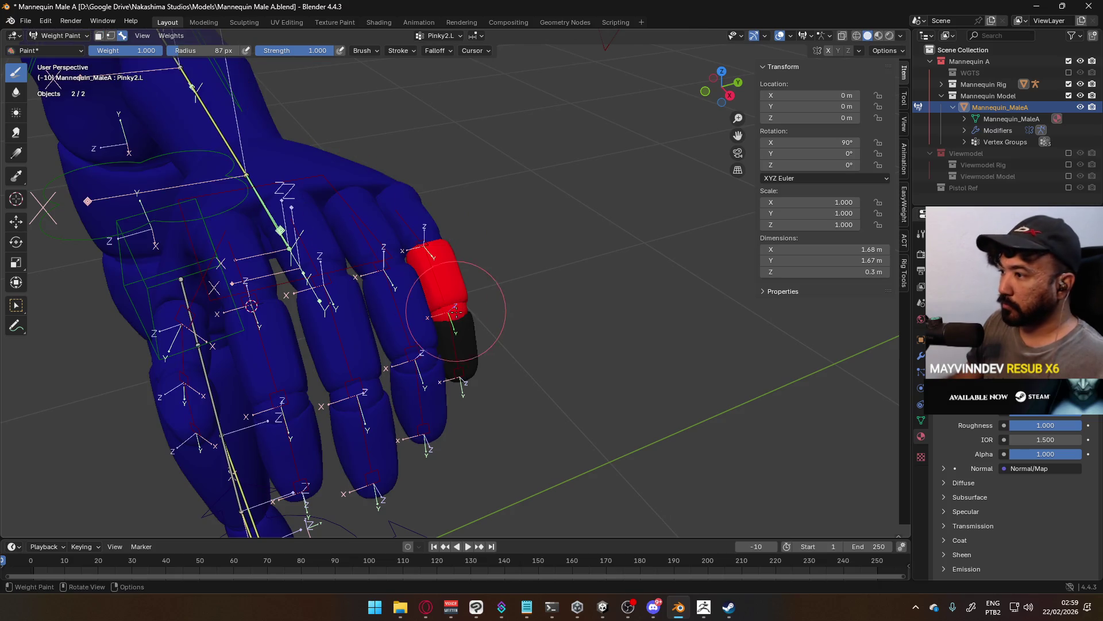
ctrl+click(458, 342)
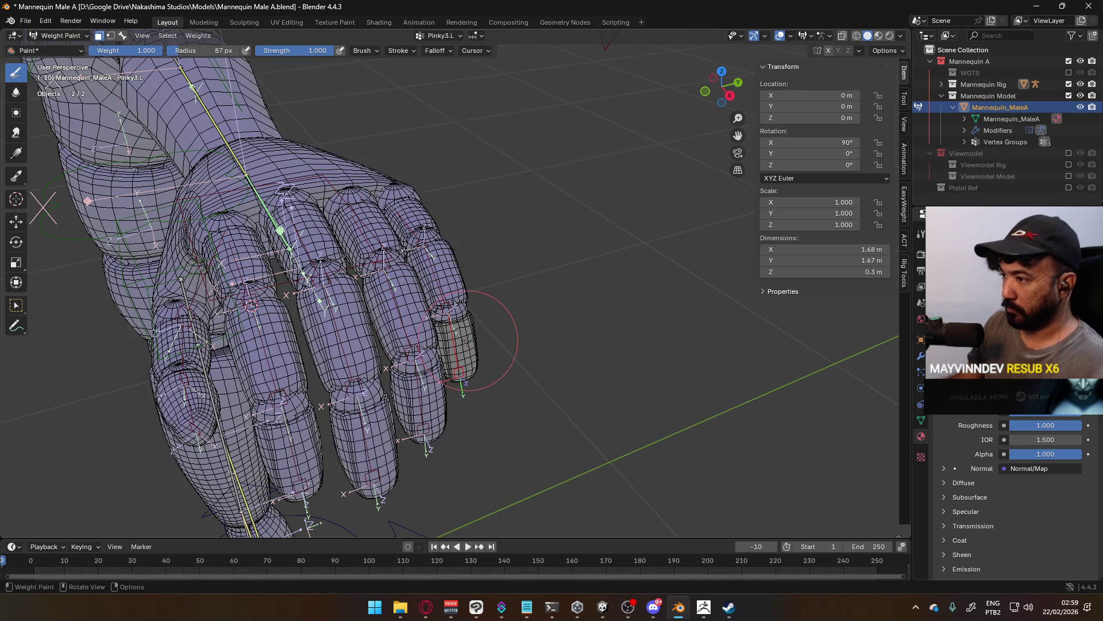
drag(466, 345, 467, 341)
scroll(468, 340, down, 3)
middle_drag(468, 340, 414, 224)
key(ctrl+s)
Switch from Weight Paint to Object Mode and make the Pistol Ref model visible.
click(64, 36)
click(54, 46)
shift+middle_drag(399, 244, 528, 181)
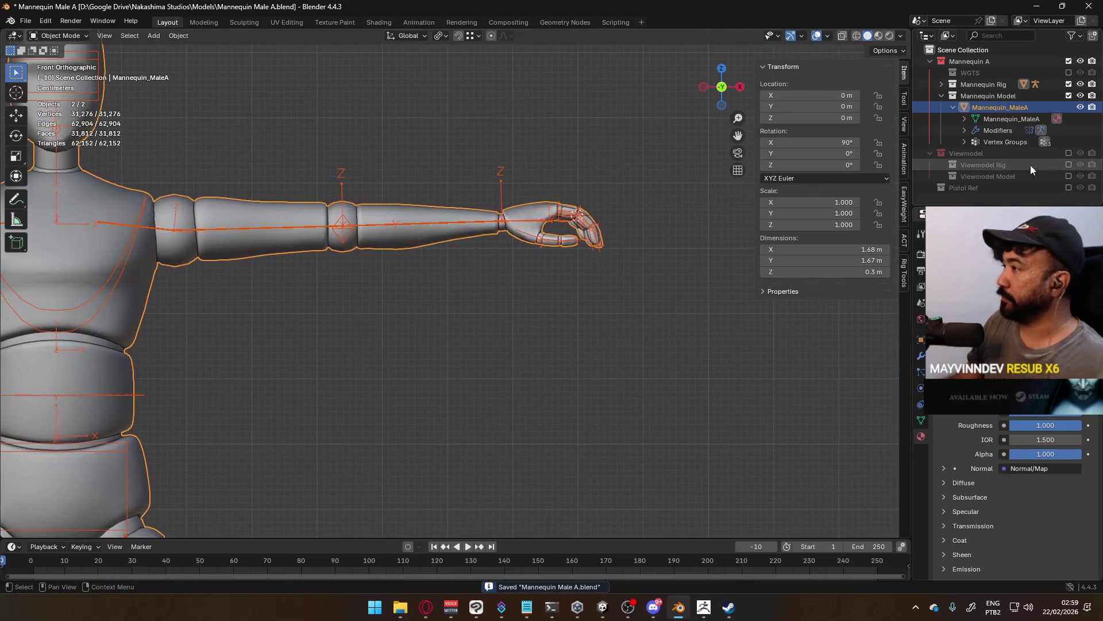
click(1068, 187)
scroll(402, 241, up, 4)
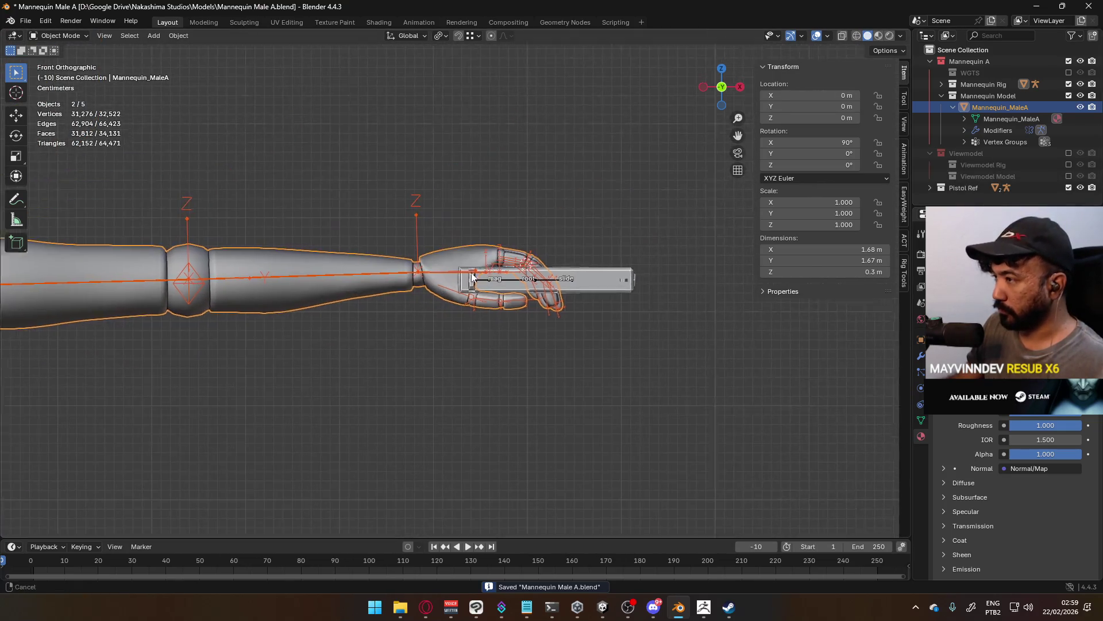
Enter Pose Mode and rotate the HandIK.L control bone toward the pistol grip.
click(60, 36)
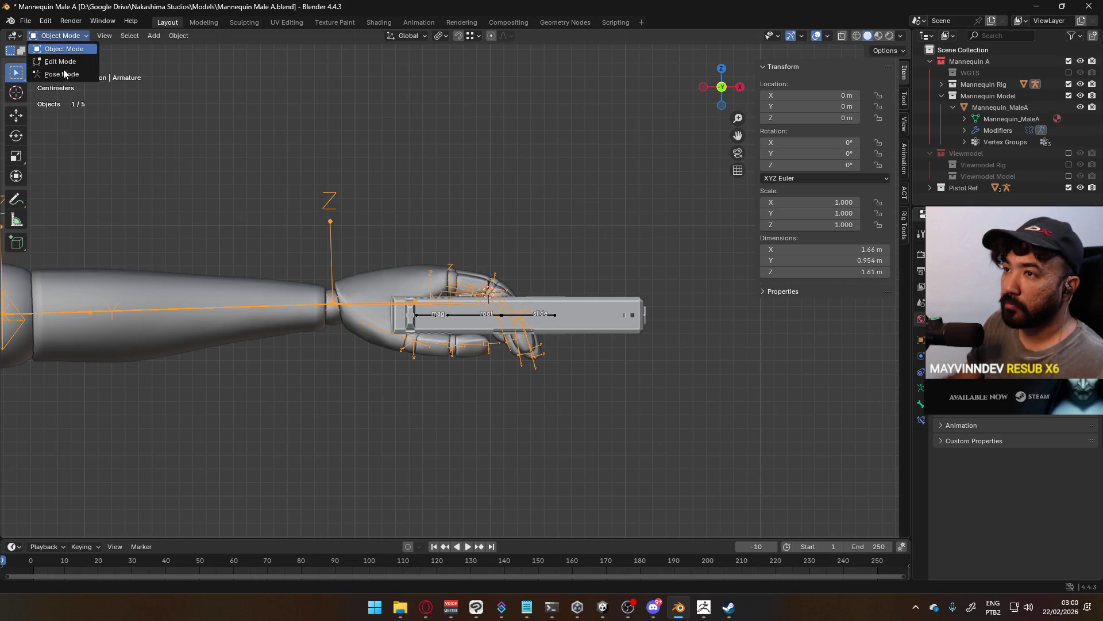
click(54, 70)
mouse_move(451, 237)
middle_down()
mouse_move(377, 278)
mouse_move(263, 299)
mouse_move(402, 304)
mouse_move(394, 205)
middle_up()
scroll(418, 305, up, 4)
scroll(418, 305, down, 2)
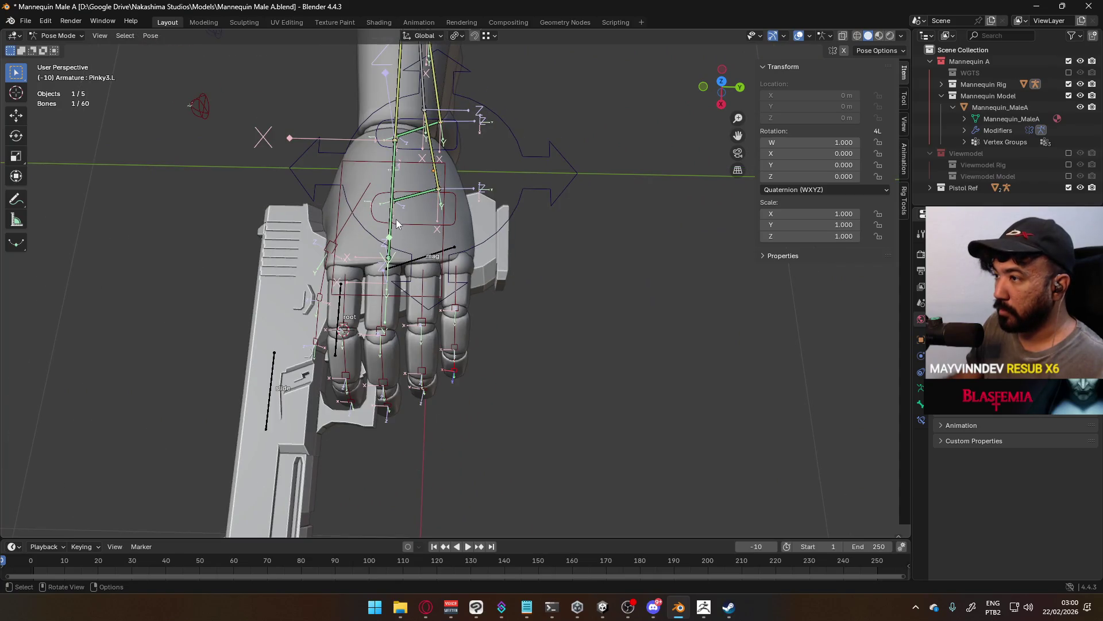
click(441, 244)
key(r)
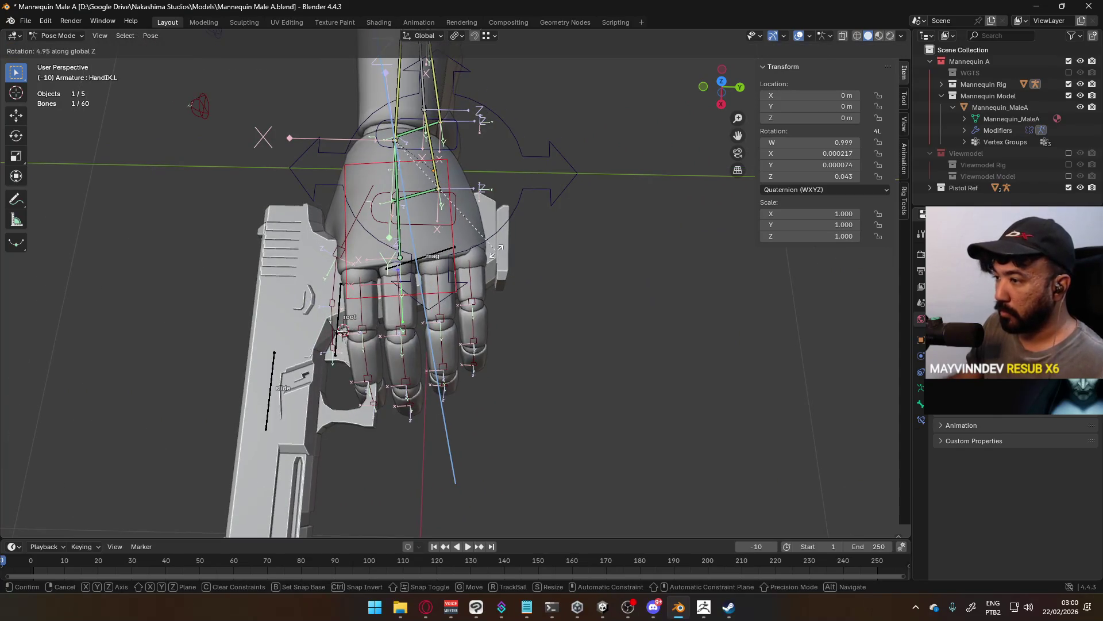
click(496, 251)
Rotate the Thumb2.L and Thumb1.L bones to curl the thumb around the grip.
mouse_move(497, 250)
middle_down()
mouse_move(509, 34)
mouse_move(484, 211)
middle_up()
click(484, 211)
key(r)
click(517, 246)
key(r)
click(518, 246)
click(459, 221)
key(r)
click(477, 242)
Try swinging the Thumb0.L thumb base toward the grip, cancelling both attempts.
mouse_move(477, 242)
middle_down()
mouse_move(489, 251)
mouse_move(478, 309)
mouse_move(605, 333)
mouse_move(664, 295)
mouse_move(609, 375)
mouse_move(526, 280)
mouse_move(586, 98)
mouse_move(580, 115)
mouse_move(526, 124)
mouse_move(587, 223)
mouse_move(647, 161)
middle_up()
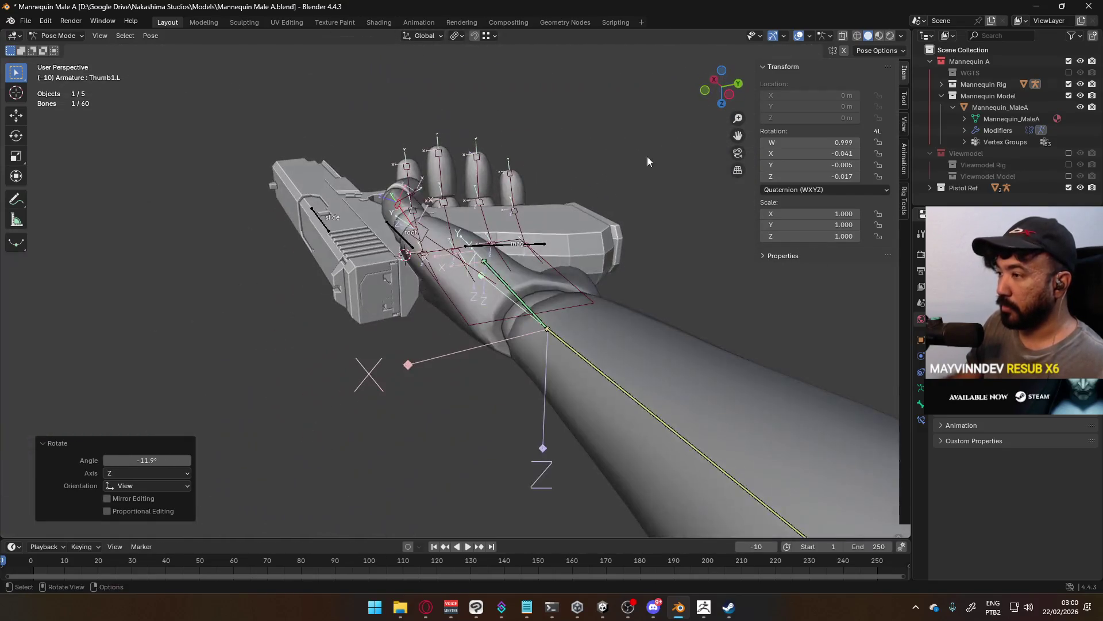
click(438, 243)
key(r)
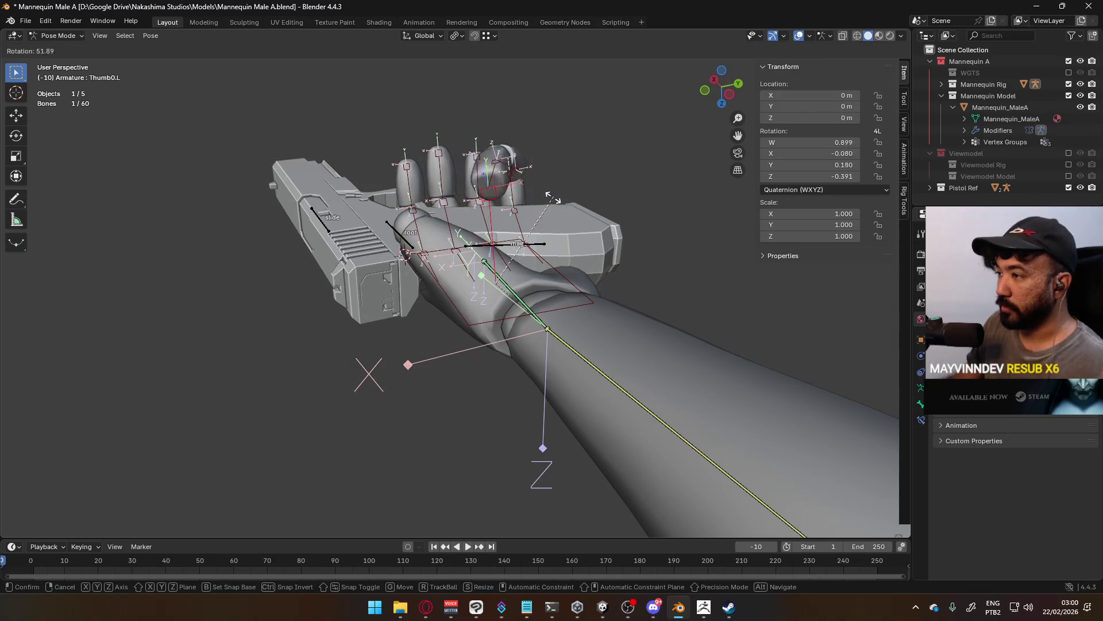
key(Escape)
mouse_move(571, 205)
middle_down()
mouse_move(520, 235)
mouse_move(494, 281)
mouse_move(392, 240)
mouse_move(487, 151)
mouse_move(334, 231)
mouse_move(384, 249)
mouse_move(338, 209)
mouse_move(402, 236)
mouse_move(315, 208)
mouse_move(337, 263)
mouse_move(564, 348)
mouse_move(492, 235)
mouse_move(539, 287)
mouse_move(655, 225)
mouse_move(742, 217)
mouse_move(630, 191)
middle_up()
key(r)
key(Escape)
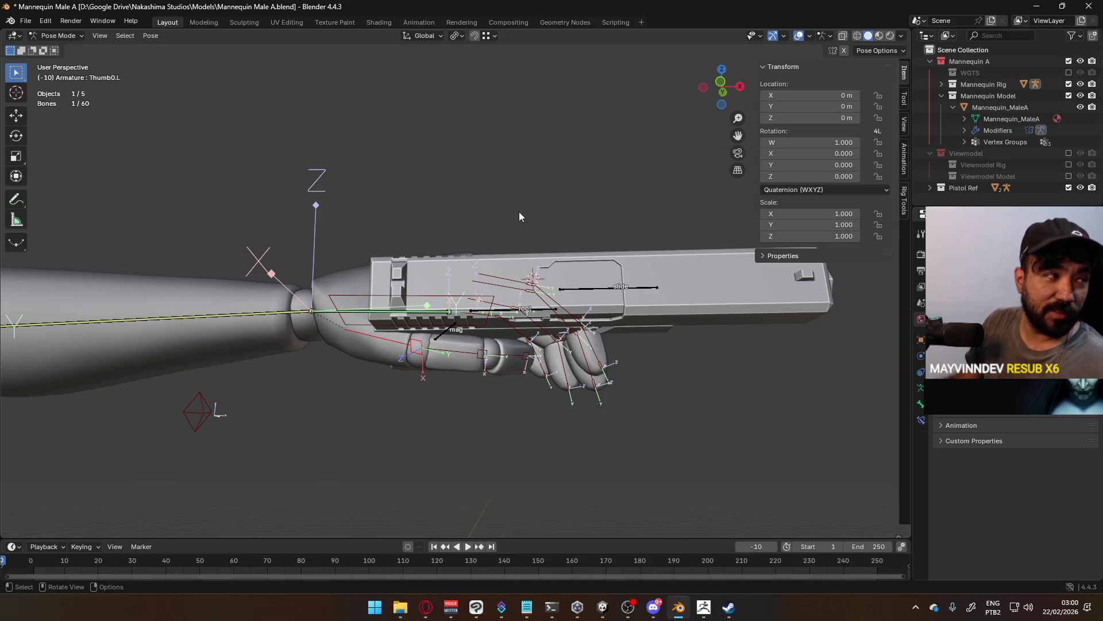
Inspect the grip from below with Thumb1.L selected, save the file, and glance at notifications.
mouse_move(414, 223)
middle_down()
mouse_move(449, 203)
mouse_move(480, 231)
mouse_move(414, 278)
mouse_move(326, 298)
mouse_move(385, 292)
mouse_move(488, 213)
mouse_move(477, 196)
middle_up()
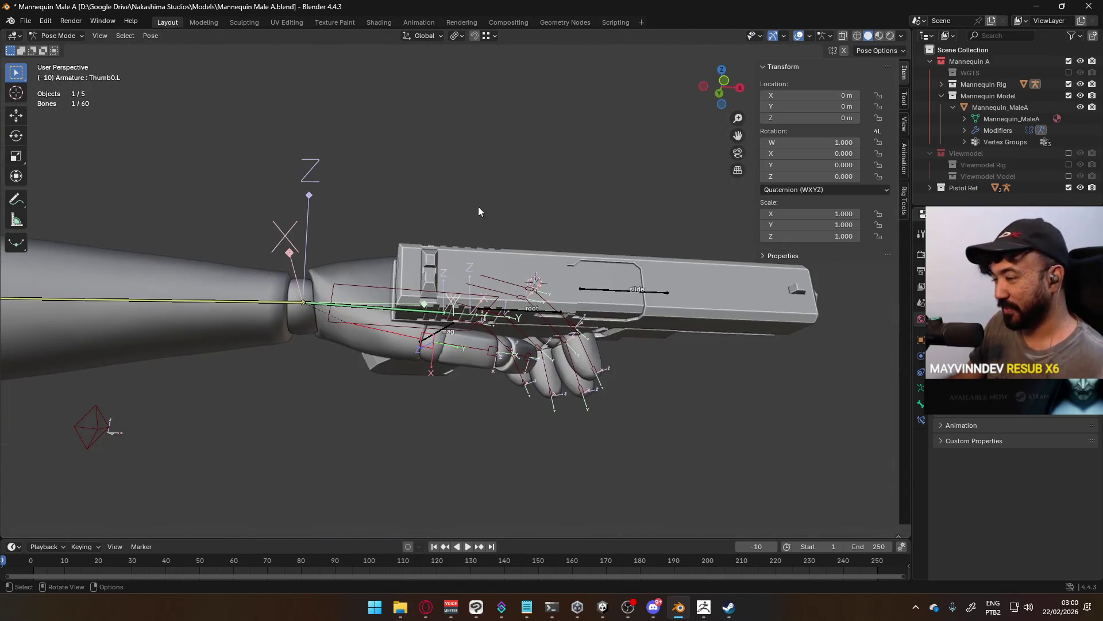
shift+click(506, 360)
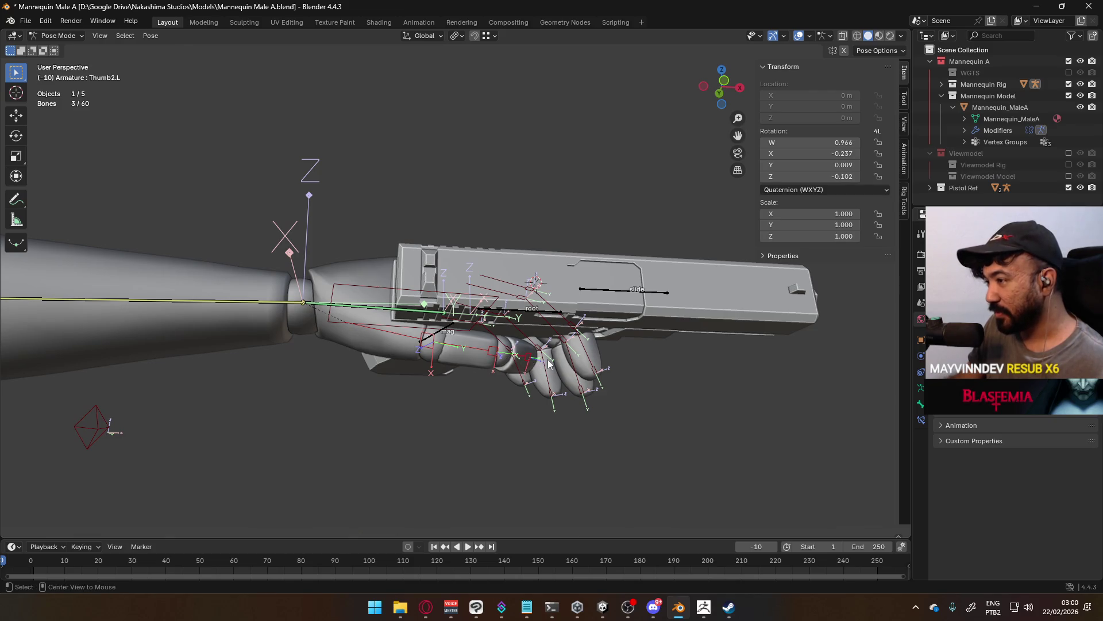
mouse_move(553, 360)
middle_down()
mouse_move(591, 219)
mouse_move(585, 157)
mouse_move(579, 187)
mouse_move(508, 298)
mouse_move(500, 349)
mouse_move(573, 378)
mouse_move(496, 429)
mouse_move(508, 425)
mouse_move(449, 303)
mouse_move(449, 331)
middle_up()
key(ctrl+s)
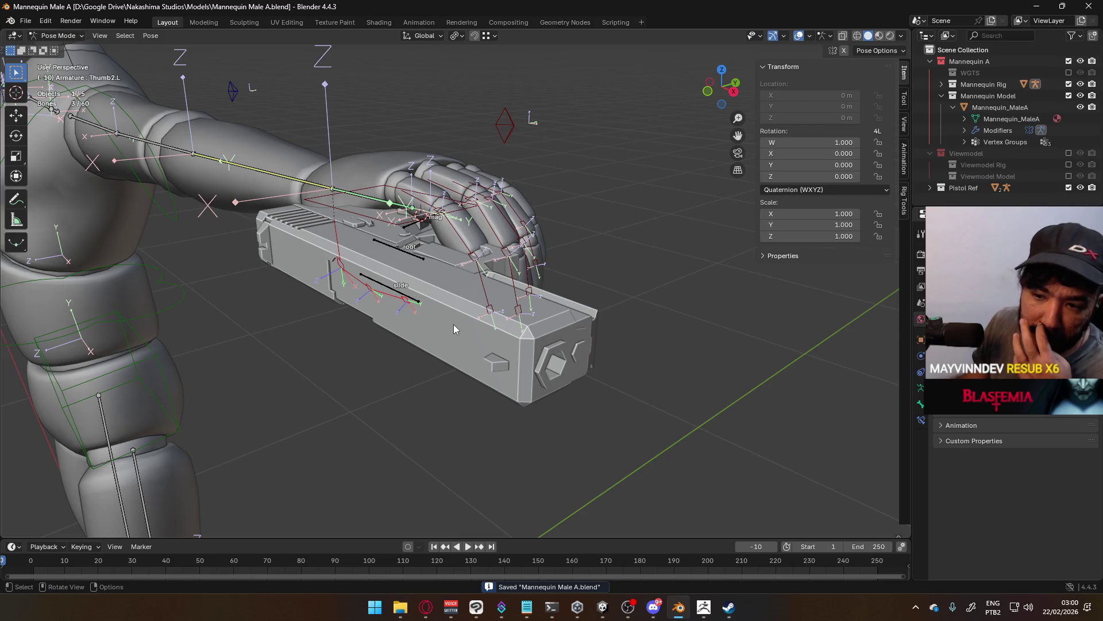
click(1046, 611)
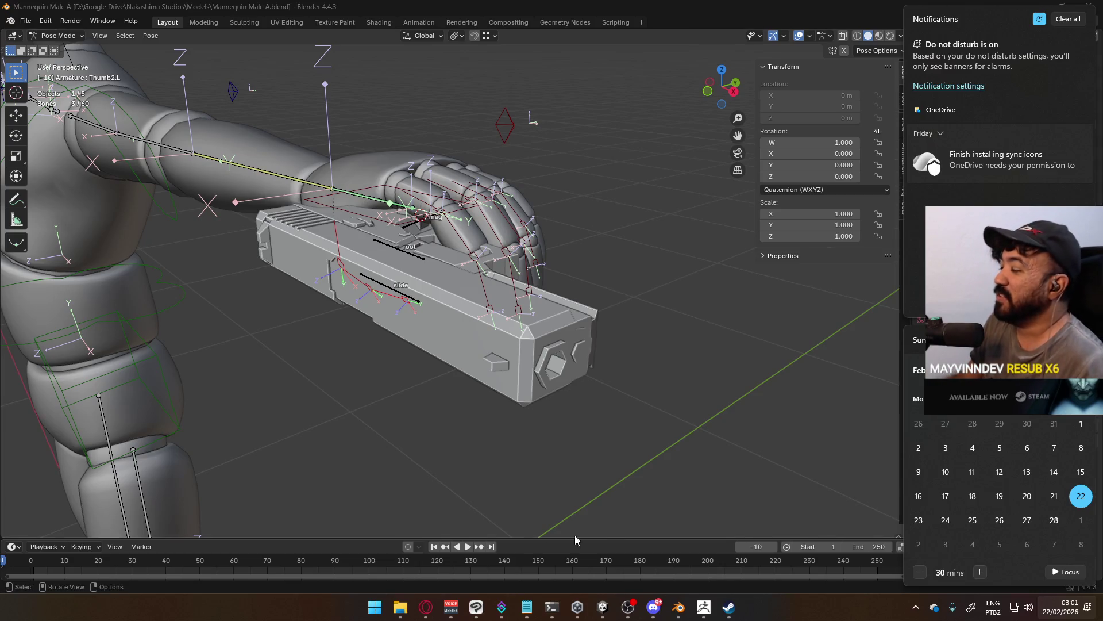
click(578, 202)
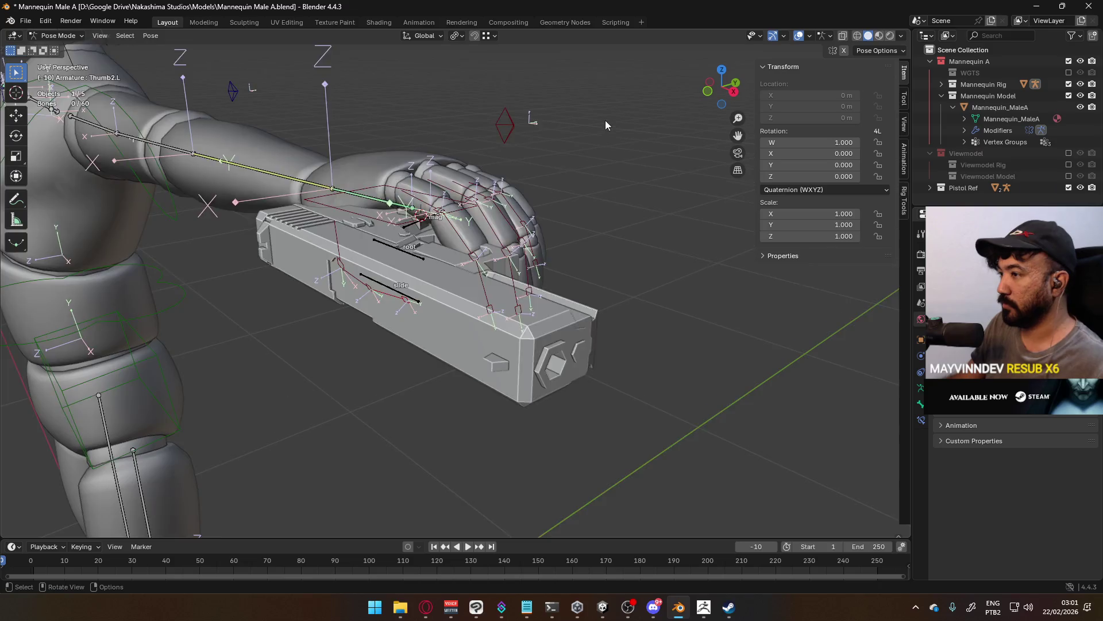
scroll(606, 119, down, 4)
Toggle Edit and Pose Mode to review HandIK.L, save Mannequin Male A.blend, and close Blender.
key(Tab)
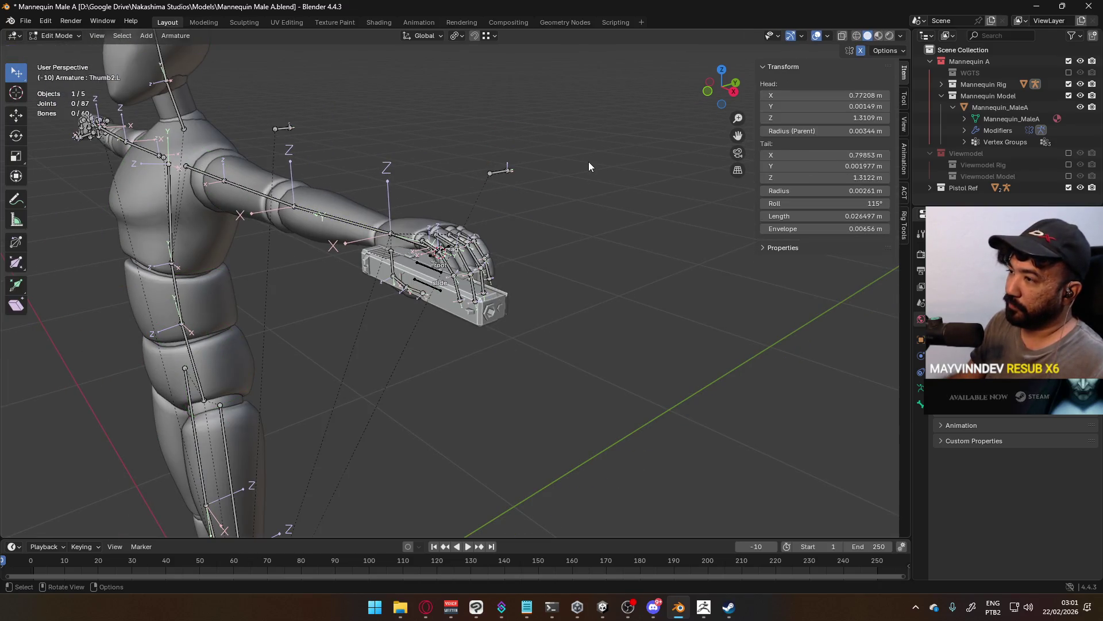
mouse_move(588, 166)
middle_down()
mouse_move(559, 217)
mouse_move(613, 243)
middle_up()
key(Tab)
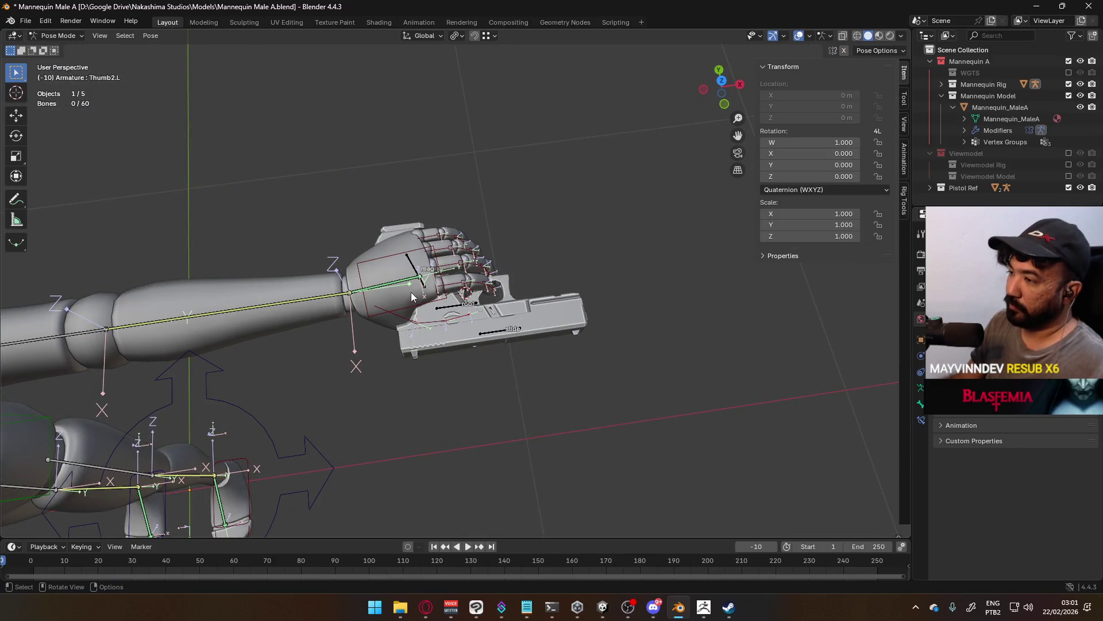
click(411, 312)
mouse_move(505, 270)
middle_down()
mouse_move(543, 238)
mouse_move(537, 54)
middle_up()
key(Tab)
key(ctrl+s)
mouse_move(490, 100)
middle_down()
mouse_move(573, 327)
mouse_move(640, 316)
mouse_move(631, 325)
middle_up()
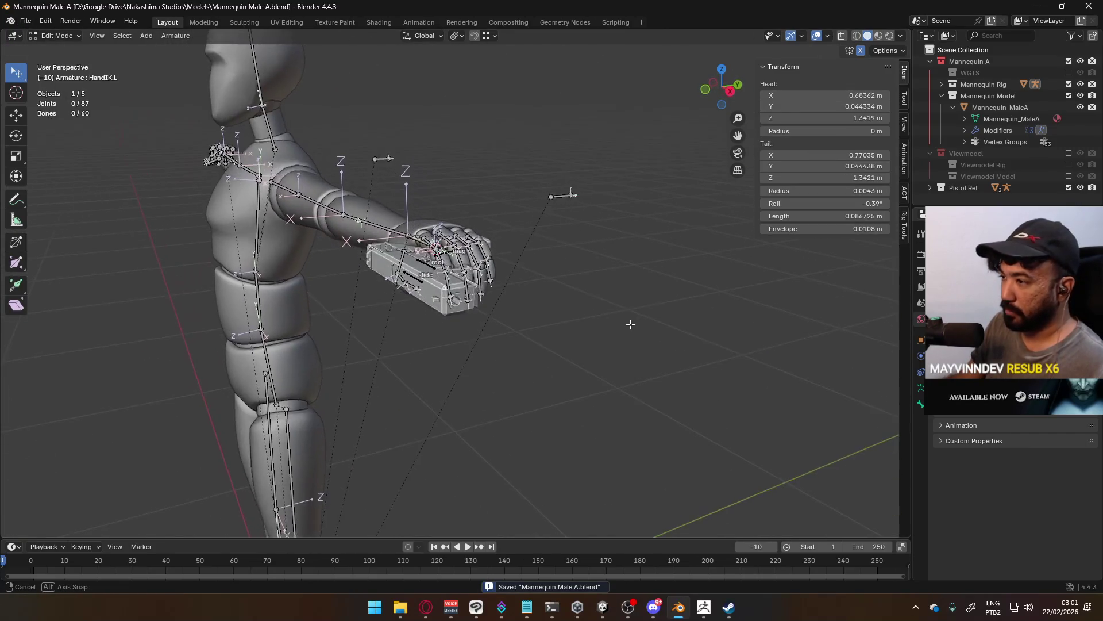
click(1090, 7)
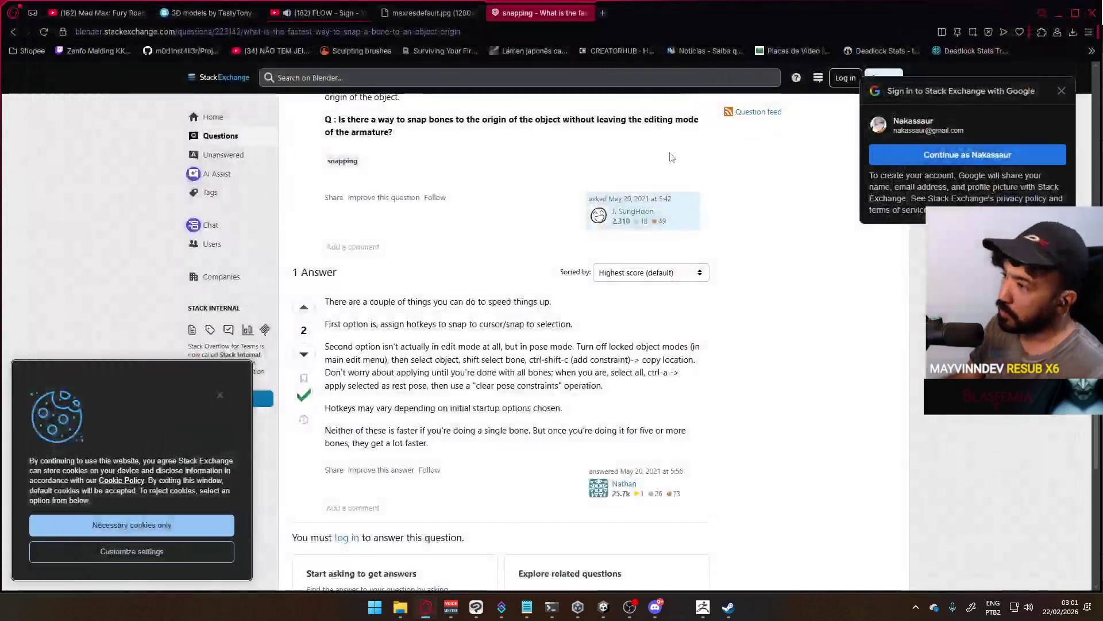
Close the StackExchange tab, pause the FLOW 'Sign' video, and switch to Discord.
click(586, 12)
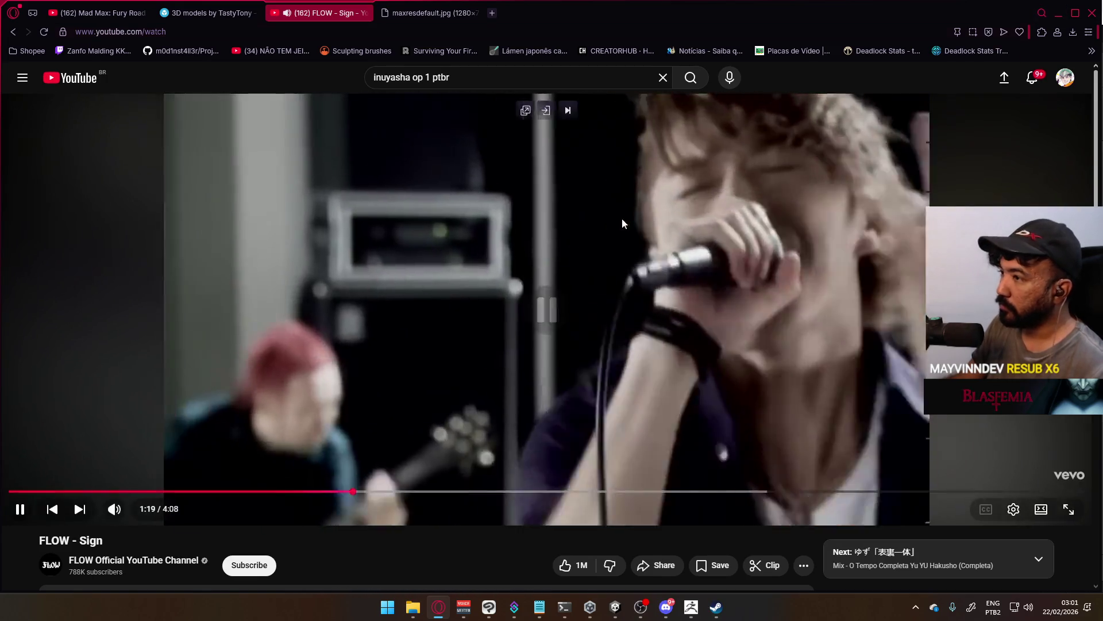
click(622, 218)
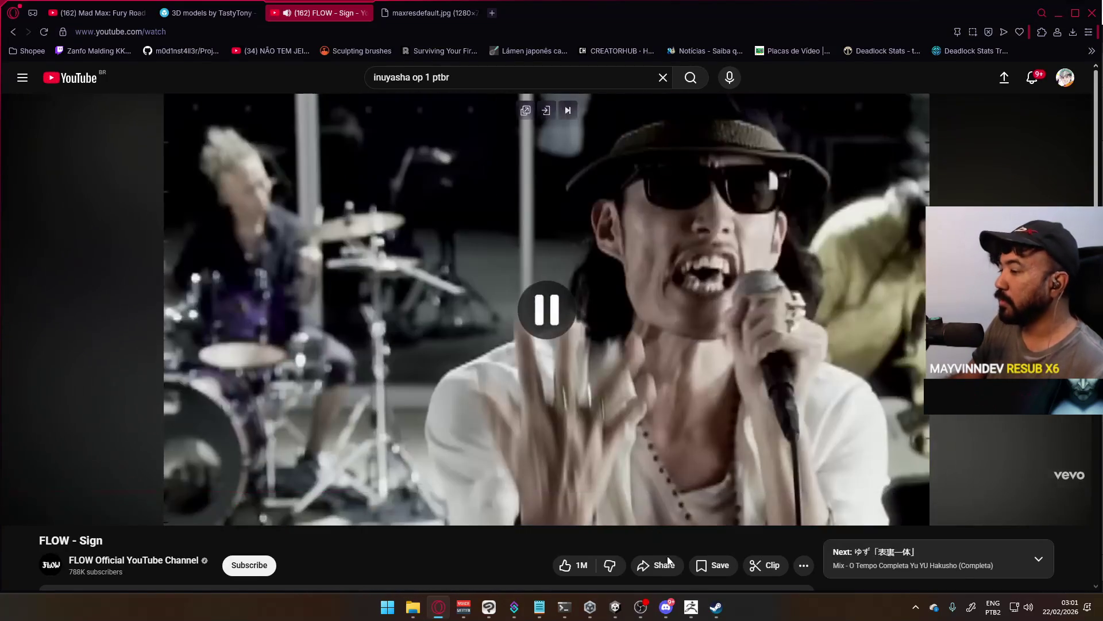
click(666, 607)
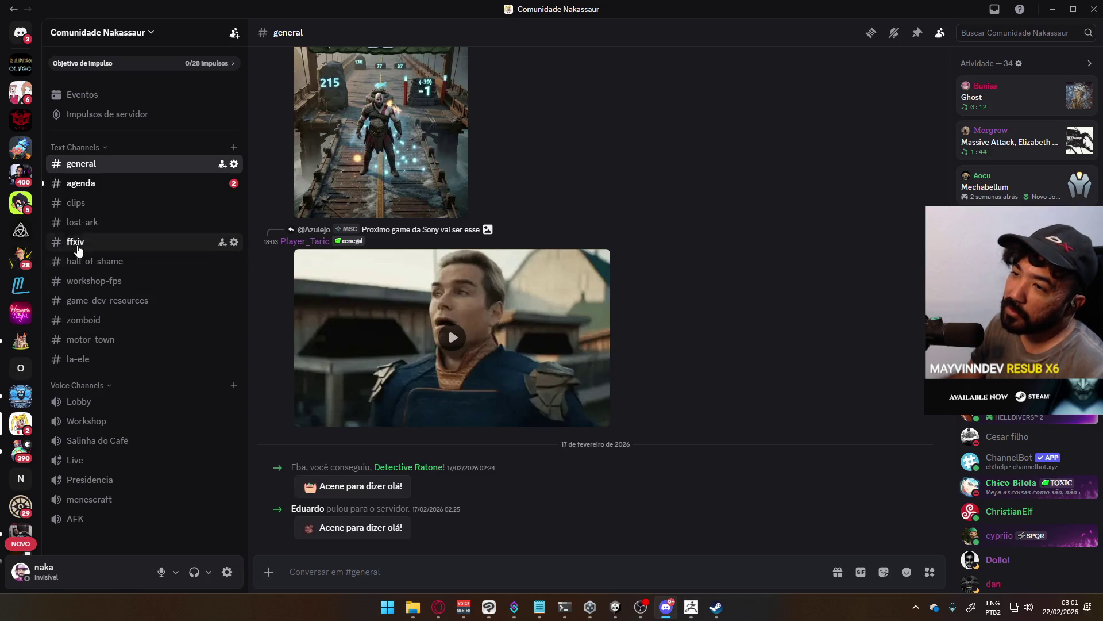
Play the Twitch clip shared in #clips full screen, exit full screen, then show hidden tray icons.
click(109, 203)
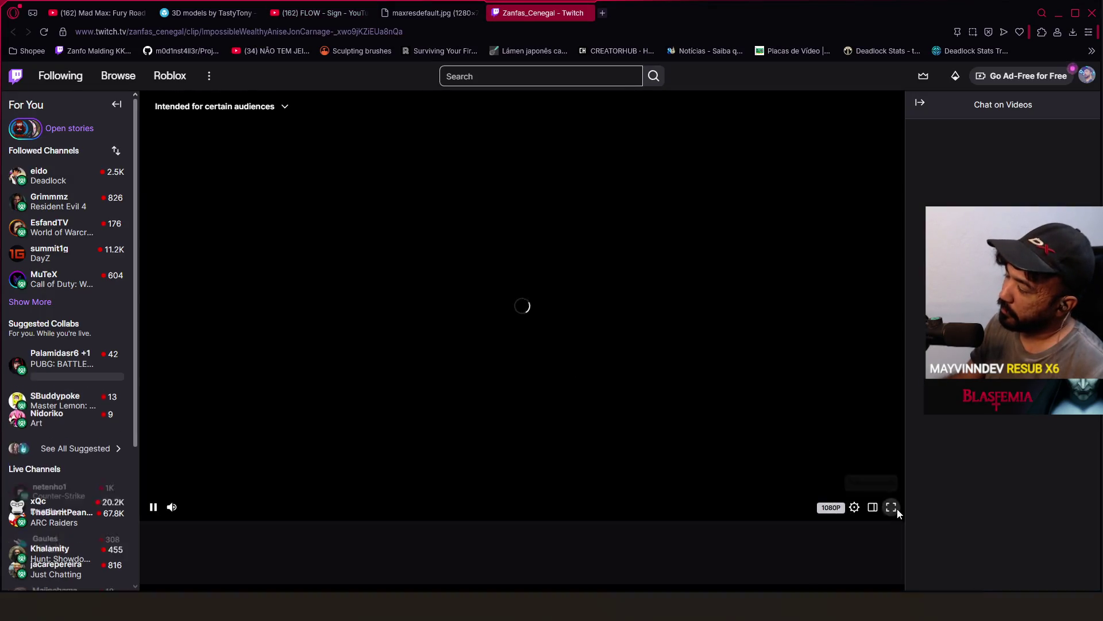
click(891, 508)
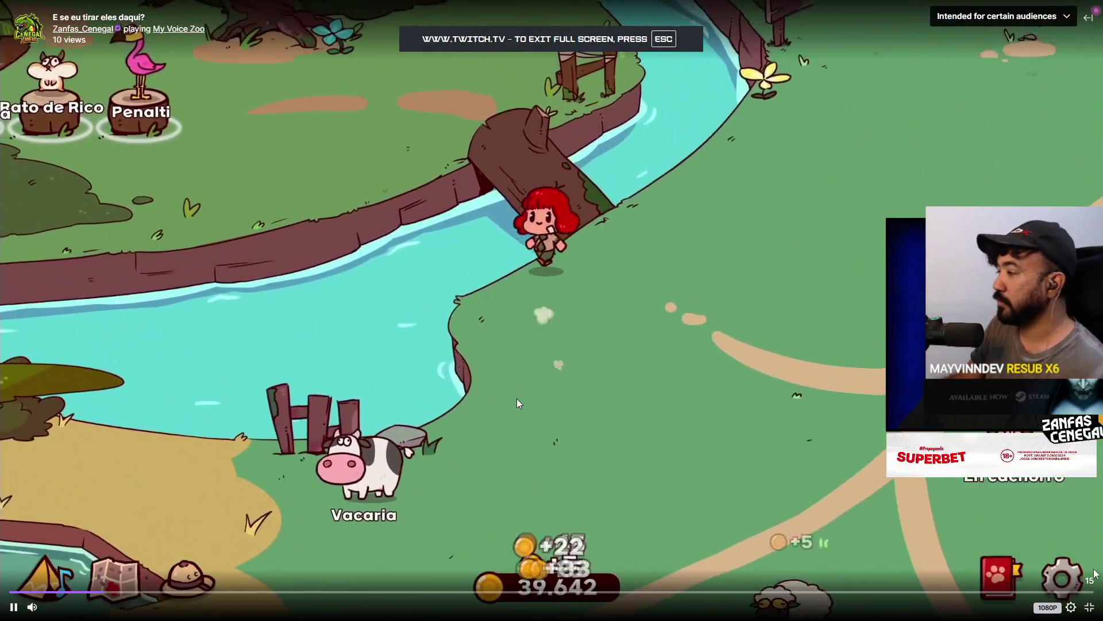
key(Escape)
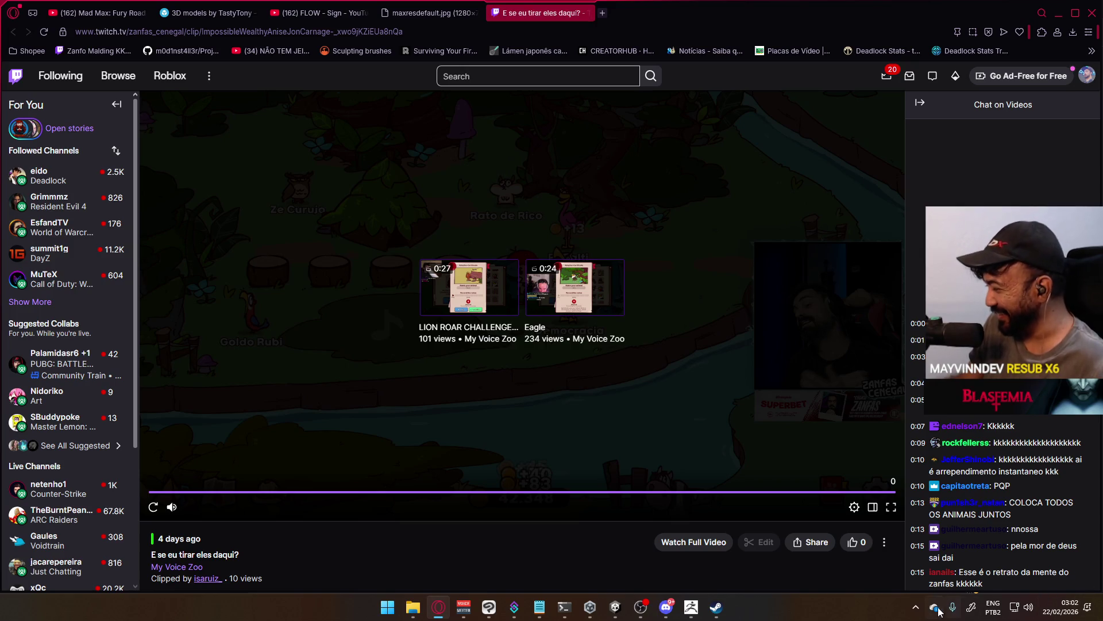
click(917, 608)
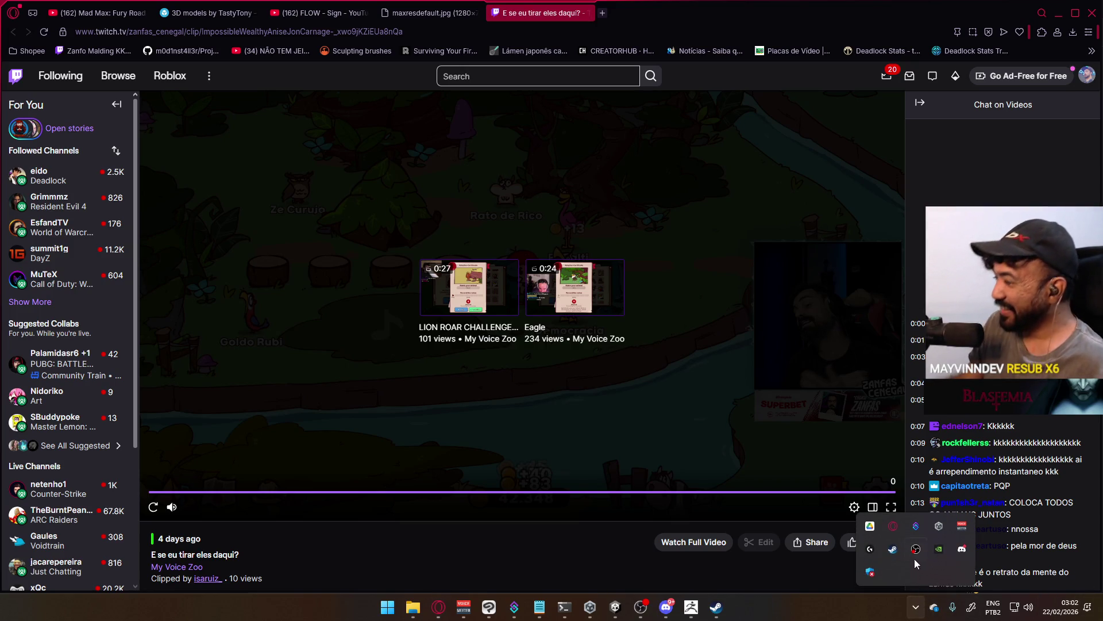
click(871, 527)
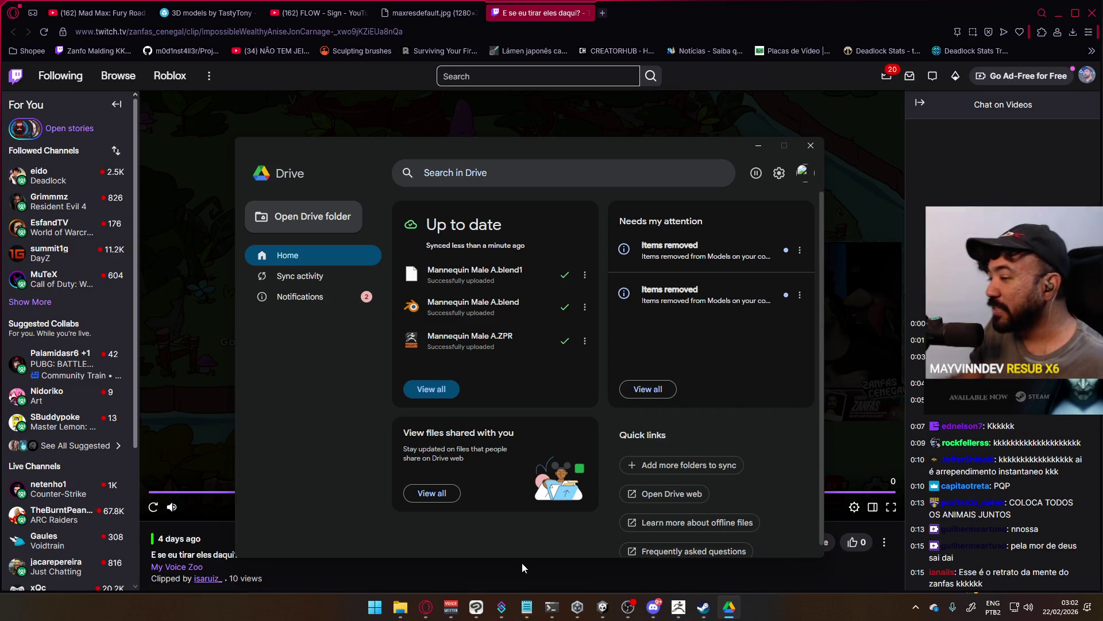
click(401, 608)
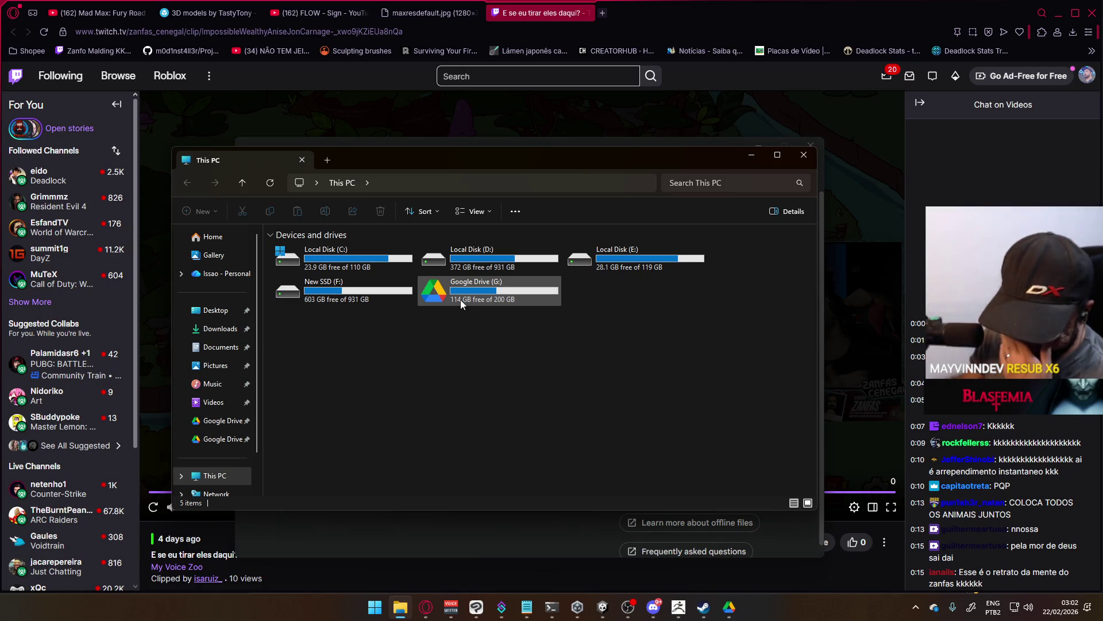
click(802, 160)
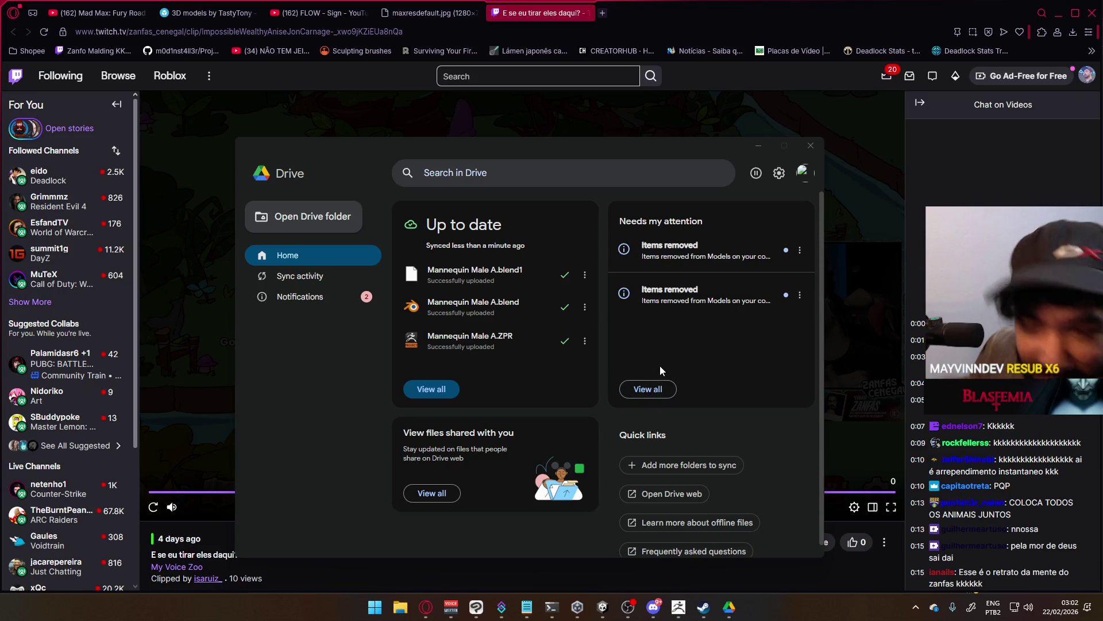
click(763, 145)
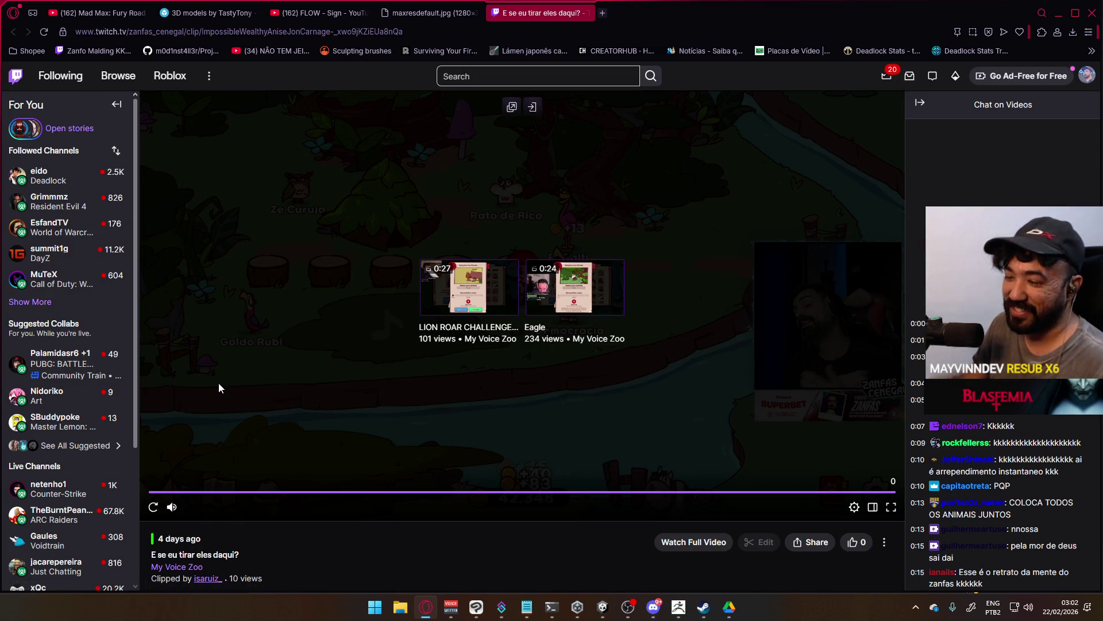
click(160, 513)
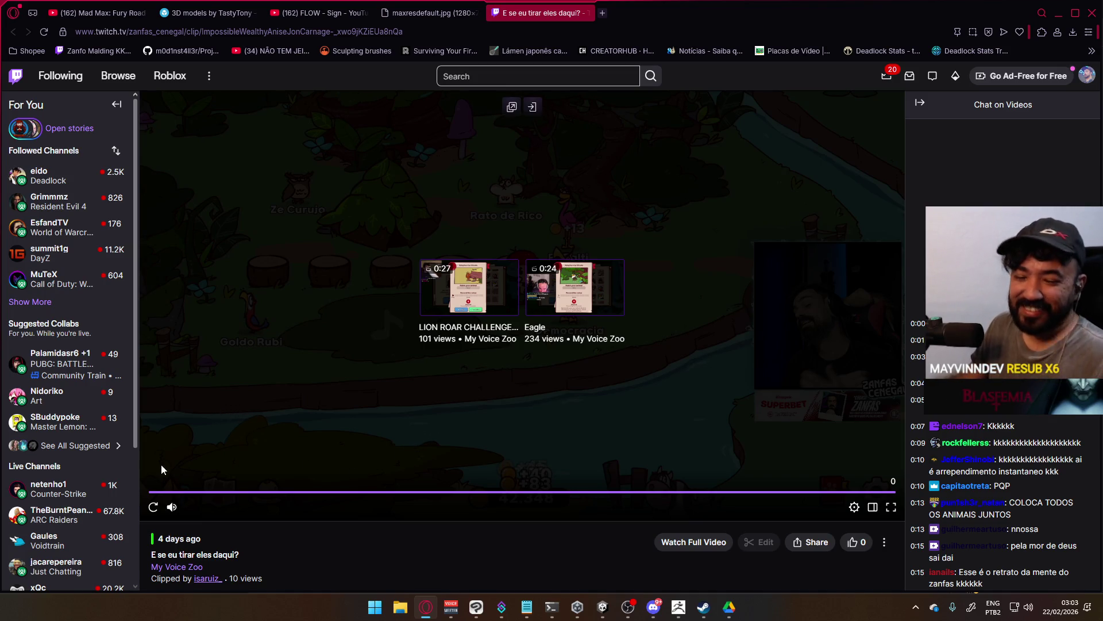
Open the streamer's channel, filter its Videos to Clips, and play the 0:27 clip with 12 views.
scroll(287, 551, down, 4)
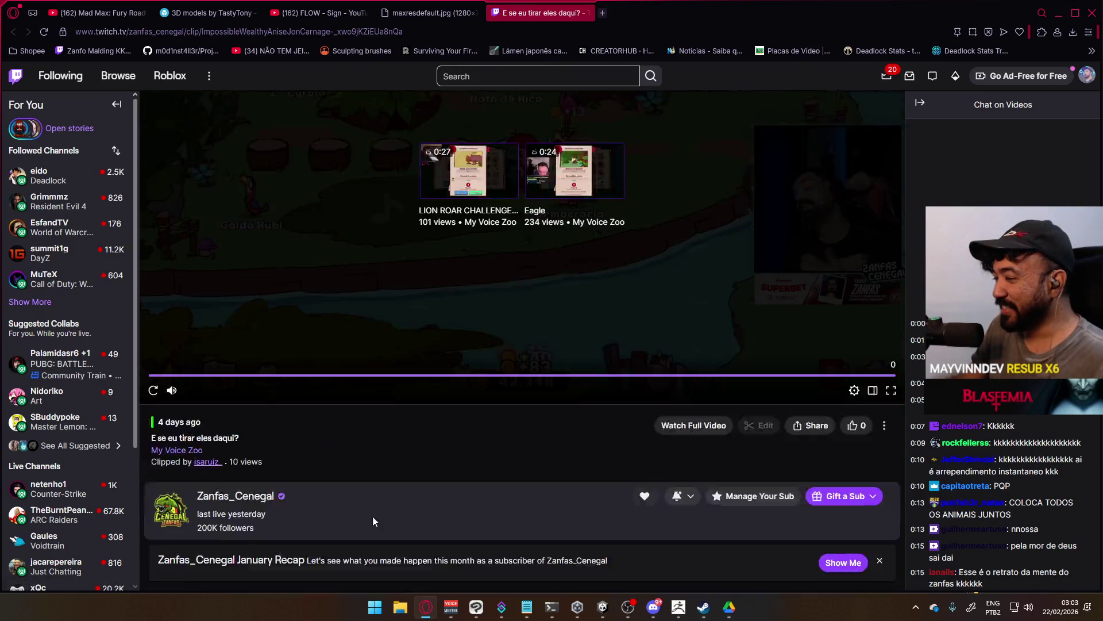
click(234, 383)
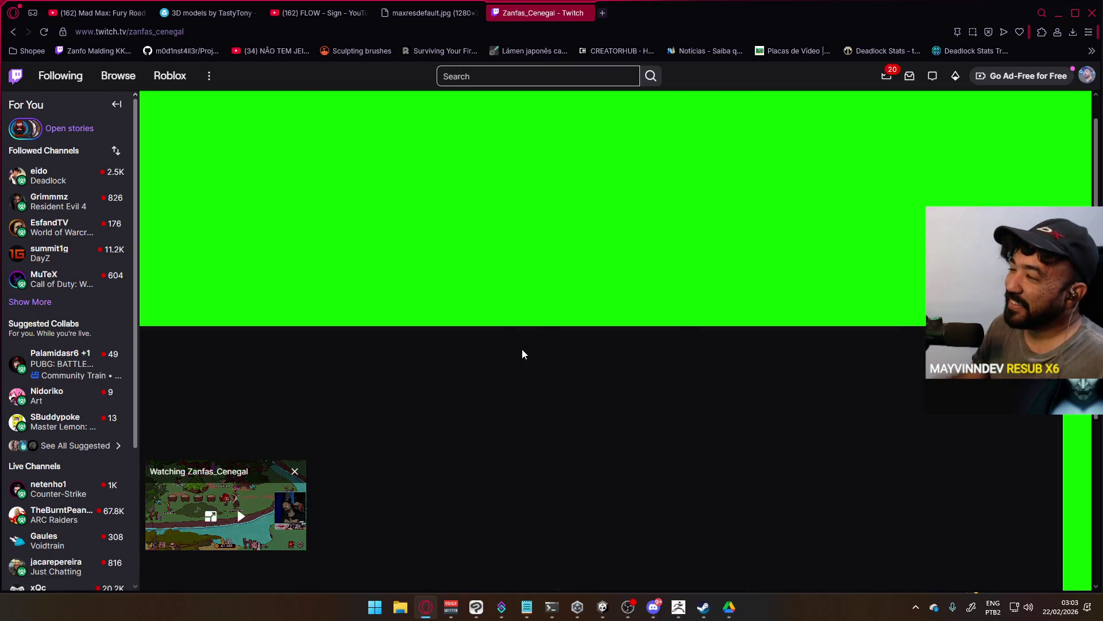
scroll(369, 487, down, 2)
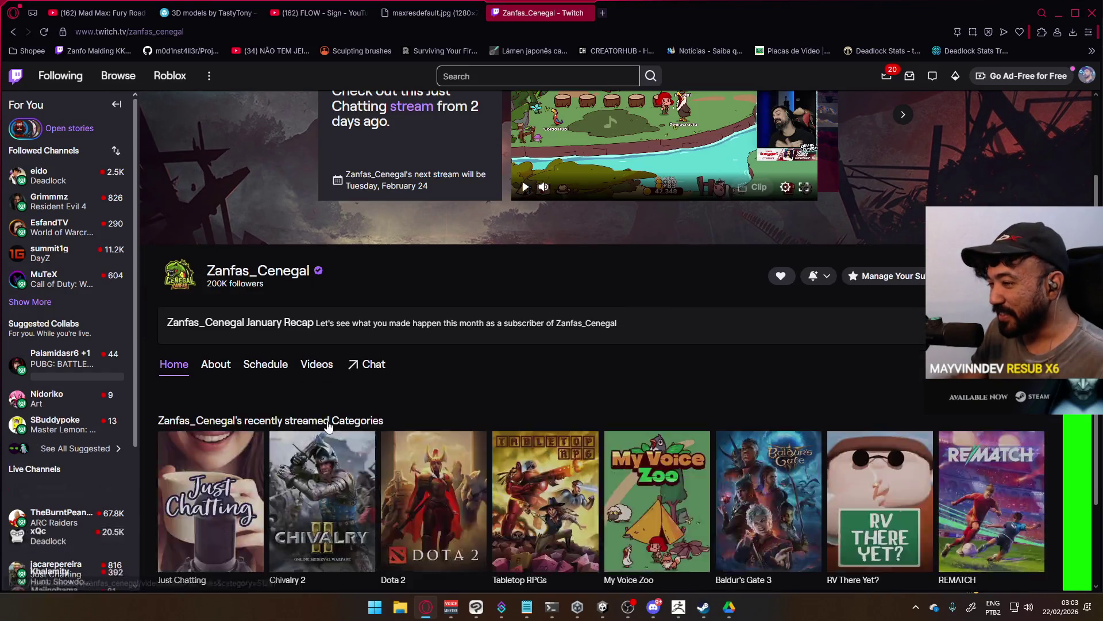
click(316, 363)
click(233, 394)
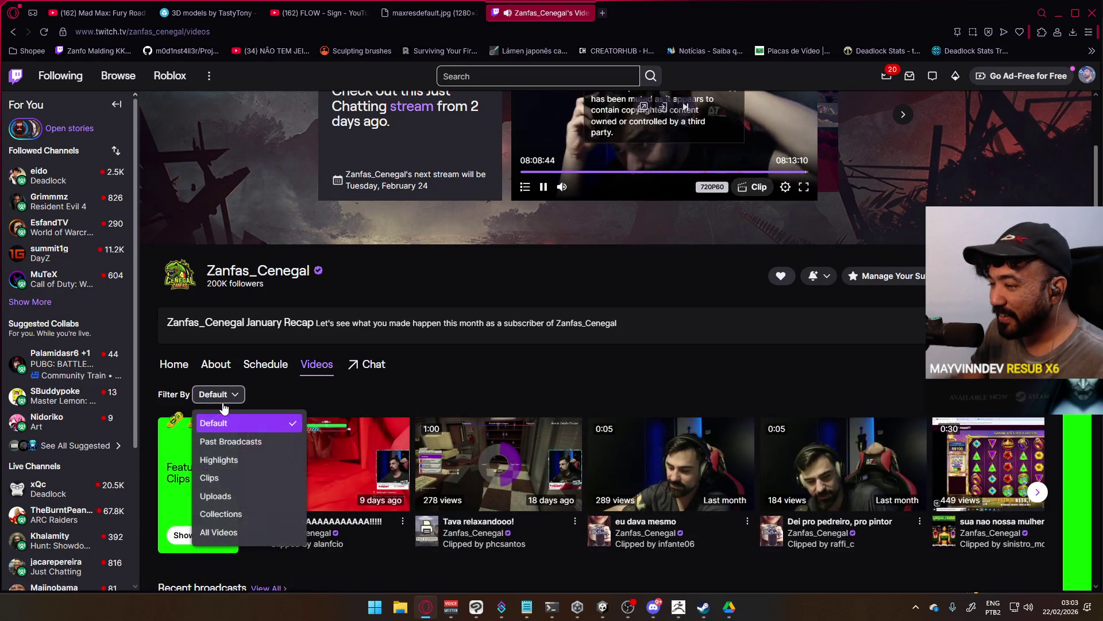
click(219, 475)
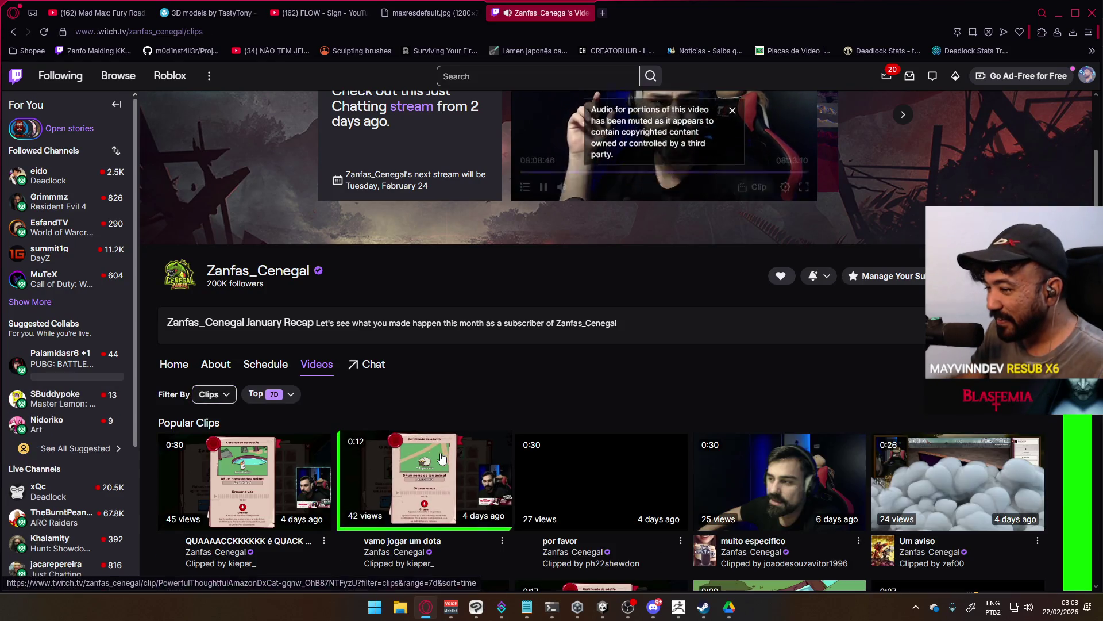
scroll(337, 409, down, 2)
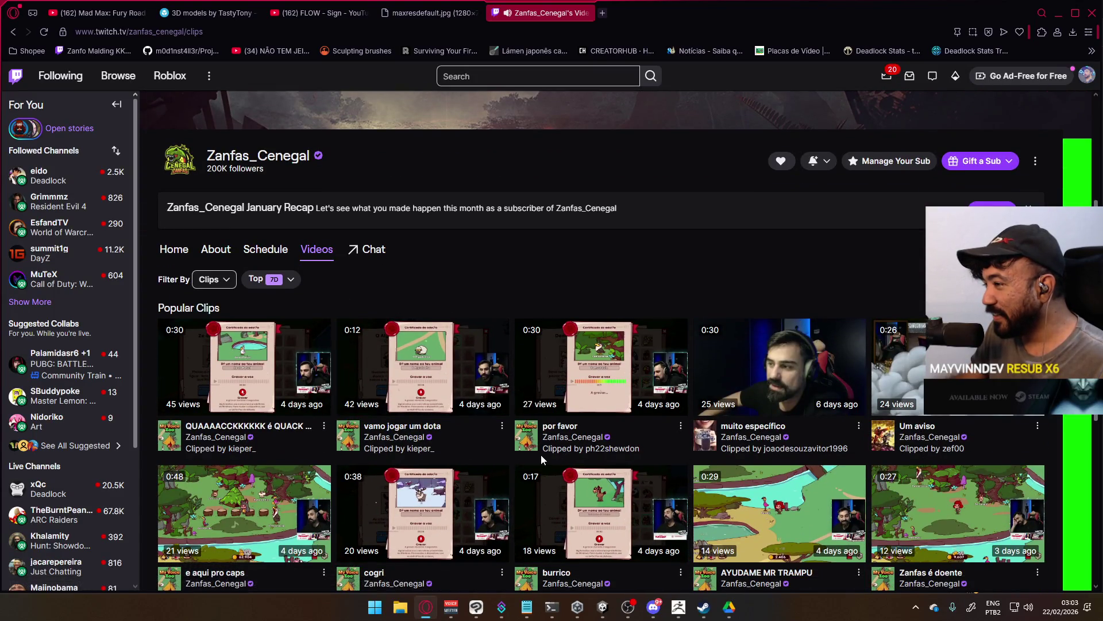
scroll(555, 455, down, 1)
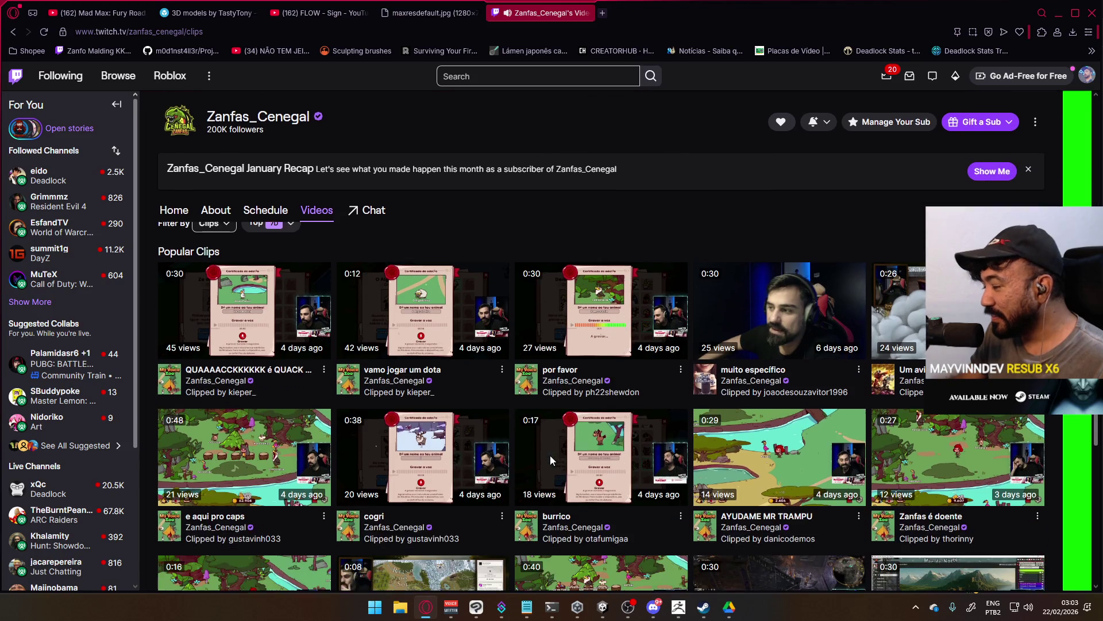
scroll(551, 460, down, 2)
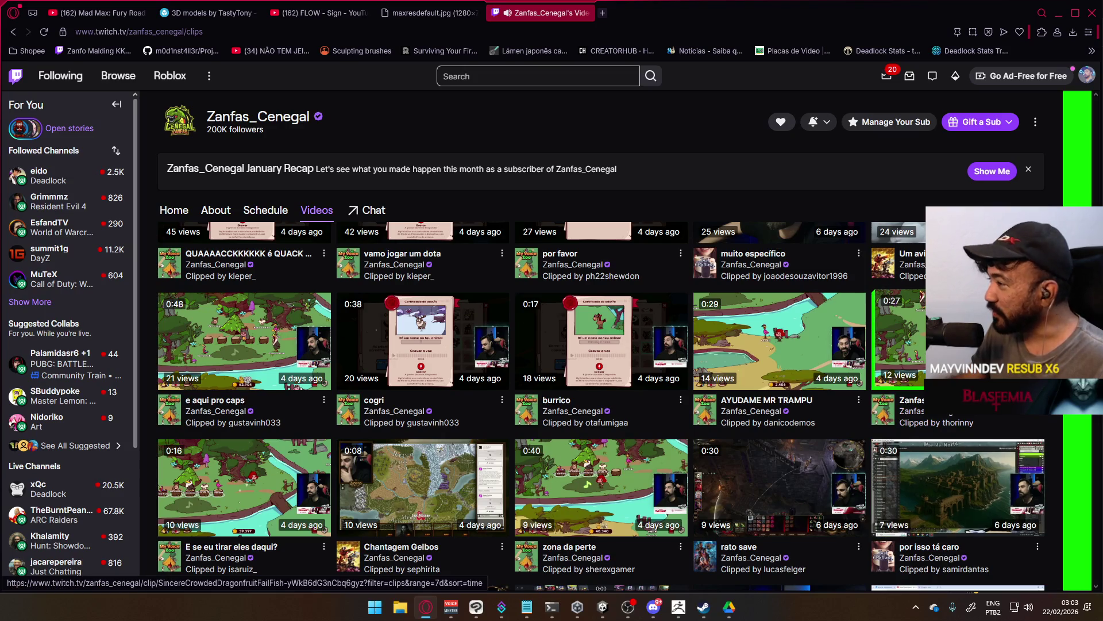
click(896, 368)
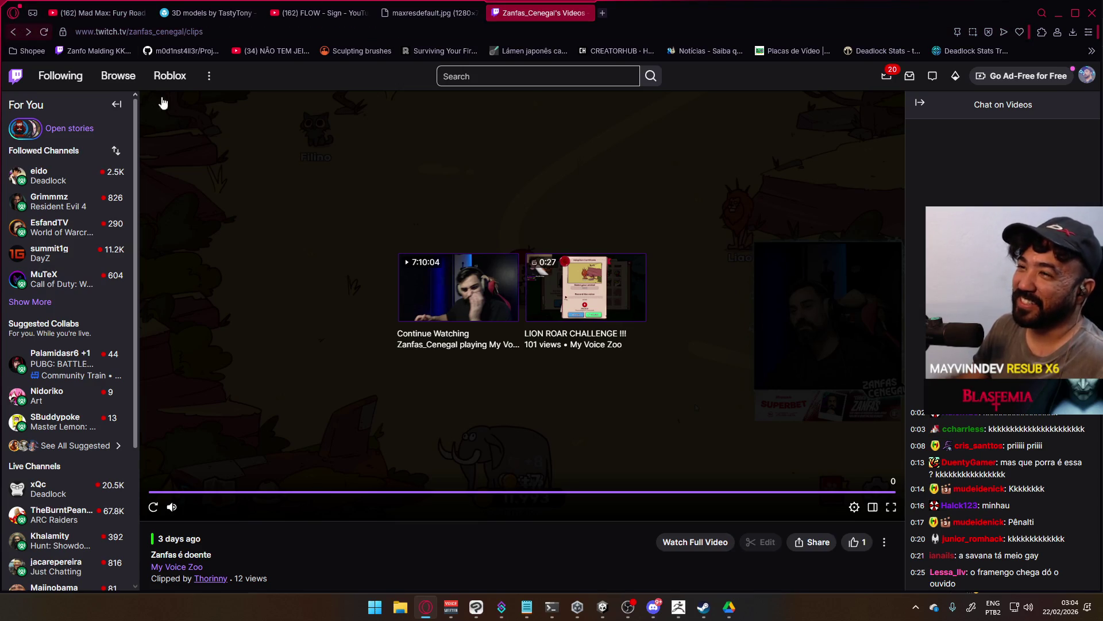
Close the current clip and play the 'e aqui pro caps' clip.
key(Escape)
scroll(559, 335, down, 5)
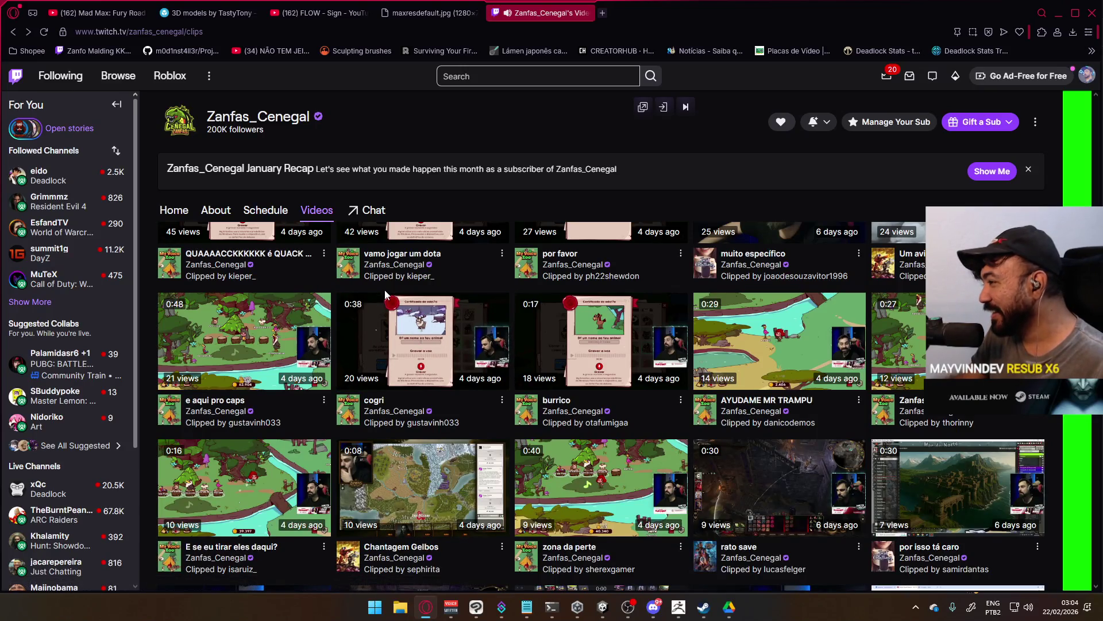
scroll(388, 294, down, 2)
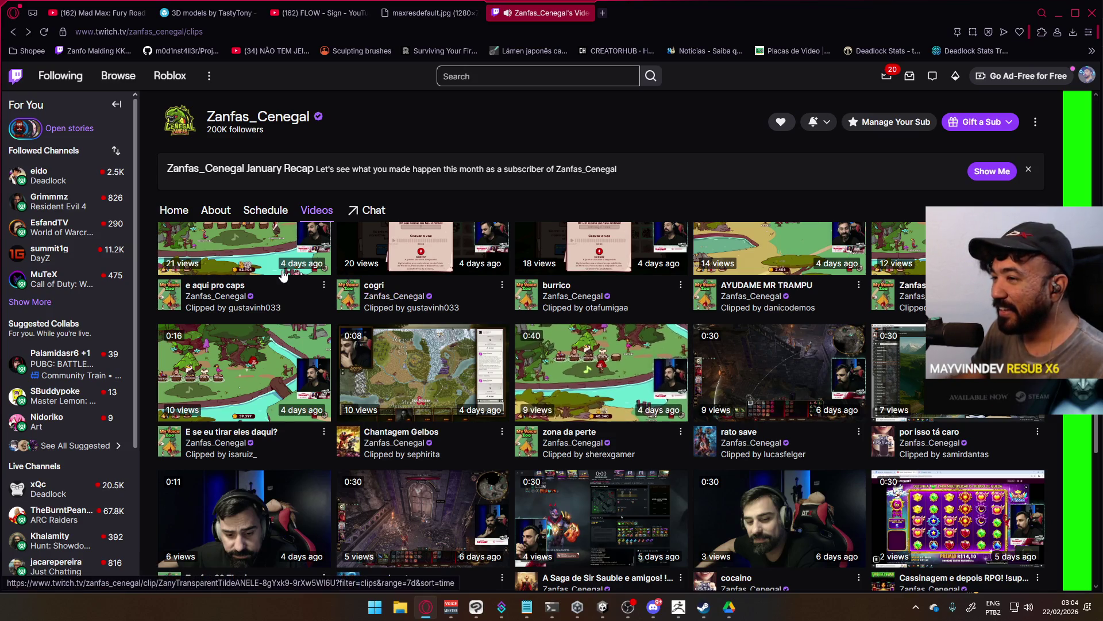
scroll(433, 339, up, 1)
scroll(433, 339, up, 1)
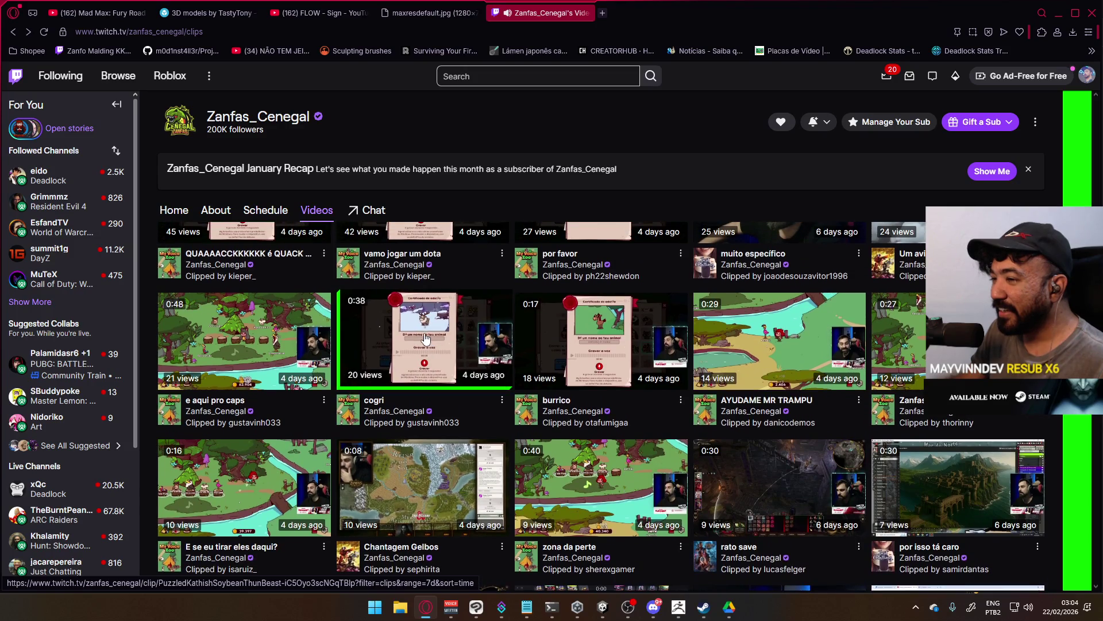
click(322, 362)
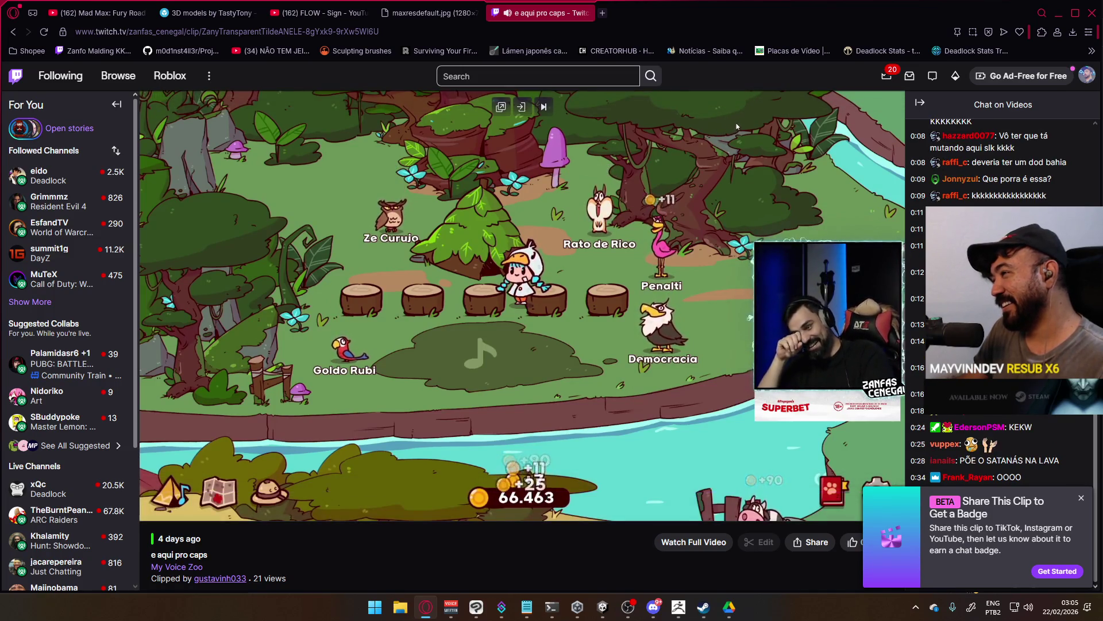
Return to the channel's clips list, browse it, then close the Twitch tab.
scroll(219, 368, down, 4)
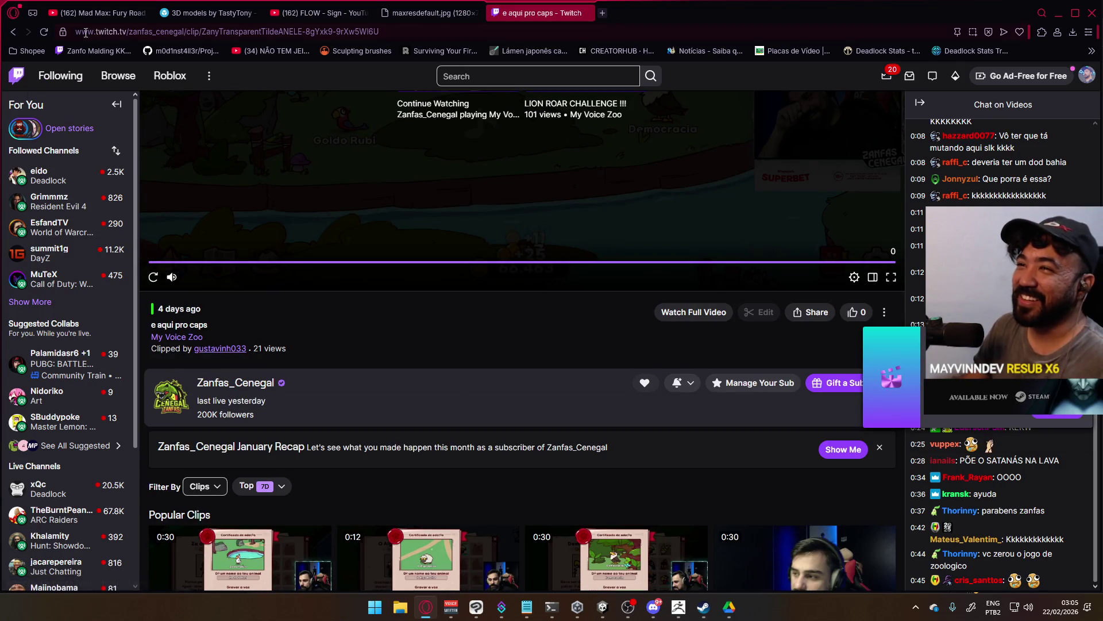
click(13, 31)
scroll(305, 250, down, 4)
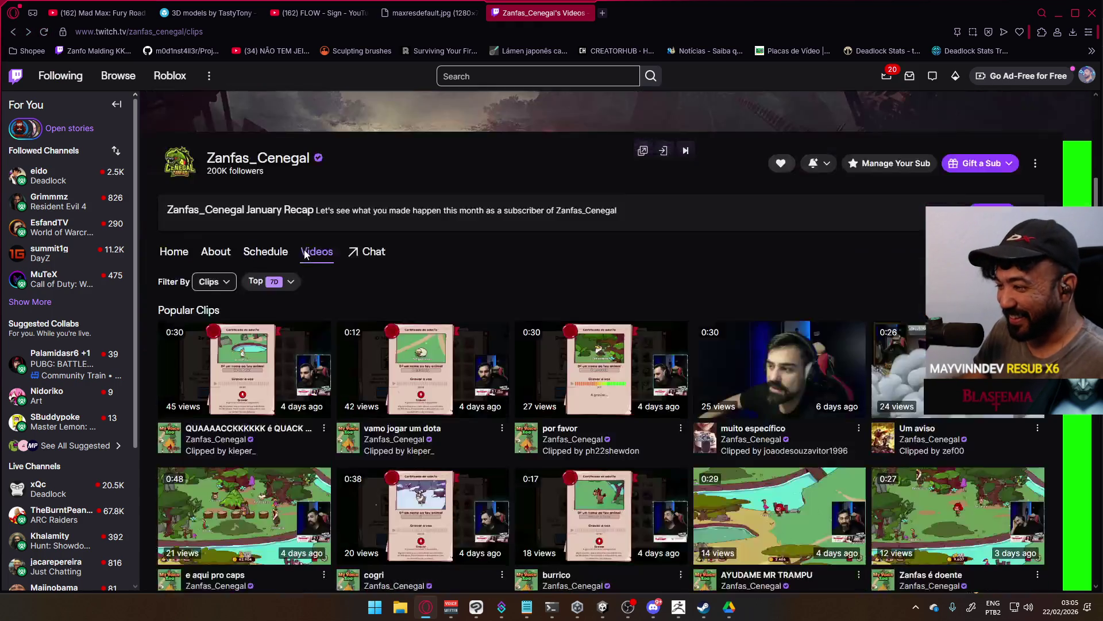
scroll(301, 253, down, 2)
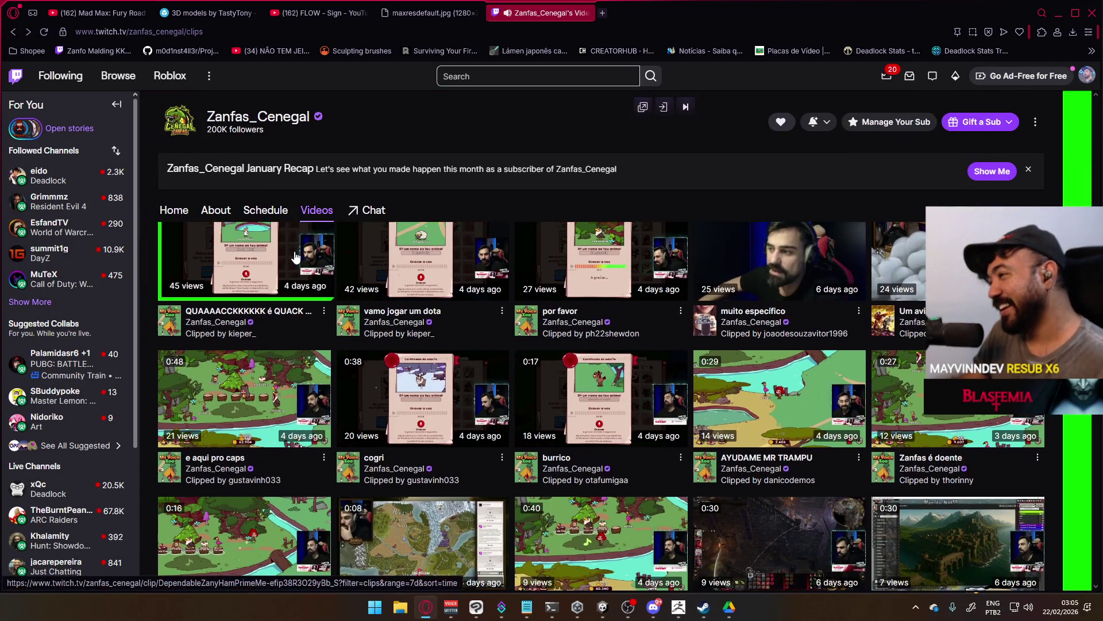
scroll(295, 256, down, 2)
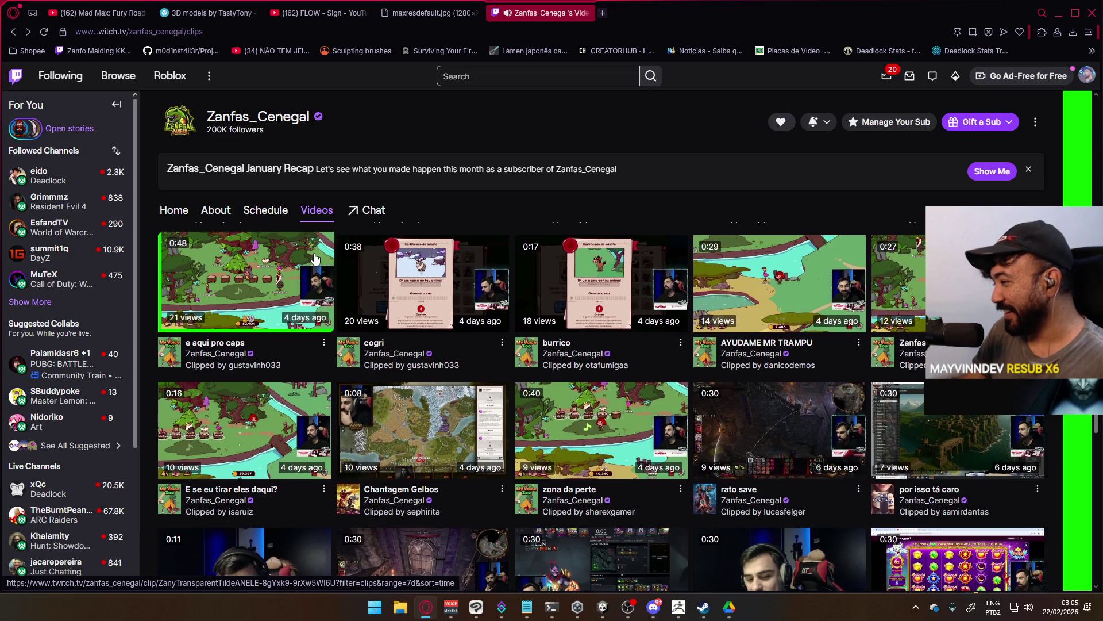
scroll(315, 258, down, 2)
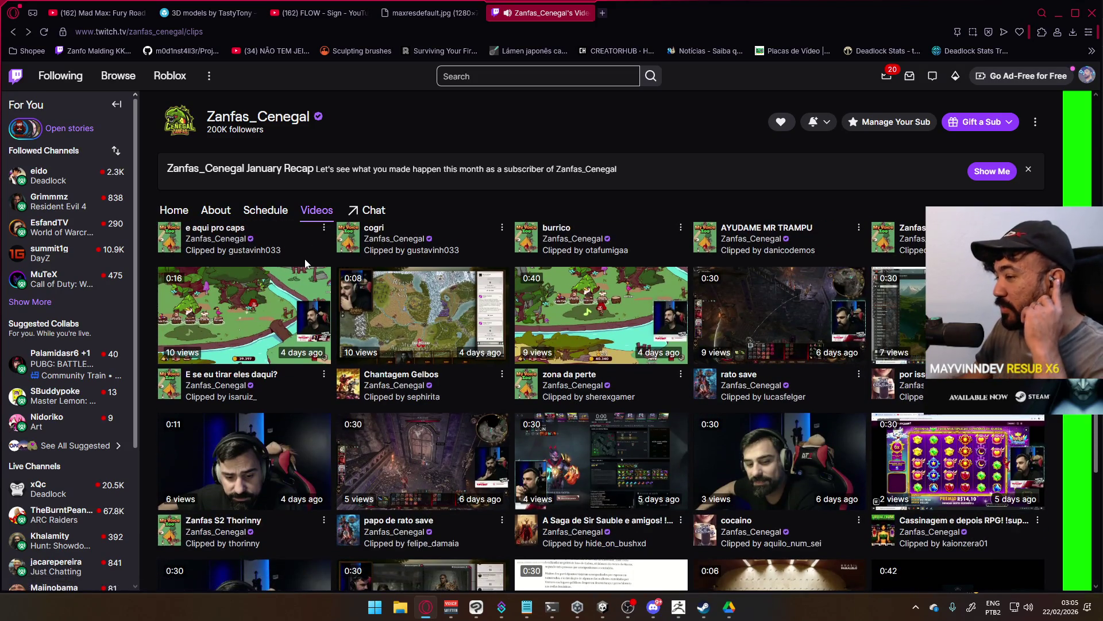
scroll(291, 264, down, 3)
scroll(284, 263, up, 4)
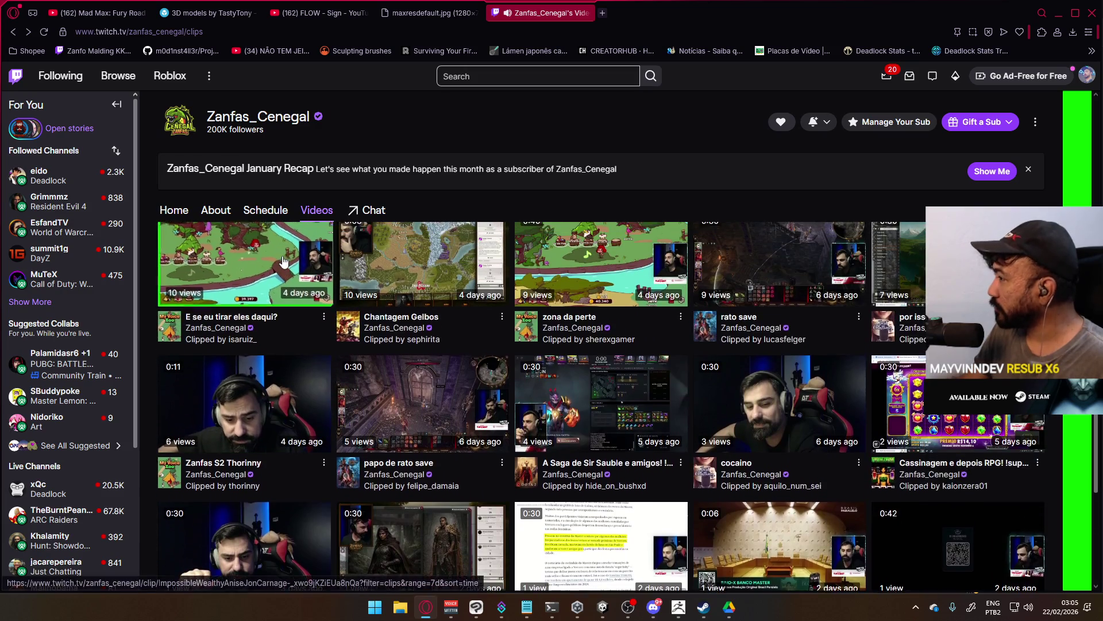
scroll(280, 261, up, 8)
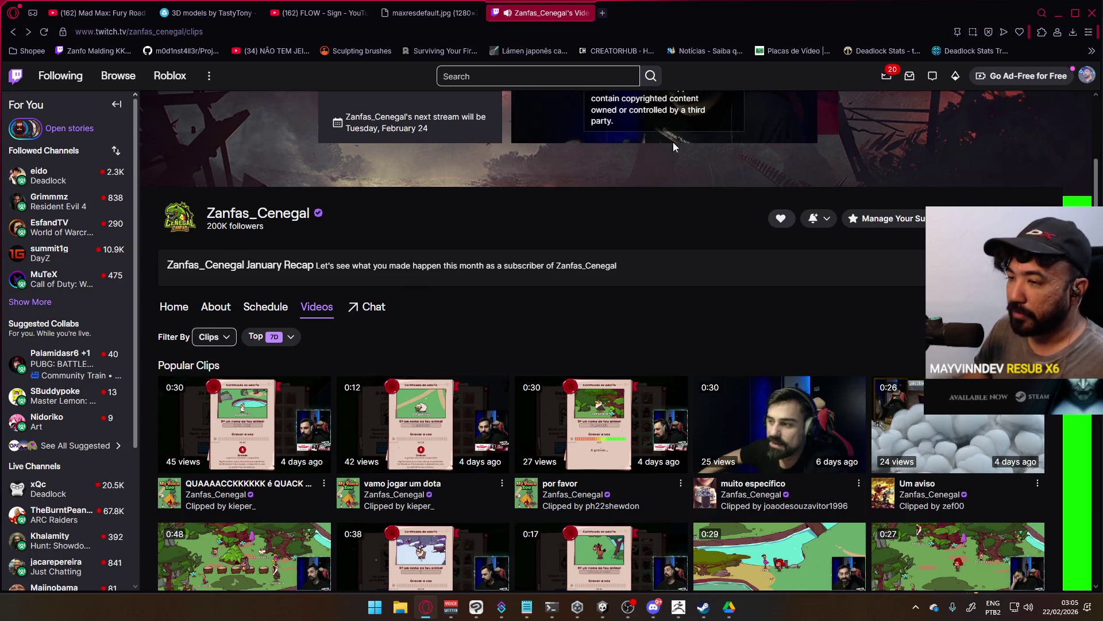
scroll(655, 319, up, 3)
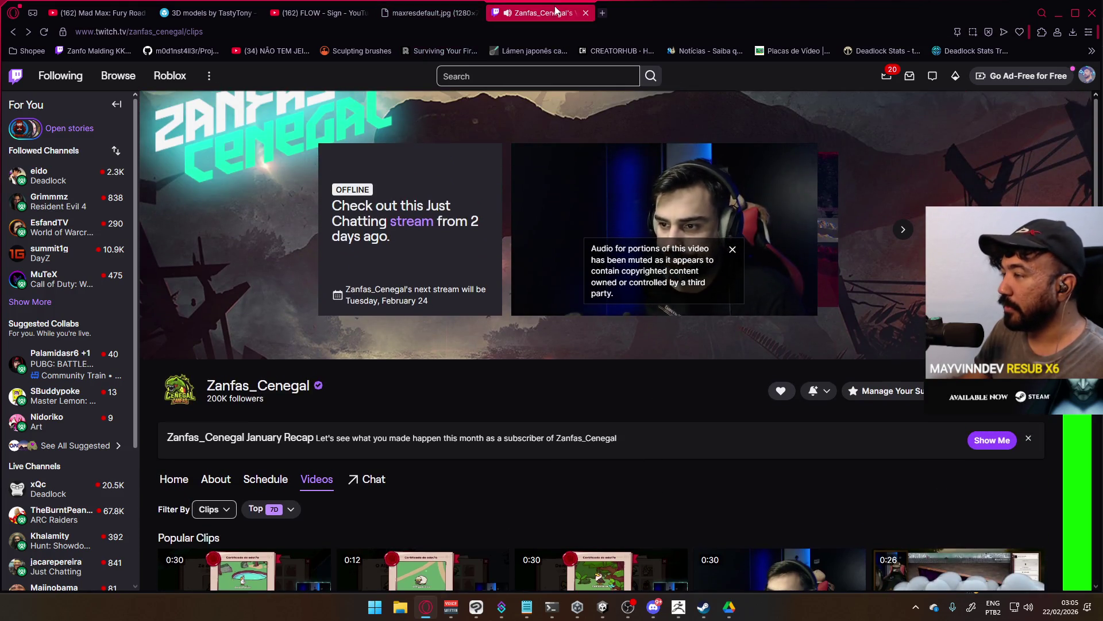
key(ctrl+w)
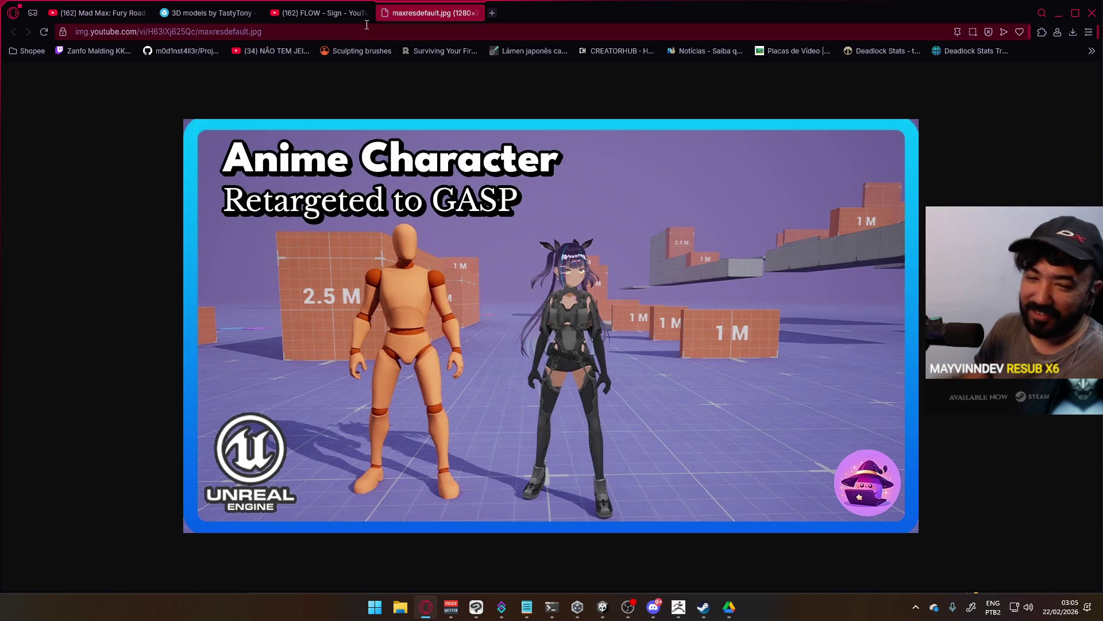
Switch to the YouTube tab showing the home page.
click(345, 10)
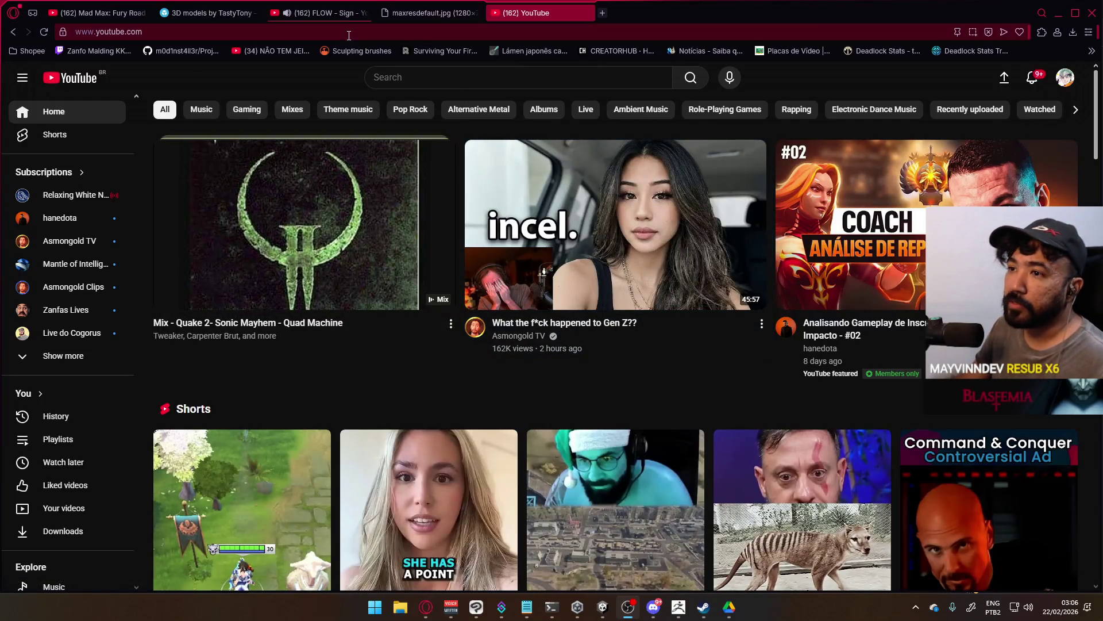
Search YouTube for 'gametrailers' and browse the results.
click(403, 77)
text(ga)
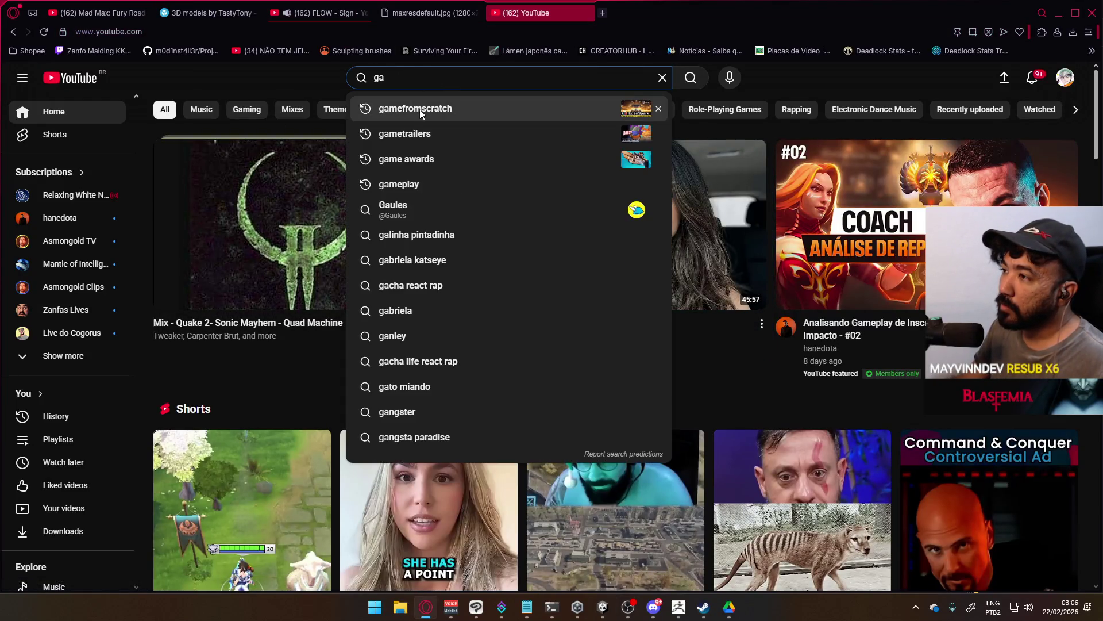
click(419, 109)
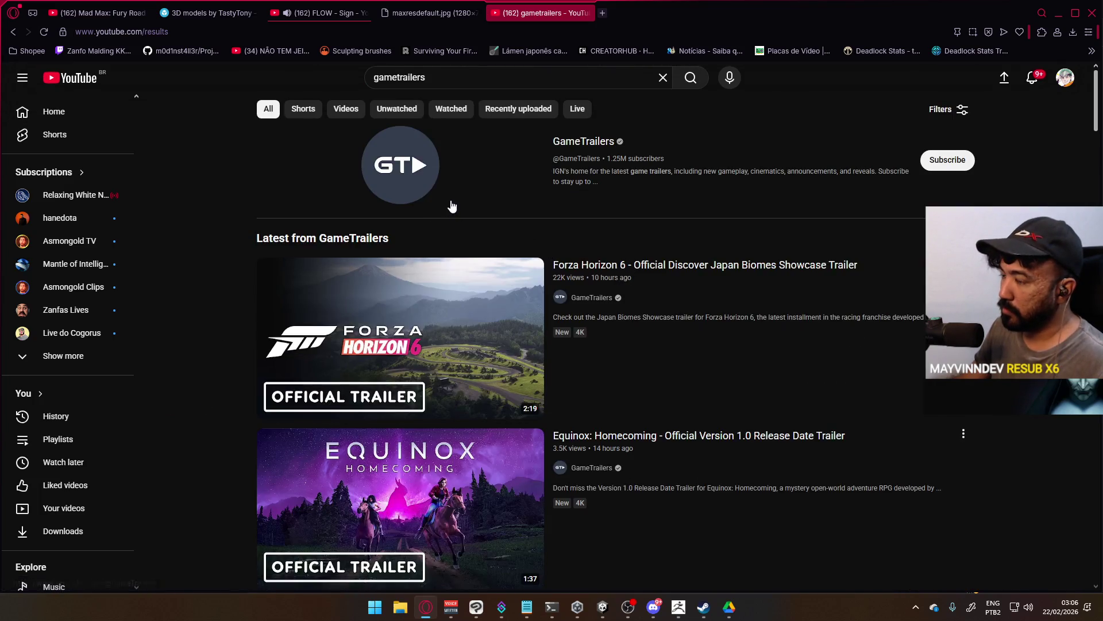
scroll(445, 213, down, 3)
mouse_move(446, 218)
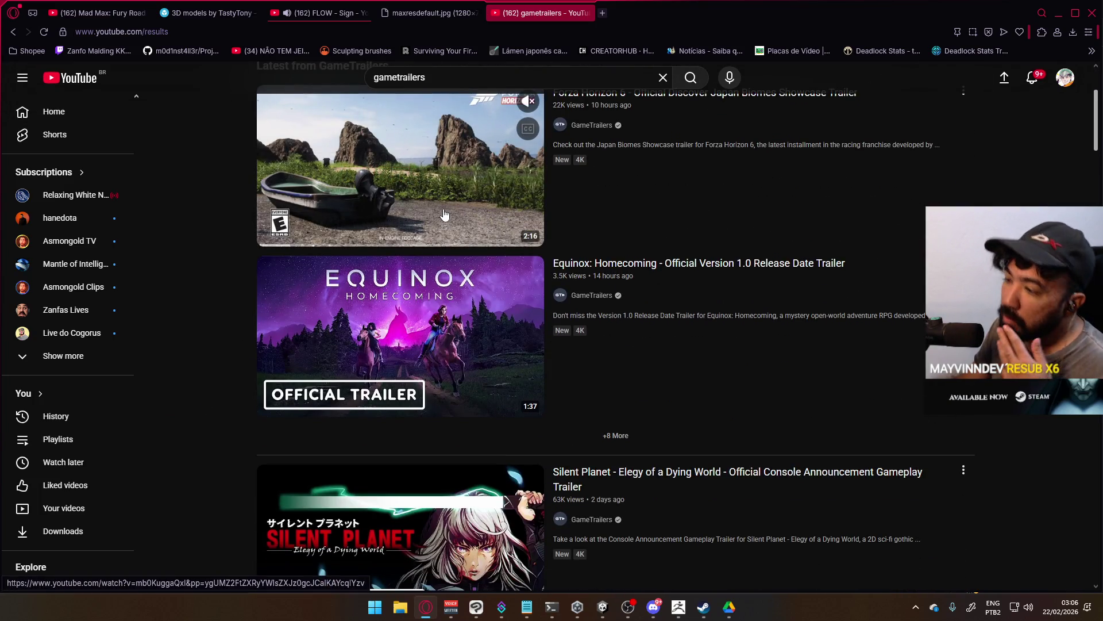
scroll(445, 215, down, 6)
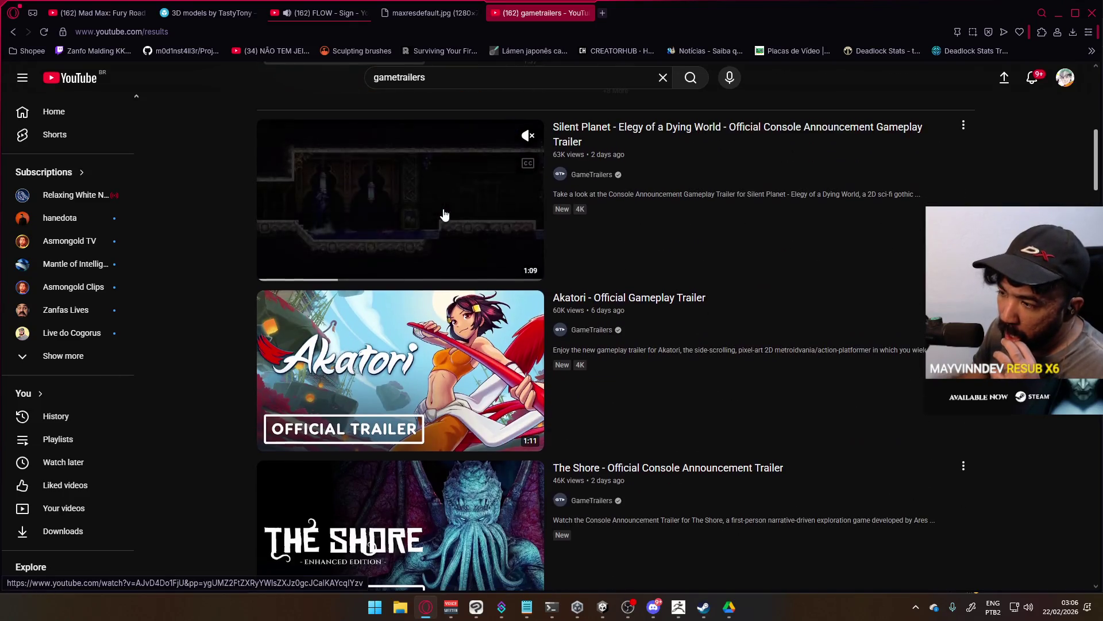
scroll(445, 214, down, 6)
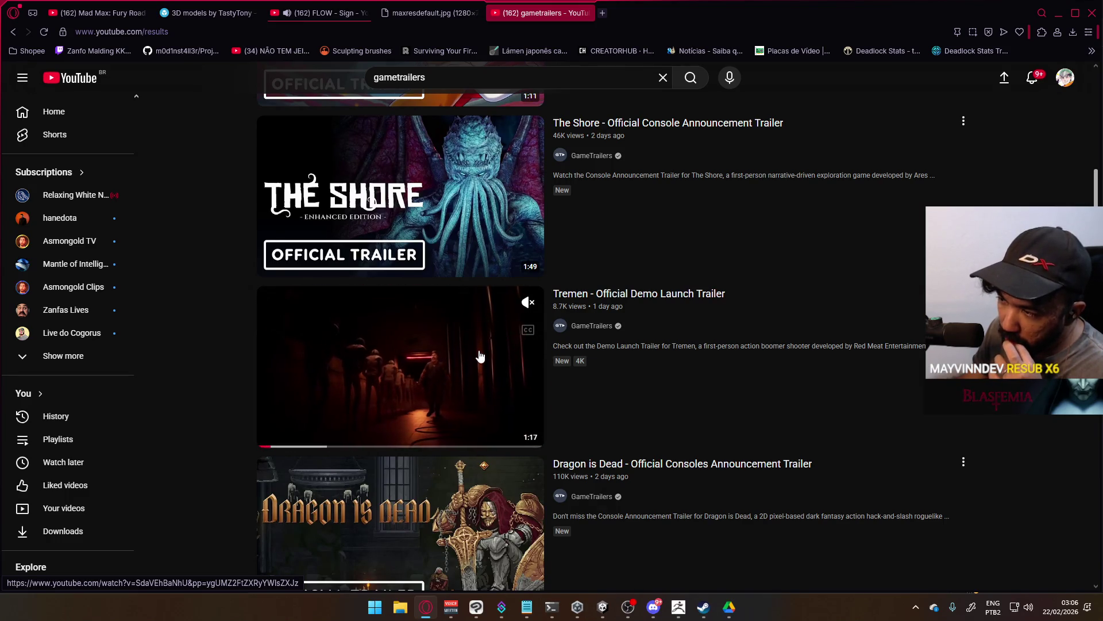
scroll(481, 357, down, 3)
scroll(488, 340, up, 10)
scroll(520, 222, up, 2)
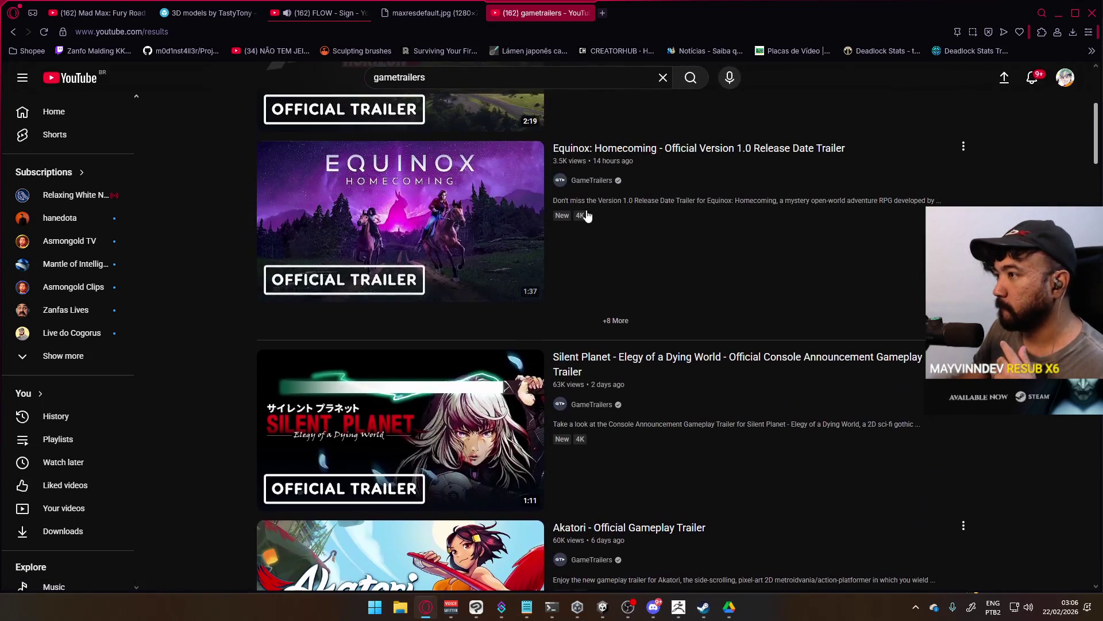
Open the GameTrailers channel and list all its videos.
click(592, 181)
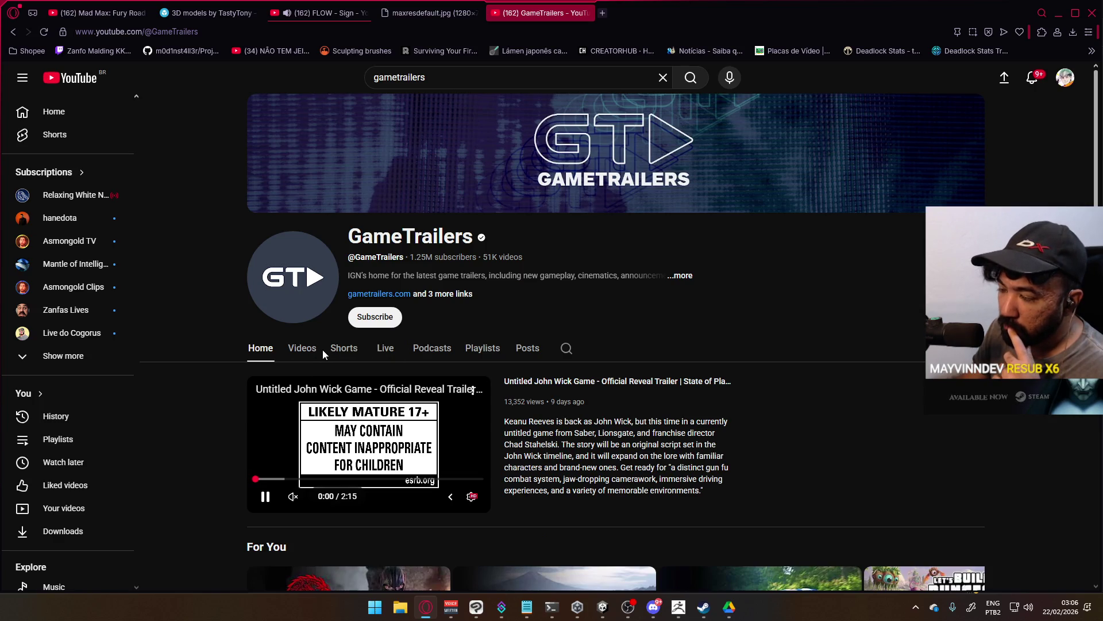
click(319, 348)
scroll(477, 356, down, 4)
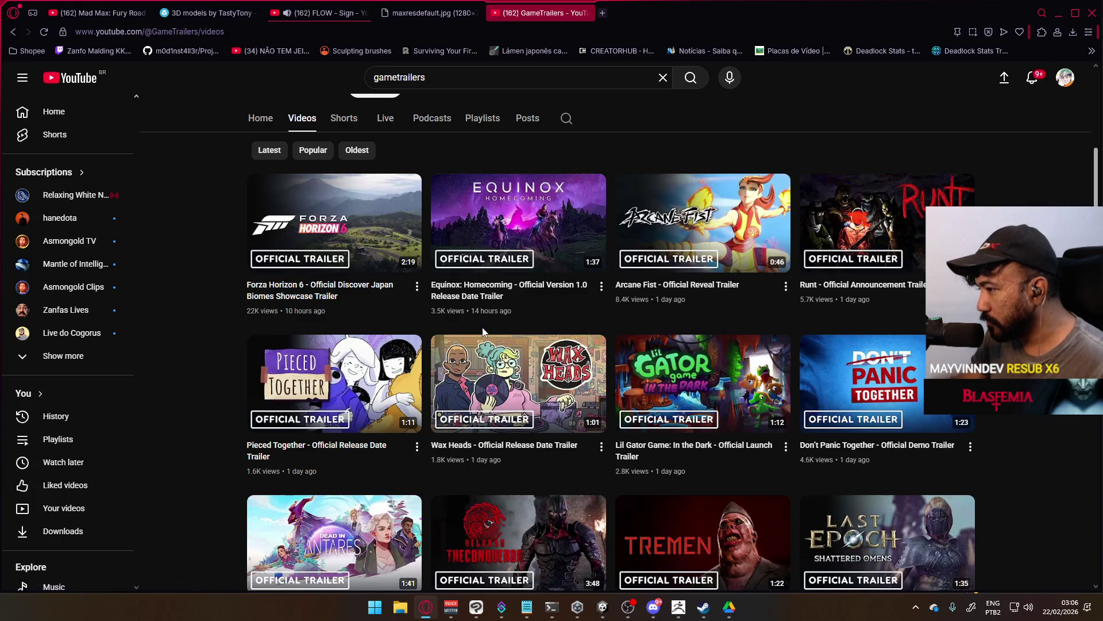
mouse_move(586, 356)
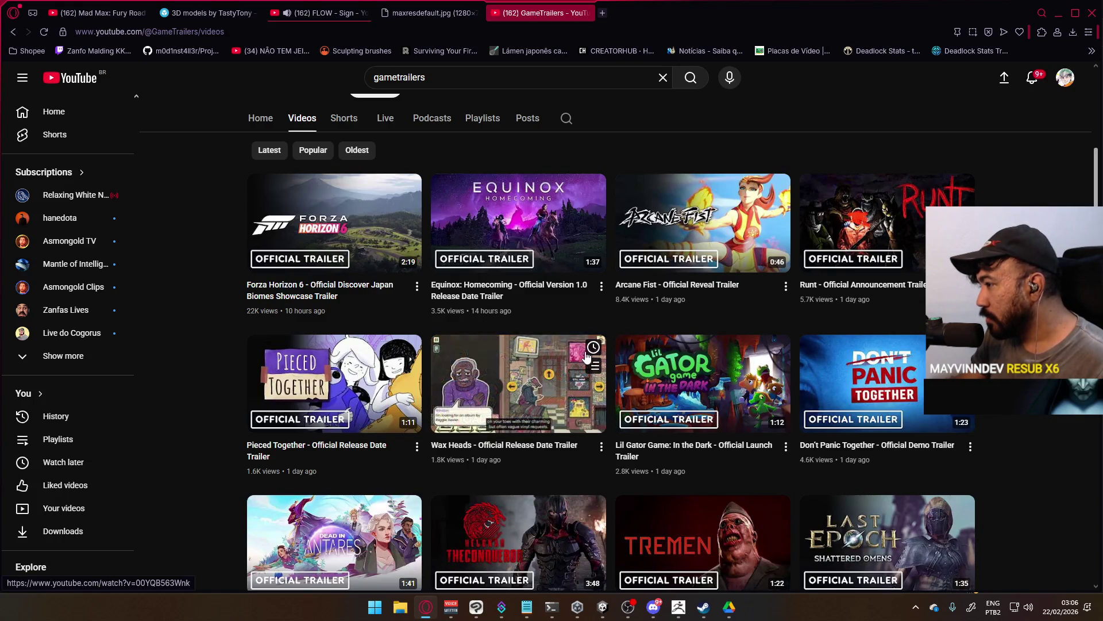